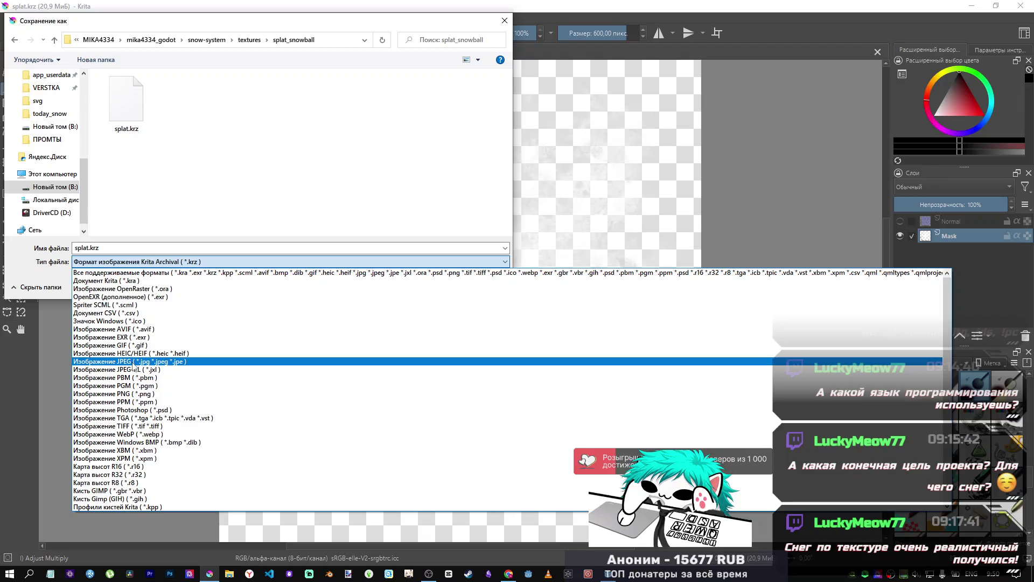
# Export the Krita image as PNG, overwriting splat_inverted.png in the splat_snowball textures folder
pyautogui.click(134, 394)
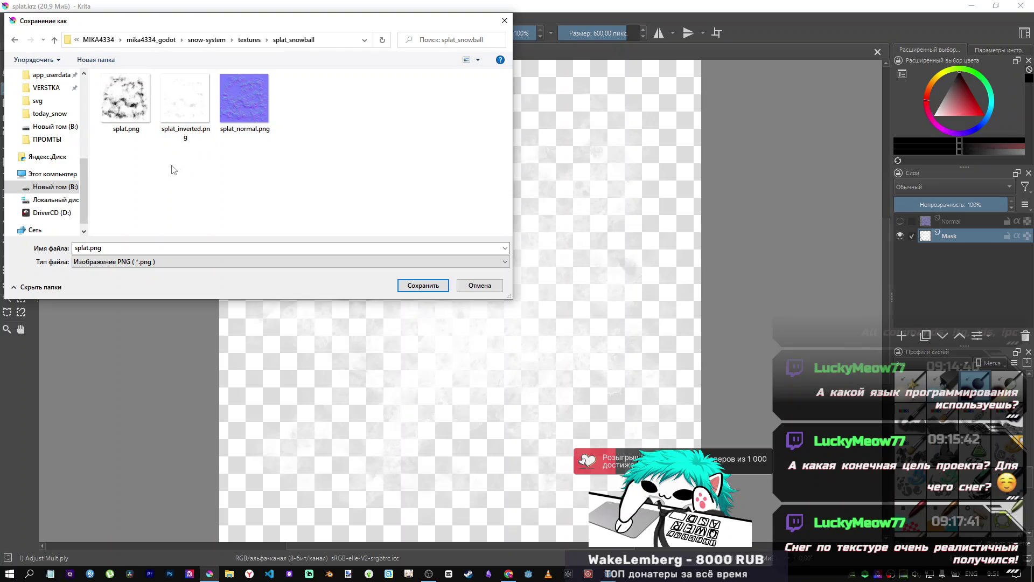
pyautogui.click(180, 118)
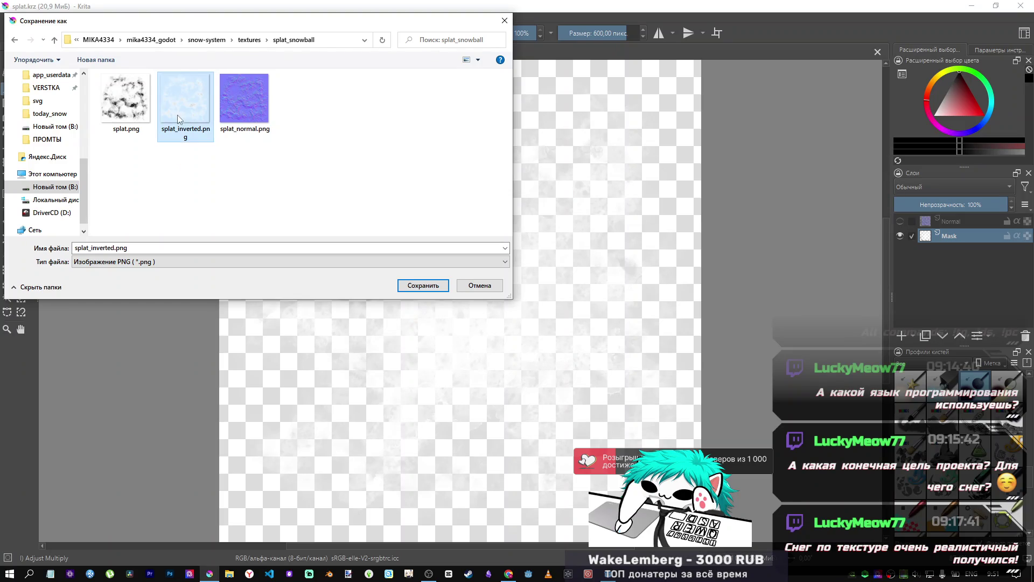
pyautogui.click(413, 285)
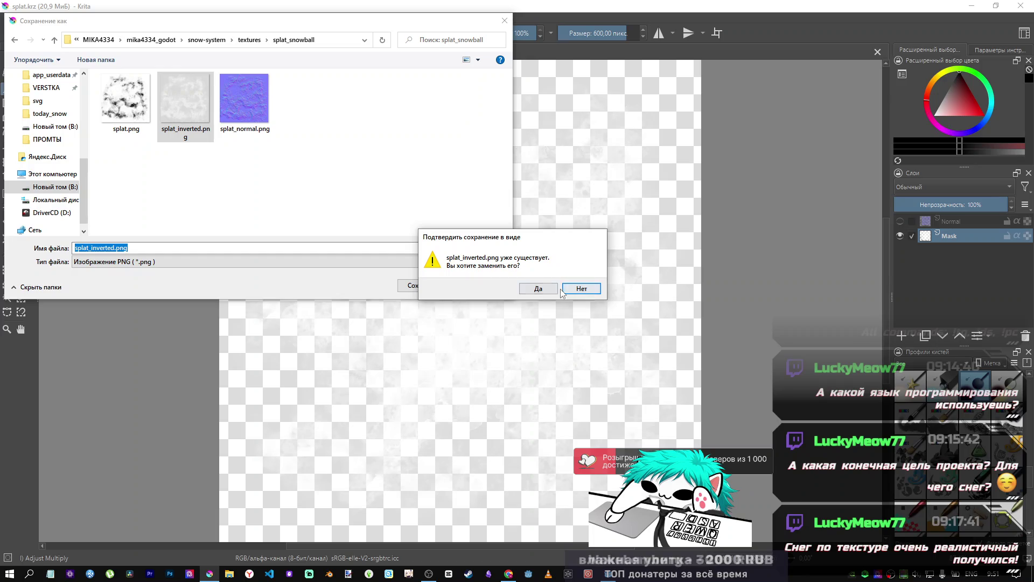
pyautogui.click(523, 289)
pyautogui.click(600, 408)
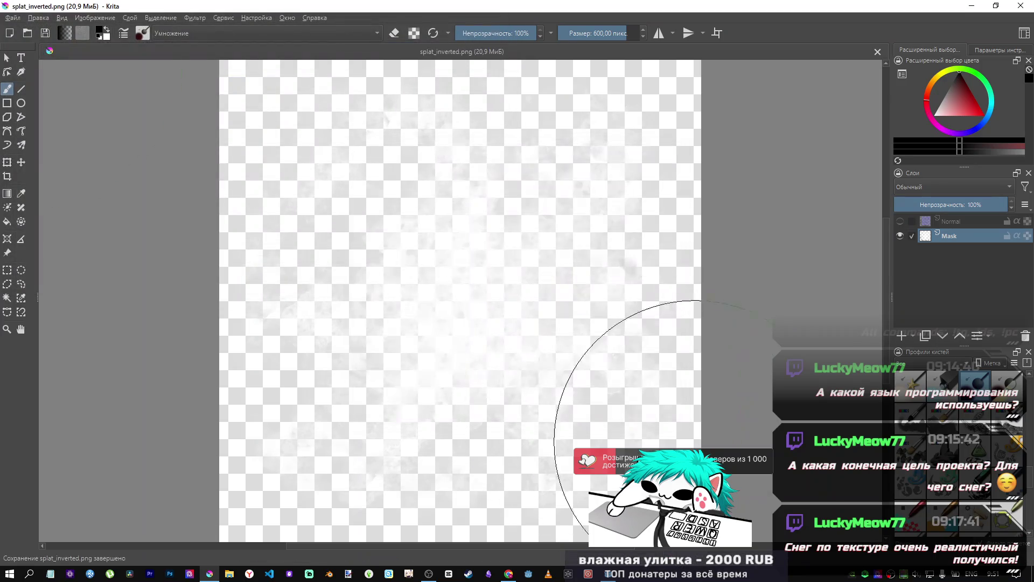
pyautogui.click(607, 575)
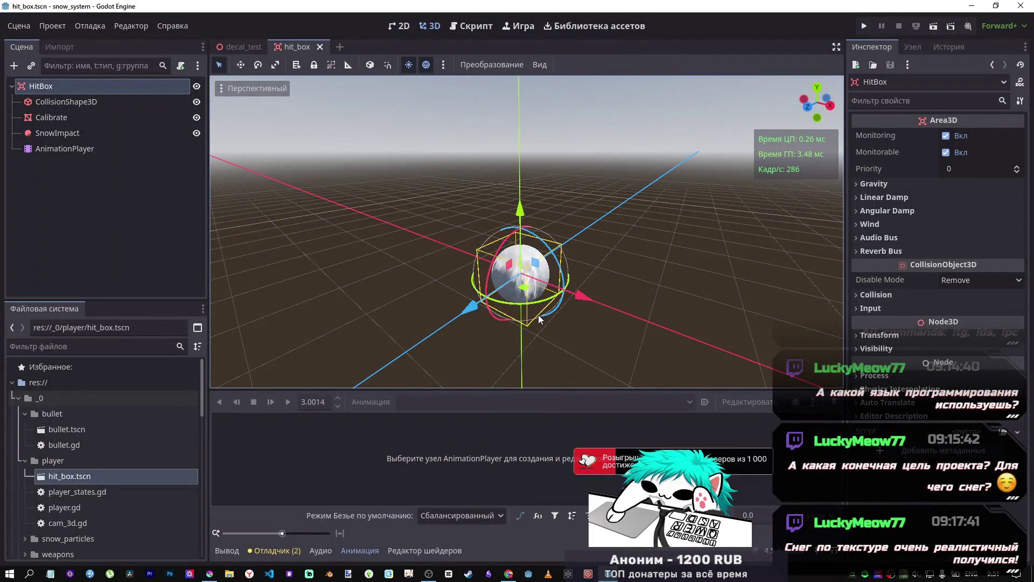
# Zoom and orbit the viewport to a lower, level view of the HitBox sphere
pyautogui.scroll(8, 520, 265)
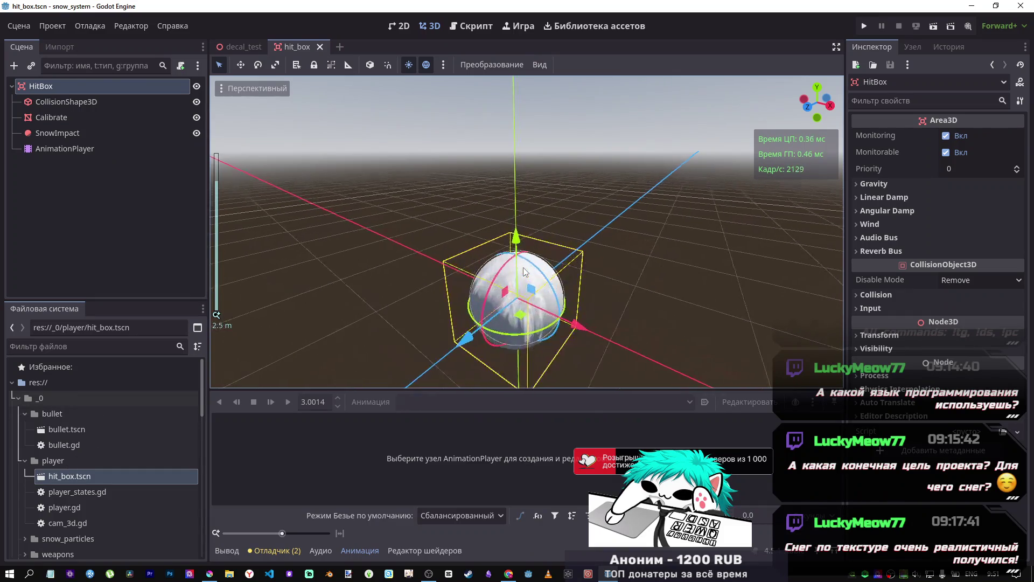
pyautogui.scroll(-8, 527, 232)
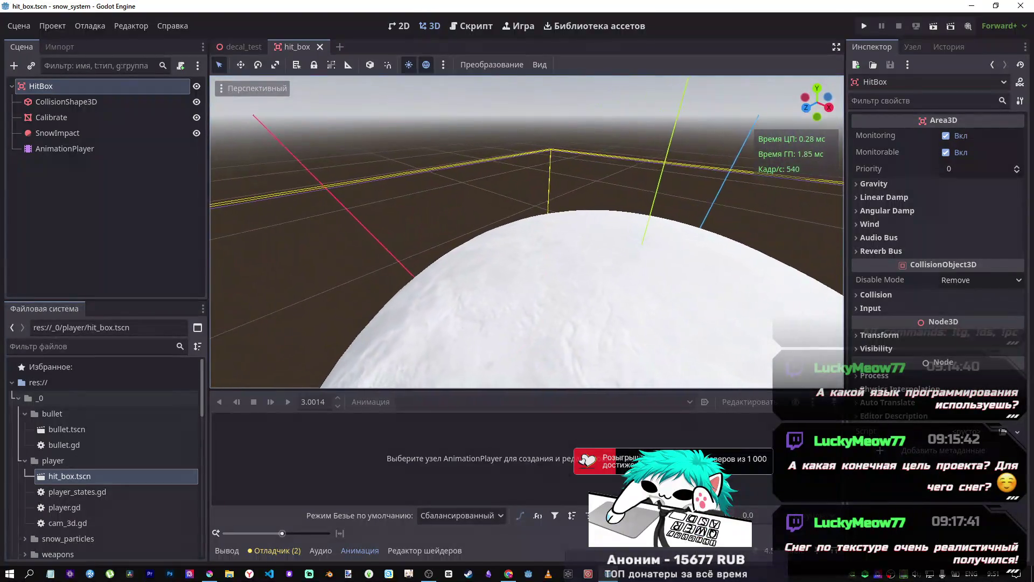
pyautogui.scroll(4, 527, 232)
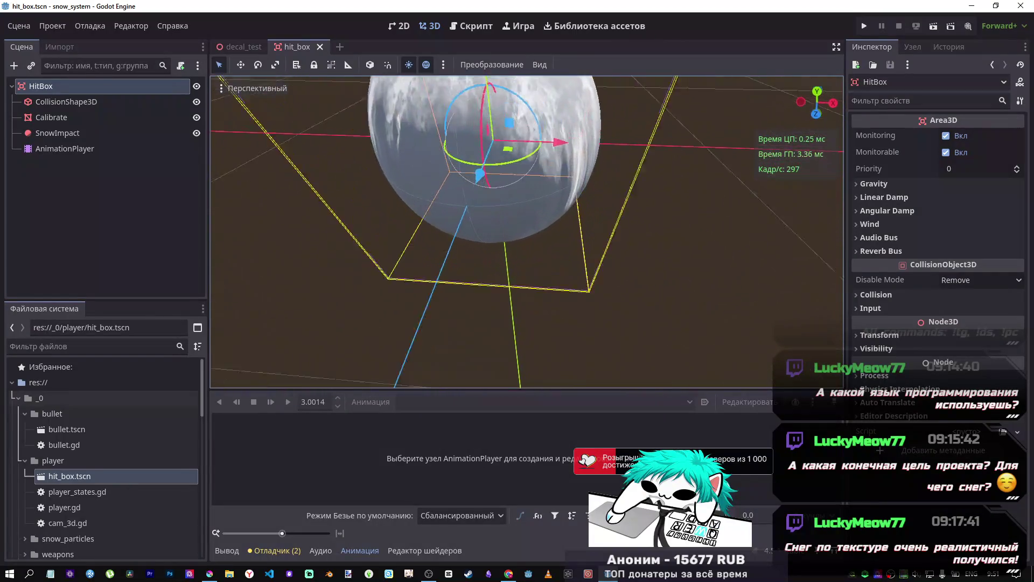
pyautogui.moveTo(527, 231)
pyautogui.mouseDown()
pyautogui.moveTo(527, 205)
pyautogui.moveTo(538, 216)
pyautogui.moveTo(447, 218)
pyautogui.mouseUp()
pyautogui.scroll(-4, 527, 231)
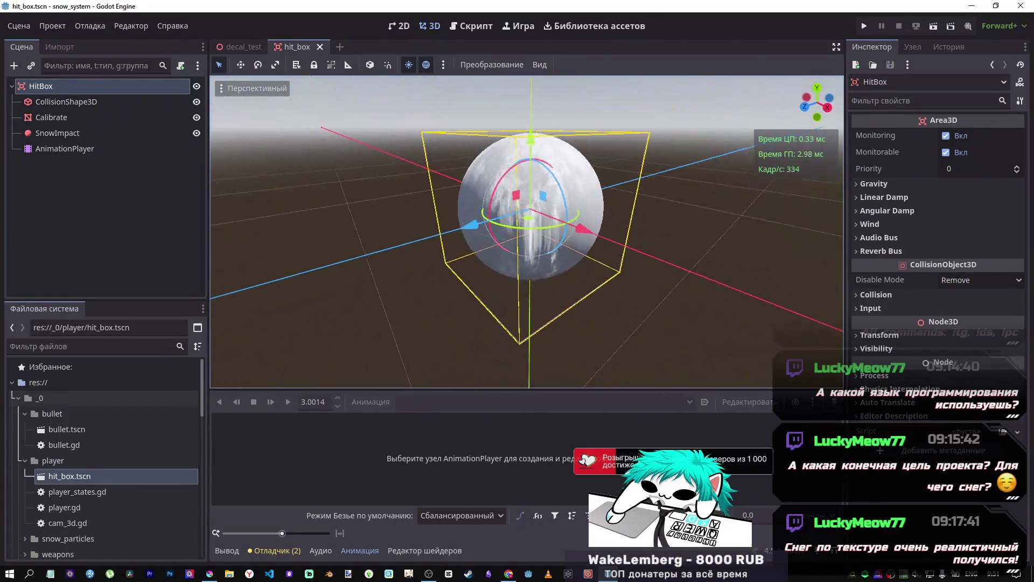
pyautogui.scroll(-3, 527, 232)
pyautogui.scroll(3, 501, 219)
pyautogui.scroll(5, 527, 232)
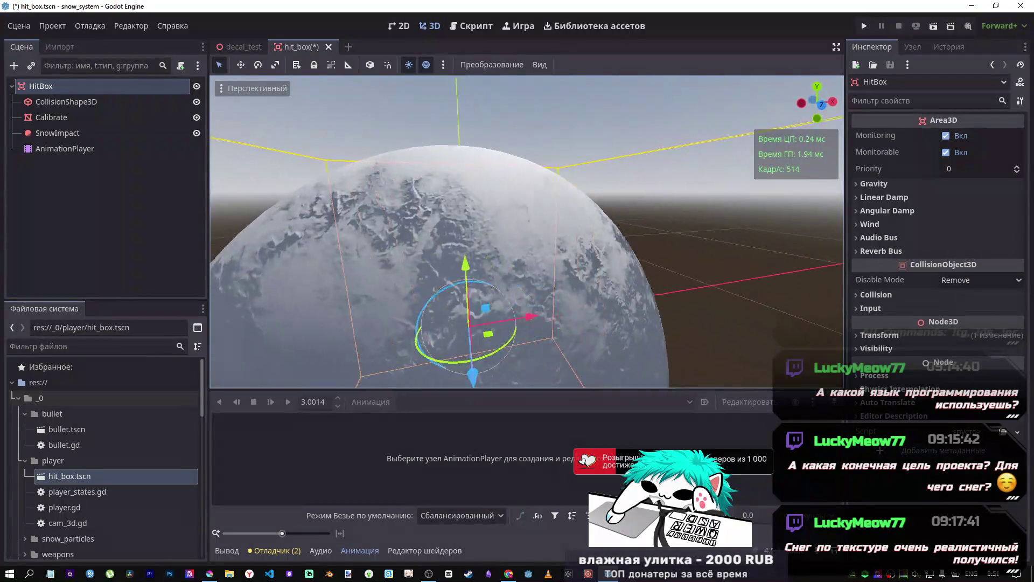
# Re-centre on the snow-textured HitBox sphere and orbit around it up close
pyautogui.press('f')
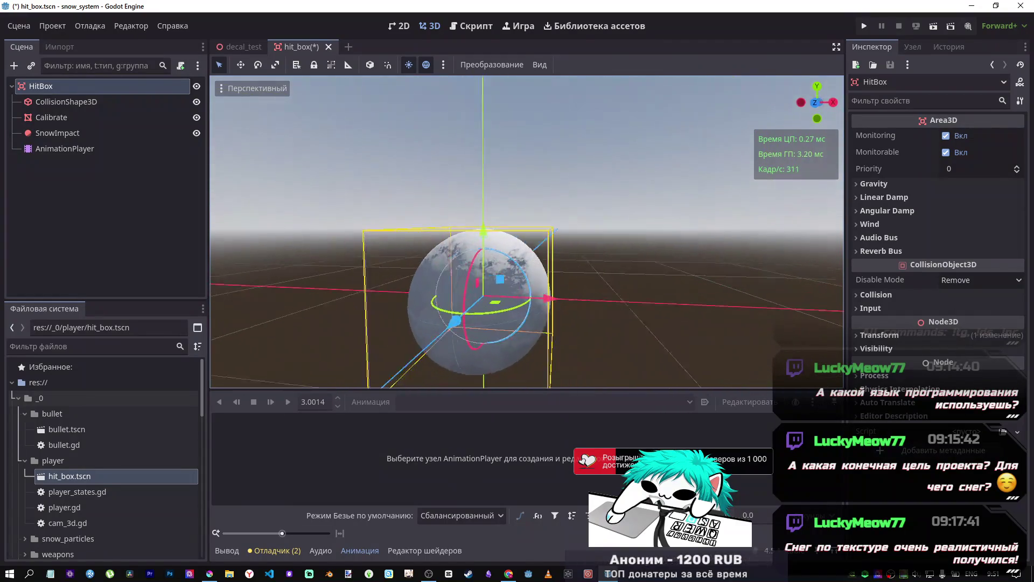
pyautogui.moveTo(527, 232)
pyautogui.mouseDown()
pyautogui.moveTo(496, 237)
pyautogui.moveTo(549, 226)
pyautogui.moveTo(497, 240)
pyautogui.mouseUp()
pyautogui.scroll(3, 527, 232)
pyautogui.scroll(3, 527, 232)
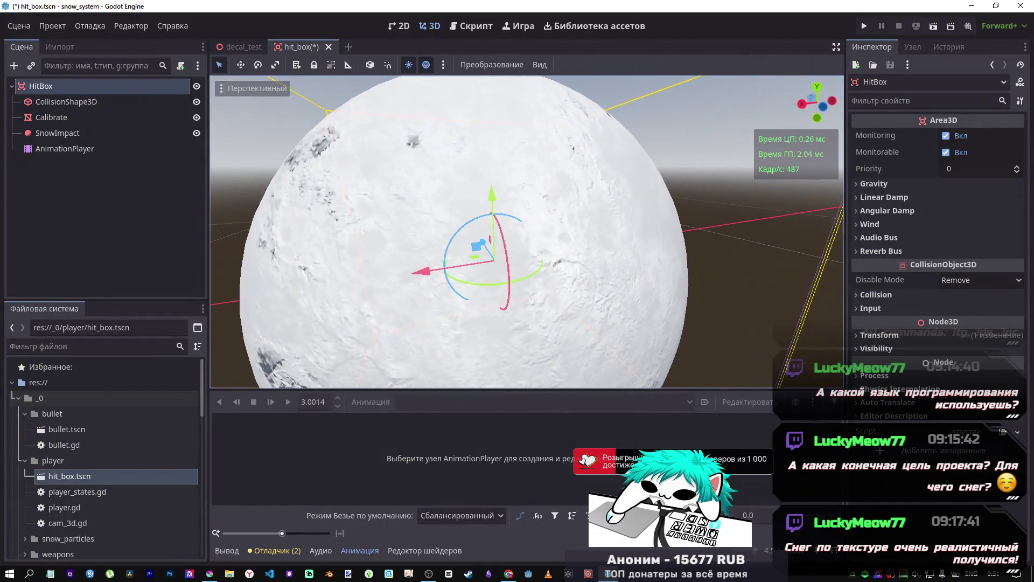
pyautogui.scroll(-5, 527, 232)
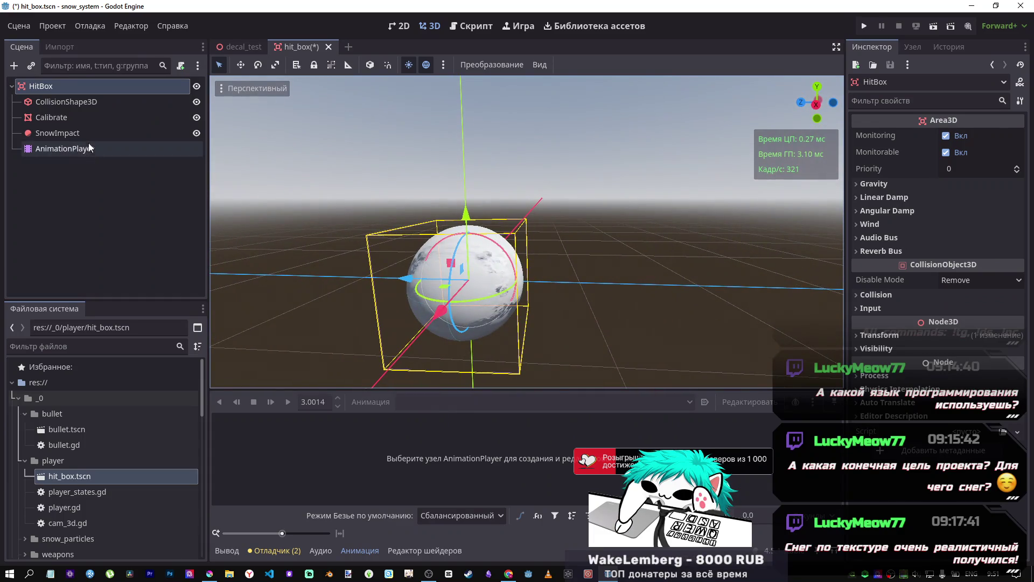
# On the SnowImpact decal, try Modulate and Emission Energy, leaving Emission Energy at 1.0
pyautogui.click(59, 133)
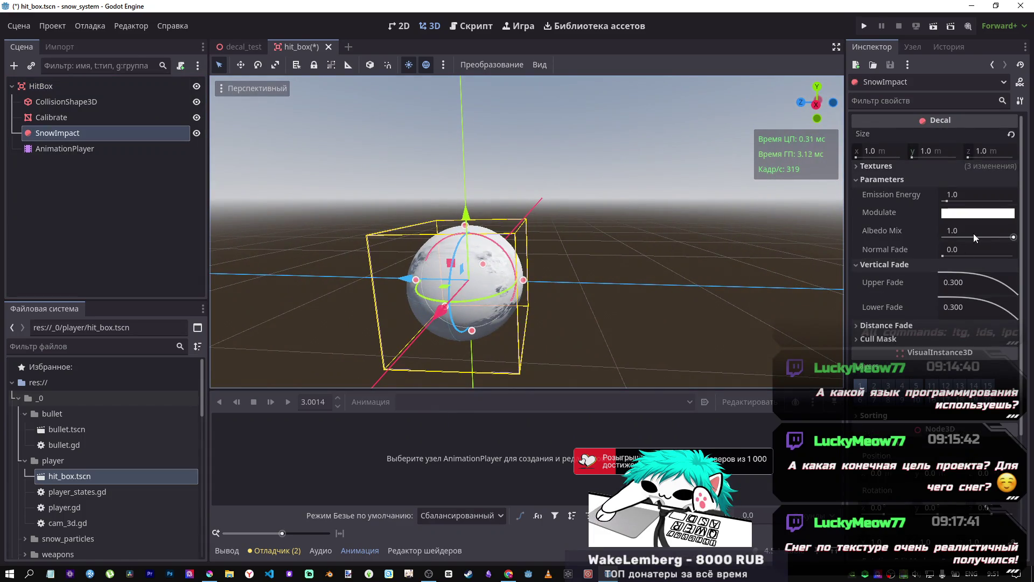
pyautogui.click(1013, 238)
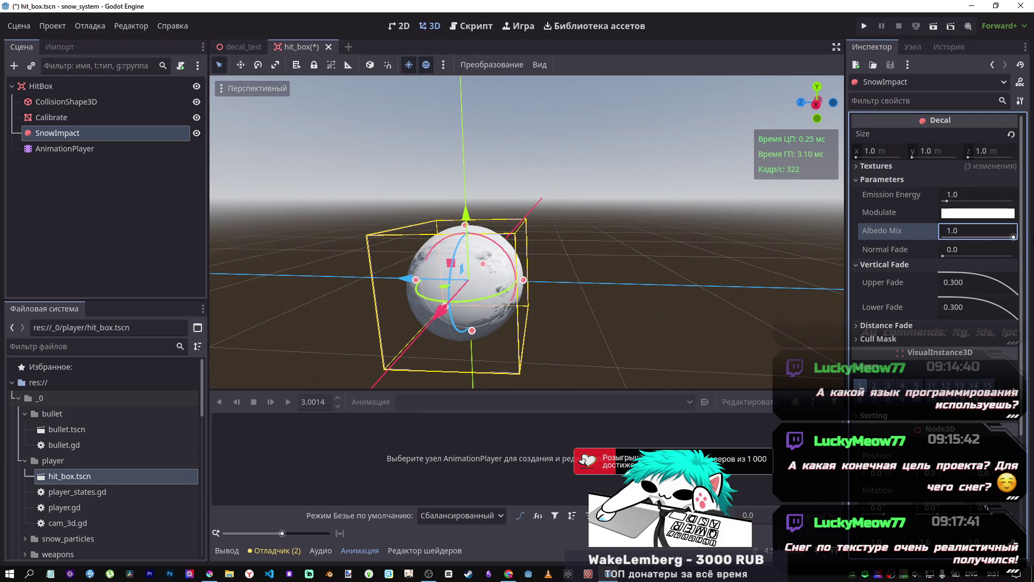
pyautogui.click(963, 215)
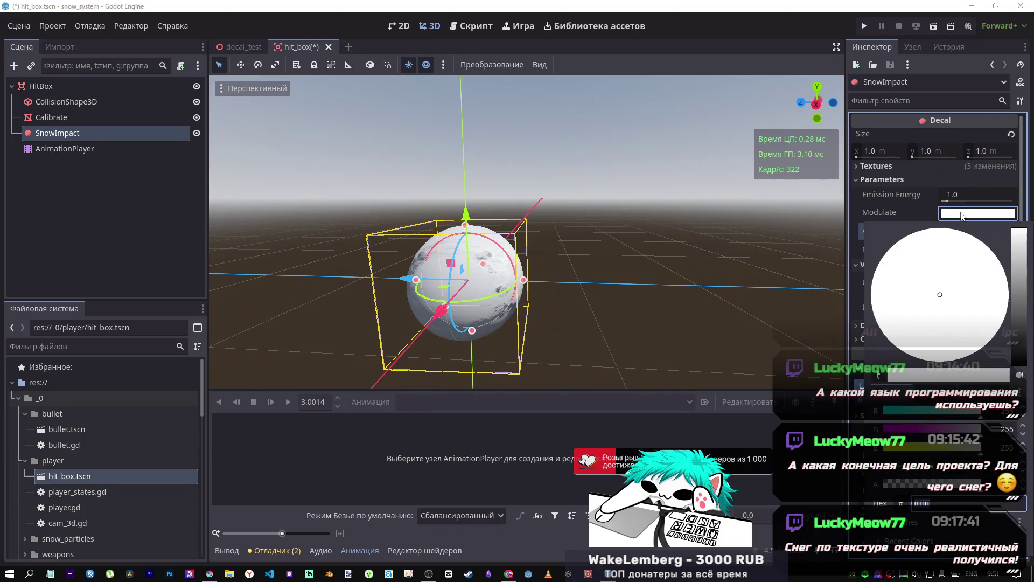
pyautogui.click(959, 198)
pyautogui.moveTo(959, 198); pyautogui.dragTo(970, 202)
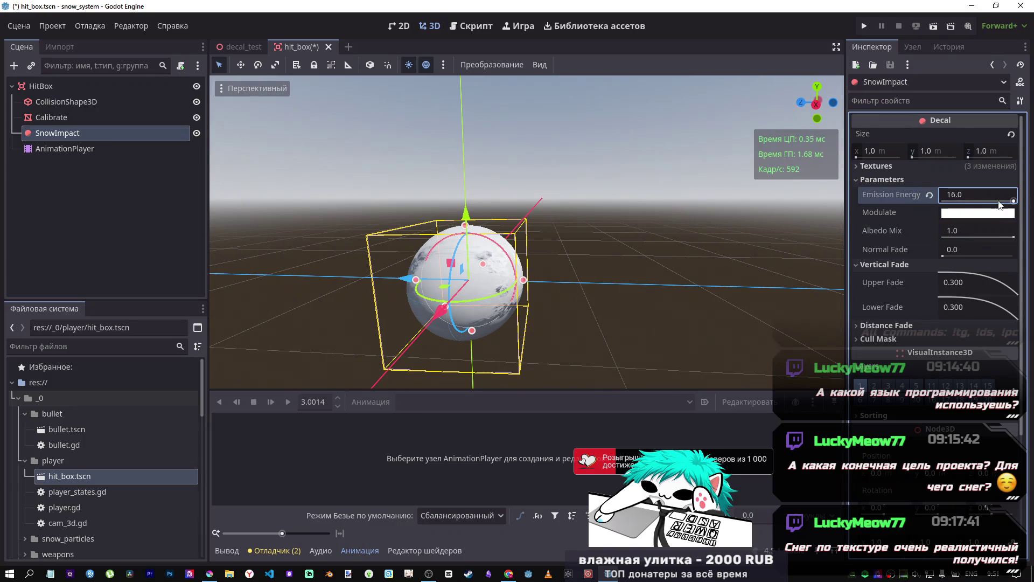
pyautogui.click(930, 195)
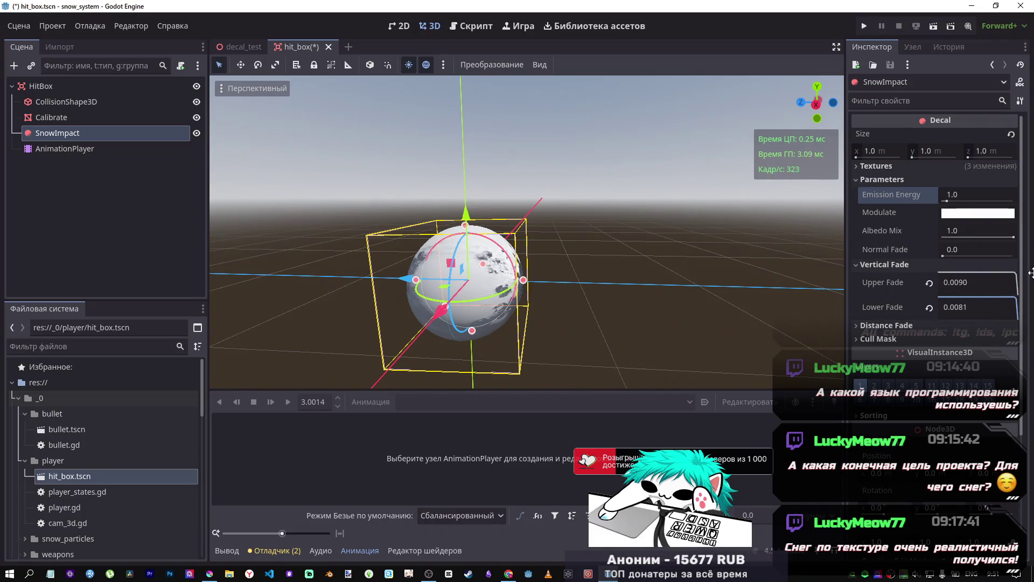
# Experiment with Lower Fade, then reset Lower and Upper Fade to 0.300
pyautogui.moveTo(1013, 307); pyautogui.dragTo(919, 303)
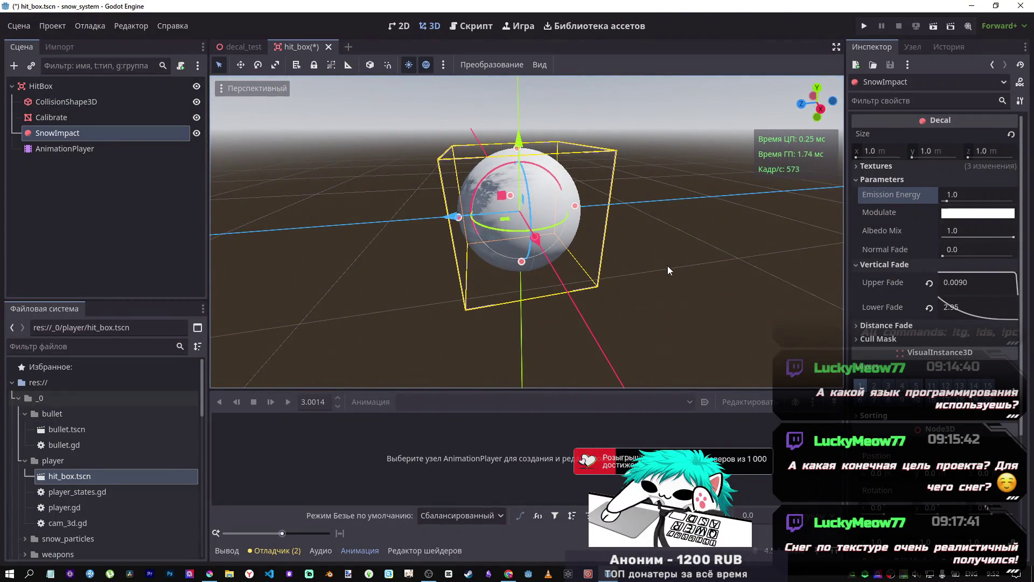
pyautogui.click(930, 309)
pyautogui.click(930, 283)
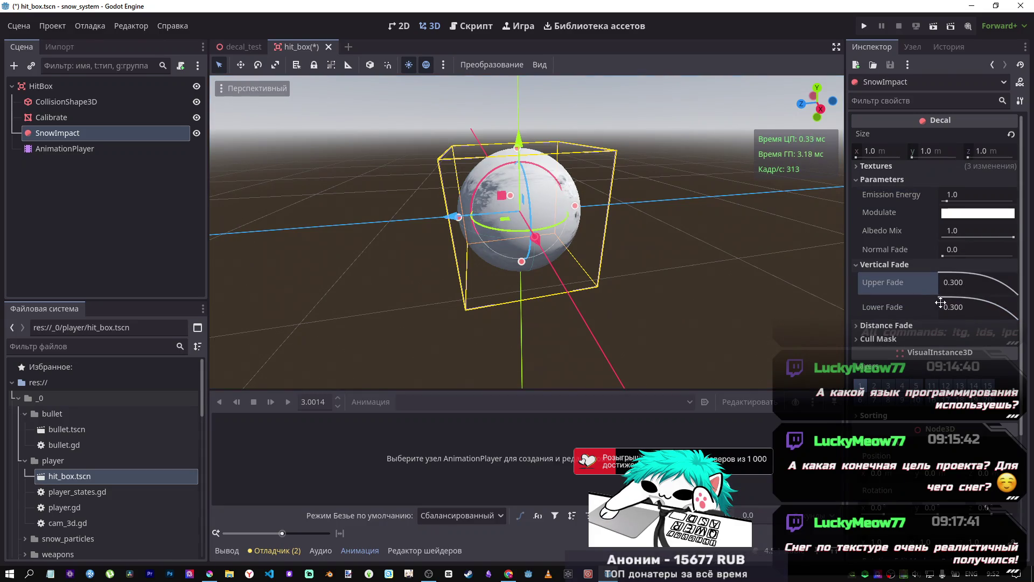
# Set the decal's Normal Fade to 0.484
pyautogui.moveTo(944, 258)
pyautogui.mouseDown()
pyautogui.moveTo(966, 257)
pyautogui.moveTo(932, 257)
pyautogui.moveTo(1026, 260)
pyautogui.mouseUp()
pyautogui.click(949, 257)
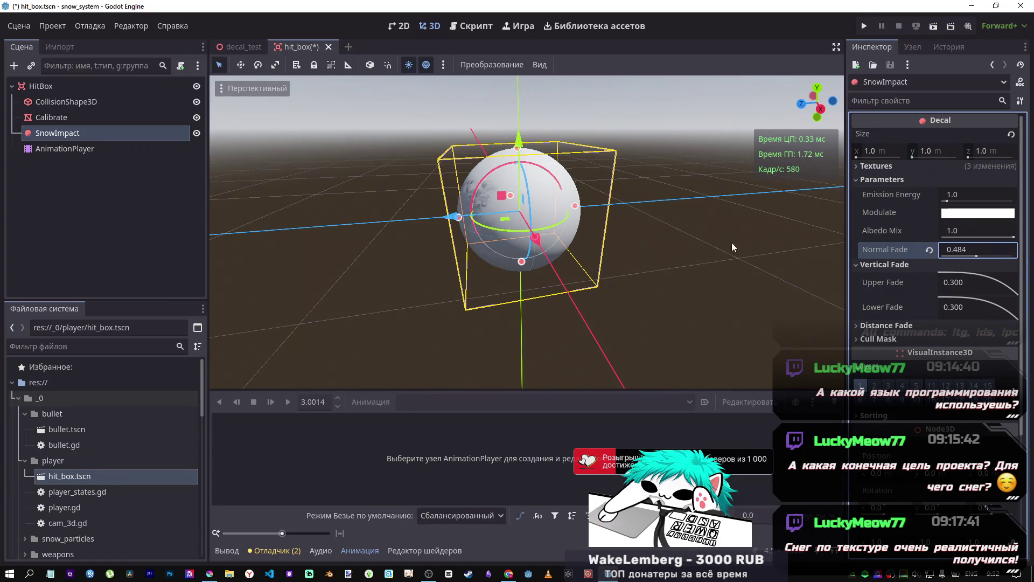
pyautogui.scroll(8, 733, 247)
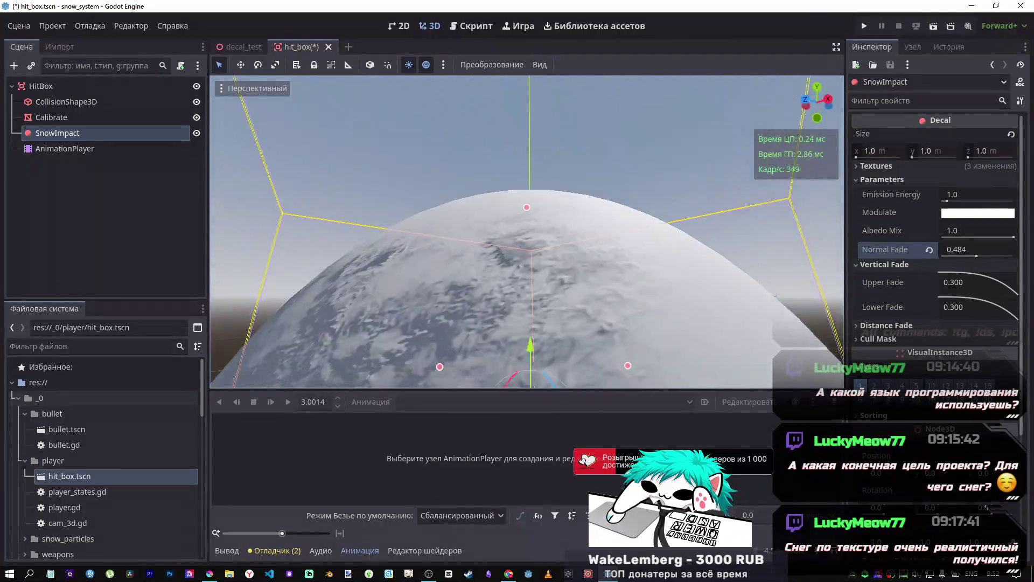
pyautogui.scroll(-6, 575, 290)
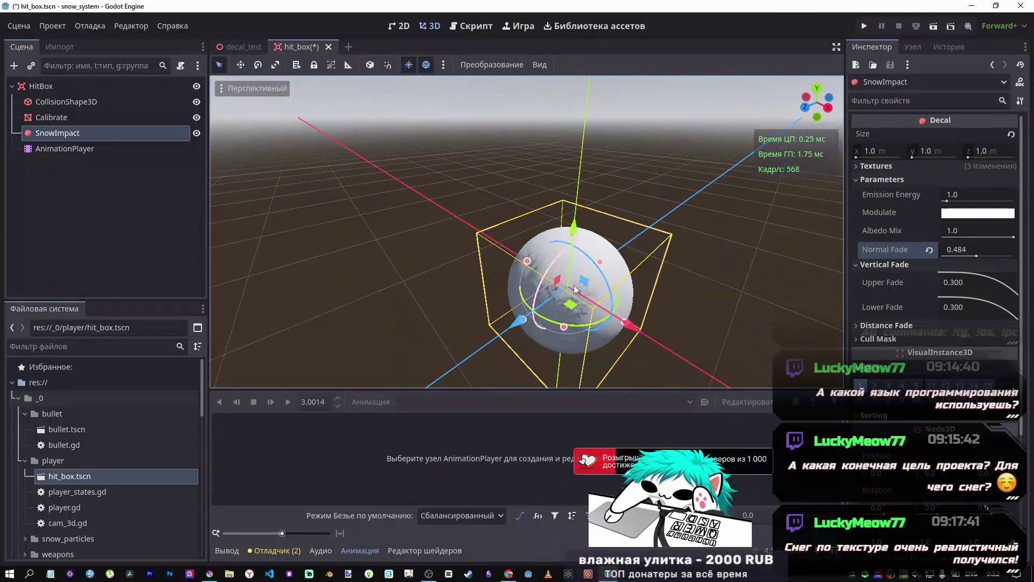
pyautogui.click(63, 118)
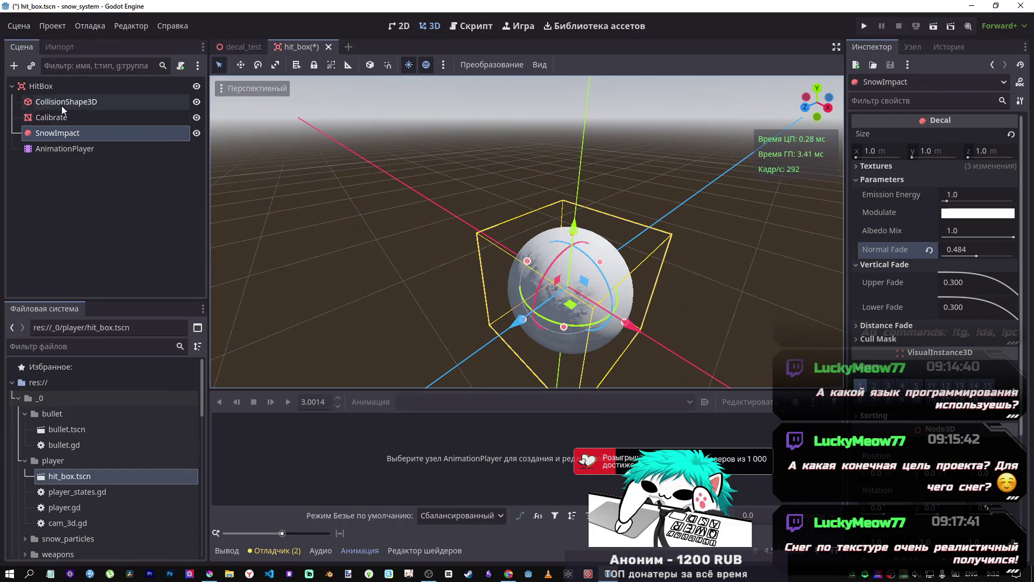
# Give the Calibrate sphere a new StandardMaterial3D, ending with a black albedo colour
pyautogui.click(989, 154)
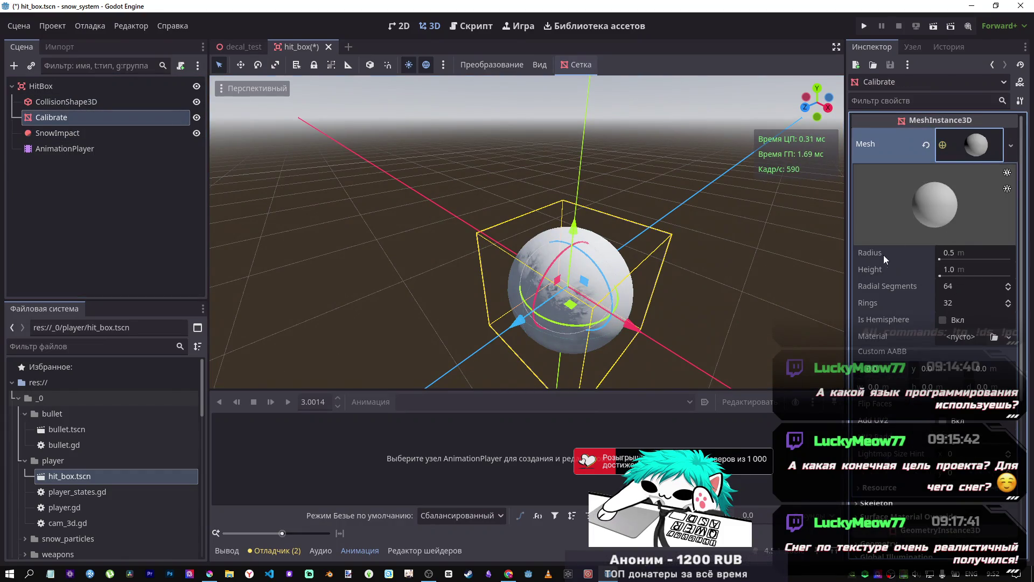
pyautogui.click(960, 338)
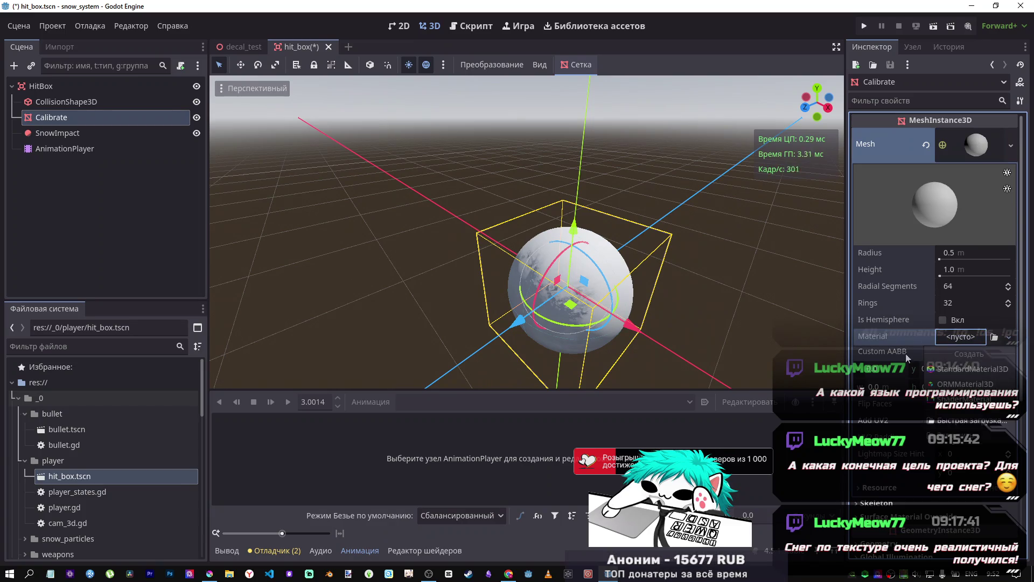
pyautogui.click(964, 383)
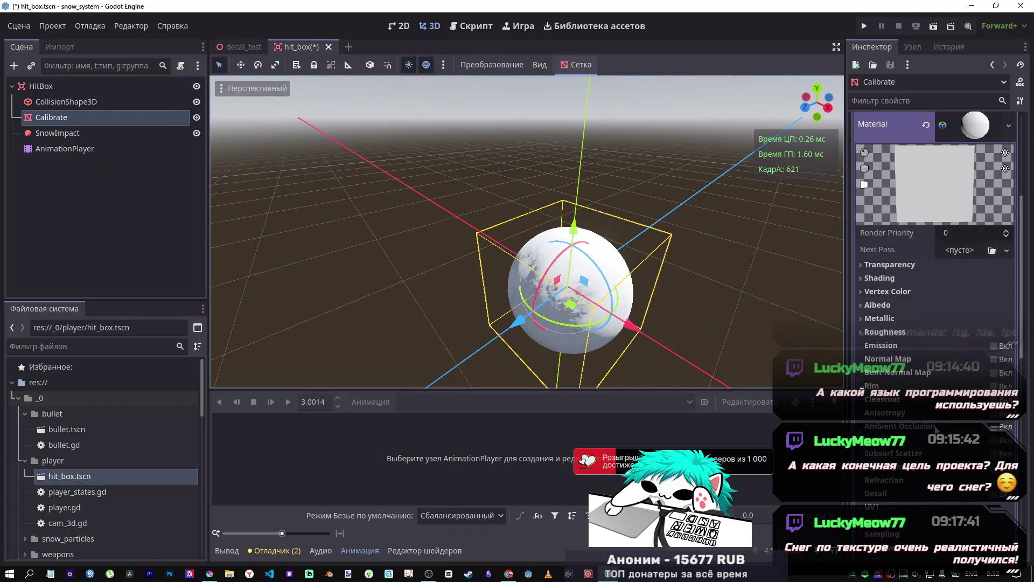
pyautogui.click(881, 302)
pyautogui.click(976, 322)
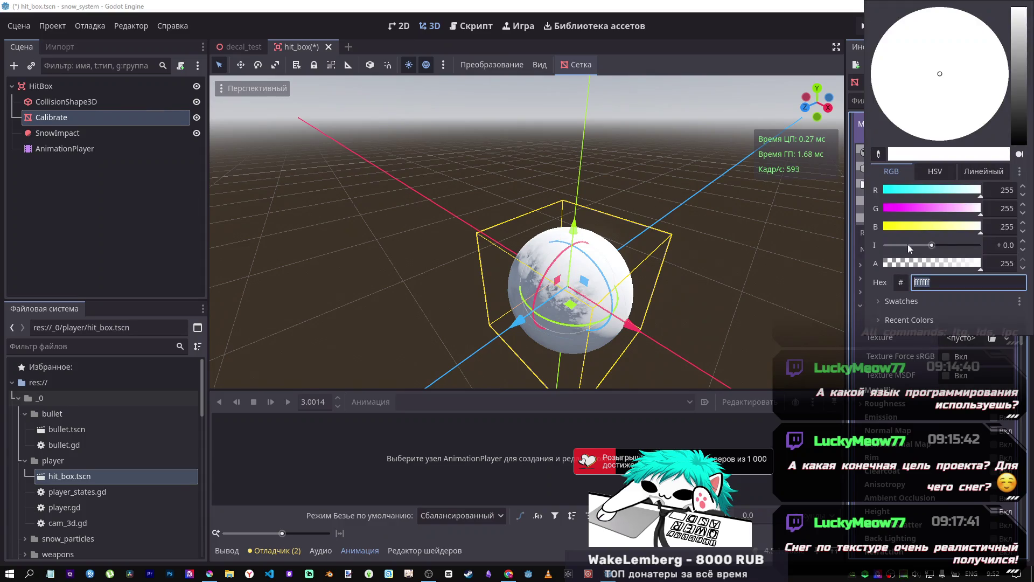
pyautogui.write('ff0000')
pyautogui.press('Return')
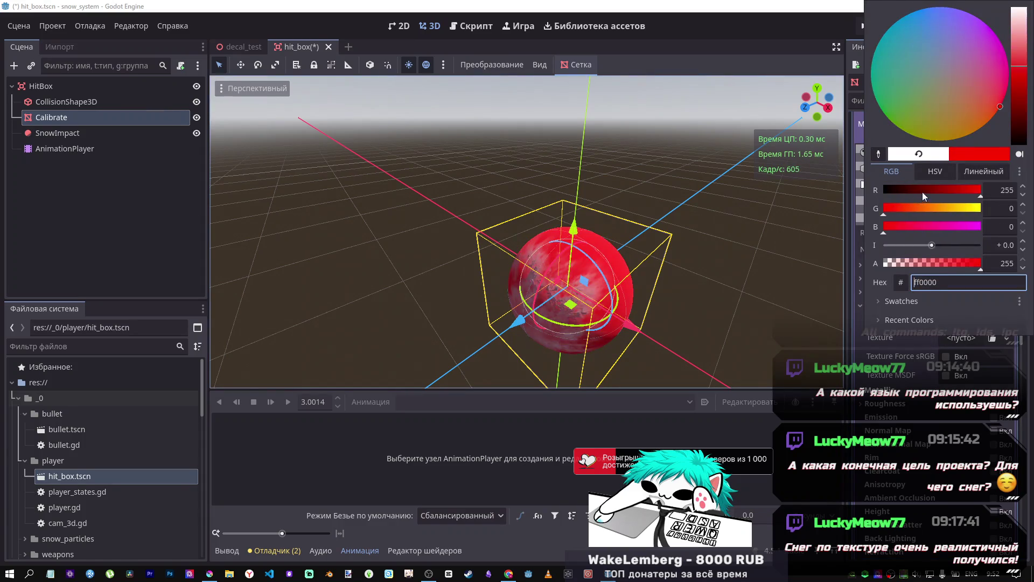
pyautogui.moveTo(923, 191); pyautogui.dragTo(882, 241)
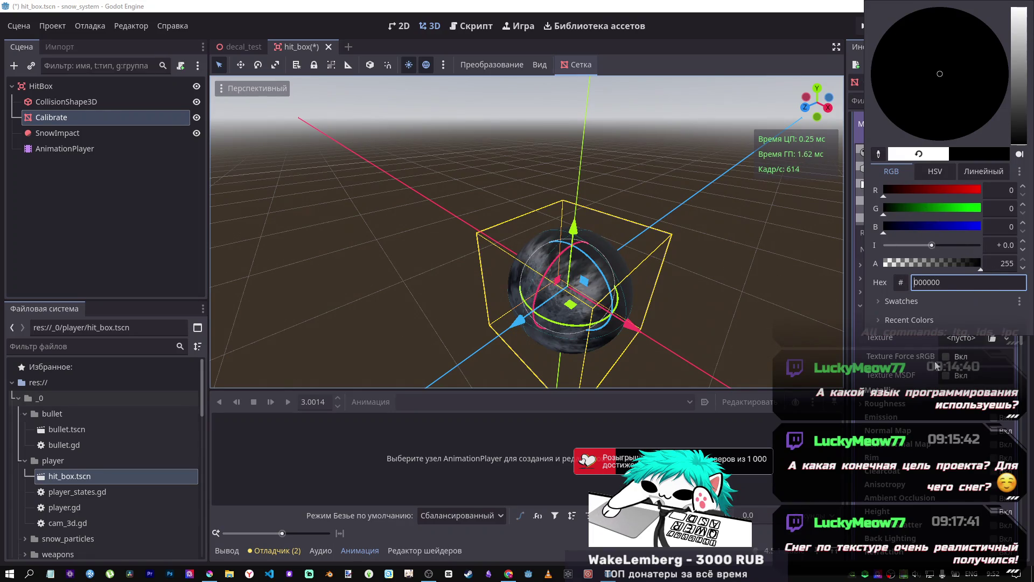
pyautogui.click(923, 339)
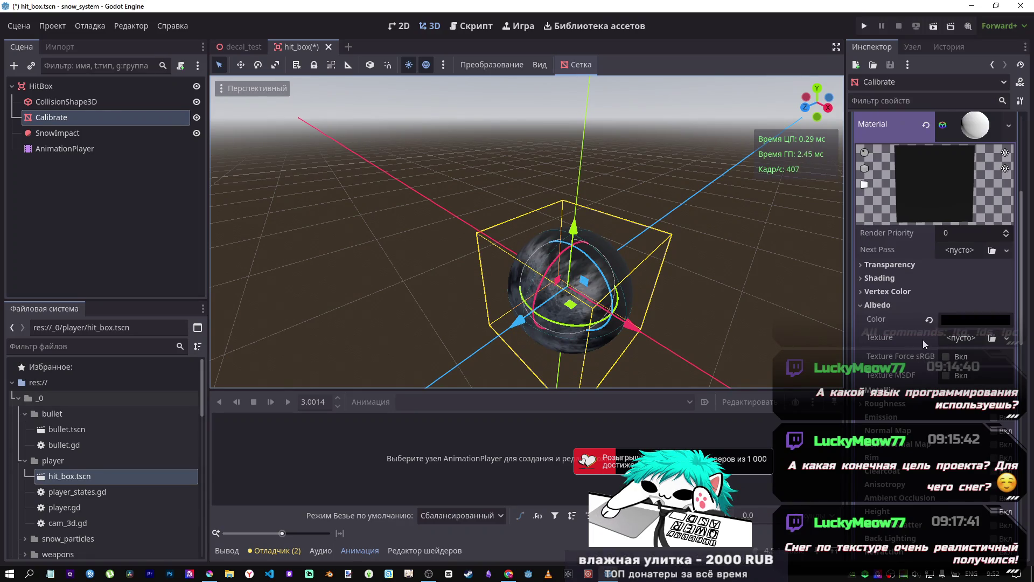
# Raise the sphere's albedo to red (c40000) and view it under the snow decal
pyautogui.doubleClick(42, 133)
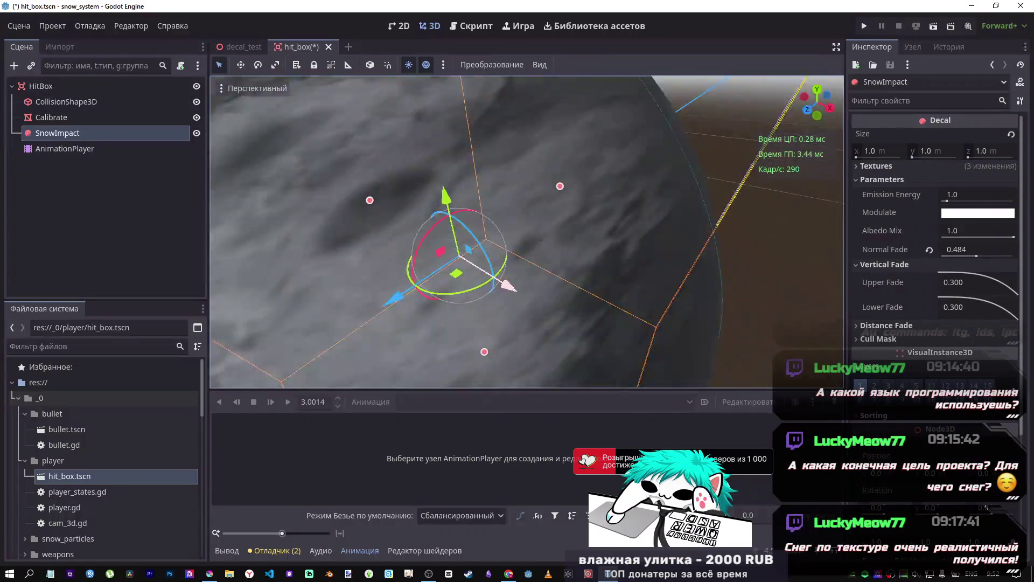
pyautogui.scroll(-10, 527, 232)
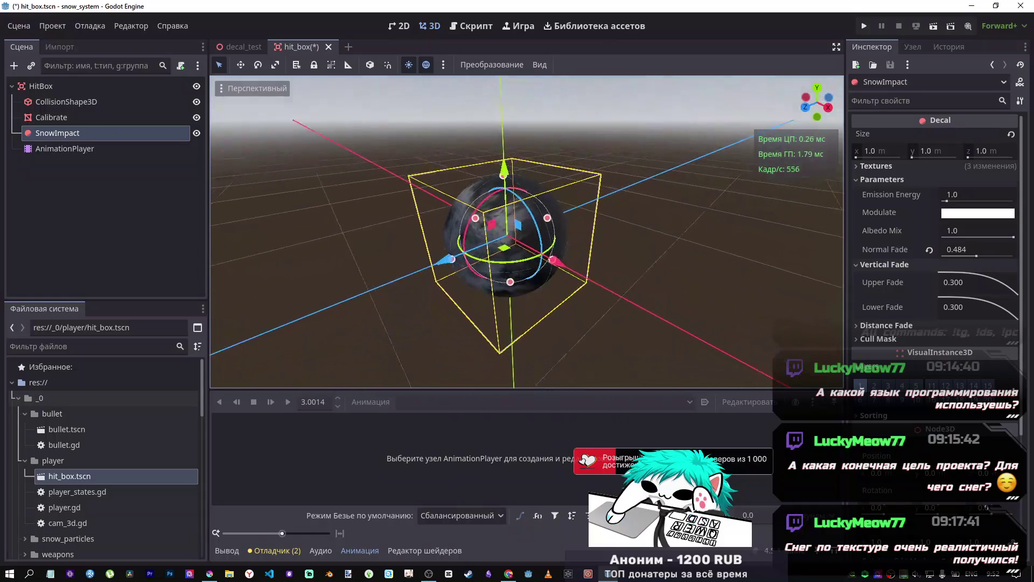
pyautogui.click(56, 117)
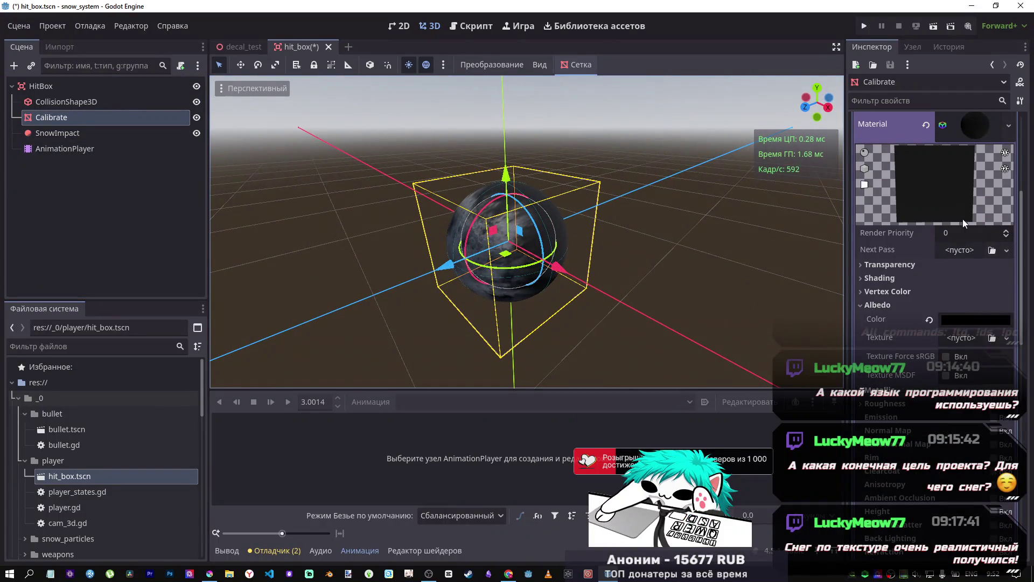
pyautogui.click(962, 322)
pyautogui.click(959, 192)
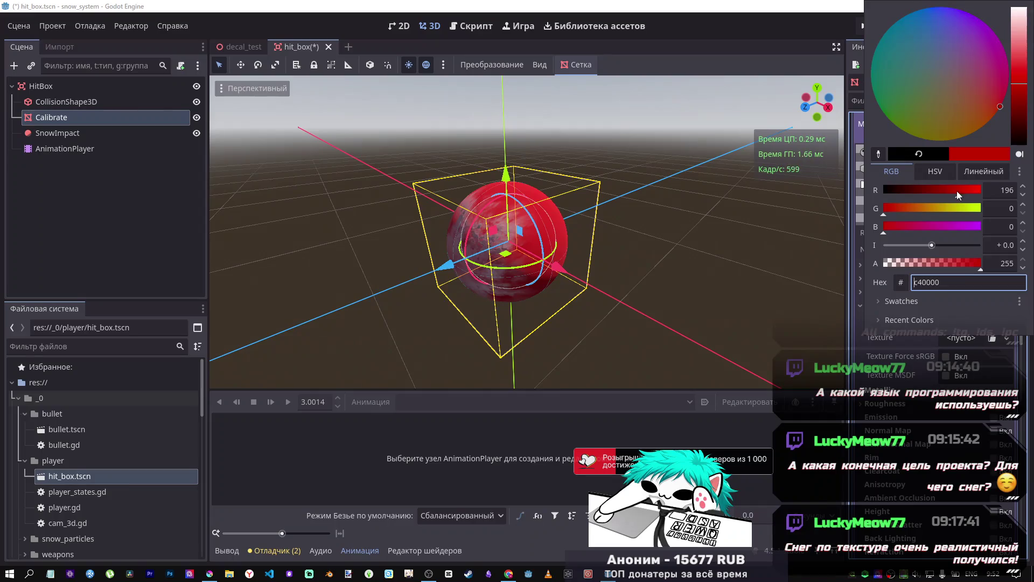
pyautogui.click(647, 222)
pyautogui.scroll(5, 647, 222)
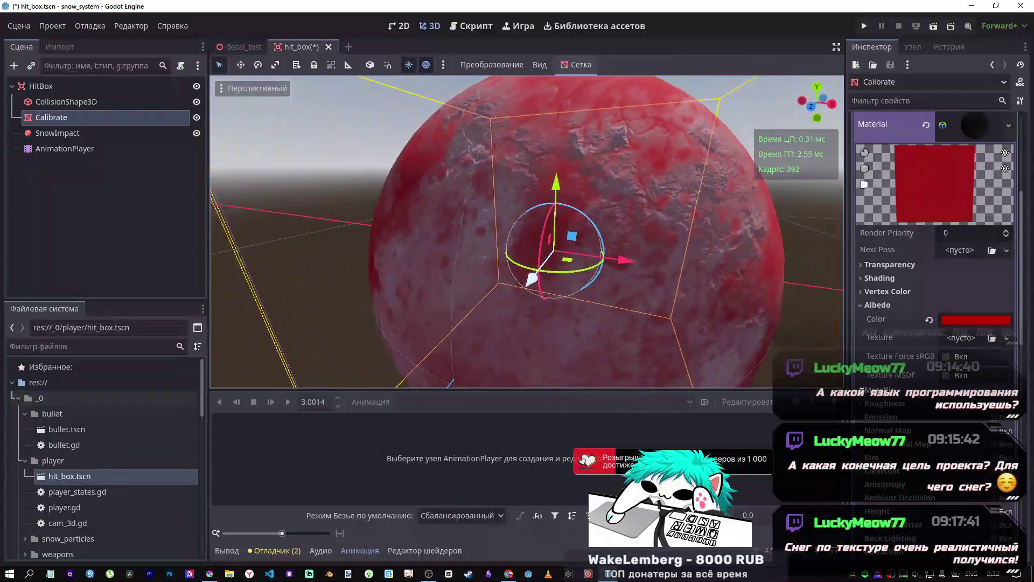
pyautogui.scroll(-5, 527, 232)
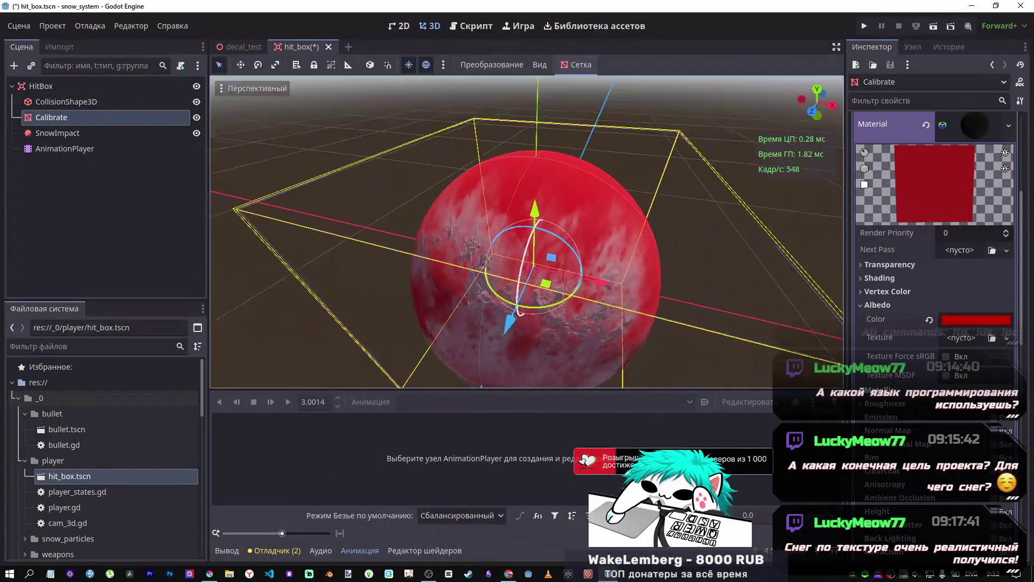
pyautogui.moveTo(527, 232)
pyautogui.mouseDown()
pyautogui.moveTo(539, 216)
pyautogui.moveTo(539, 242)
pyautogui.moveTo(533, 231)
pyautogui.mouseUp()
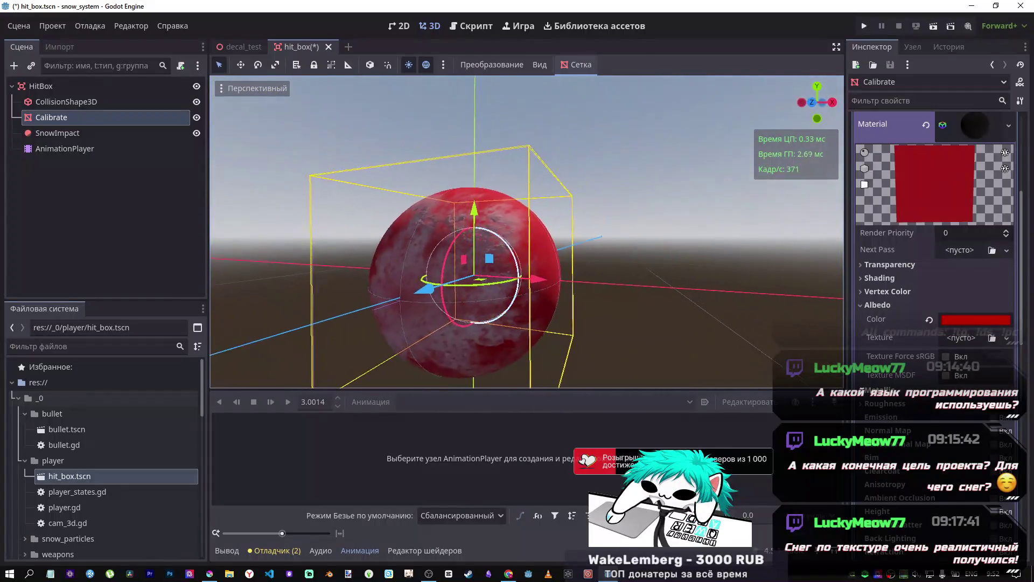
pyautogui.scroll(3, 527, 232)
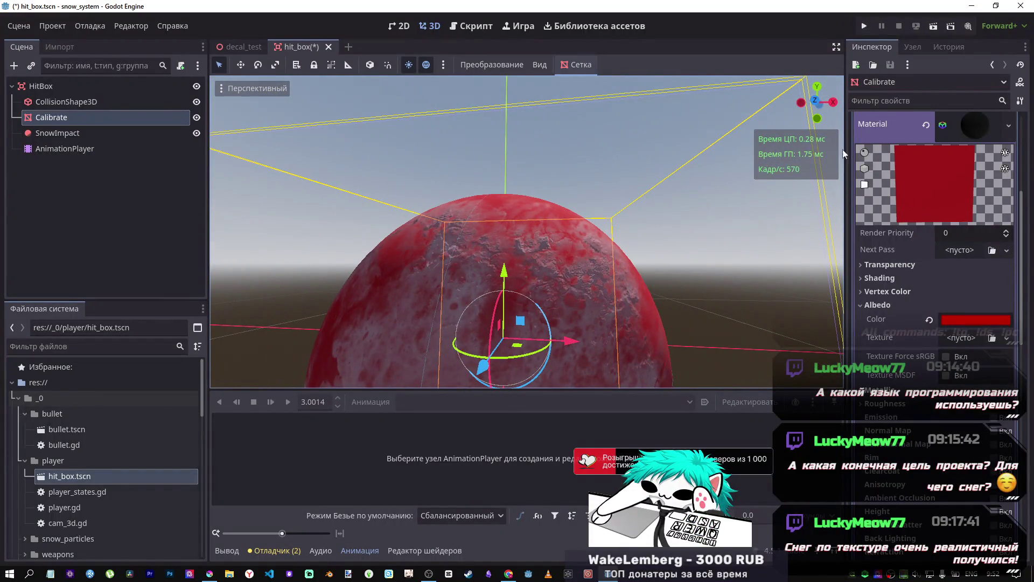
pyautogui.click(70, 129)
# Try blue, red, yellow and black modulate tints on SnowImpact, then restore white ffffff
pyautogui.click(976, 216)
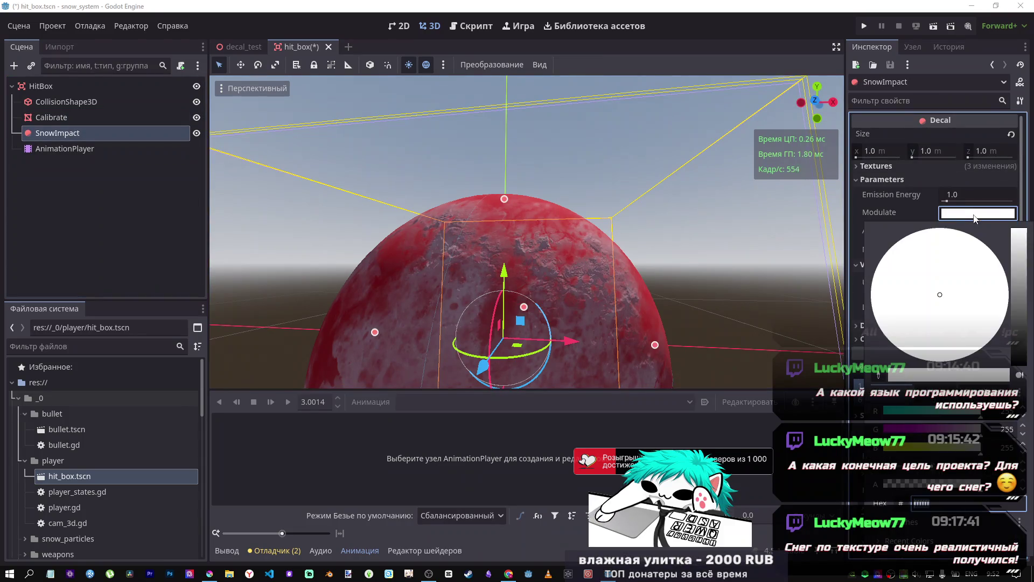
pyautogui.moveTo(984, 298)
pyautogui.mouseDown()
pyautogui.moveTo(999, 284)
pyautogui.moveTo(938, 264)
pyautogui.mouseUp()
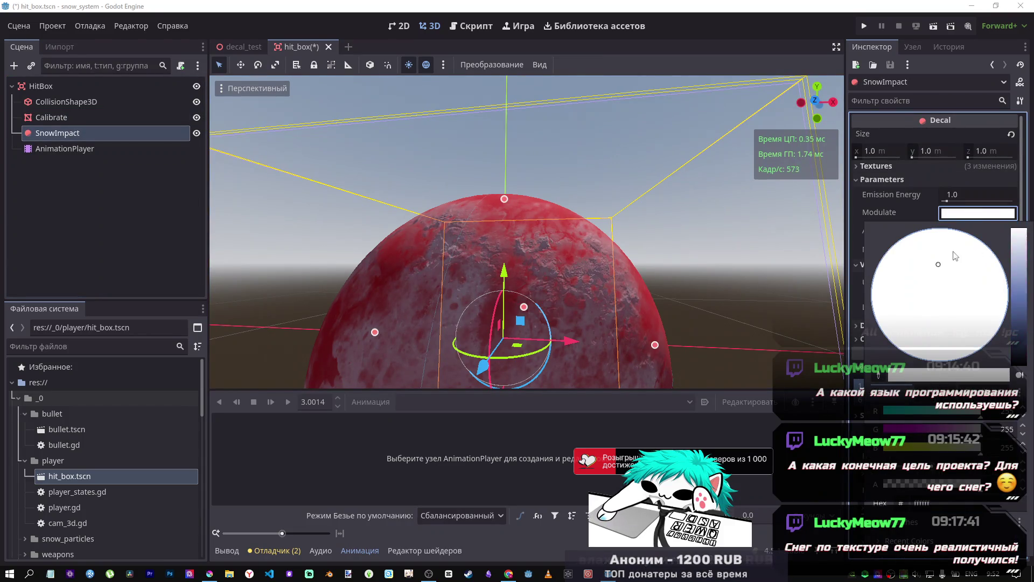
pyautogui.moveTo(859, 335); pyautogui.dragTo(942, 330)
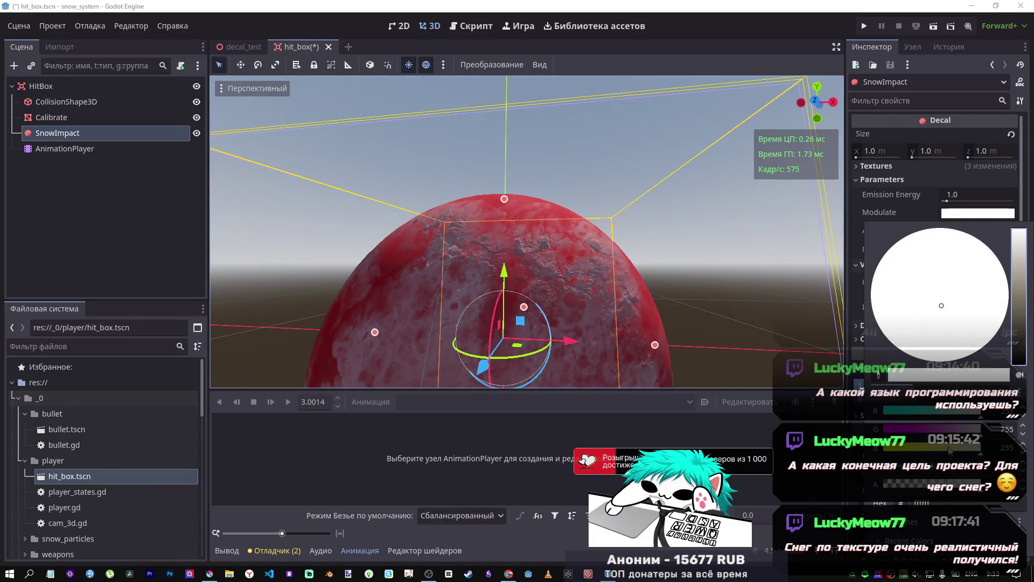
pyautogui.click(916, 358)
pyautogui.moveTo(923, 429)
pyautogui.mouseDown()
pyautogui.moveTo(883, 429)
pyautogui.moveTo(884, 410)
pyautogui.mouseUp()
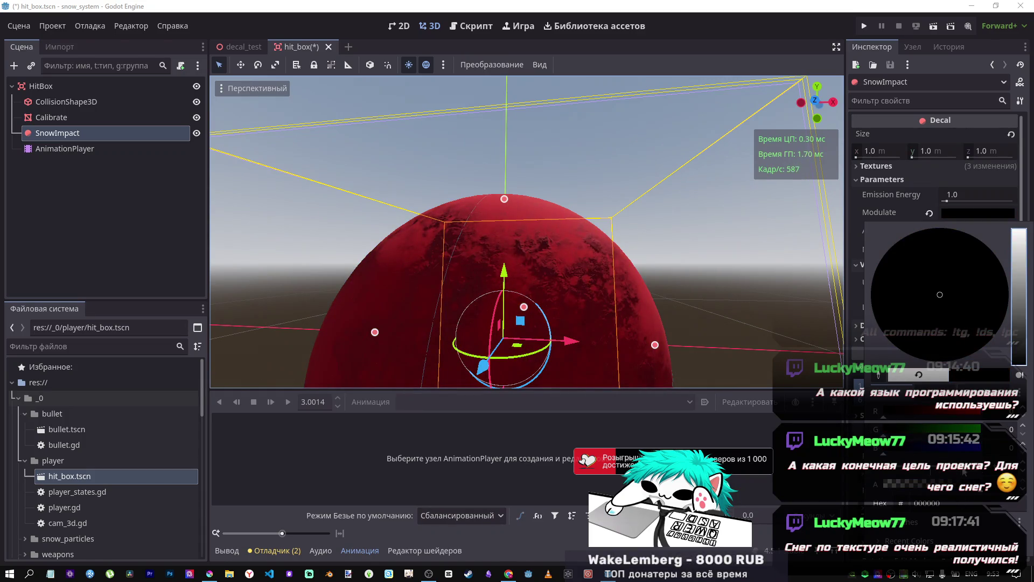
pyautogui.moveTo(1027, 289); pyautogui.dragTo(1020, 219)
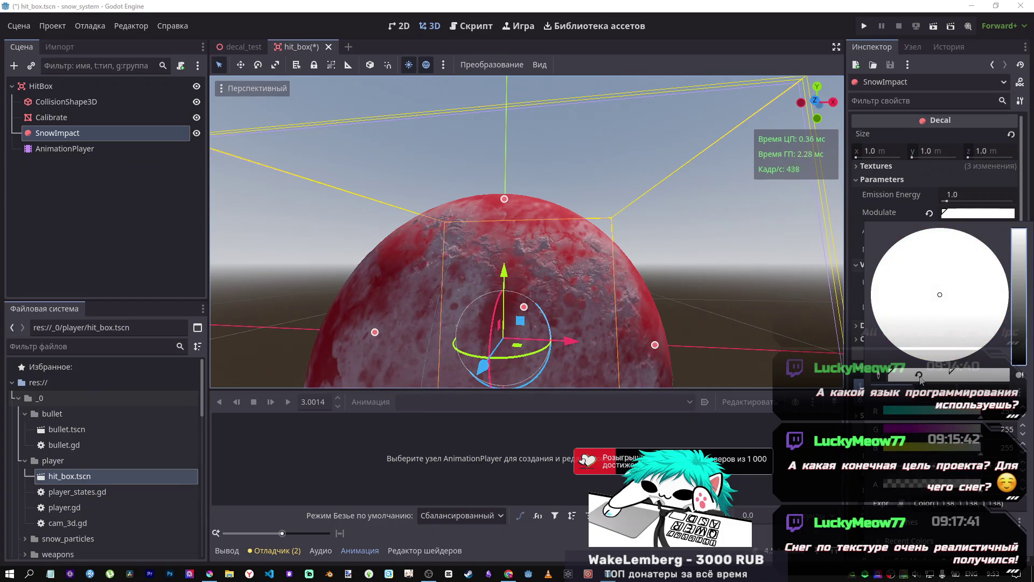
pyautogui.moveTo(919, 377)
pyautogui.mouseDown()
pyautogui.moveTo(883, 376)
pyautogui.moveTo(991, 373)
pyautogui.moveTo(950, 370)
pyautogui.mouseUp()
pyautogui.click(613, 345)
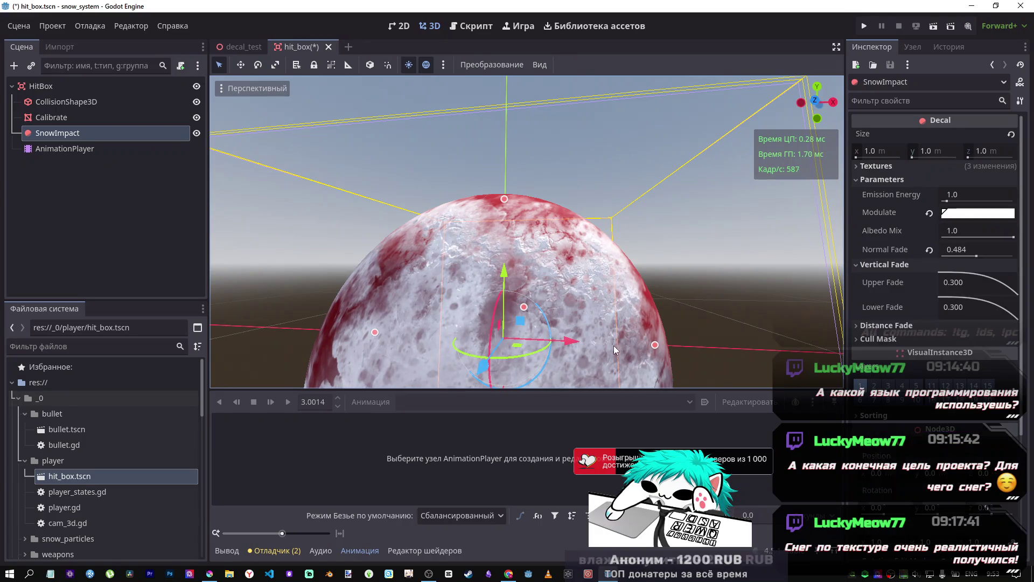
pyautogui.moveTo(614, 345)
pyautogui.mouseDown()
pyautogui.moveTo(580, 204)
pyautogui.moveTo(530, 232)
pyautogui.moveTo(550, 239)
pyautogui.moveTo(534, 234)
pyautogui.mouseUp()
pyautogui.scroll(-5, 527, 232)
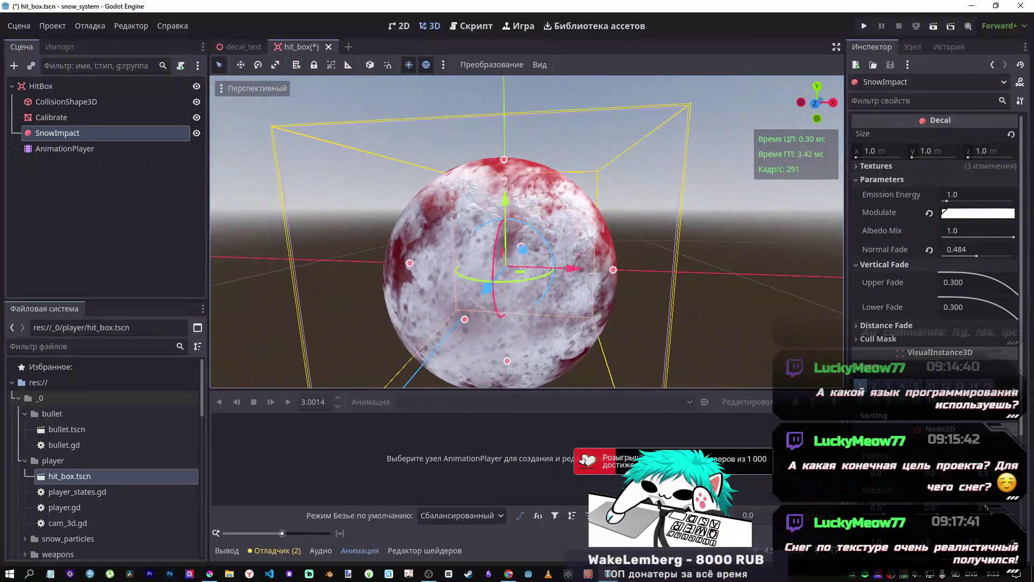
# Revert the SnowImpact decal's Normal Fade to 0.0
pyautogui.scroll(4, 527, 231)
pyautogui.scroll(-5, 651, 295)
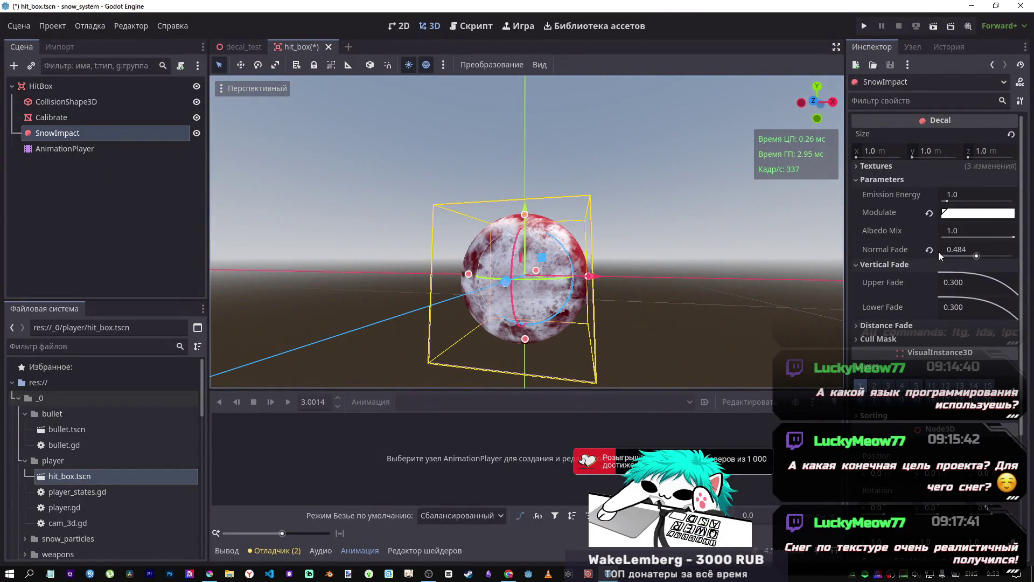
pyautogui.click(929, 250)
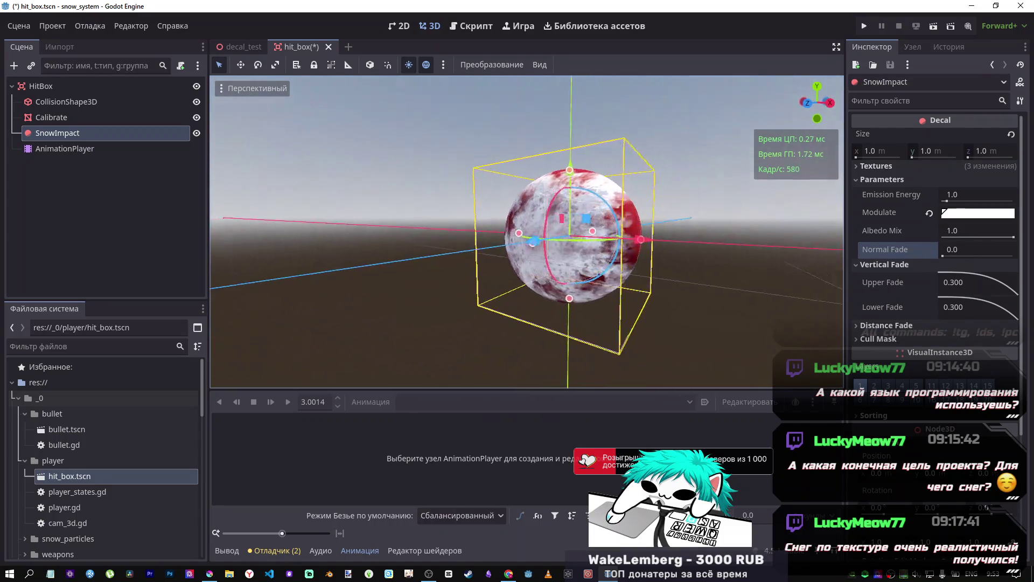
# Test Albedo Mix at 0.09 on the decal, keeping it at 1.0 in the end
pyautogui.scroll(6, 552, 281)
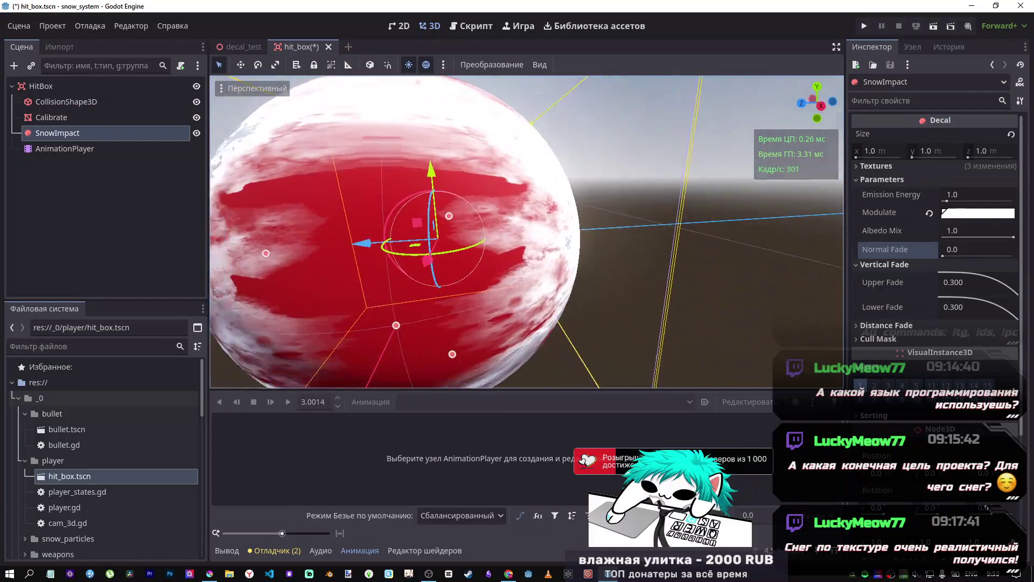
pyautogui.scroll(-5, 553, 280)
pyautogui.moveTo(553, 281); pyautogui.dragTo(807, 235)
pyautogui.moveTo(1015, 237)
pyautogui.mouseDown()
pyautogui.moveTo(949, 236)
pyautogui.moveTo(986, 247)
pyautogui.mouseUp()
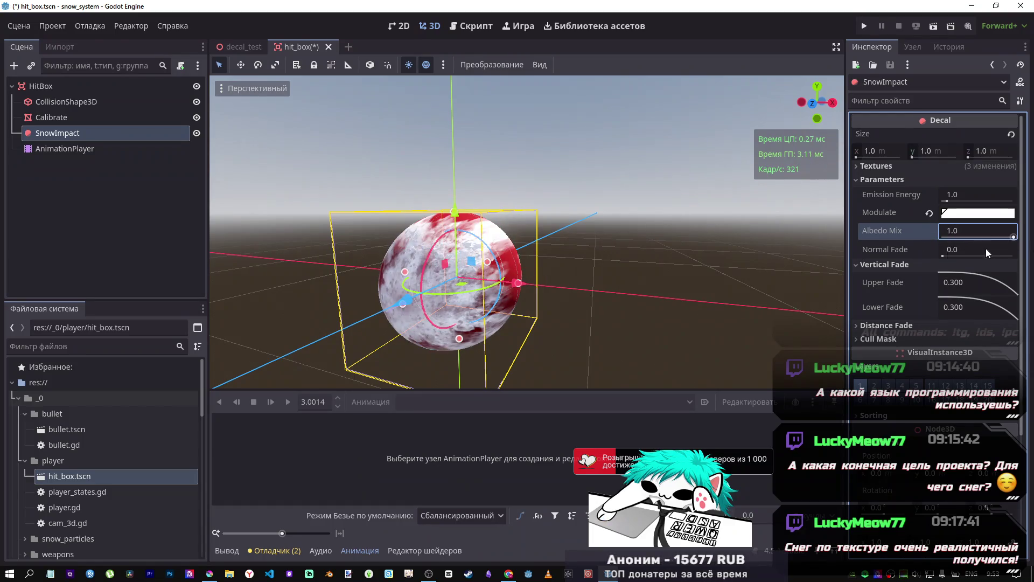
pyautogui.scroll(5, 528, 232)
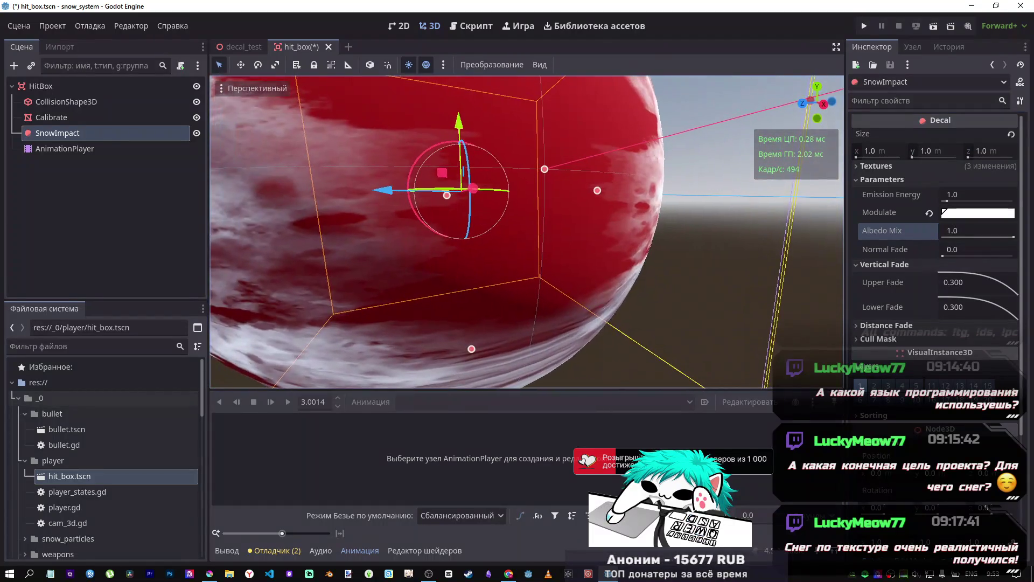
pyautogui.press('f')
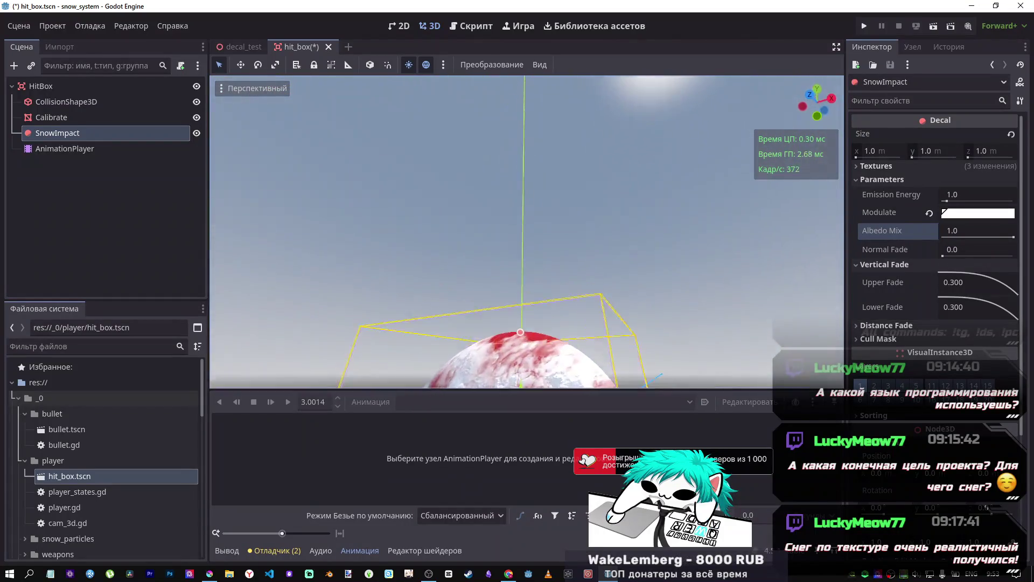
pyautogui.scroll(5, 528, 231)
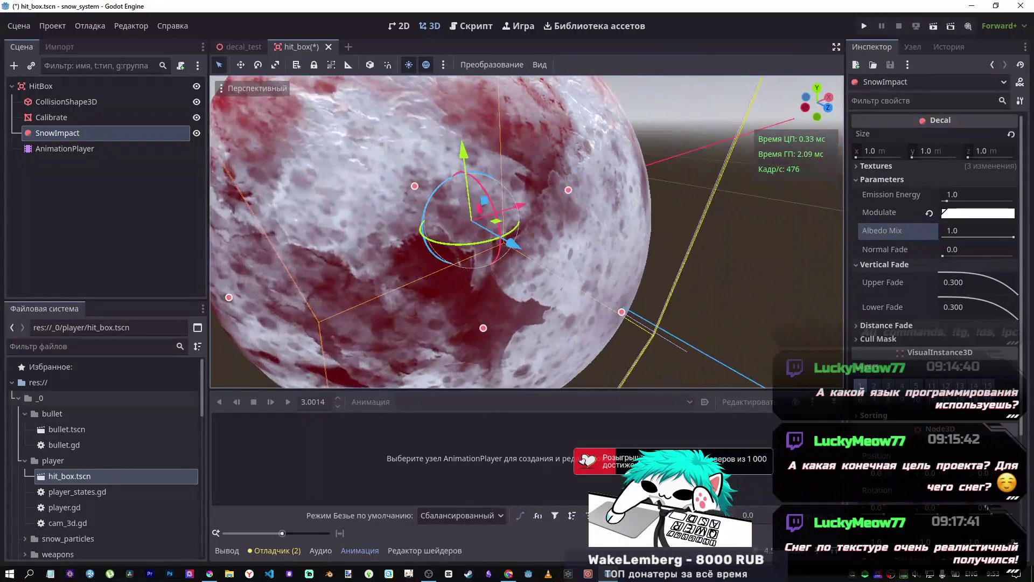
pyautogui.scroll(-5, 527, 232)
pyautogui.scroll(-3, 527, 232)
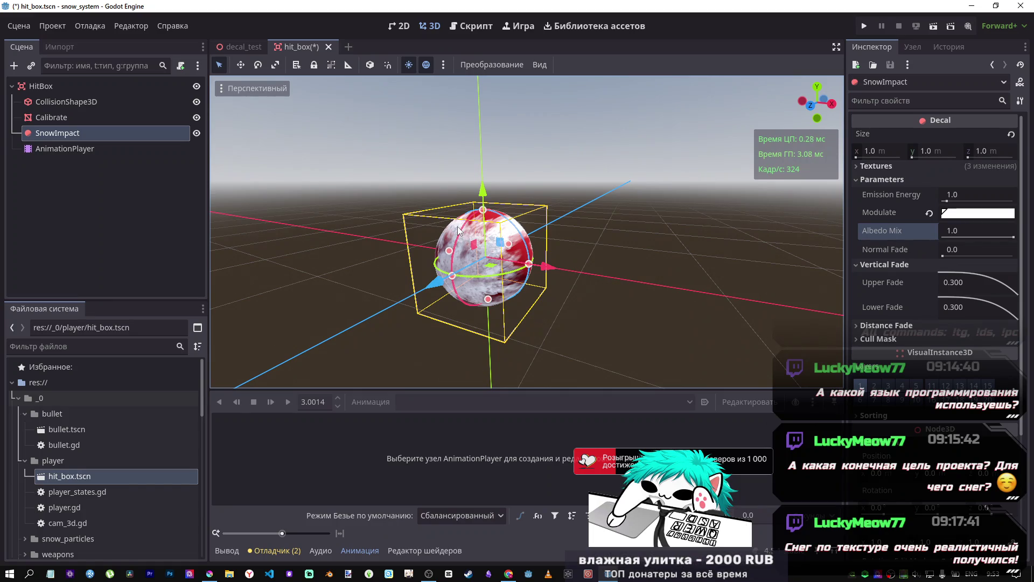
pyautogui.click(73, 118)
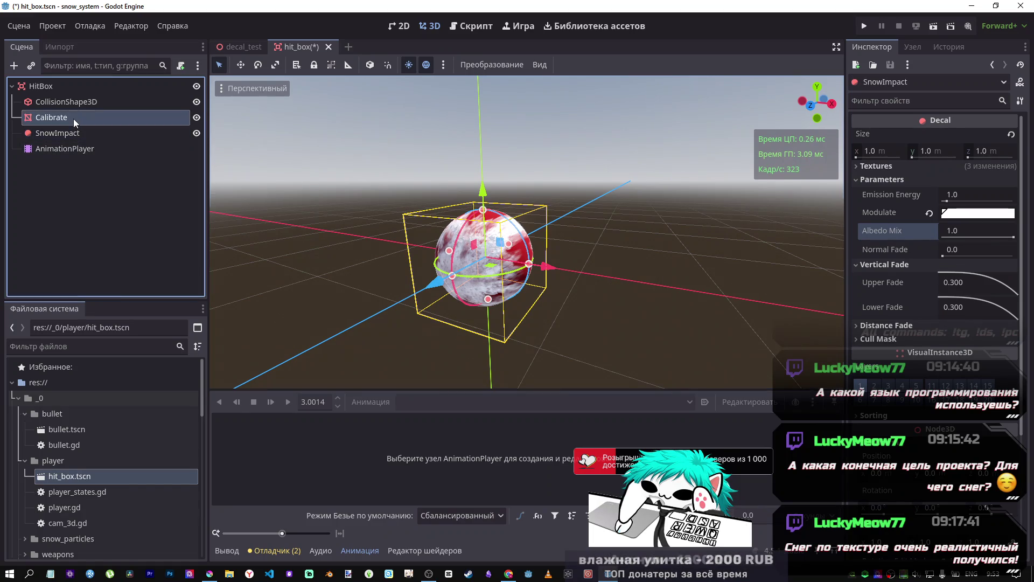
# Briefly swap Calibrate's mesh to a CapsuleMesh, then undo back to the sphere
pyautogui.click(976, 128)
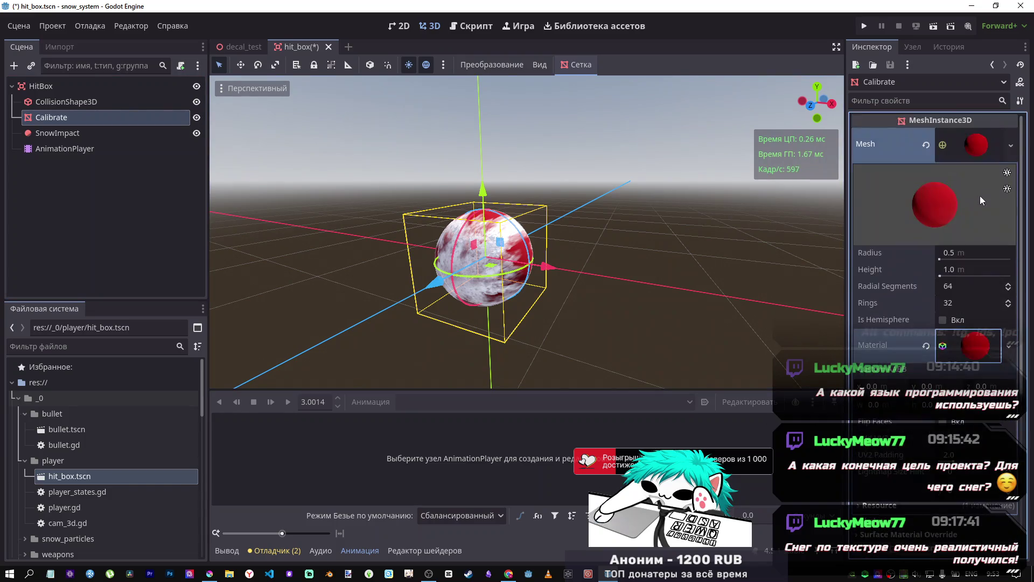
pyautogui.click(975, 143)
pyautogui.click(967, 146)
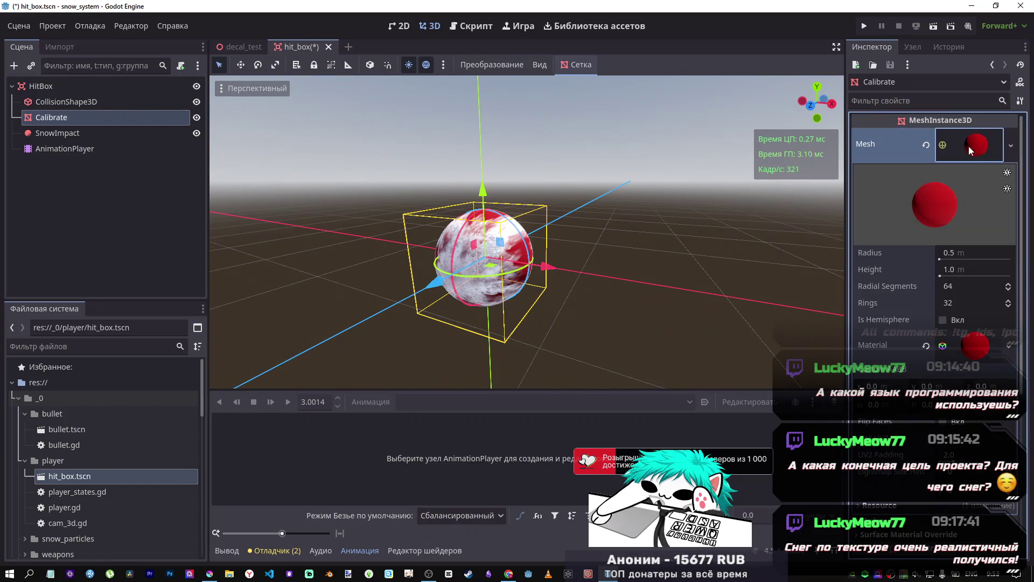
pyautogui.rightClick(968, 141)
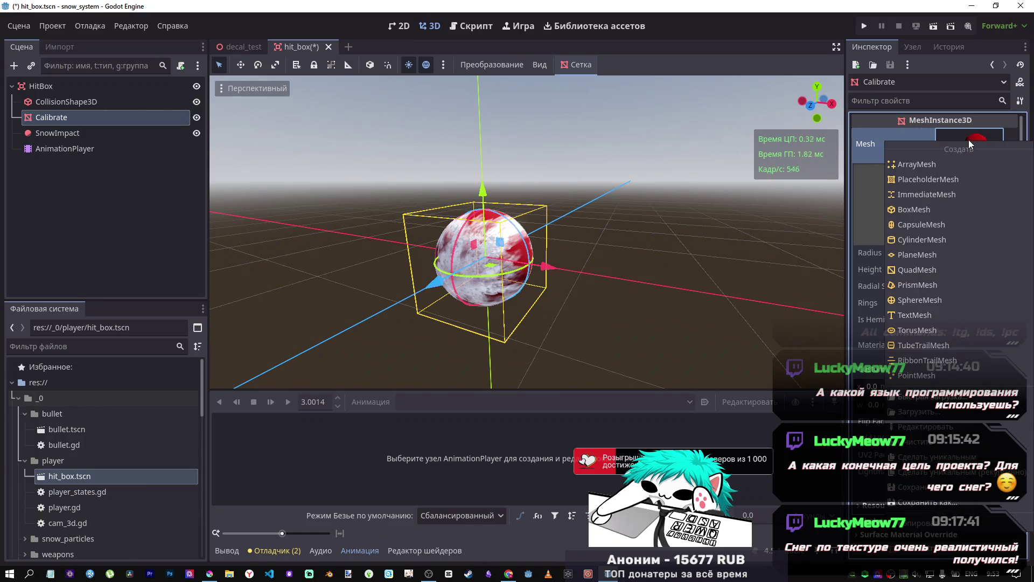
pyautogui.click(931, 224)
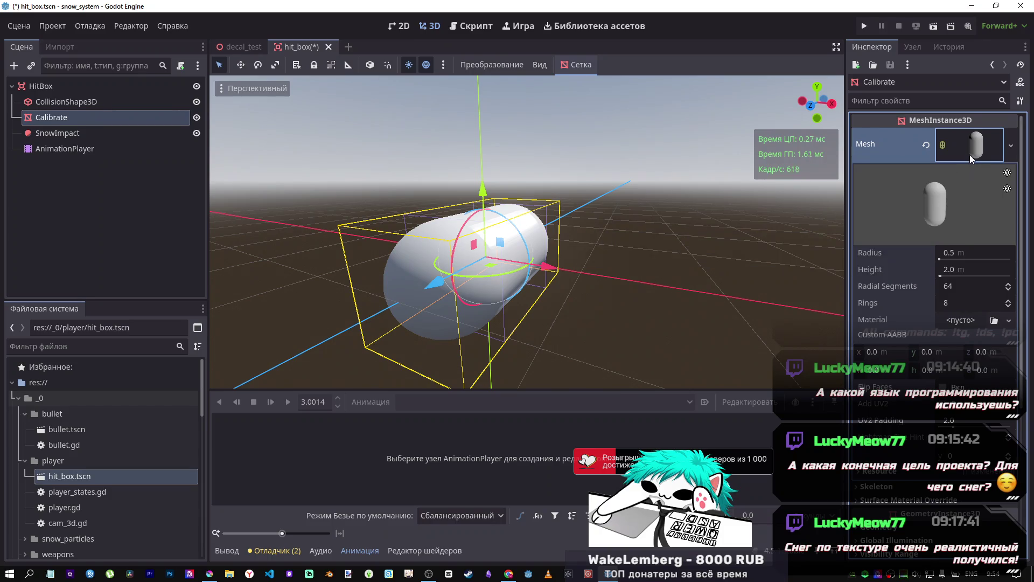
pyautogui.hotkey('ctrl', 'z')
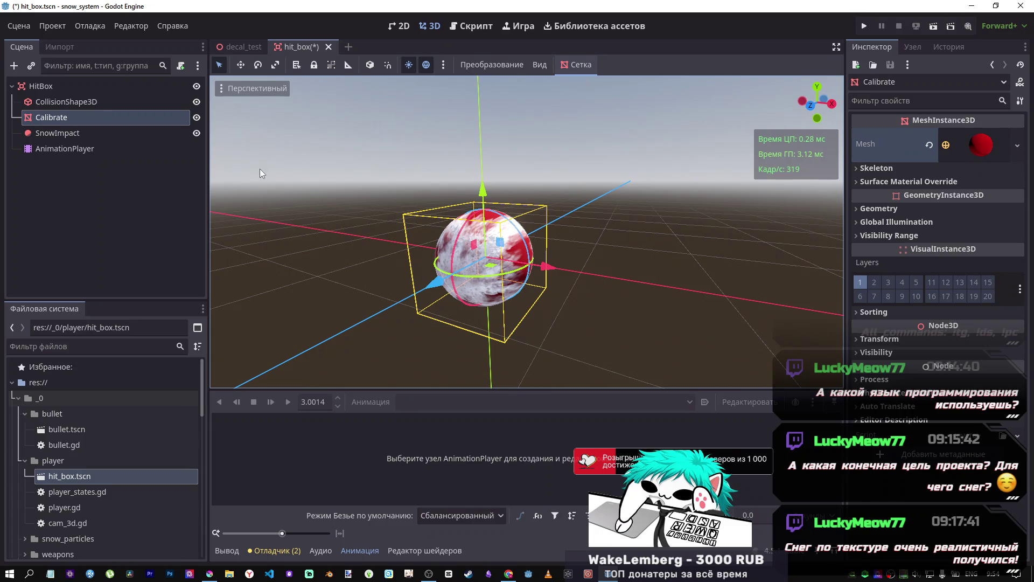
# Save the hit_box scene with Ctrl+S
pyautogui.click(111, 90)
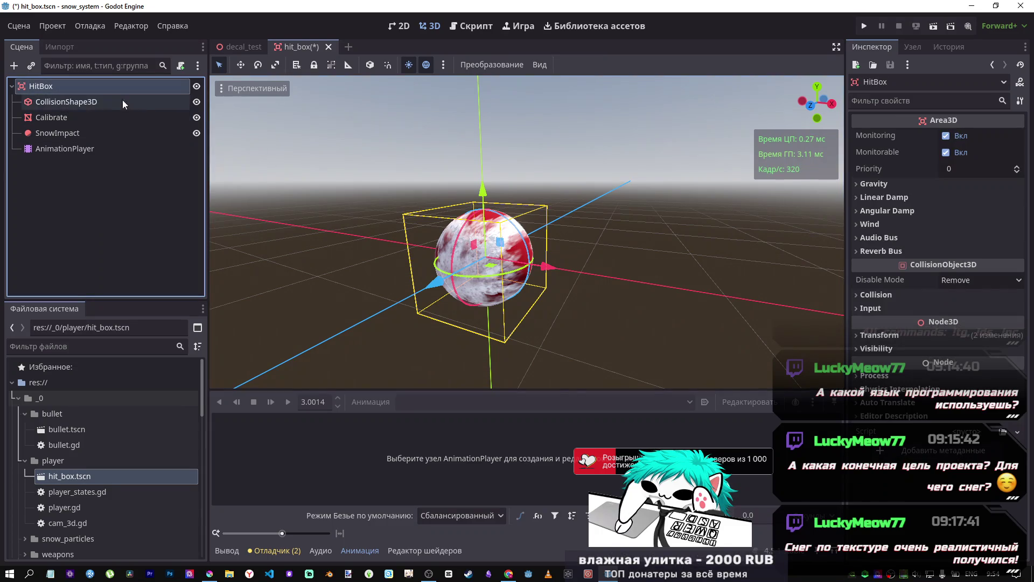
pyautogui.hotkey('ctrl', 's')
pyautogui.click(621, 200)
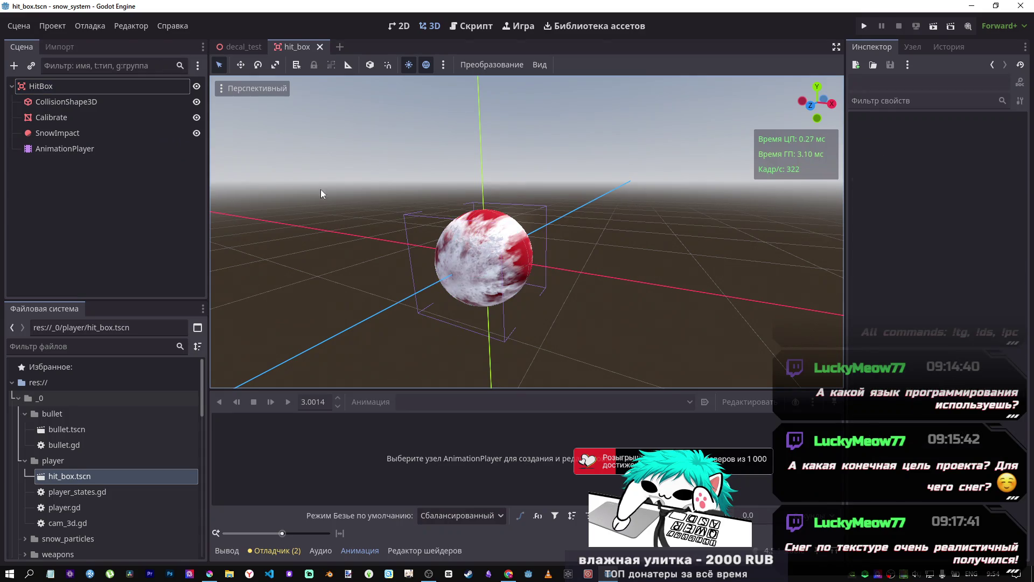
pyautogui.click(71, 102)
pyautogui.click(74, 117)
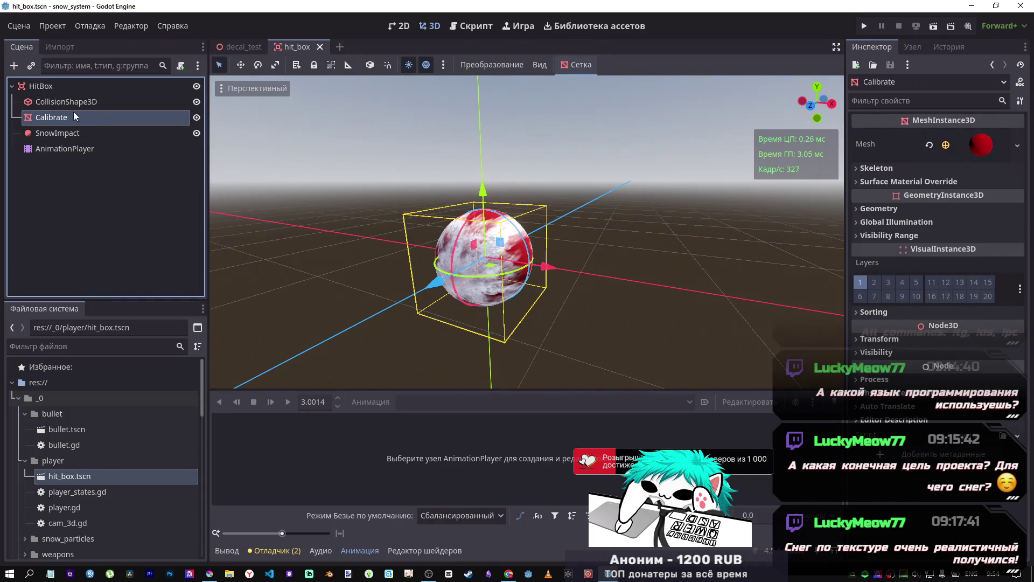
# Add a new MeshInstance3D child node under HitBox
pyautogui.rightClick(55, 88)
pyautogui.click(116, 98)
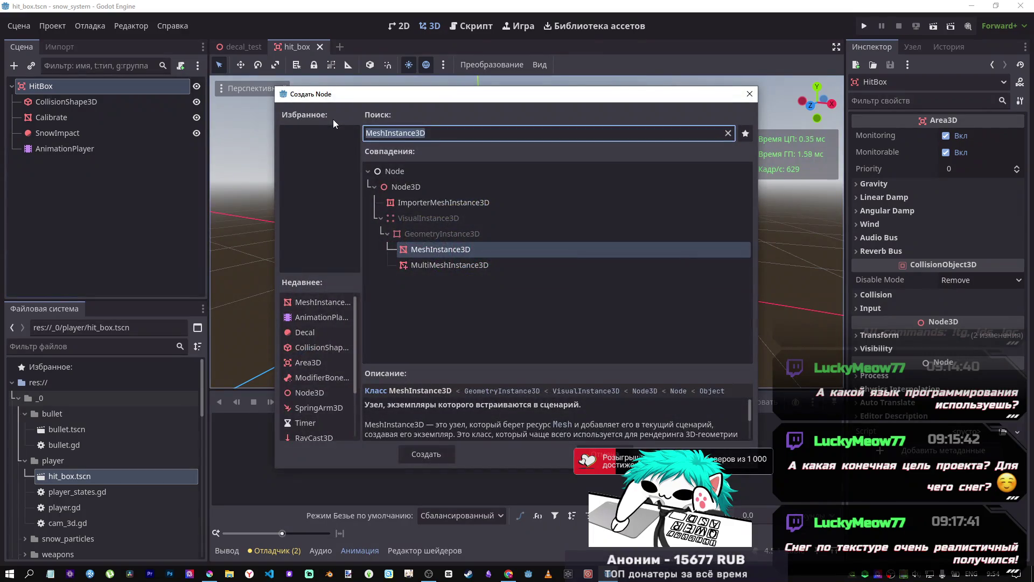
pyautogui.write('cap')
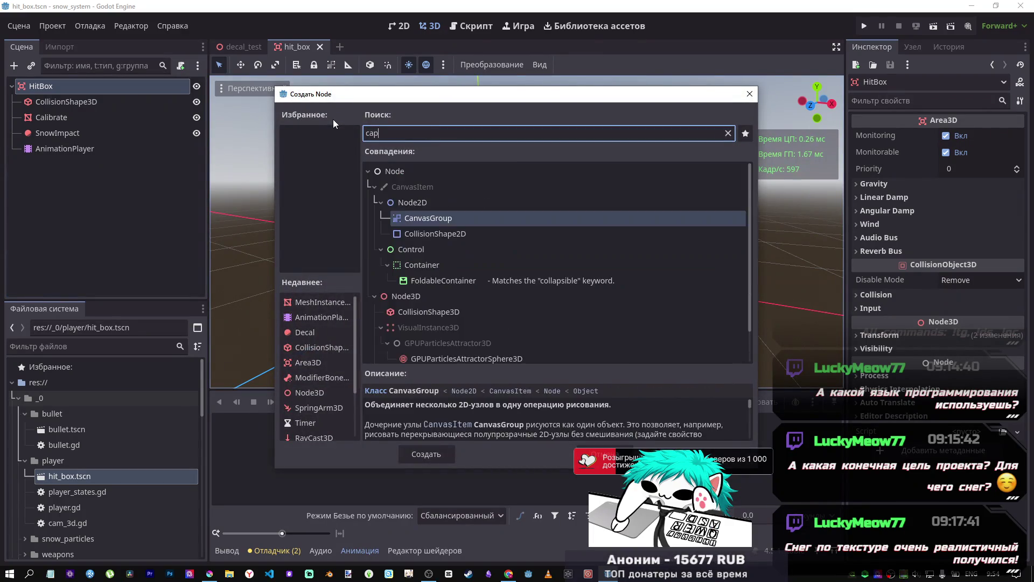
pyautogui.write('sule')
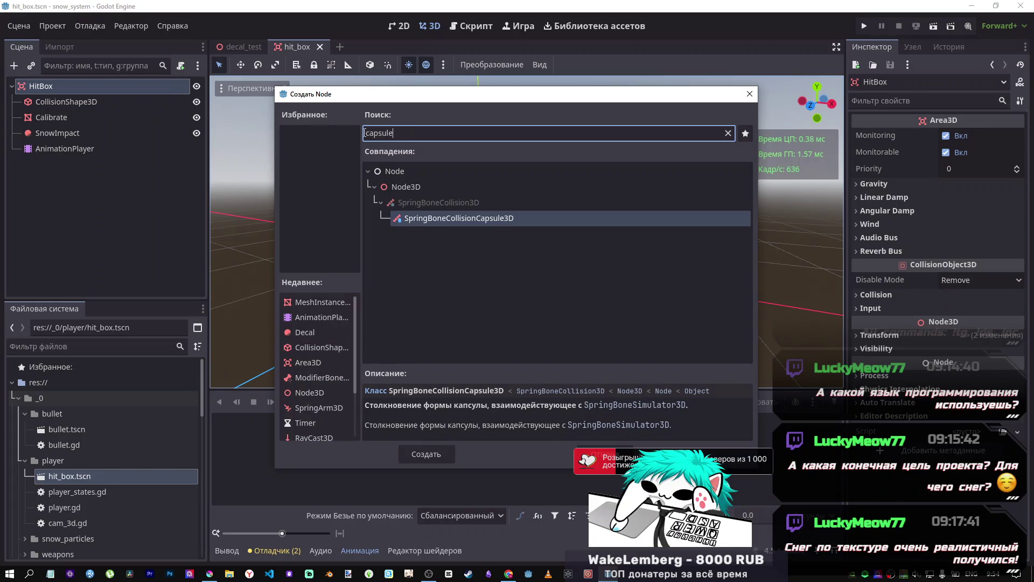
pyautogui.doubleClick(364, 133)
pyautogui.write('mesh')
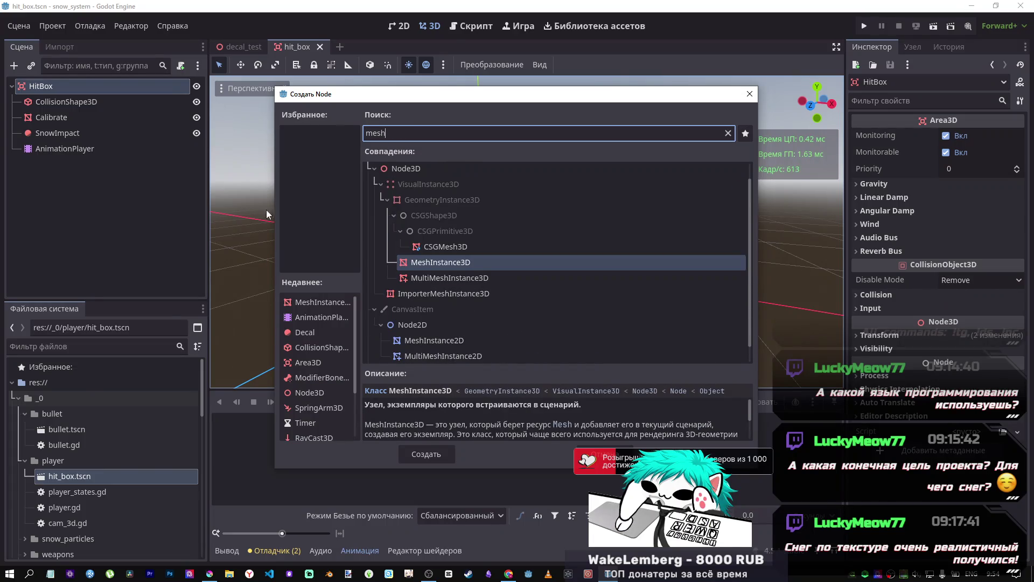
pyautogui.click(426, 454)
# Give the new node a CapsuleMesh and set its X rotation to 90
pyautogui.click(989, 137)
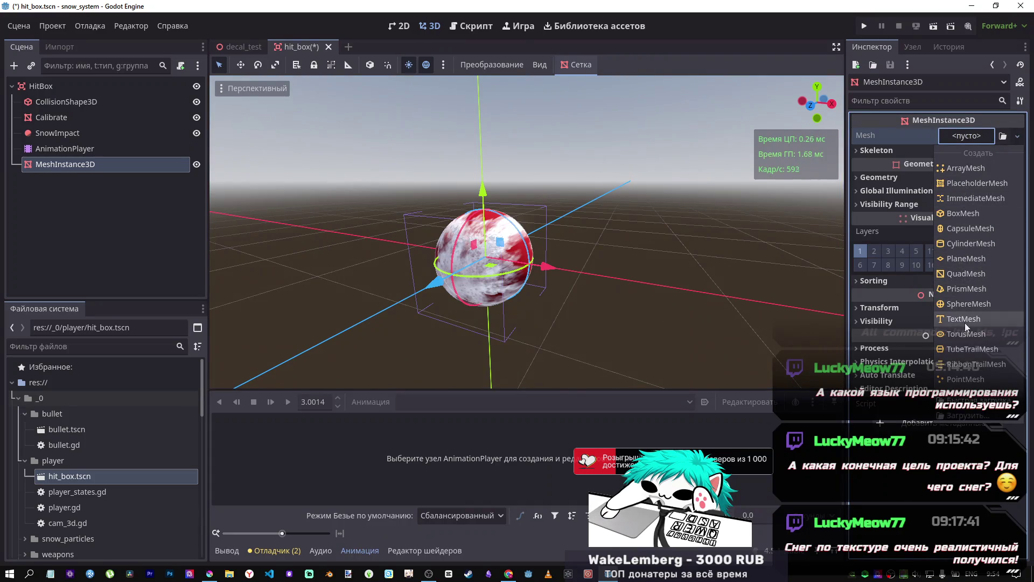
pyautogui.click(959, 229)
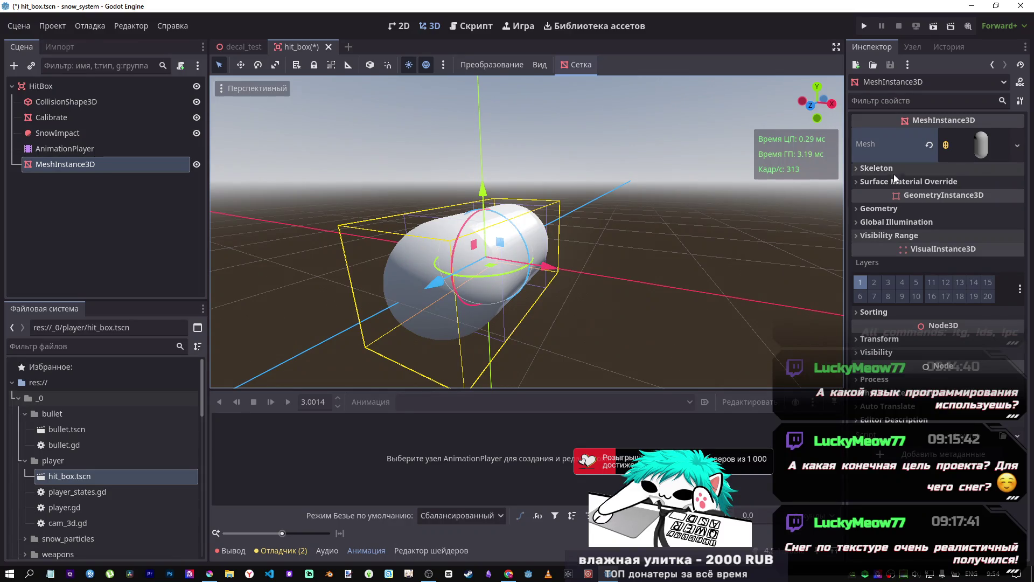
pyautogui.click(980, 146)
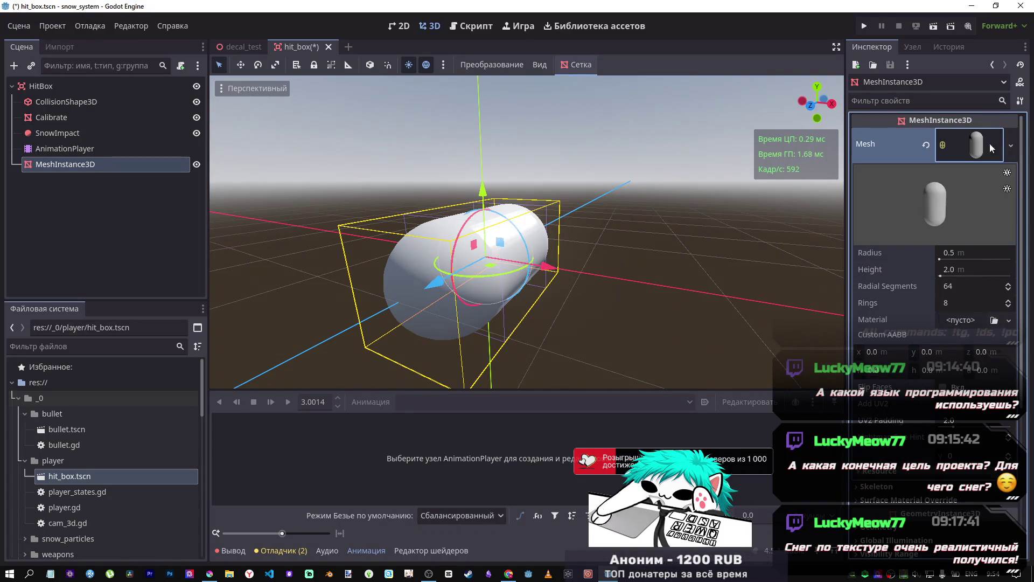
pyautogui.click(979, 144)
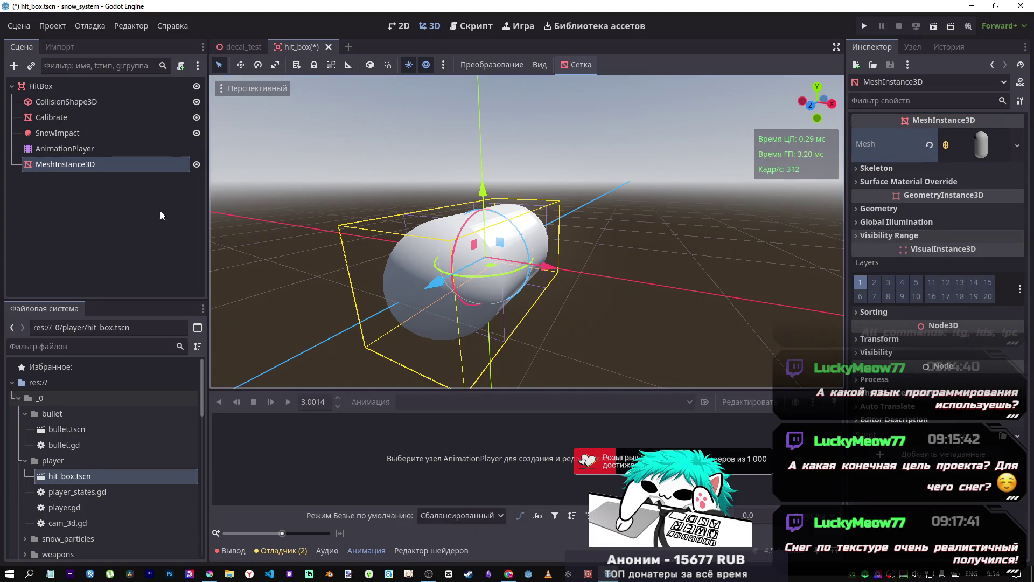
pyautogui.click(890, 344)
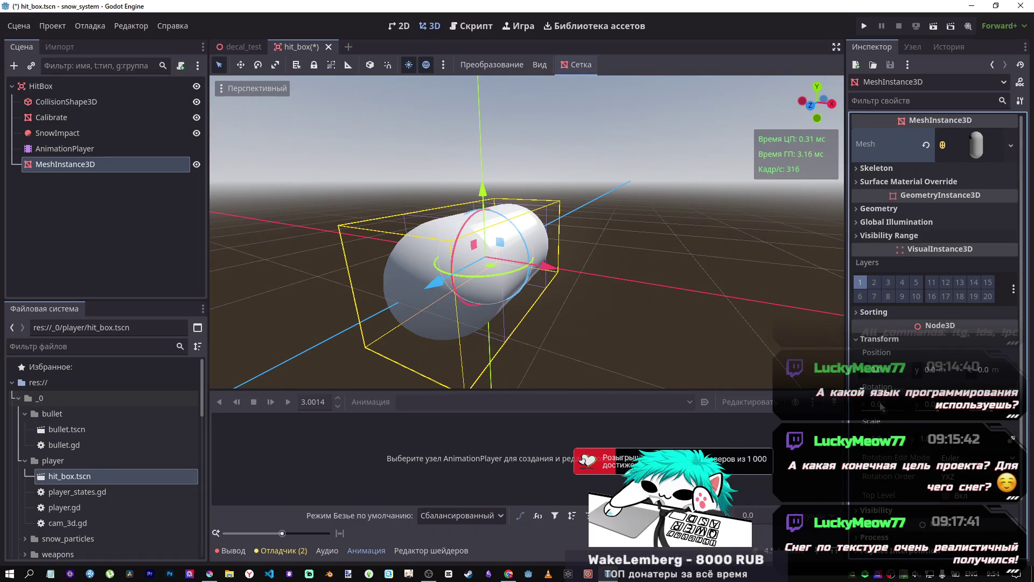
pyautogui.click(882, 408)
pyautogui.write('90')
pyautogui.press('Return')
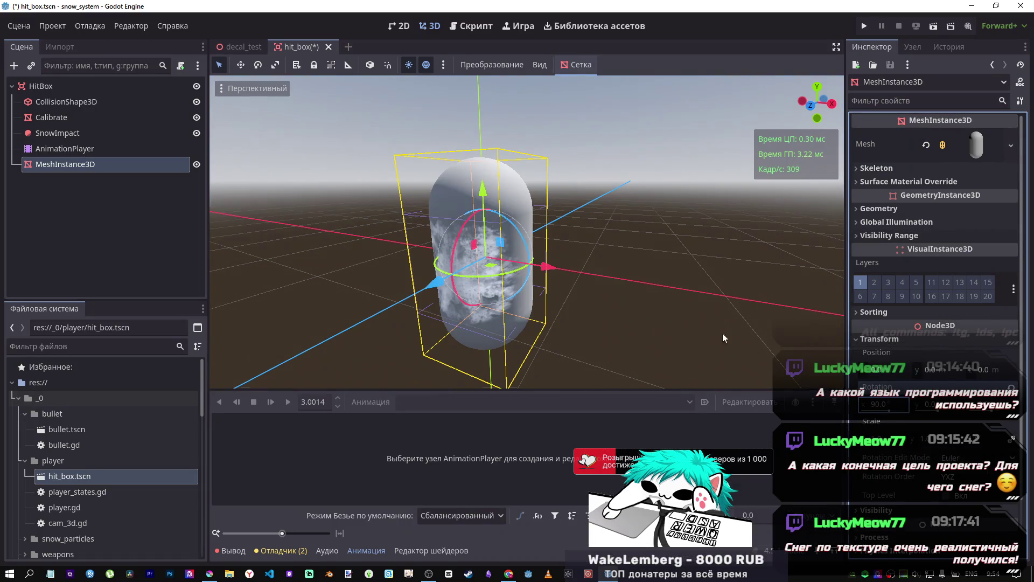
# Slide the capsule about -1.19 along Z so it sits beside the red sphere
pyautogui.scroll(5, 723, 338)
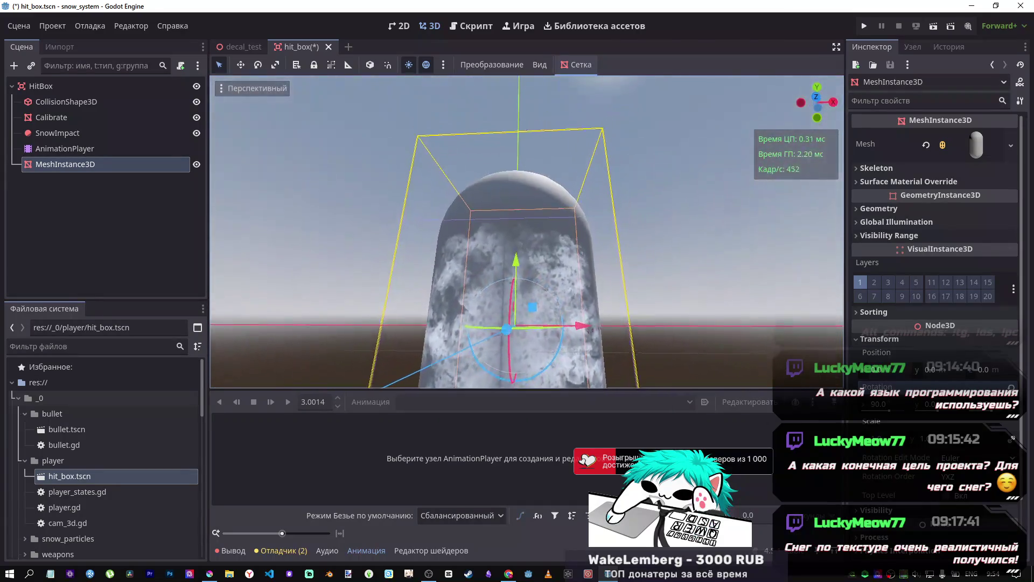
pyautogui.scroll(-5, 527, 231)
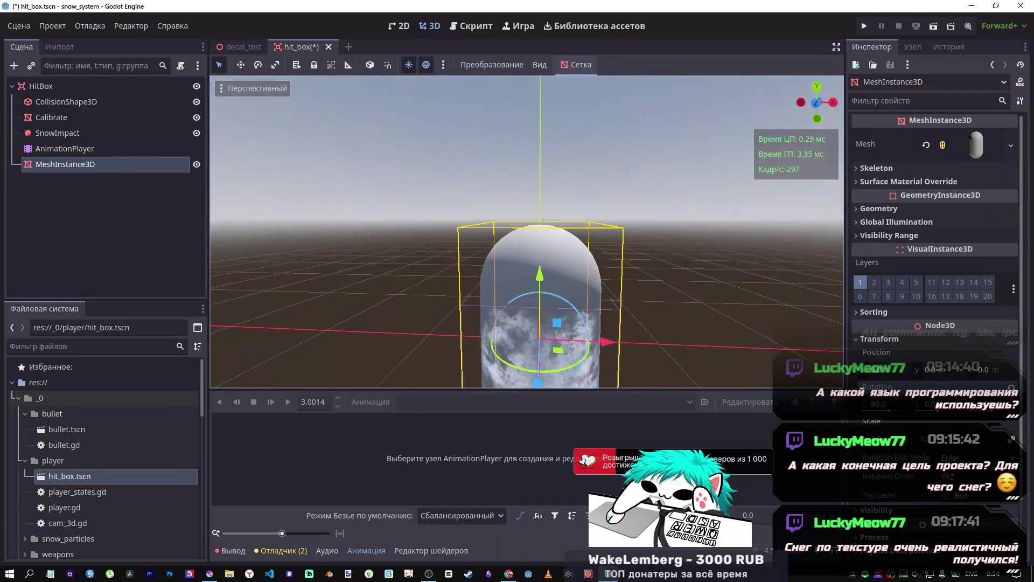
pyautogui.scroll(5, 527, 232)
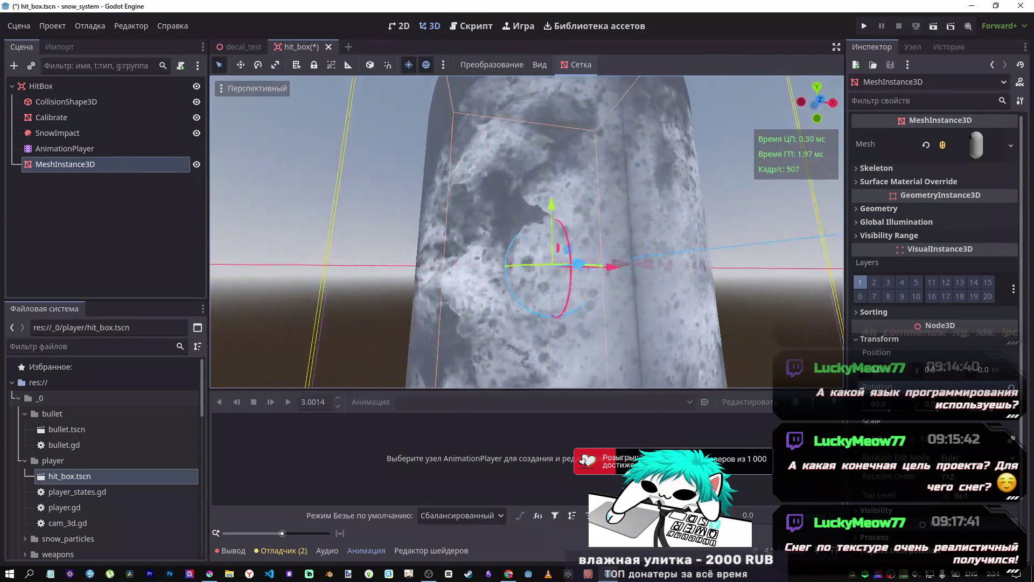
pyautogui.scroll(-3, 527, 231)
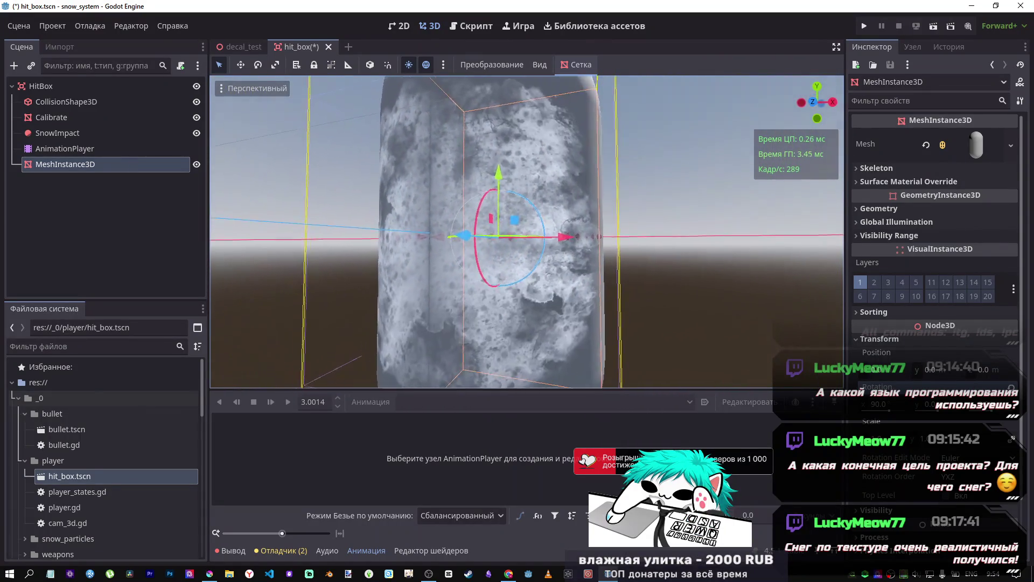
pyautogui.scroll(3, 527, 231)
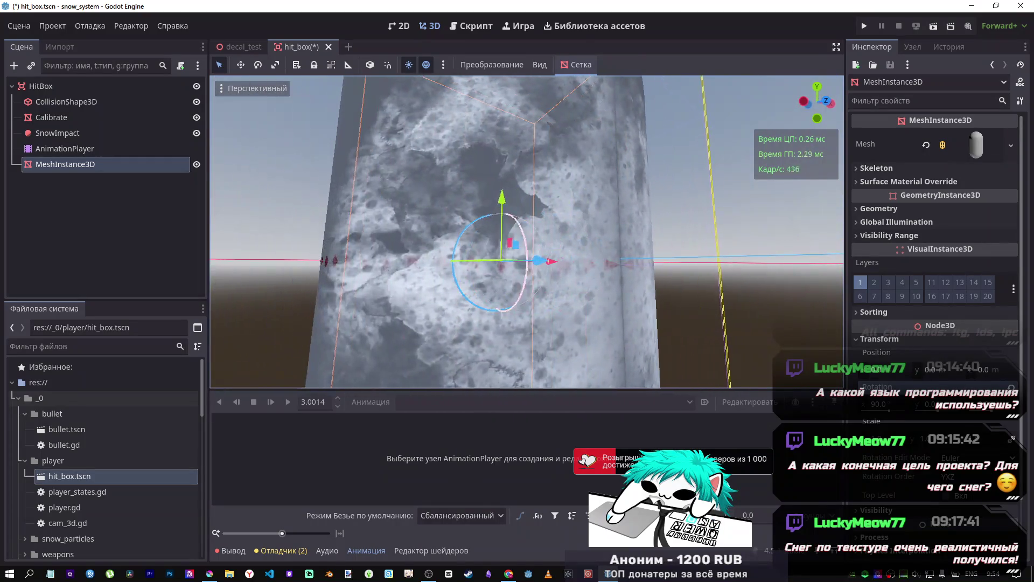
pyautogui.scroll(-2, 527, 232)
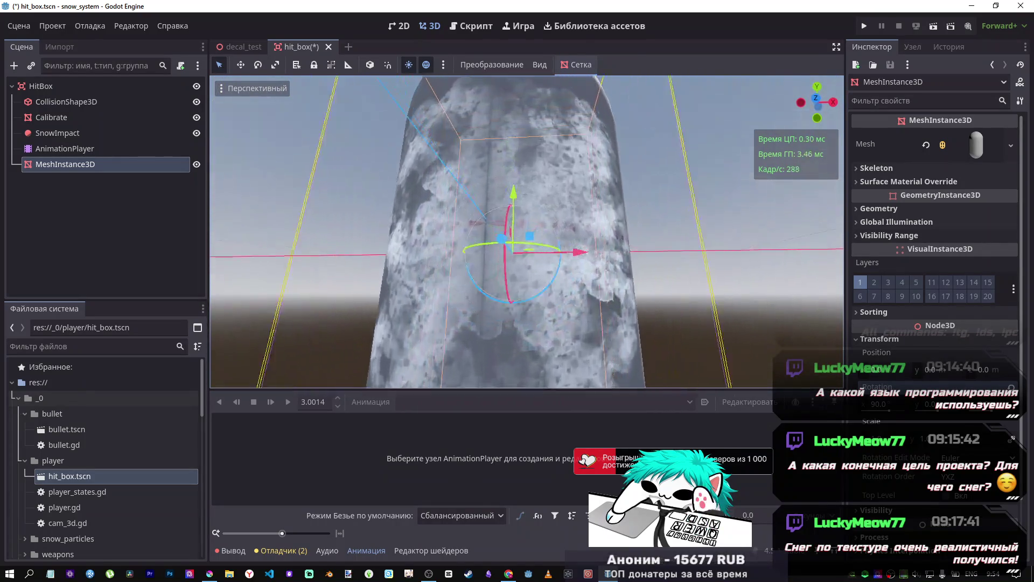
pyautogui.scroll(-3, 527, 231)
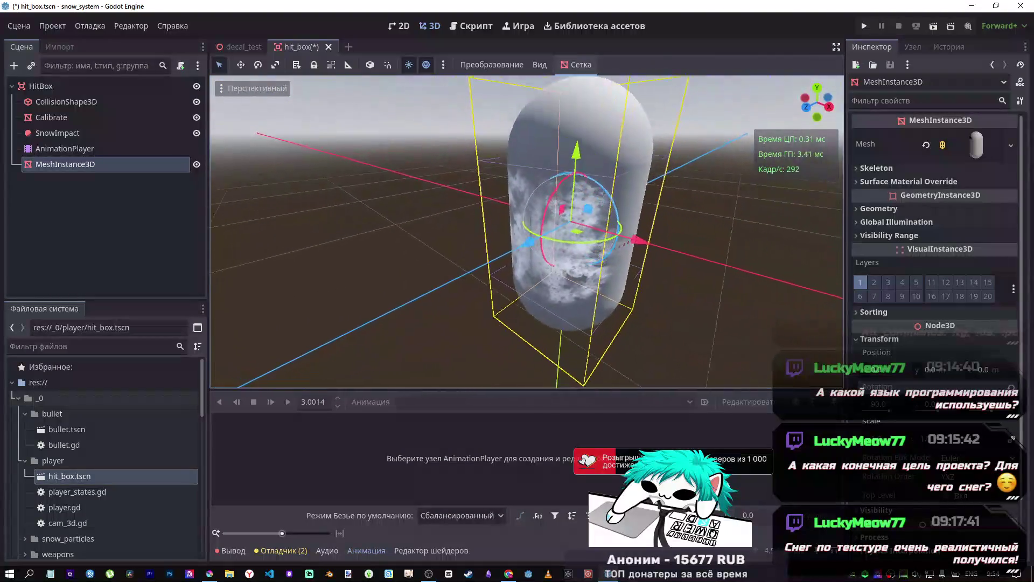
pyautogui.scroll(-2, 537, 281)
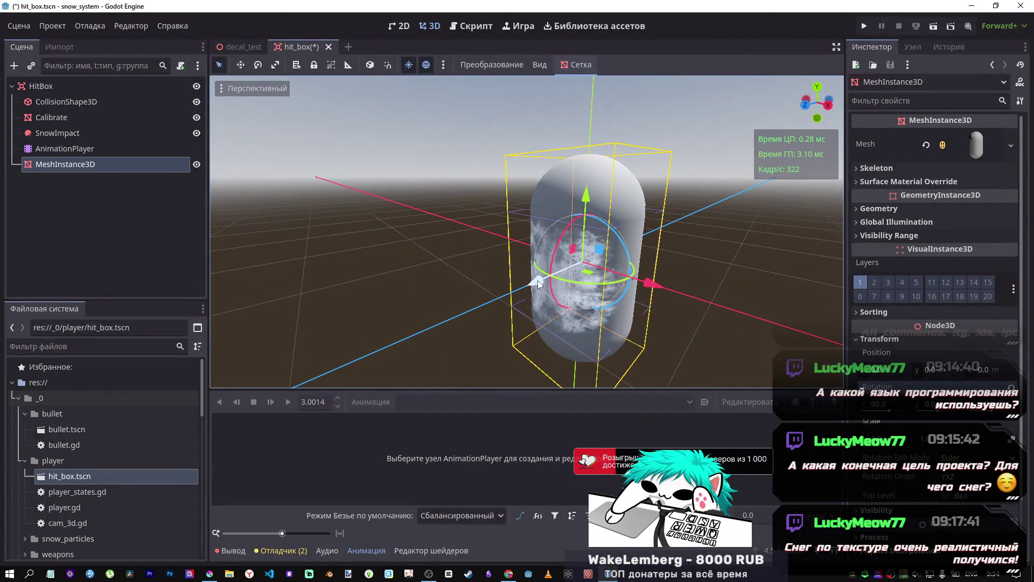
pyautogui.moveTo(538, 280); pyautogui.dragTo(624, 278)
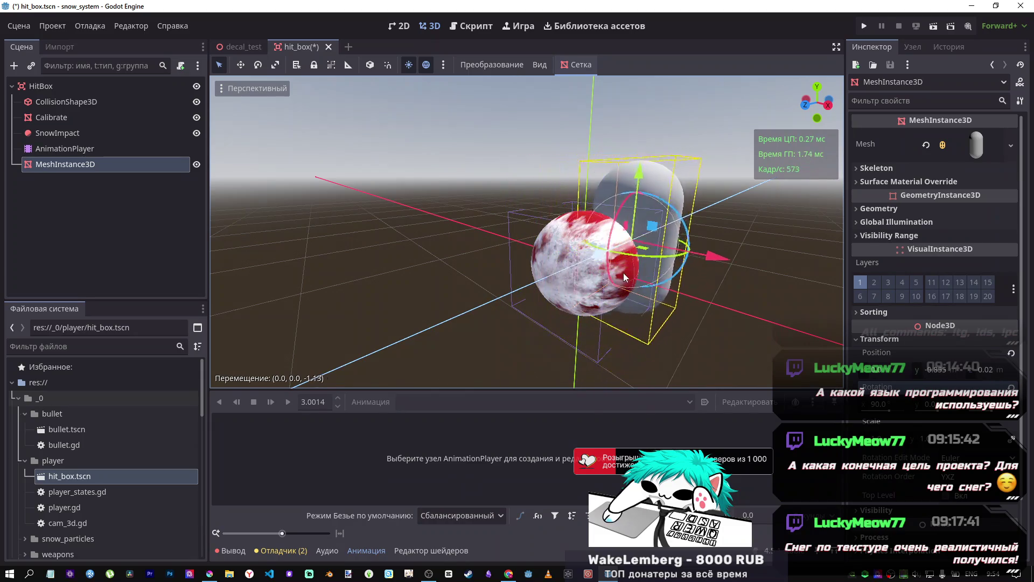
pyautogui.scroll(4, 624, 278)
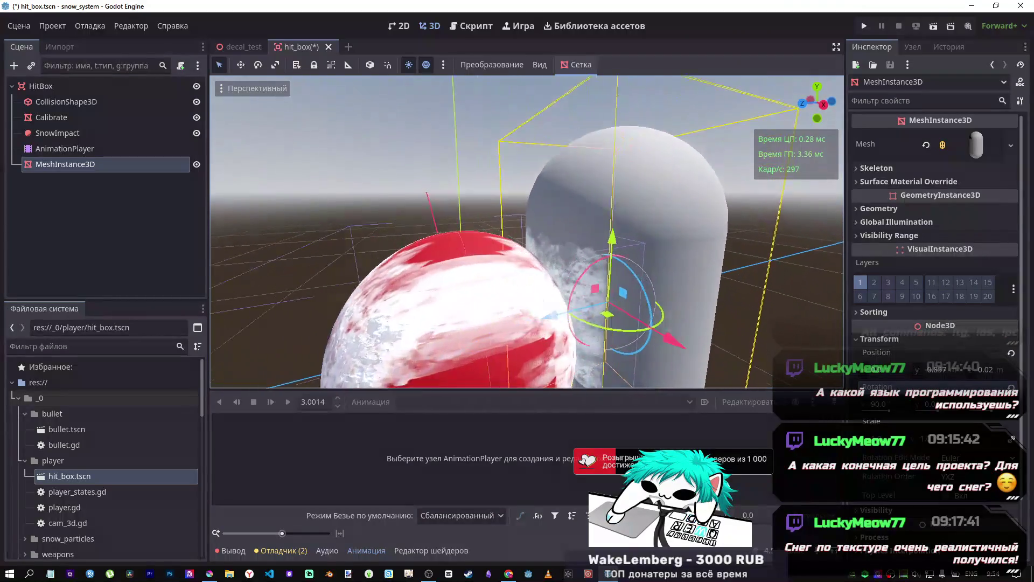
pyautogui.scroll(-5, 636, 249)
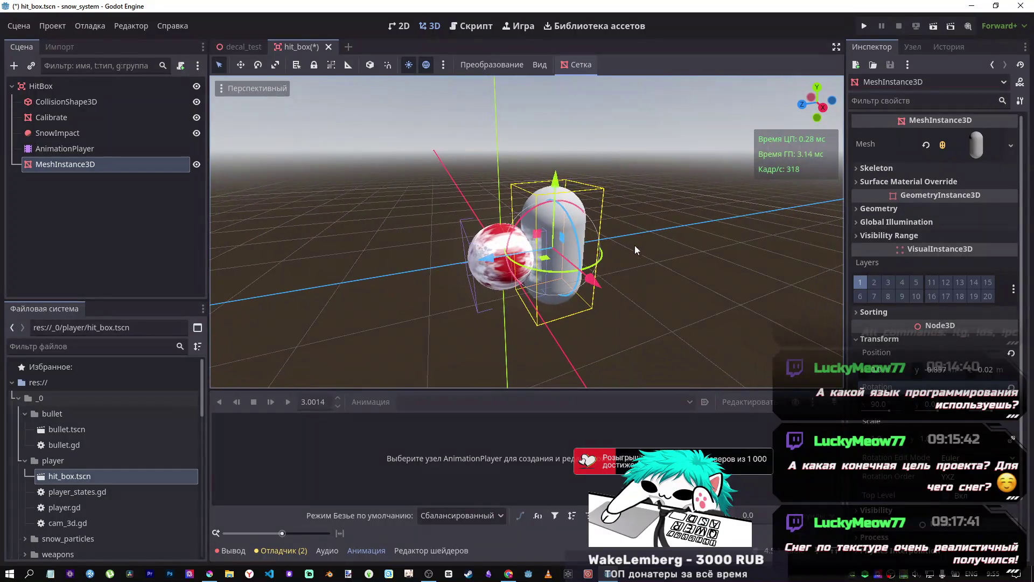
# Delete the temporary capsule MeshInstance3D node
pyautogui.click(86, 133)
pyautogui.click(82, 115)
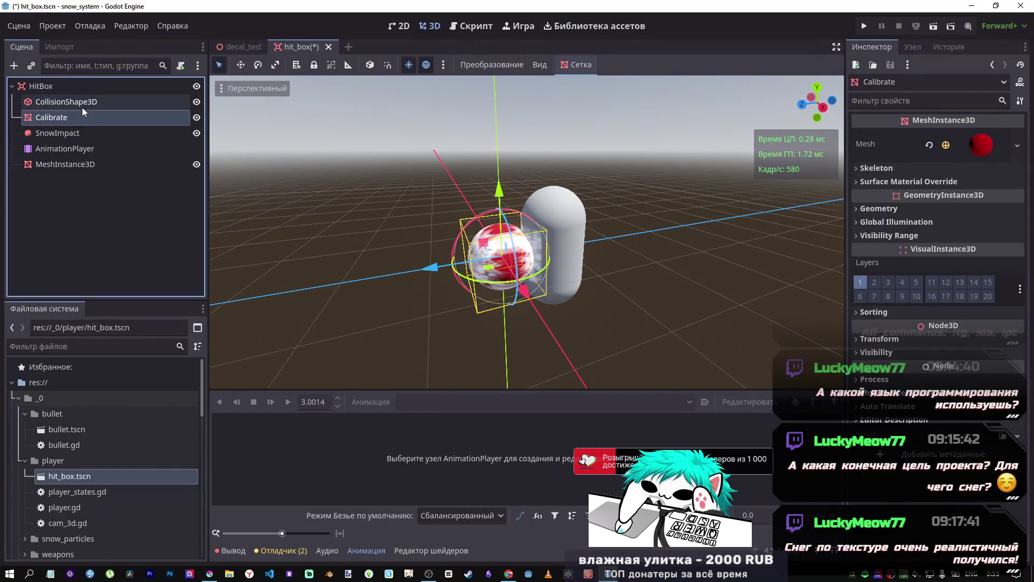
pyautogui.click(82, 105)
pyautogui.click(86, 135)
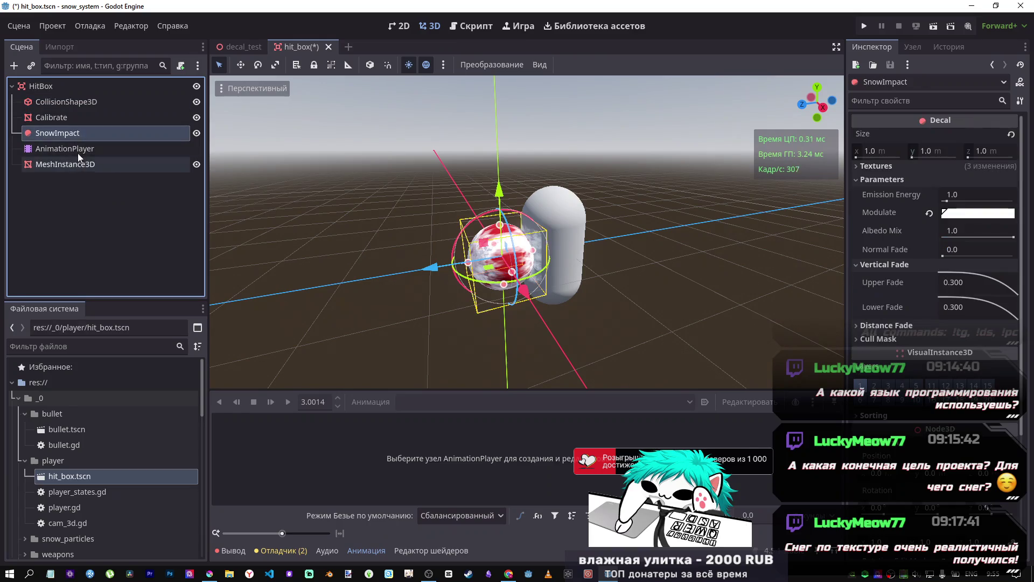
pyautogui.click(77, 151)
pyautogui.click(77, 166)
pyautogui.press('Delete')
pyautogui.press('Return')
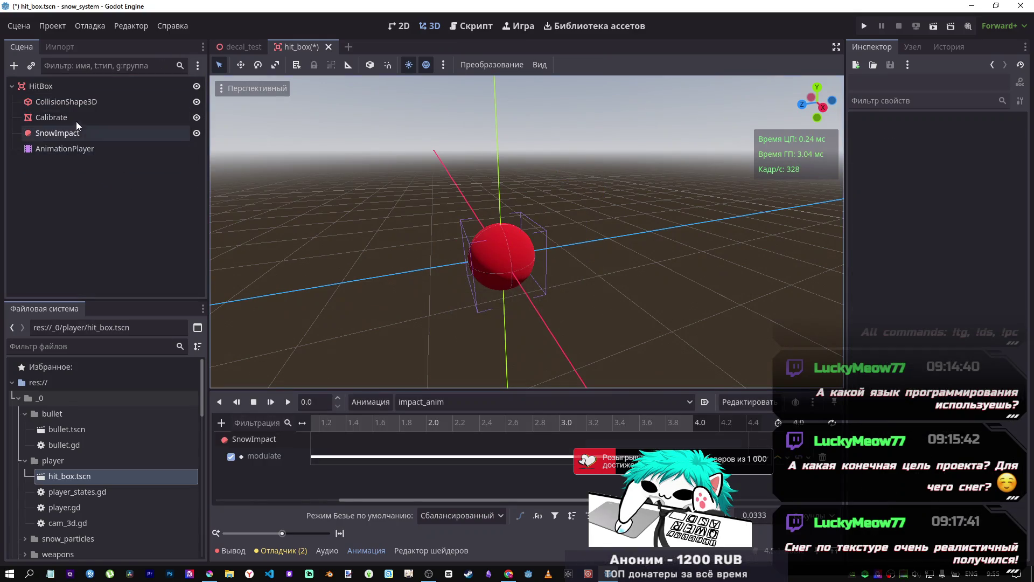
# Reset SnowImpact's Modulate to white, then undo the recent edits back to the saved state
pyautogui.click(76, 118)
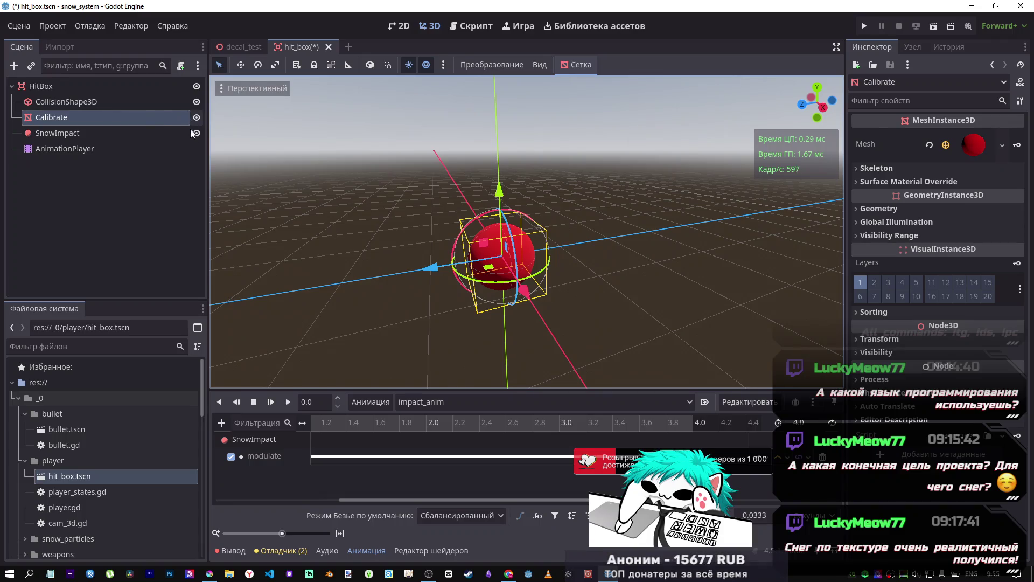
pyautogui.moveTo(472, 104)
pyautogui.mouseDown()
pyautogui.moveTo(442, 124)
pyautogui.moveTo(474, 107)
pyautogui.moveTo(464, 146)
pyautogui.mouseUp()
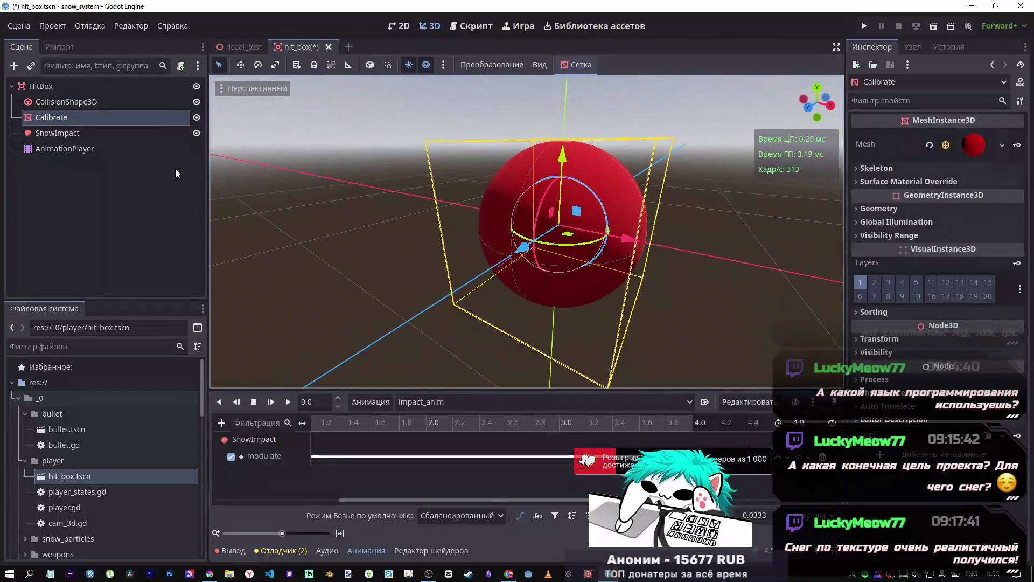
pyautogui.click(57, 133)
pyautogui.click(930, 213)
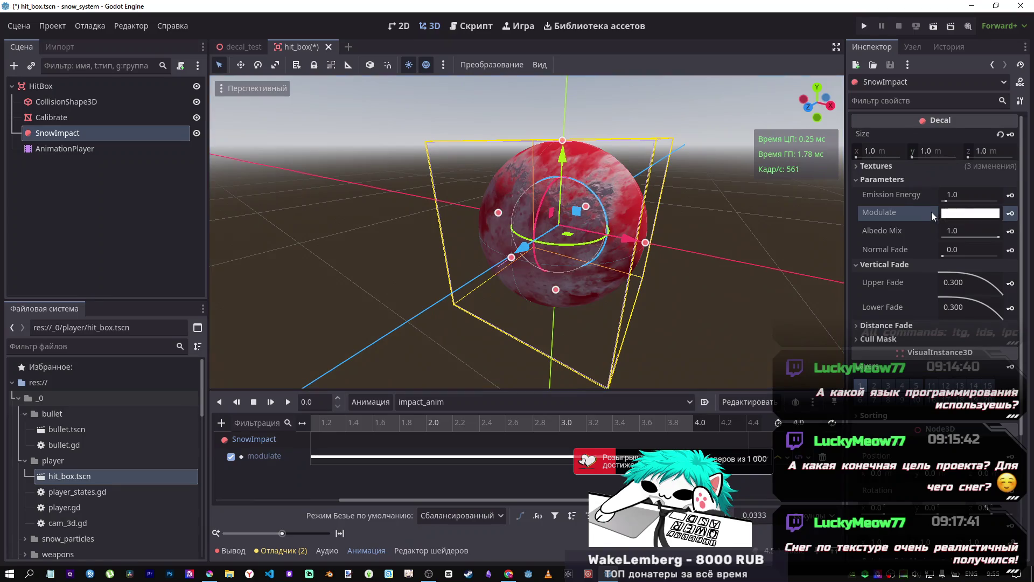
pyautogui.moveTo(765, 218); pyautogui.dragTo(752, 226)
pyautogui.scroll(-5, 690, 243)
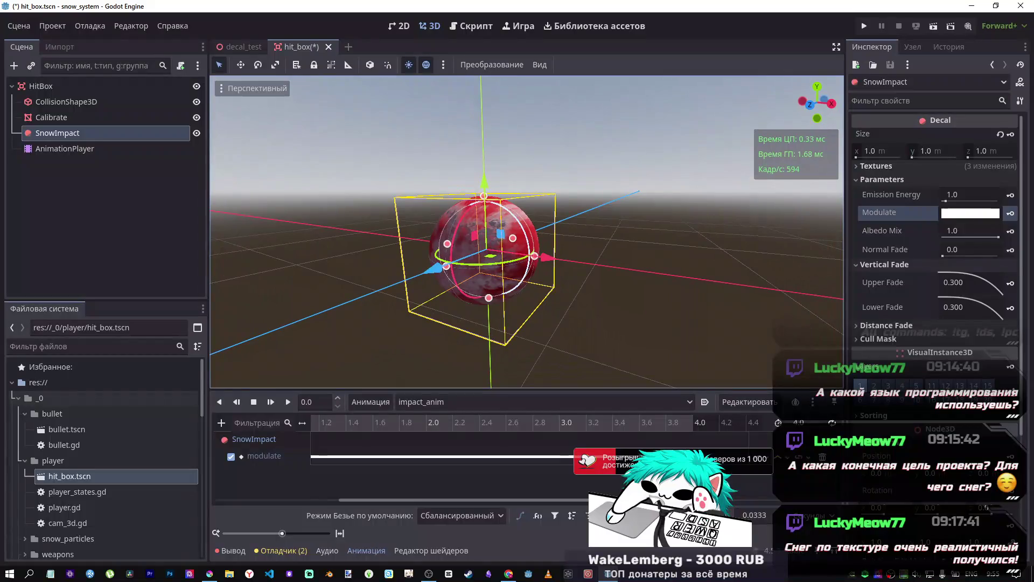
pyautogui.hotkey('ctrl', 'z')
pyautogui.hotkey('ctrl', 'z')
pyautogui.hotkey('ctrl', 'z')
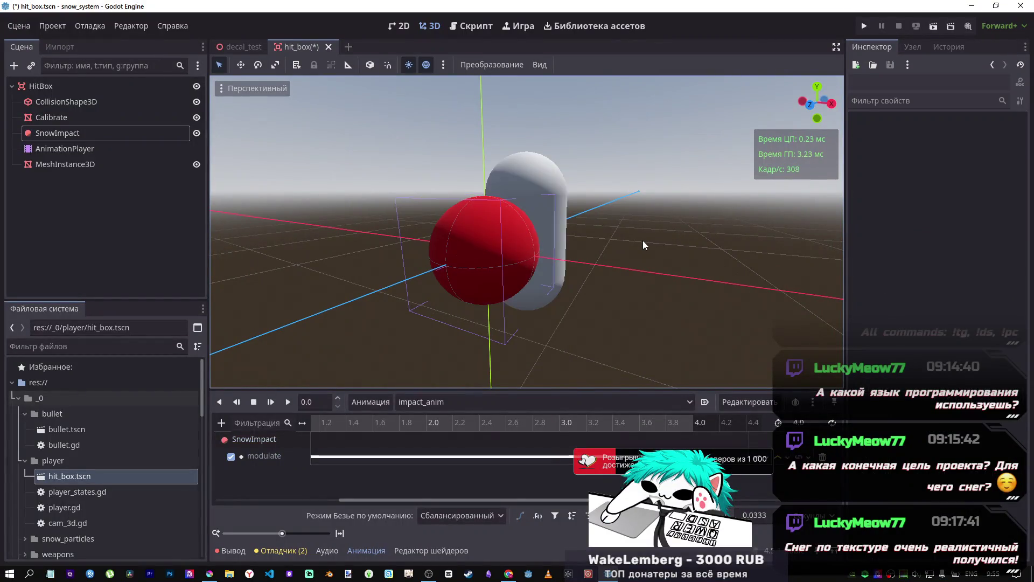
pyautogui.hotkey('ctrl', 'z')
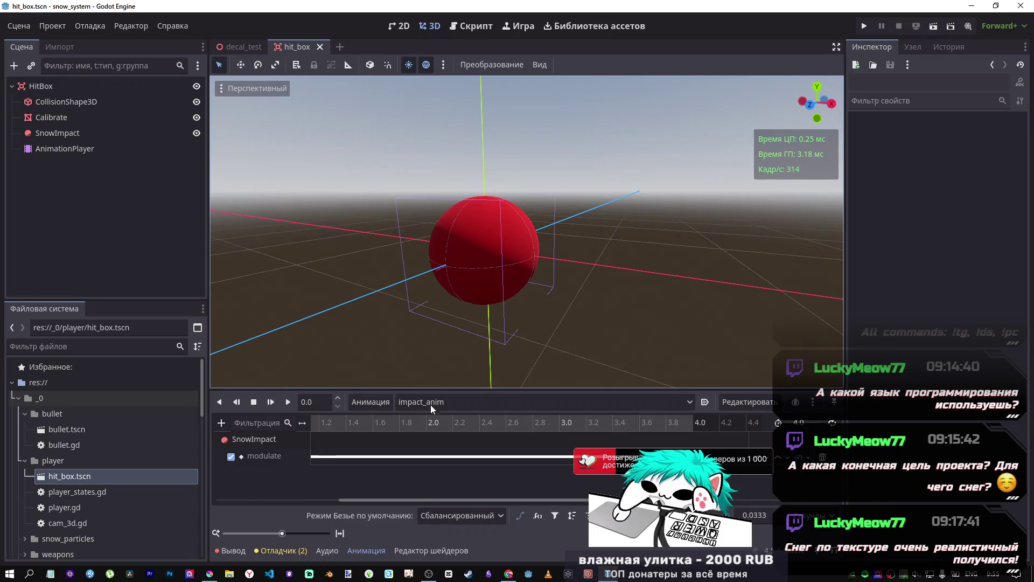
# Stop playback, enable Autoplay on Load for impact_anim, and save the scene
pyautogui.click(257, 406)
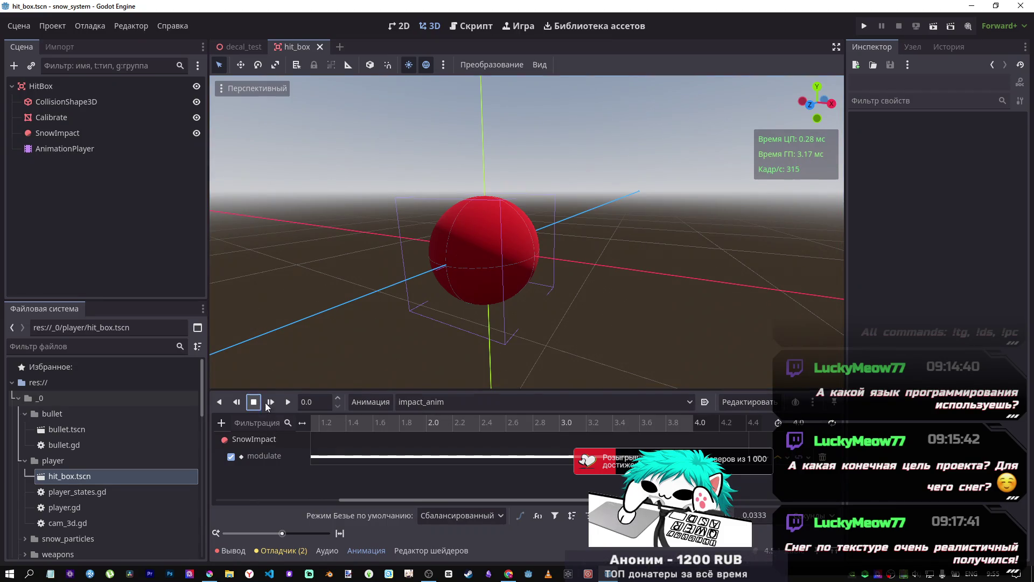
pyautogui.click(706, 403)
pyautogui.hotkey('ctrl', 's')
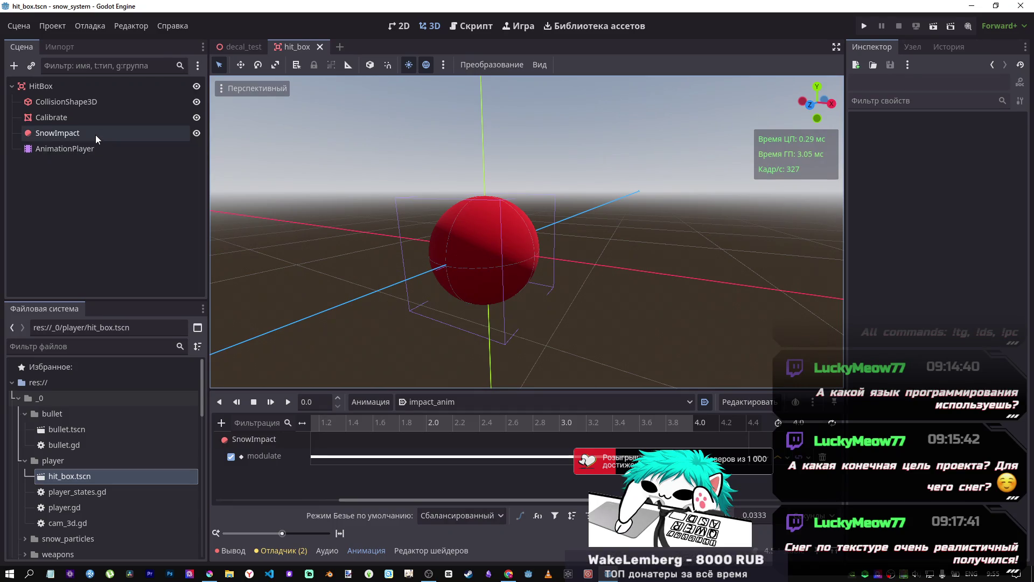
# Re-toggle autoplay for impact_anim on HitBox, save hit_box, and focus the view on the sphere
pyautogui.click(54, 86)
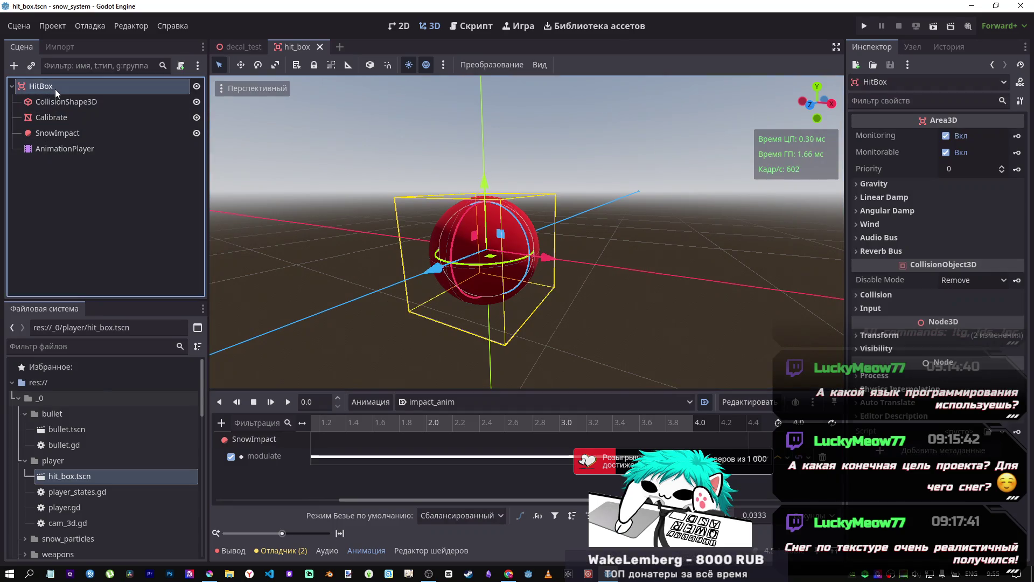
pyautogui.click(704, 403)
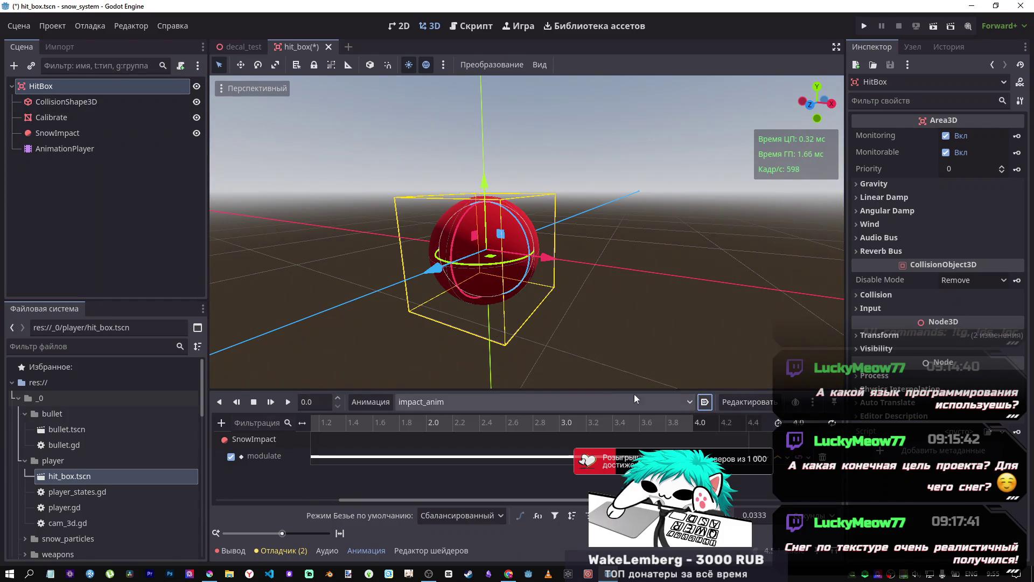
pyautogui.click(632, 253)
pyautogui.hotkey('ctrl', 's')
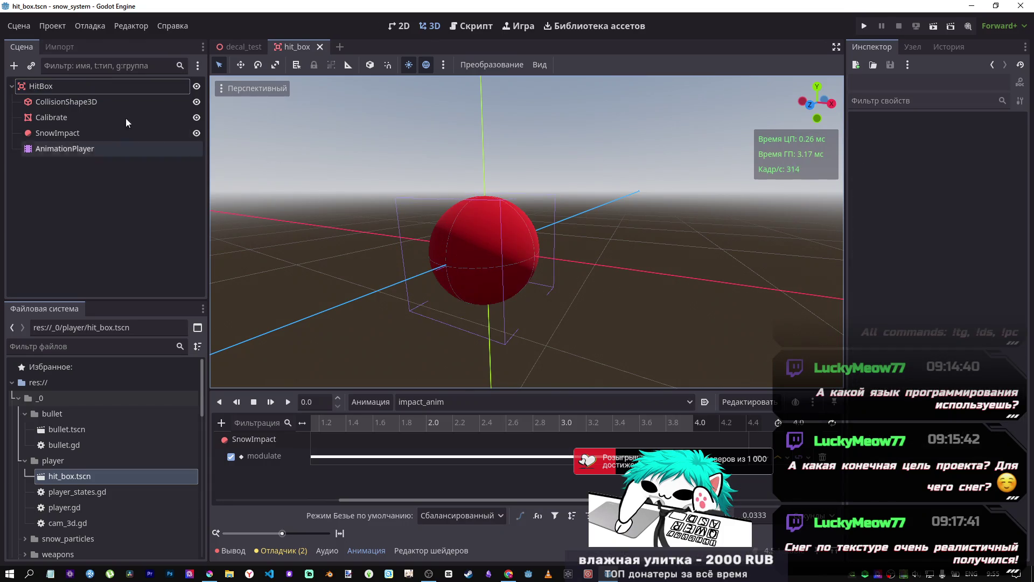
pyautogui.click(76, 101)
pyautogui.click(62, 86)
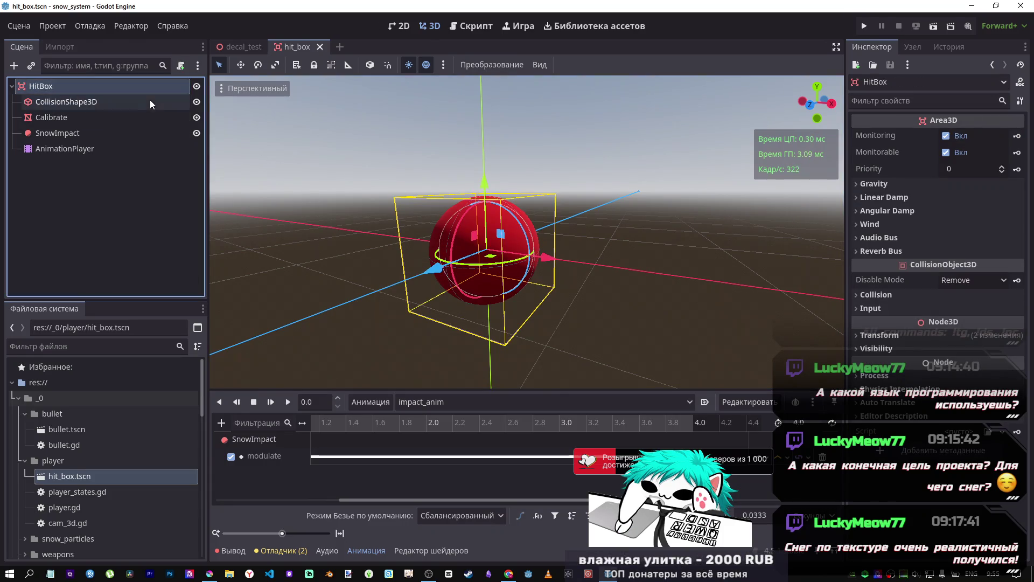
pyautogui.press('f')
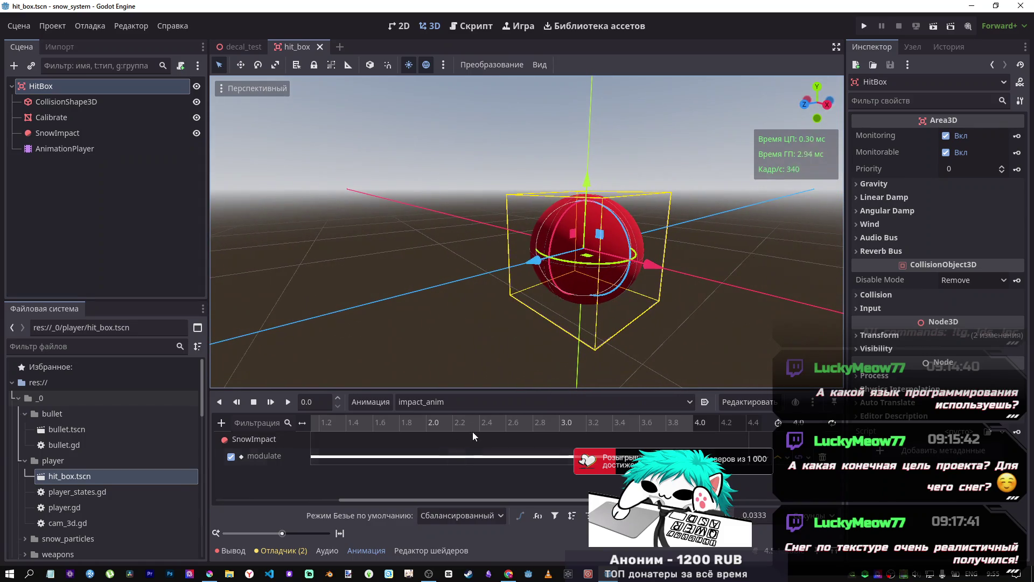
# Scrub impact_anim to about 2.04 s to watch the snow decal appear, then select SnowImpact
pyautogui.moveTo(474, 426)
pyautogui.mouseDown()
pyautogui.moveTo(420, 425)
pyautogui.moveTo(607, 426)
pyautogui.mouseUp()
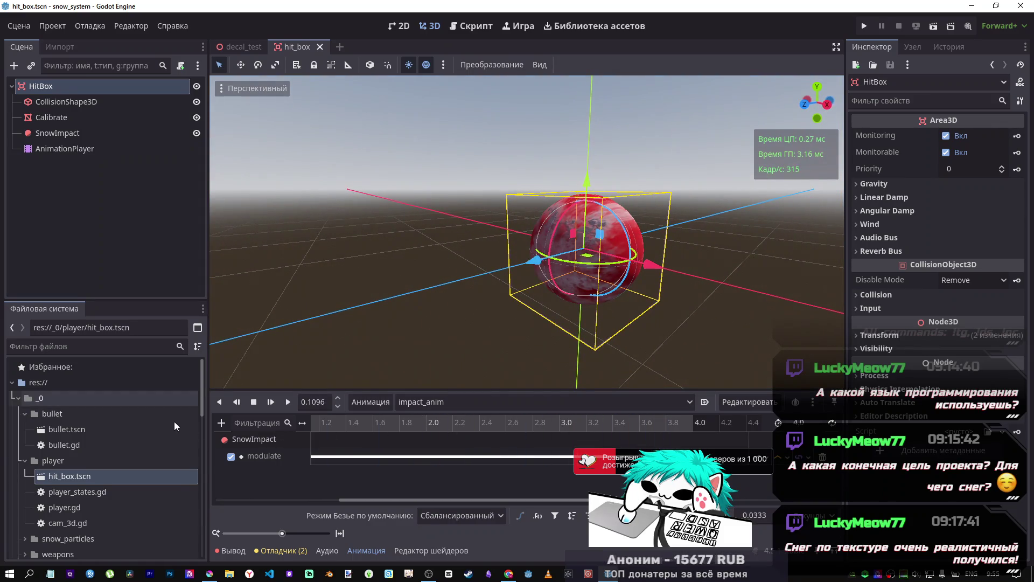
pyautogui.moveTo(419, 499); pyautogui.dragTo(361, 497)
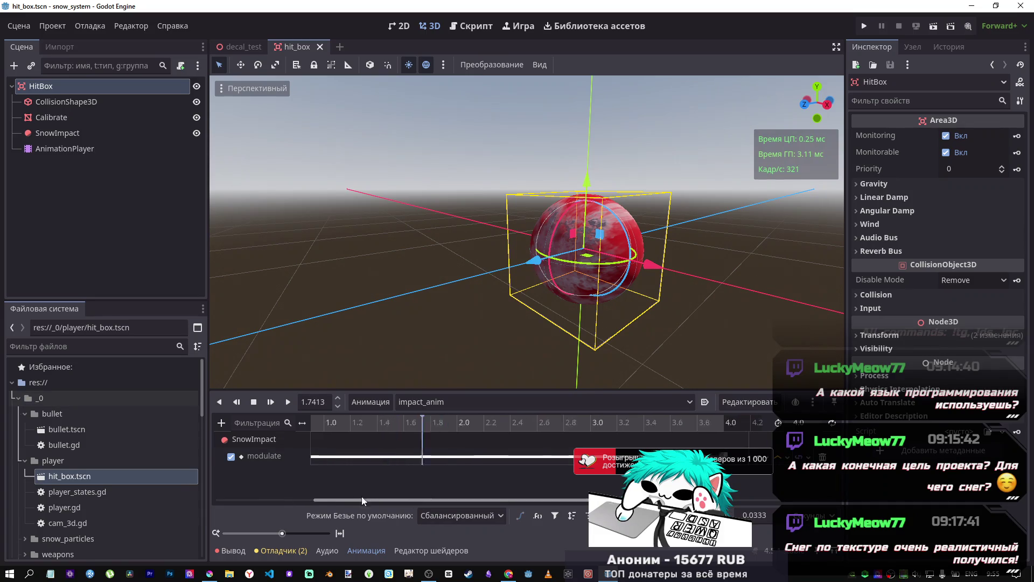
pyautogui.scroll(-1, 418, 474)
pyautogui.hscroll(1, 416, 470)
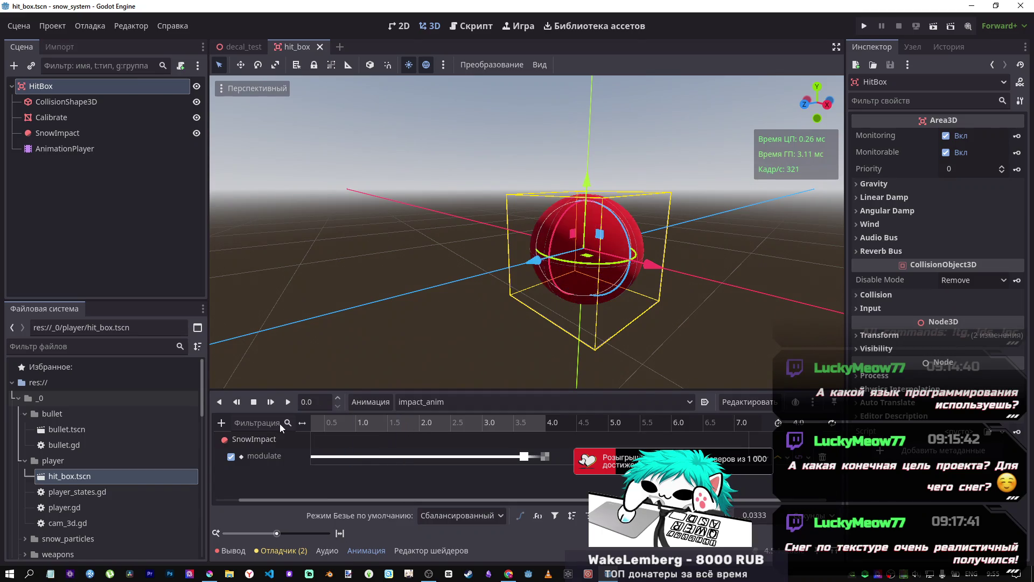
pyautogui.moveTo(366, 422); pyautogui.dragTo(464, 431)
pyautogui.click(422, 422)
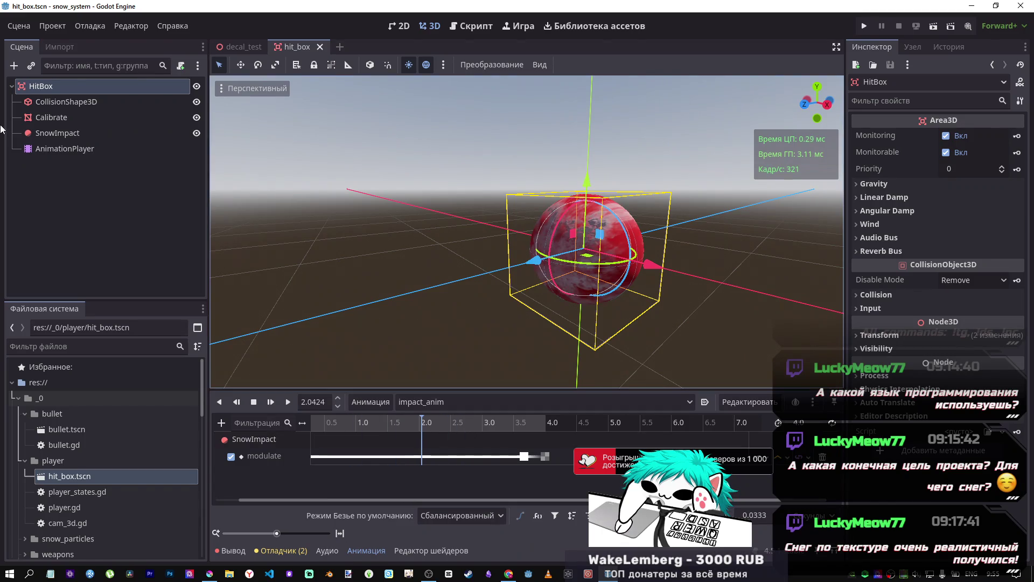
pyautogui.click(53, 133)
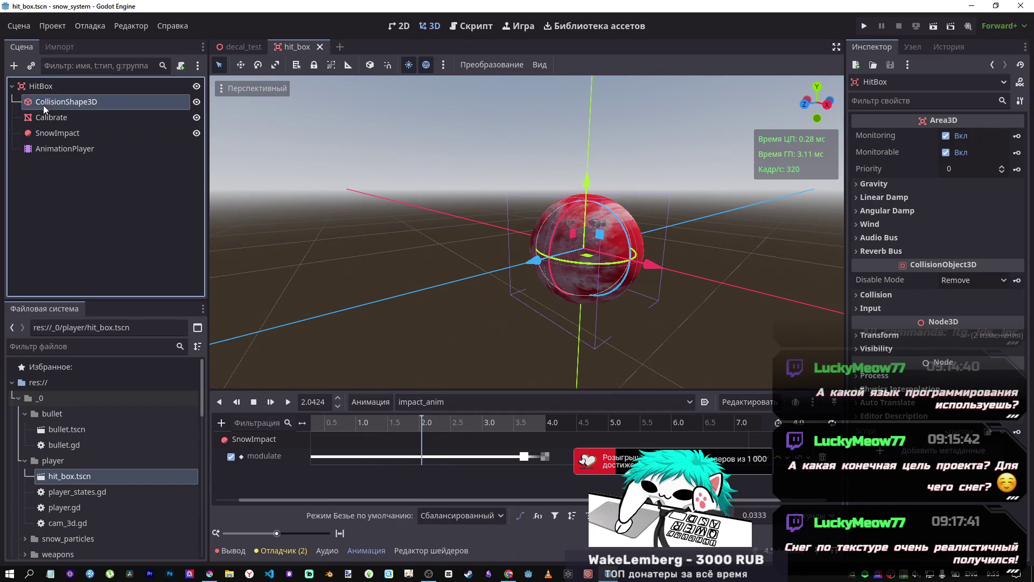
# Clear the error messages from the Output log and reselect the SnowImpact decal node
pyautogui.click(233, 550)
pyautogui.click(817, 402)
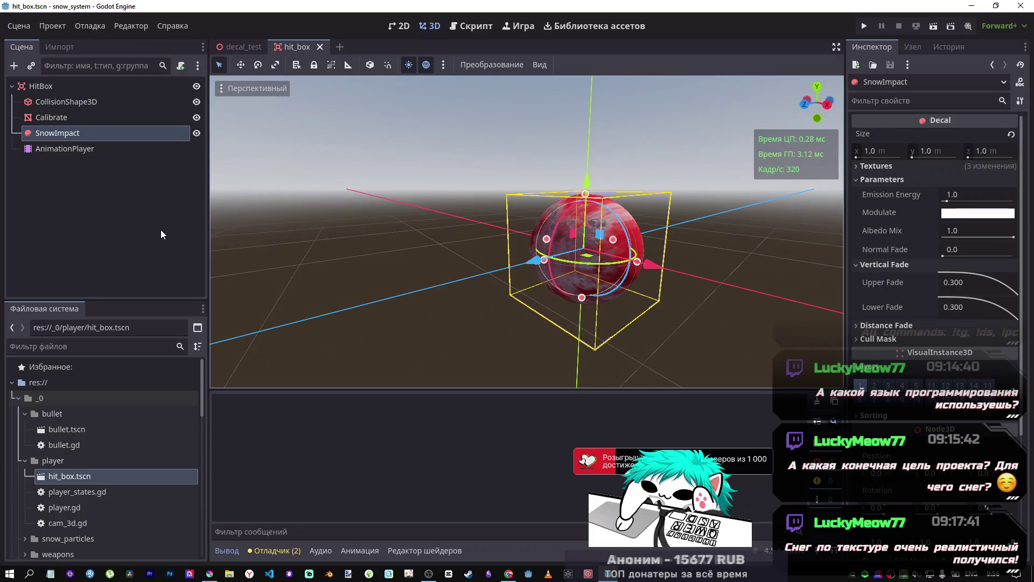
pyautogui.click(89, 119)
pyautogui.click(87, 130)
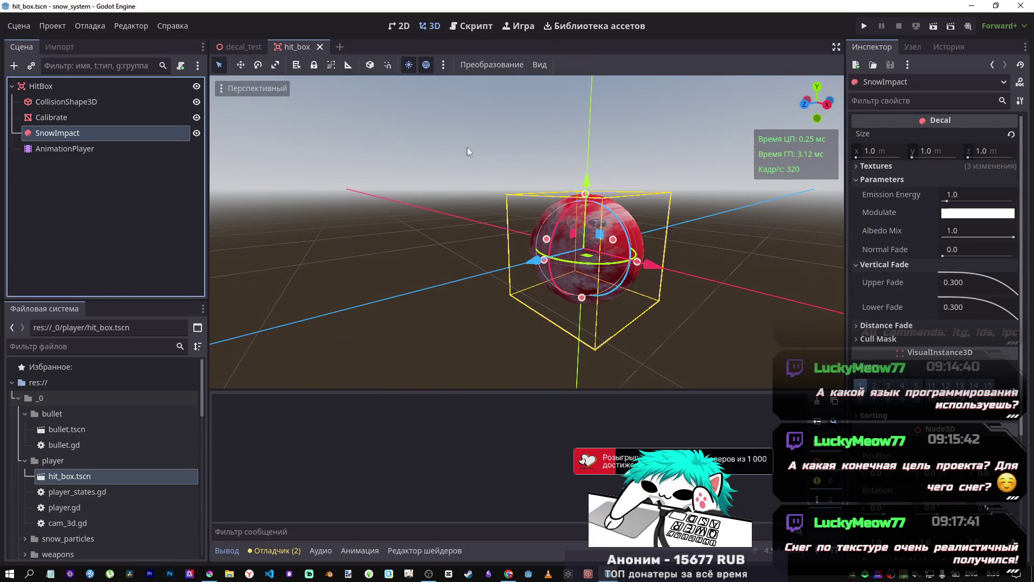
pyautogui.moveTo(981, 220)
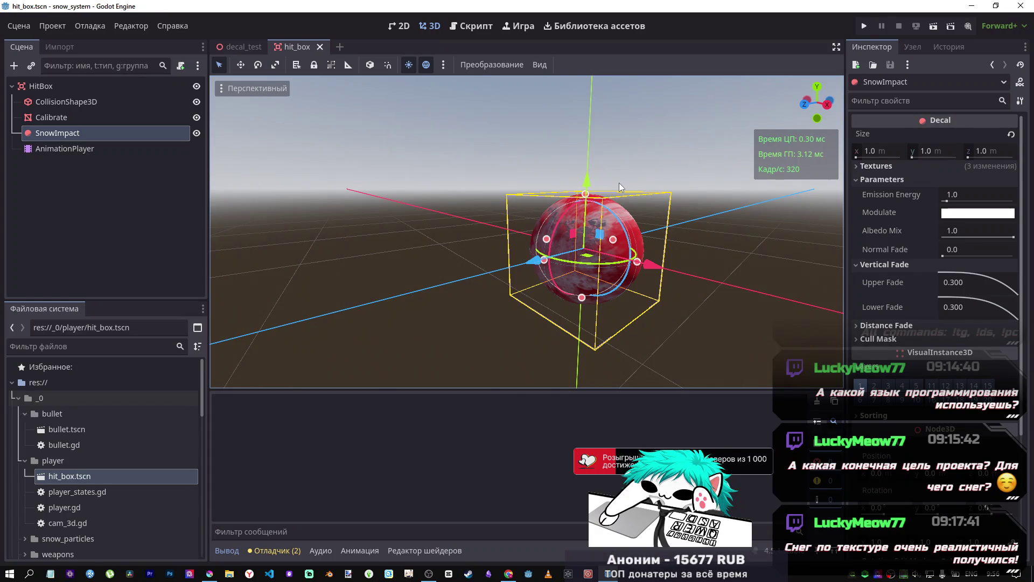
# Push the SnowImpact decal's Modulate colour brighter than white
pyautogui.click(964, 219)
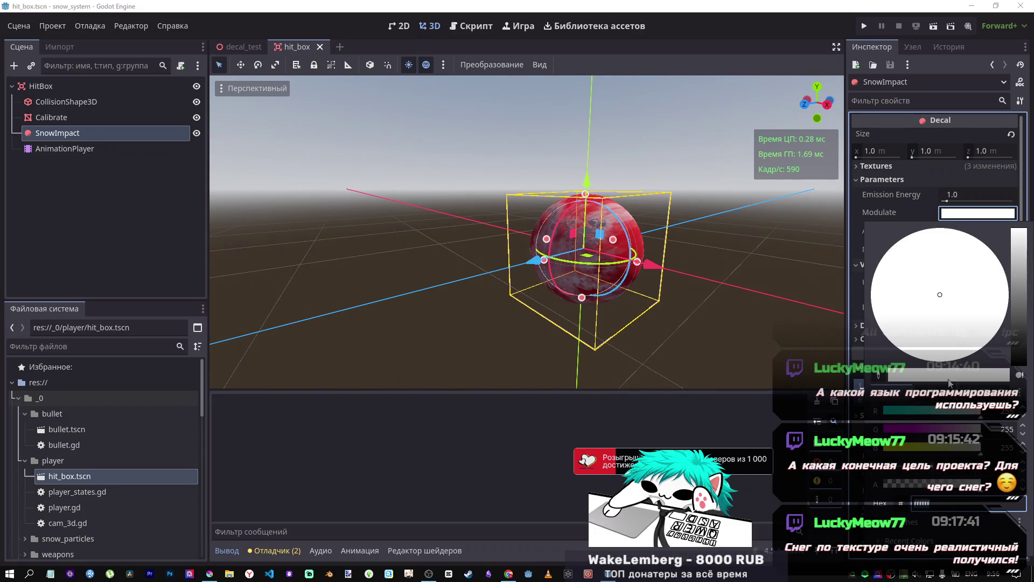
pyautogui.moveTo(949, 374)
pyautogui.mouseDown()
pyautogui.moveTo(986, 374)
pyautogui.moveTo(953, 372)
pyautogui.mouseUp()
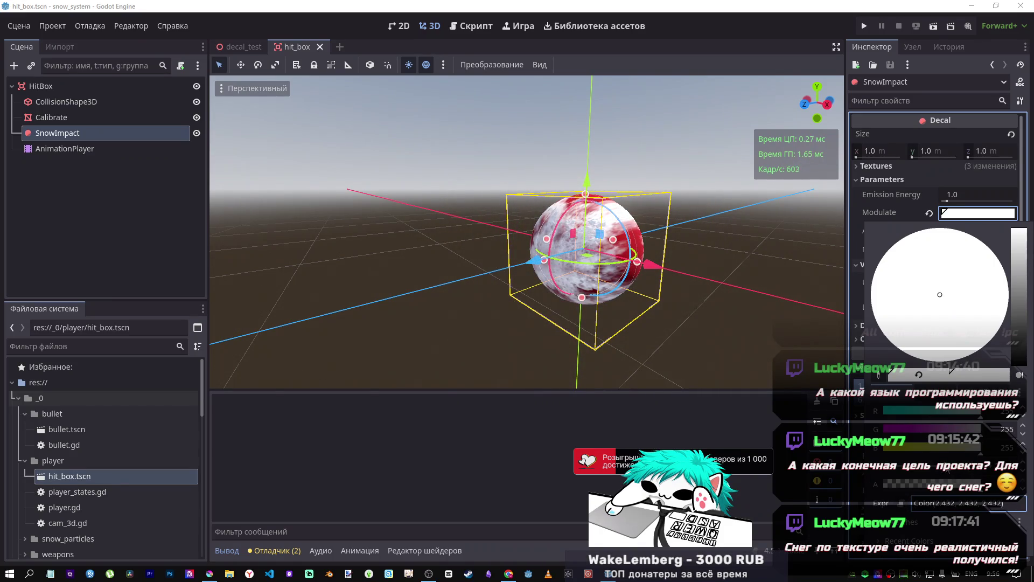
pyautogui.click(1030, 480)
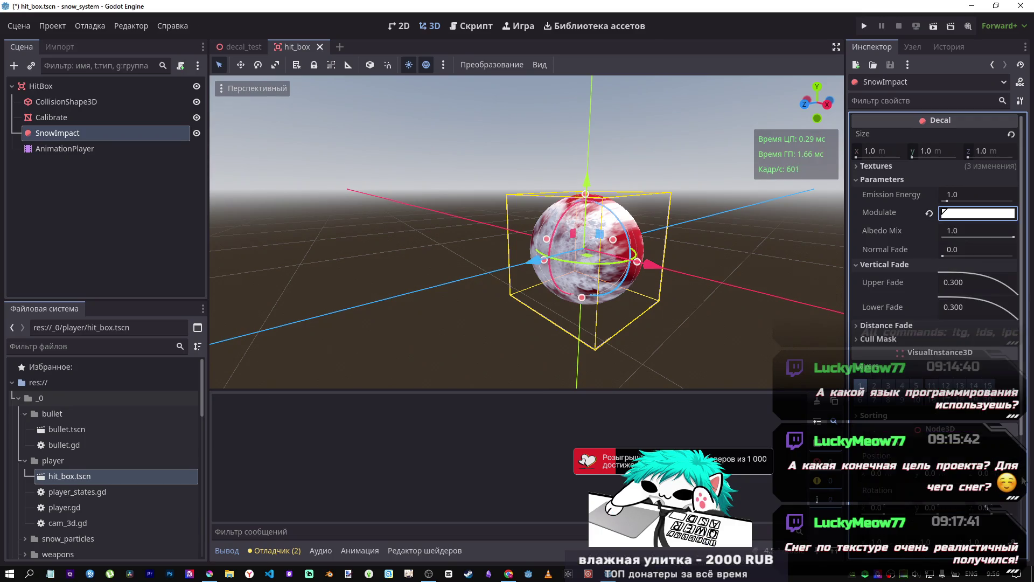
pyautogui.click(952, 215)
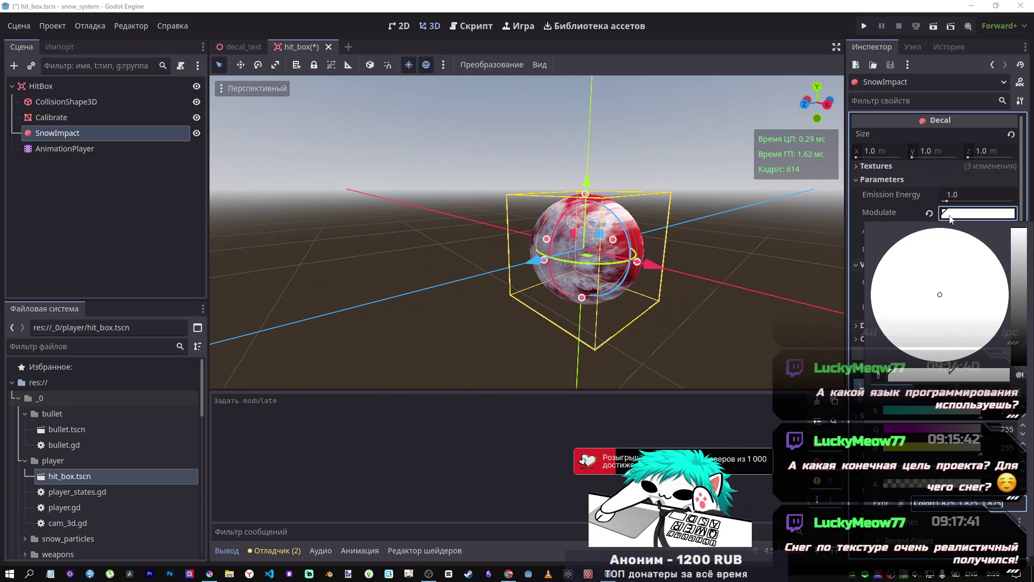
pyautogui.press('Escape')
# Fly the camera toward the sphere and back to inspect the snow coverage
pyautogui.press('w')
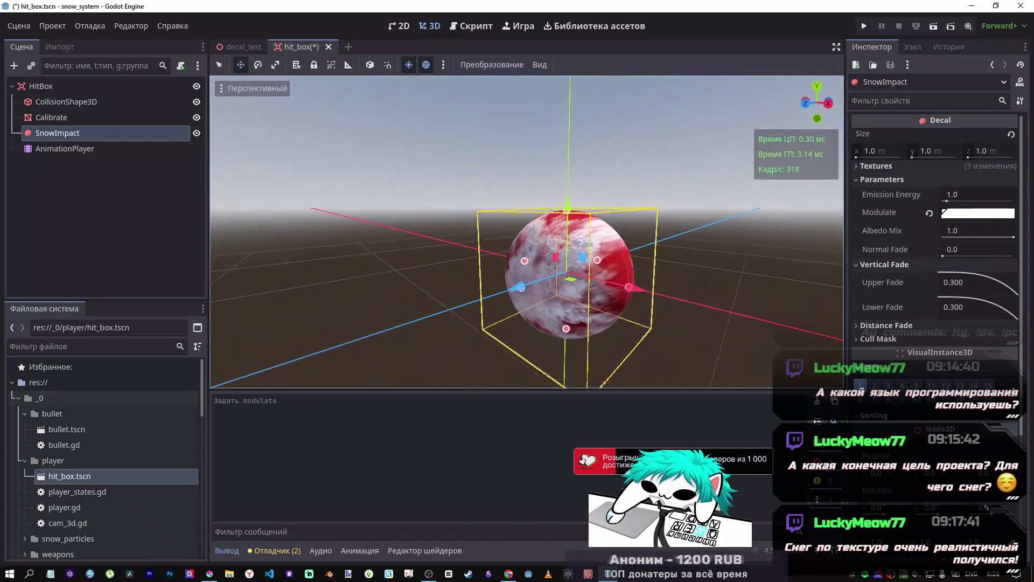
pyautogui.press('w')
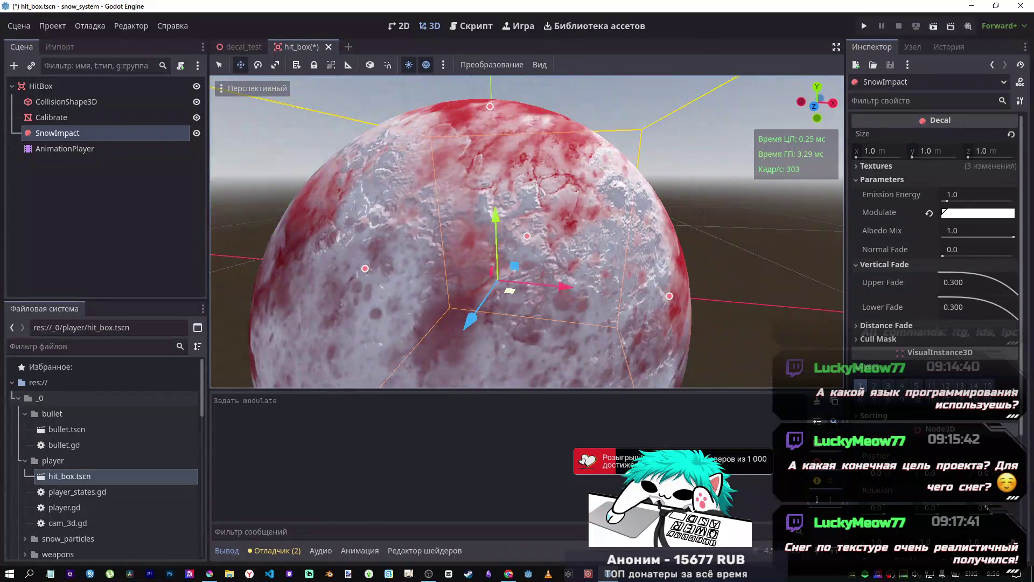
pyautogui.press('s')
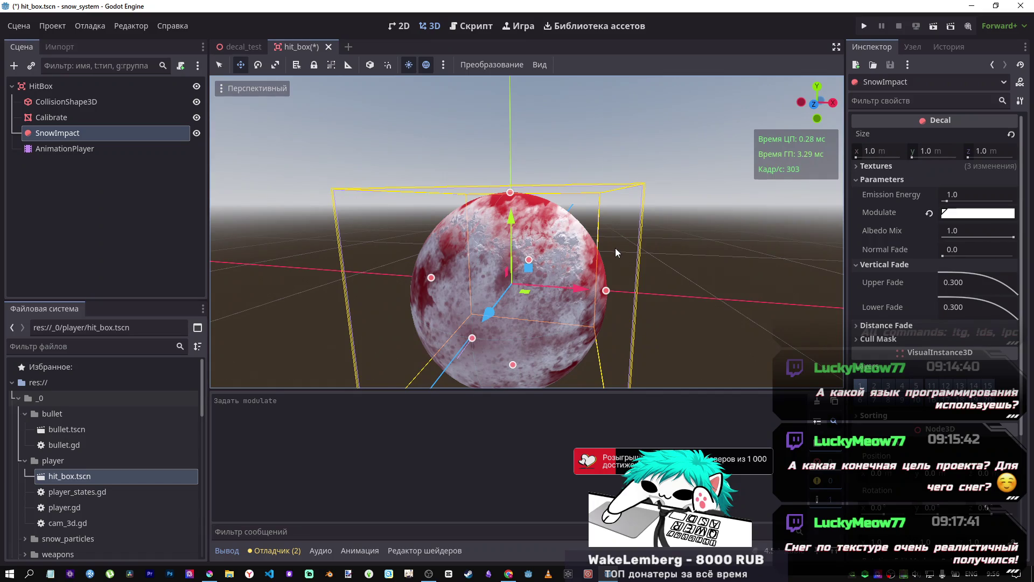
# Recheck the sphere up close, then open Krita's multichannel colour adjustment filter on splat_inverted.png
pyautogui.press('w')
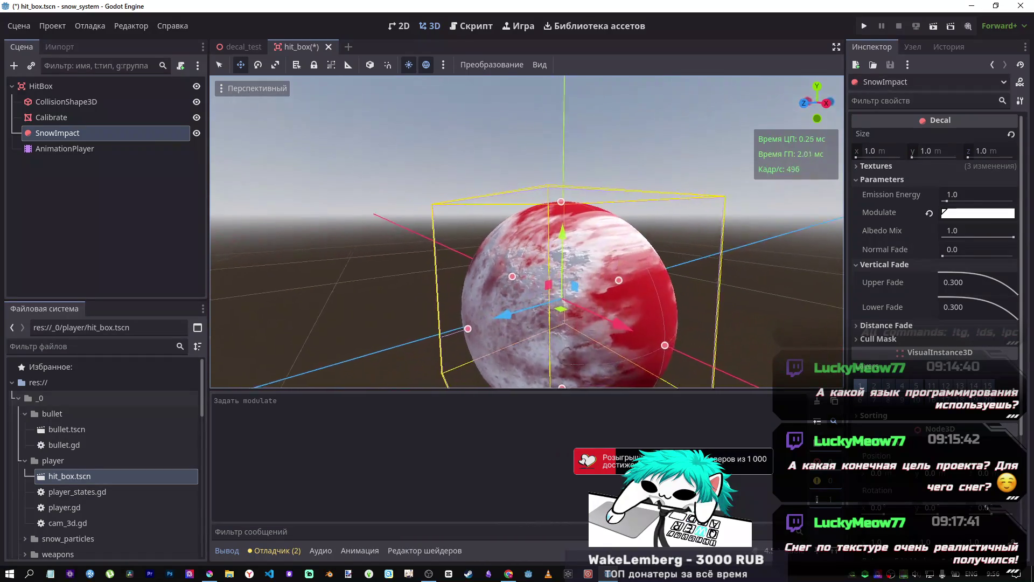
pyautogui.press('s')
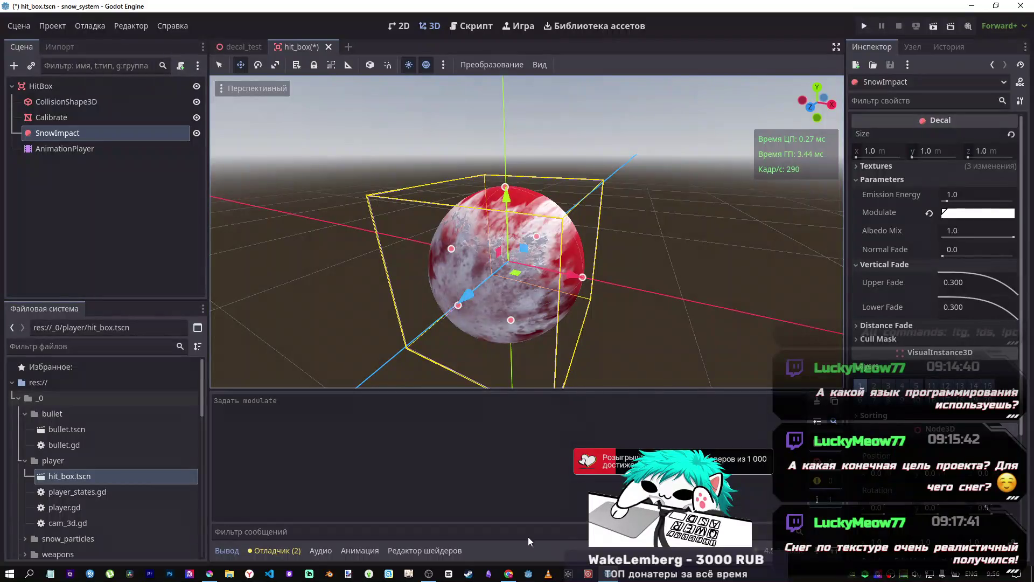
pyautogui.click(210, 574)
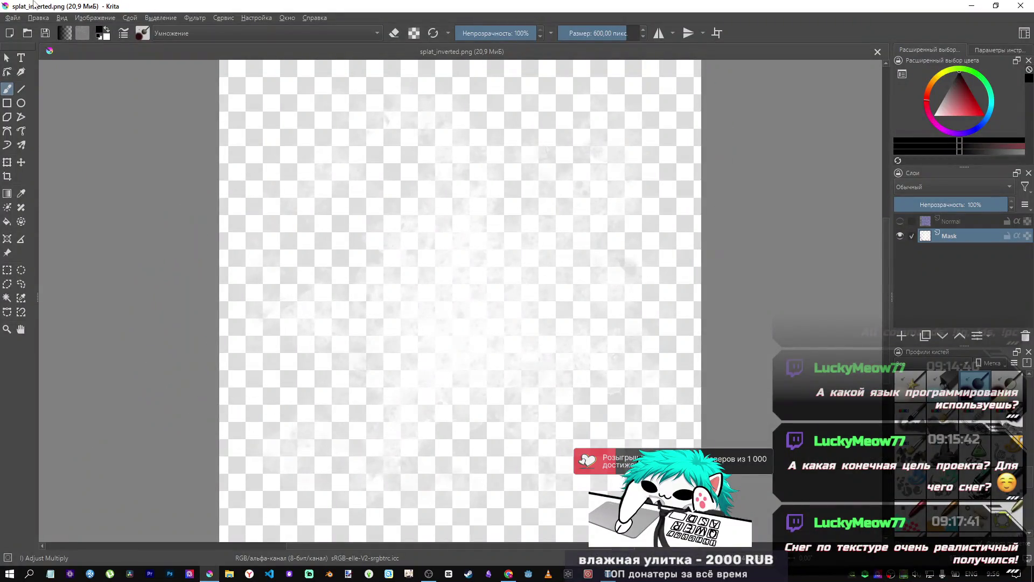
pyautogui.click(139, 20)
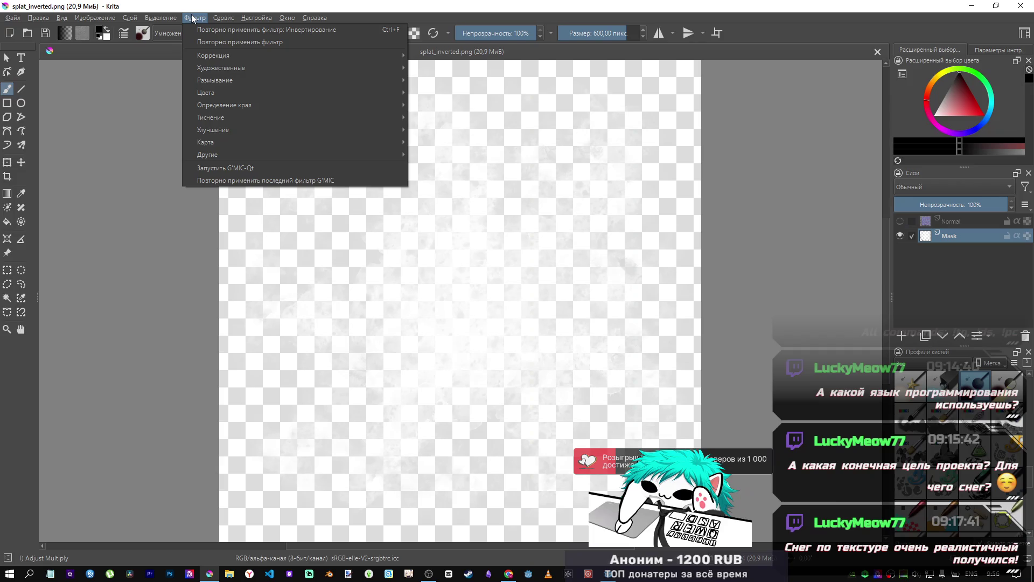
pyautogui.moveTo(248, 155)
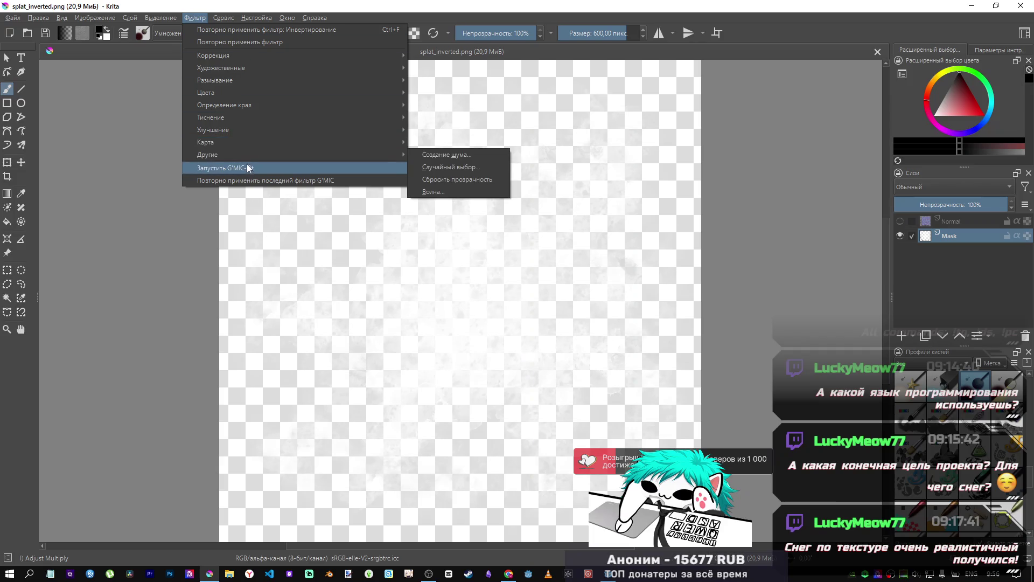
pyautogui.click(556, 20)
pyautogui.click(225, 19)
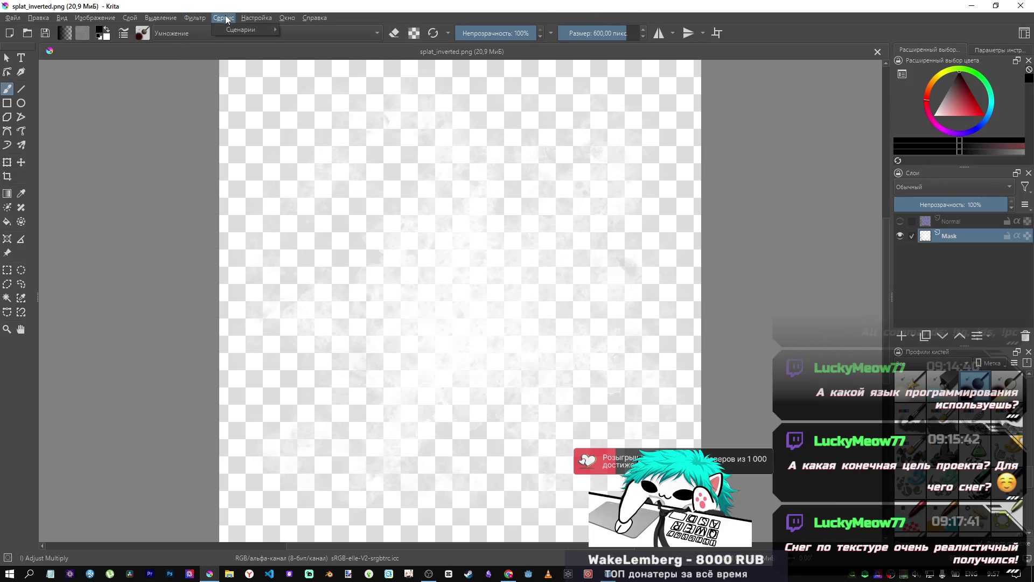
pyautogui.moveTo(195, 18)
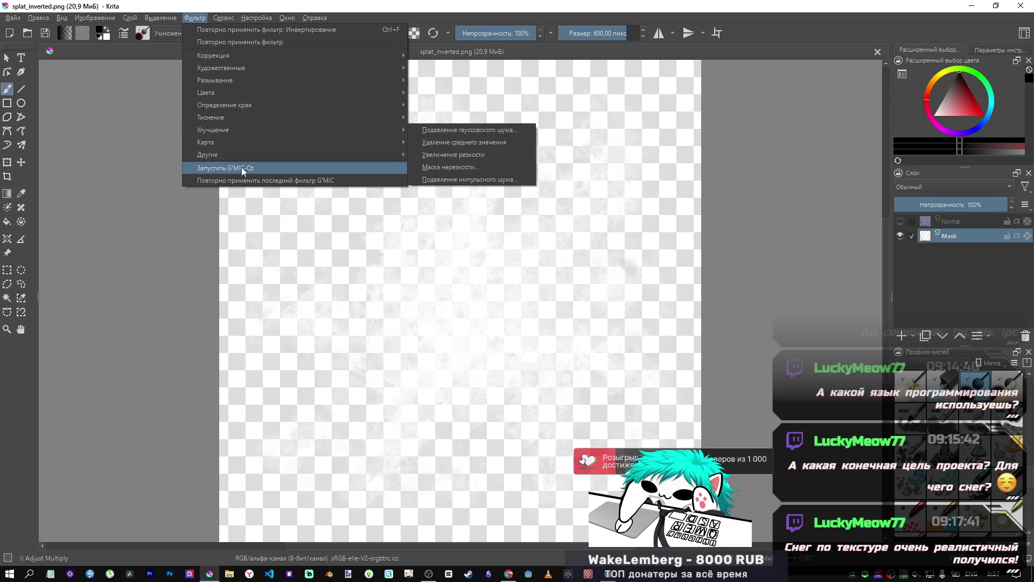
pyautogui.moveTo(269, 57)
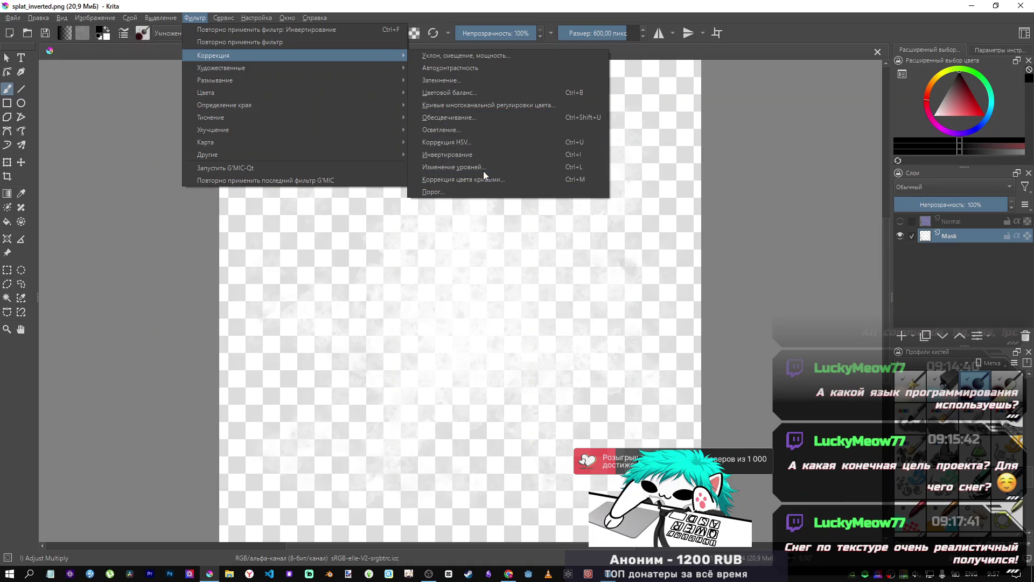
pyautogui.click(485, 104)
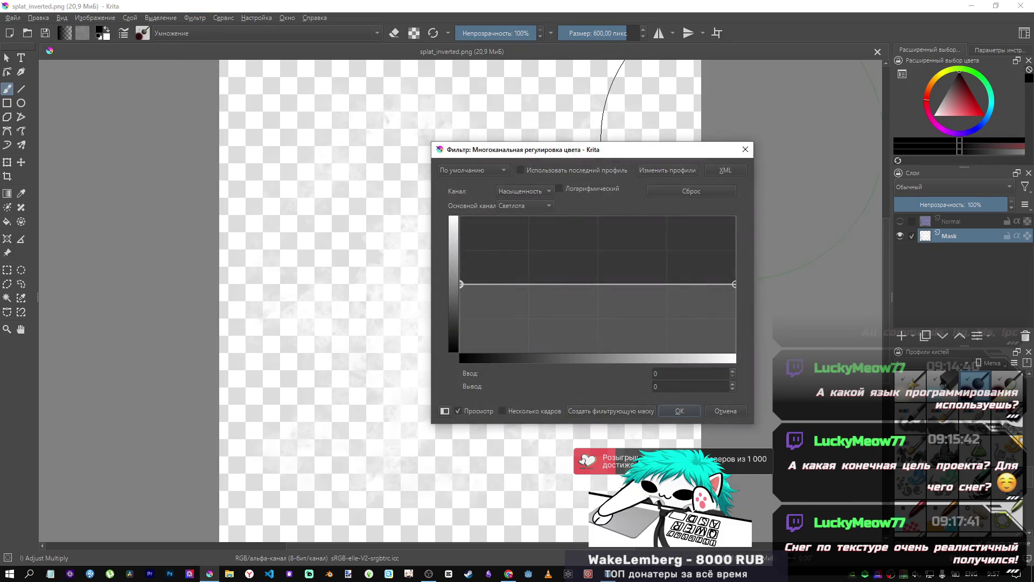
# Cancel the colour adjustment, then try and cancel the Emboss with Variable Depth filter
pyautogui.click(746, 149)
pyautogui.click(131, 18)
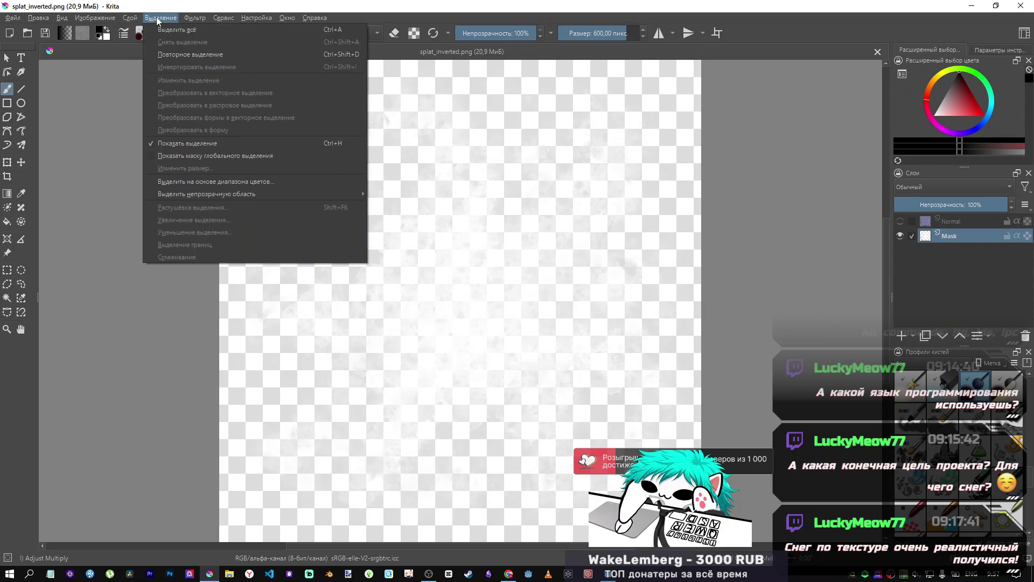
pyautogui.click(194, 18)
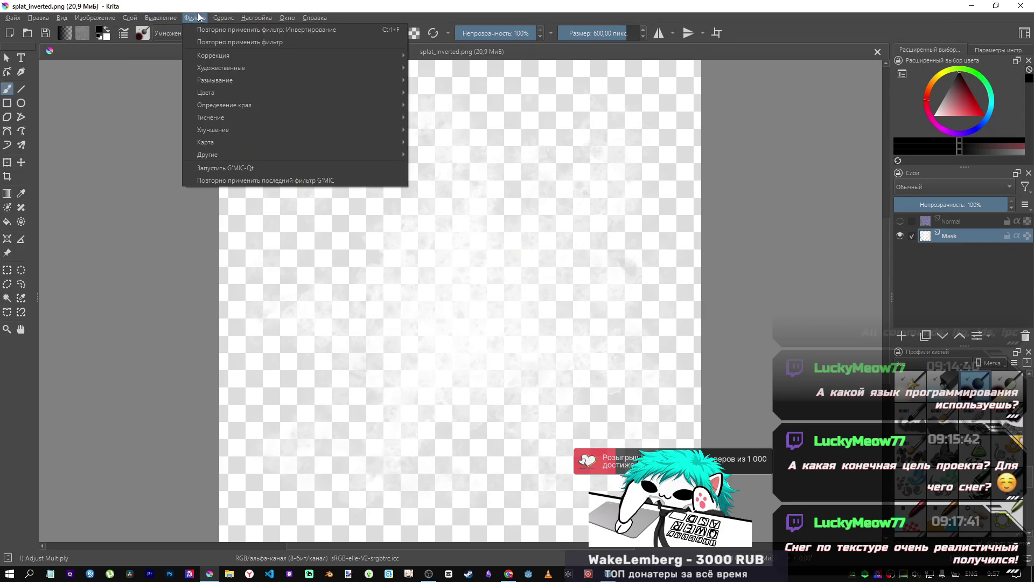
pyautogui.moveTo(231, 92)
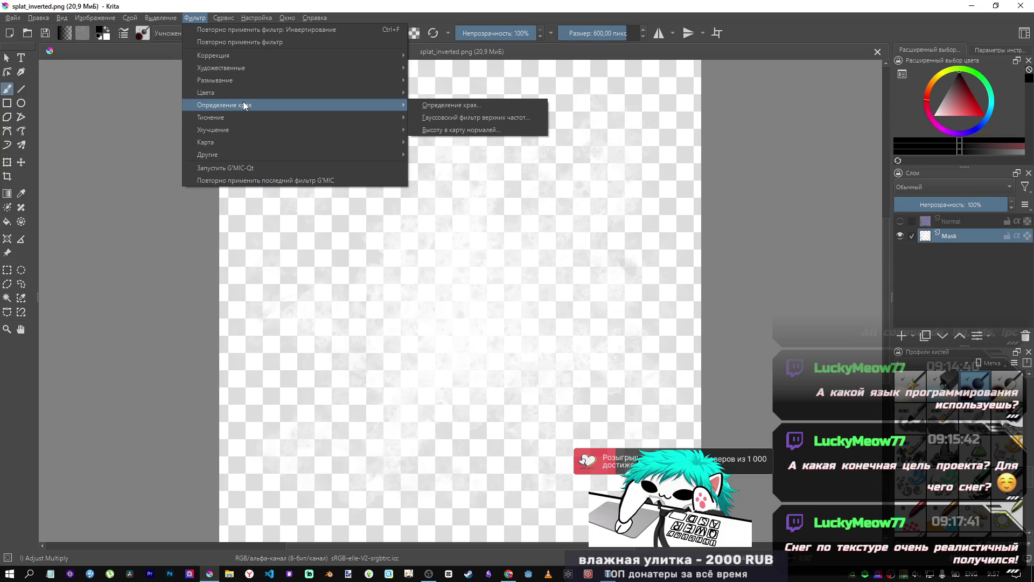
pyautogui.moveTo(255, 118)
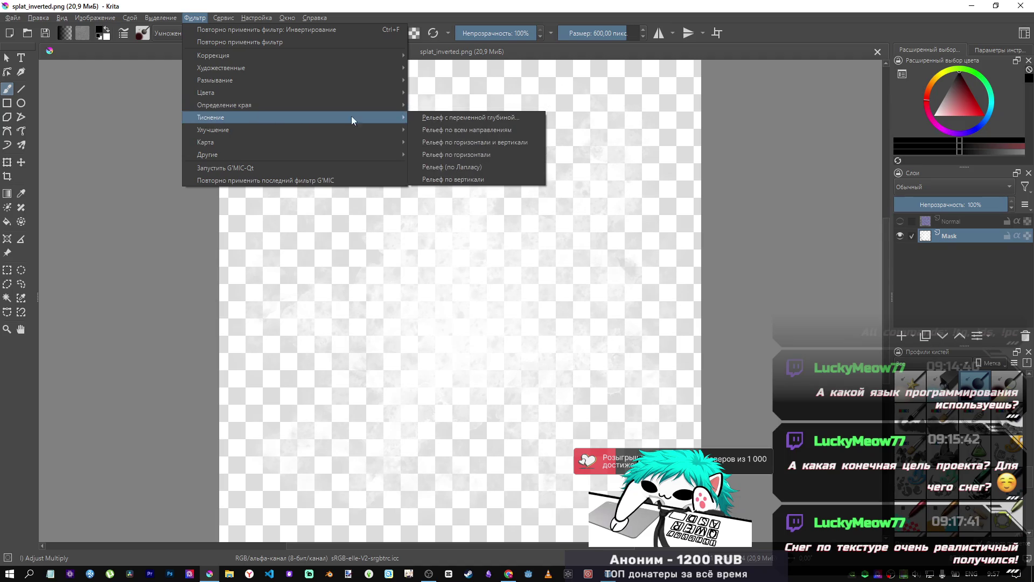
pyautogui.click(442, 118)
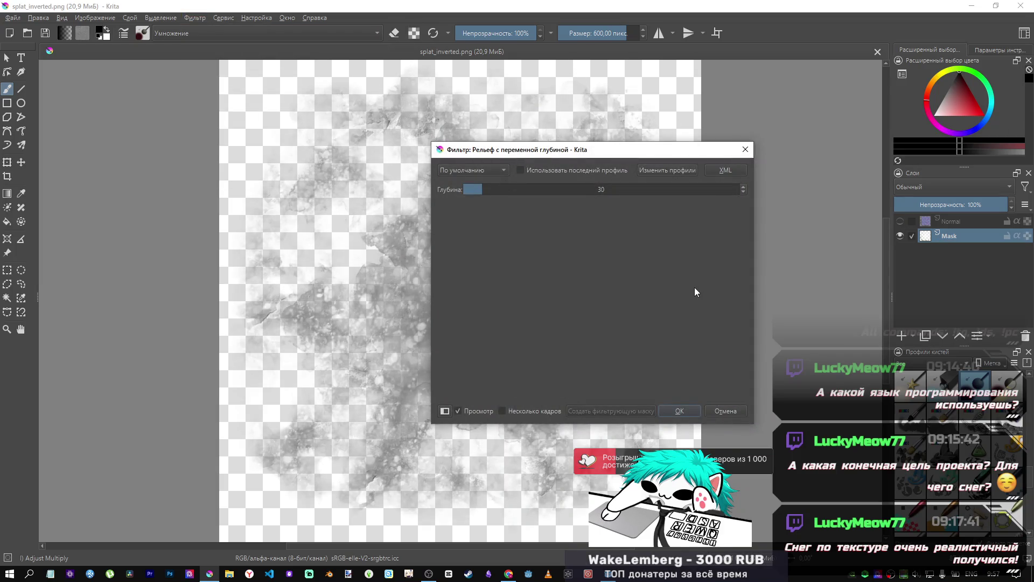
pyautogui.click(716, 411)
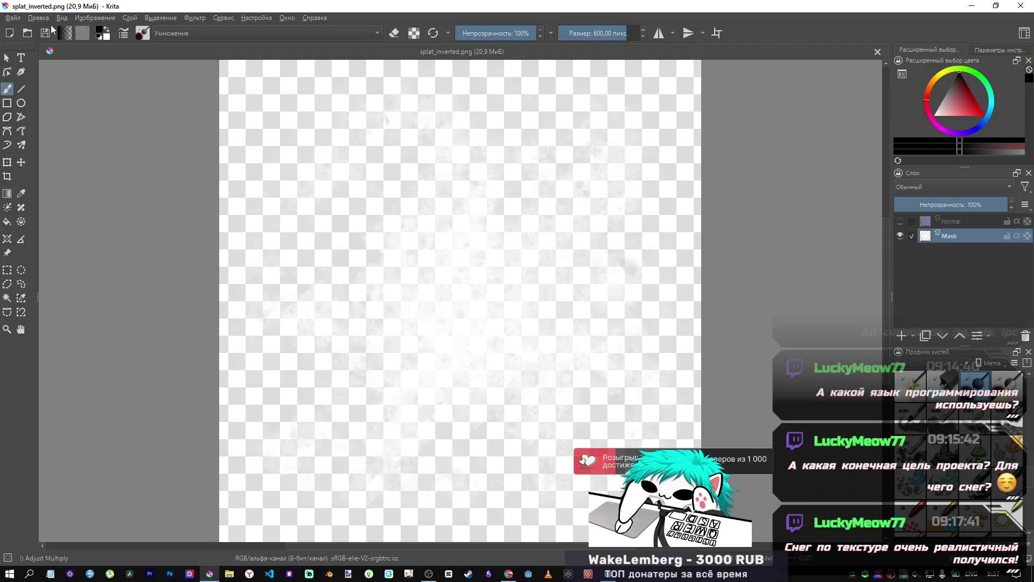
pyautogui.click(38, 18)
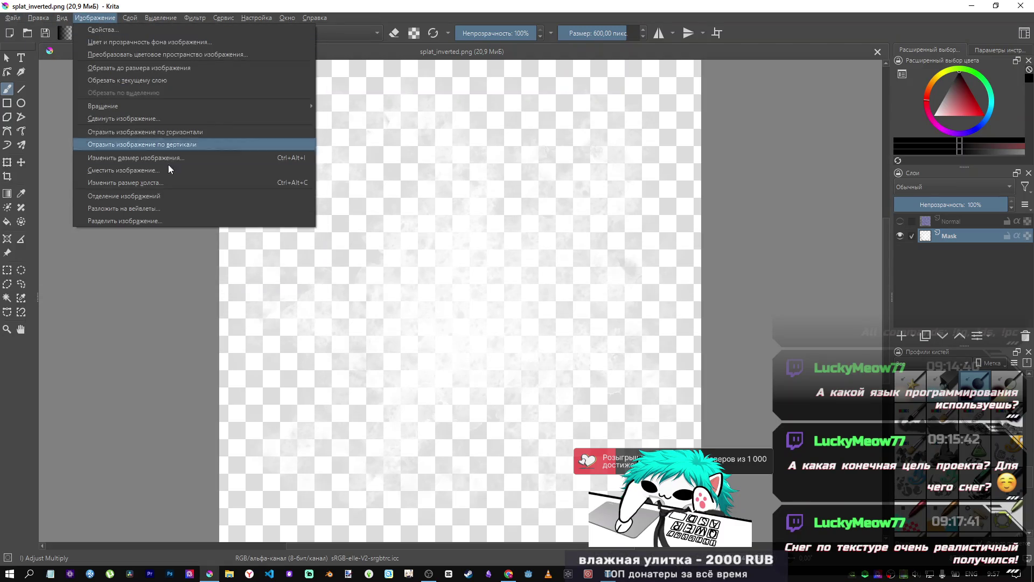
# Preview the Normal layer's texture, reselect the Mask layer, and browse filters without applying any
pyautogui.click(955, 219)
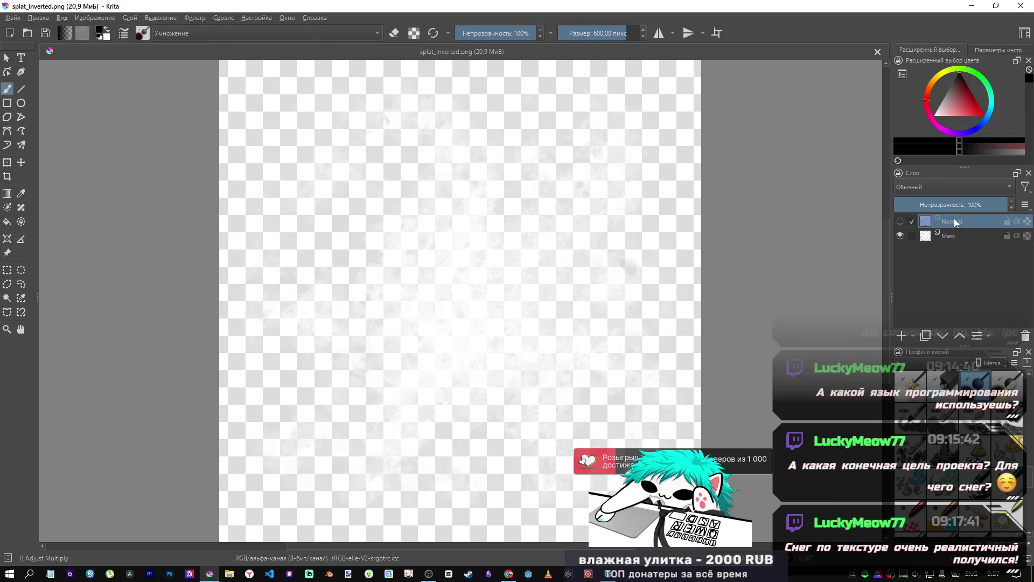
pyautogui.click(901, 222)
pyautogui.click(901, 222)
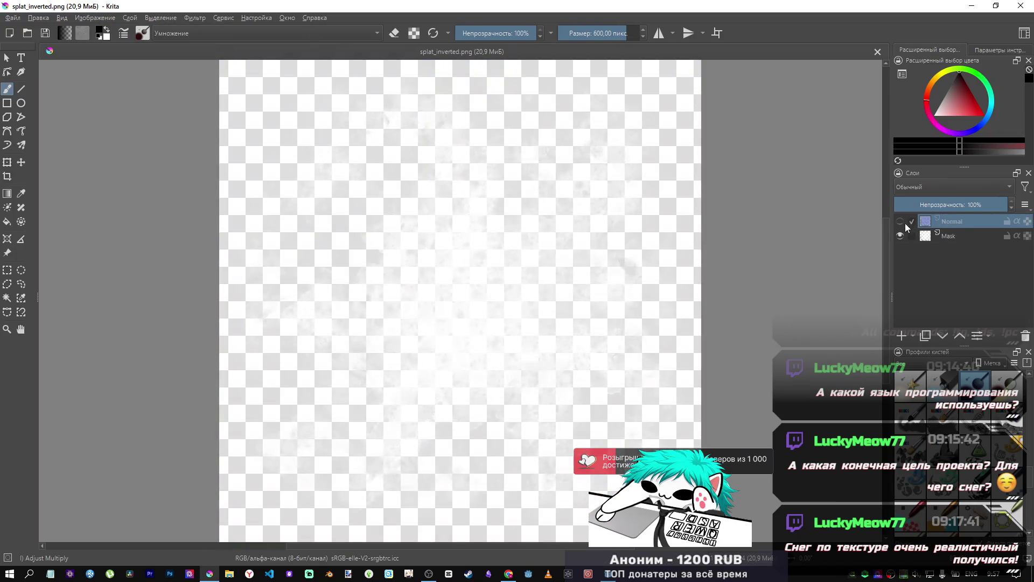
pyautogui.click(957, 240)
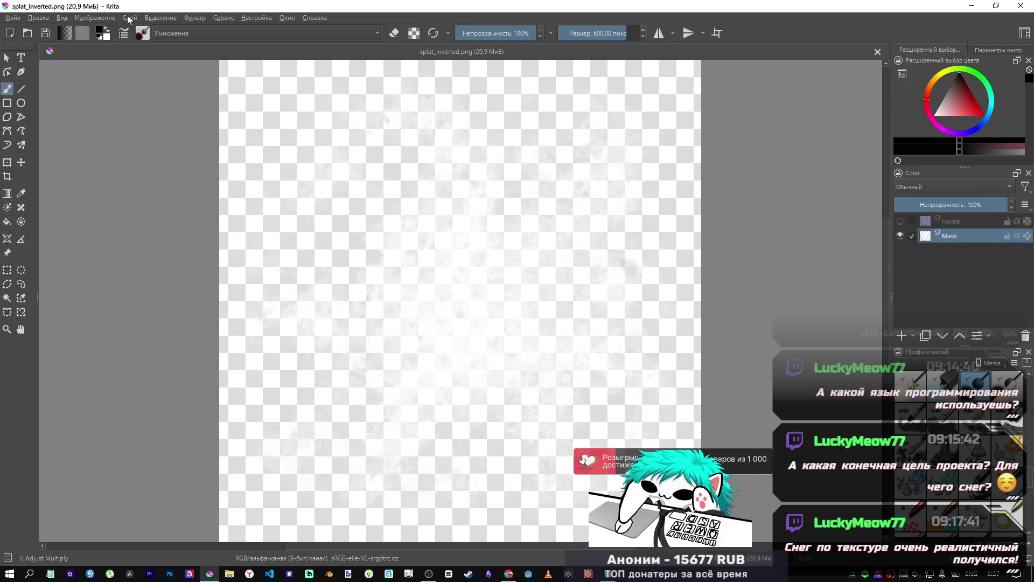
pyautogui.click(158, 18)
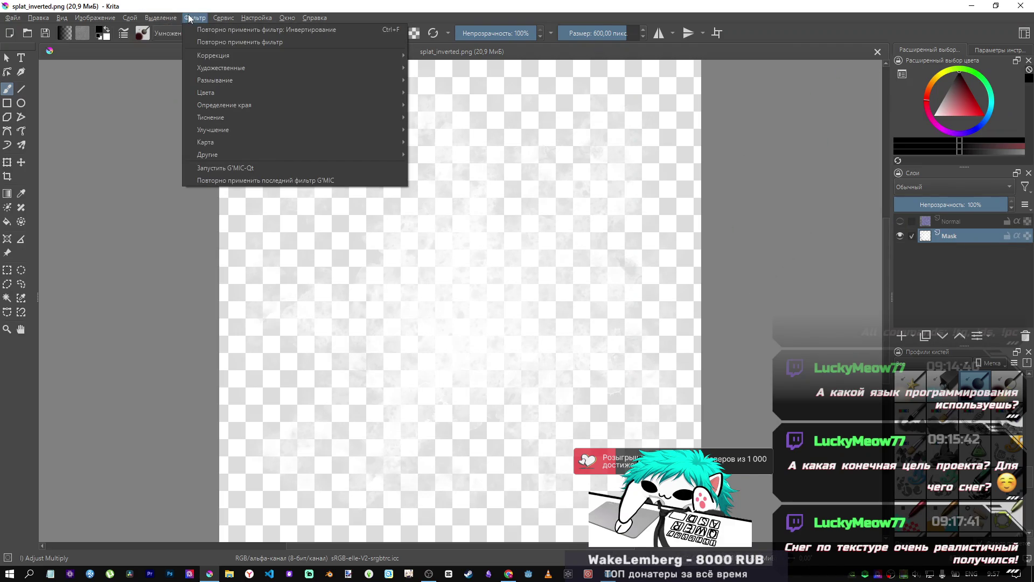
pyautogui.moveTo(237, 55)
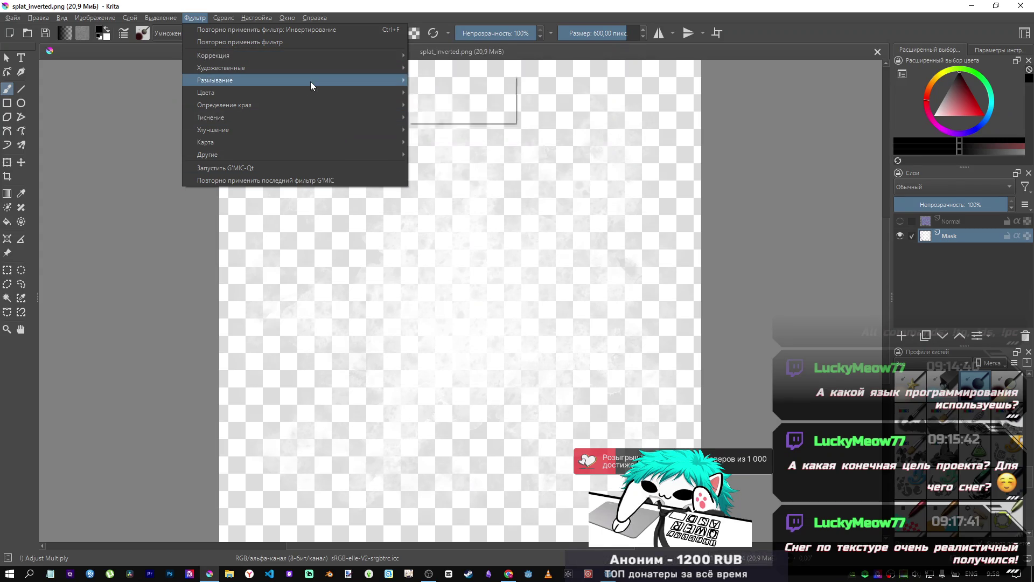
pyautogui.click(336, 9)
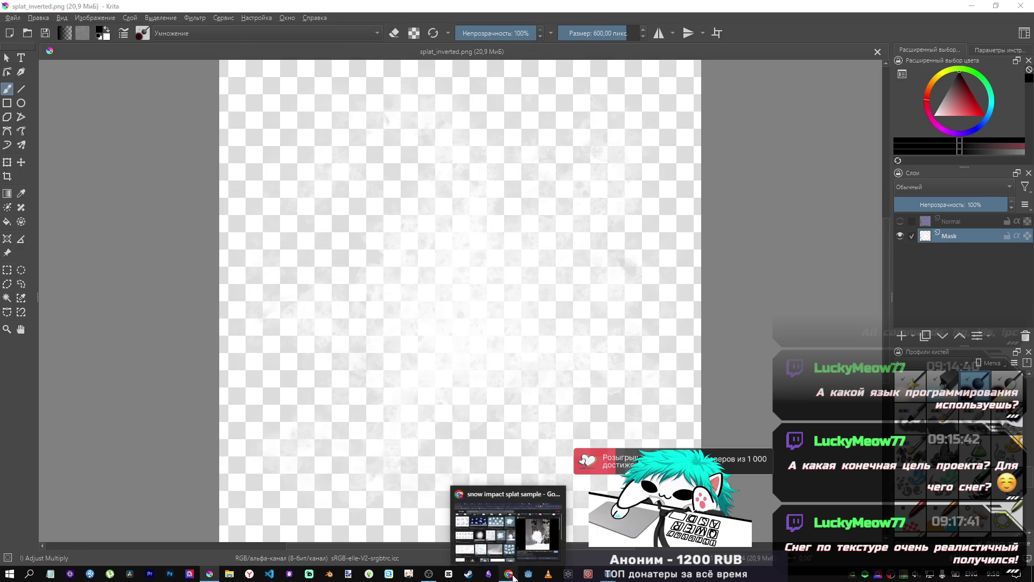
pyautogui.click(511, 575)
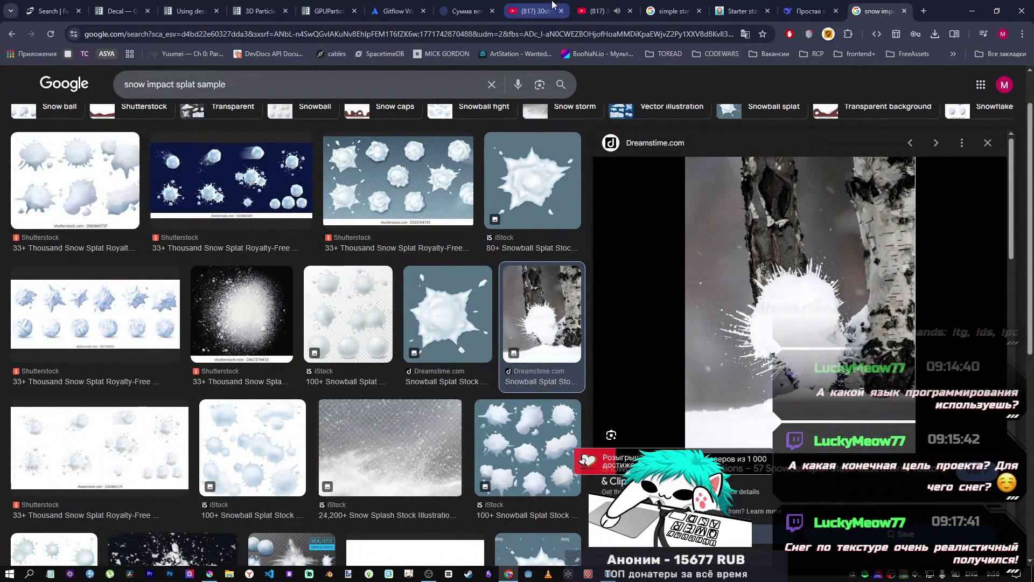
# Open YouTube in a new tab and scroll through the watch history
pyautogui.click(552, 7)
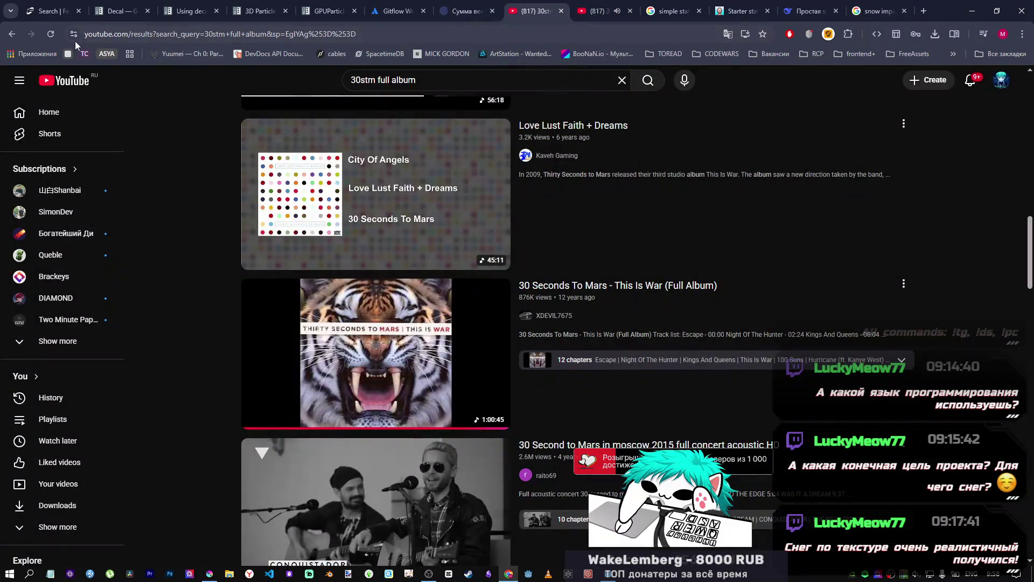
pyautogui.middleClick(64, 81)
pyautogui.click(626, 11)
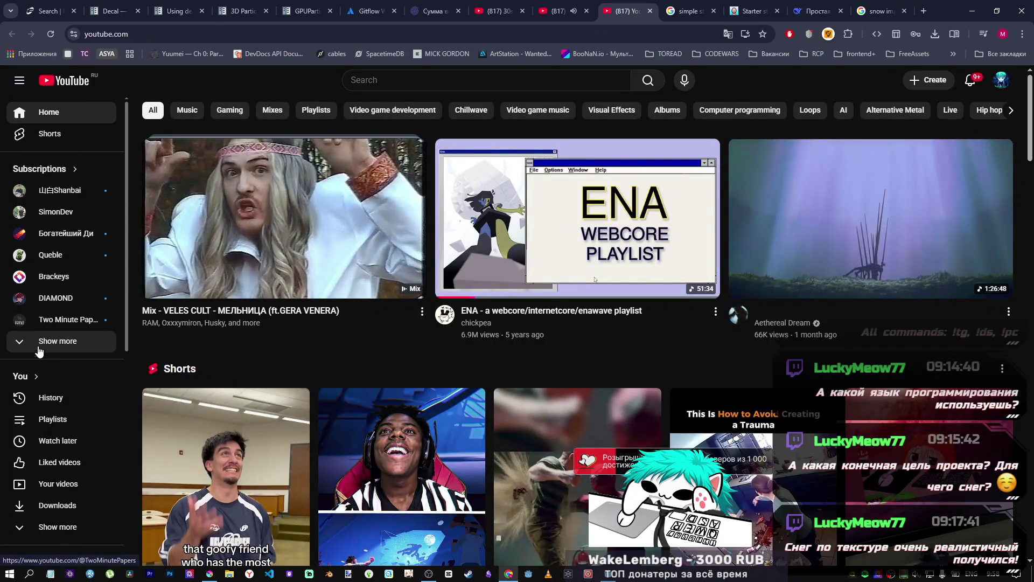
pyautogui.click(51, 397)
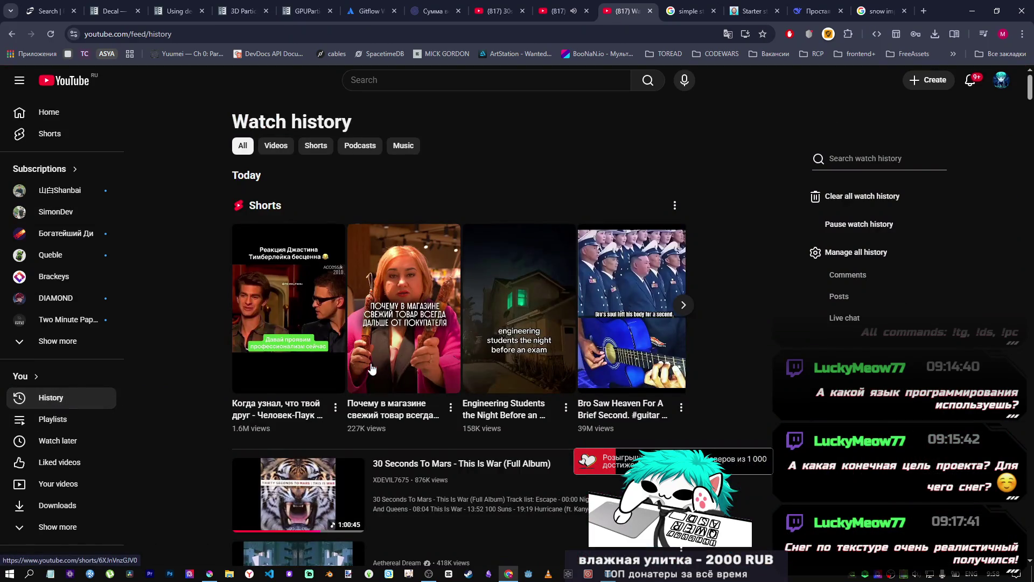
pyautogui.scroll(-18, 371, 368)
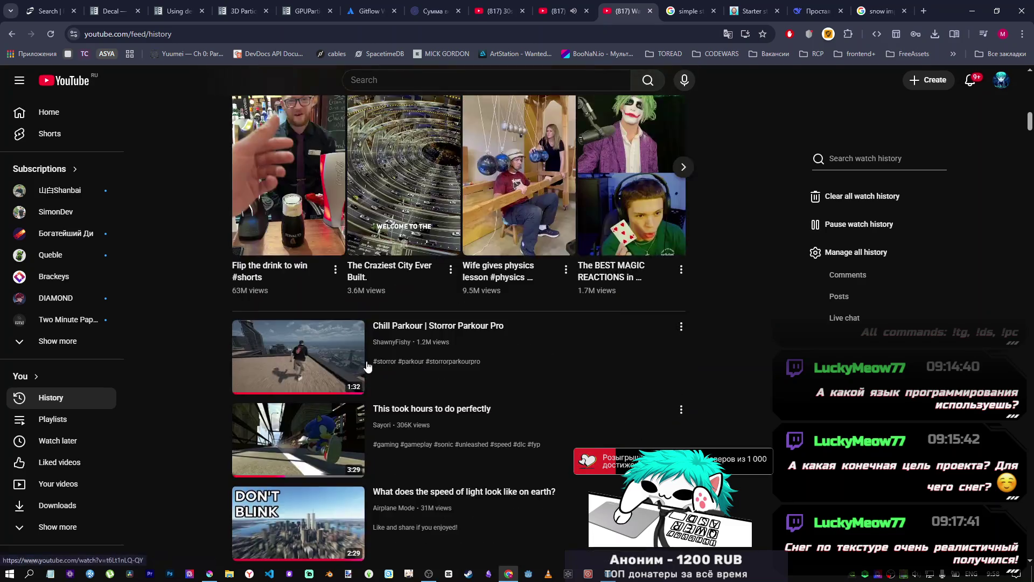
pyautogui.scroll(6, 355, 356)
pyautogui.scroll(-17, 347, 345)
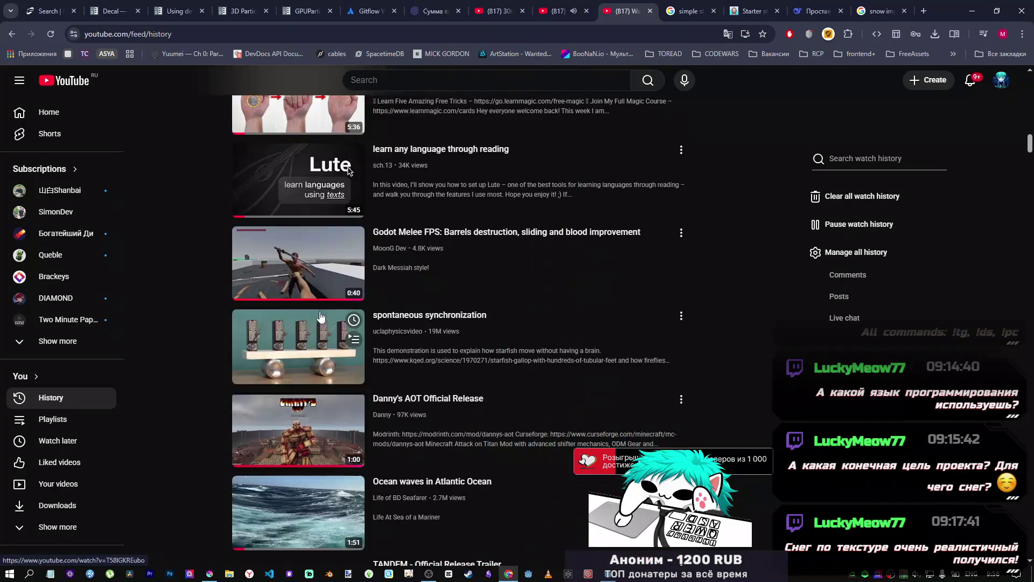
pyautogui.scroll(-17, 321, 317)
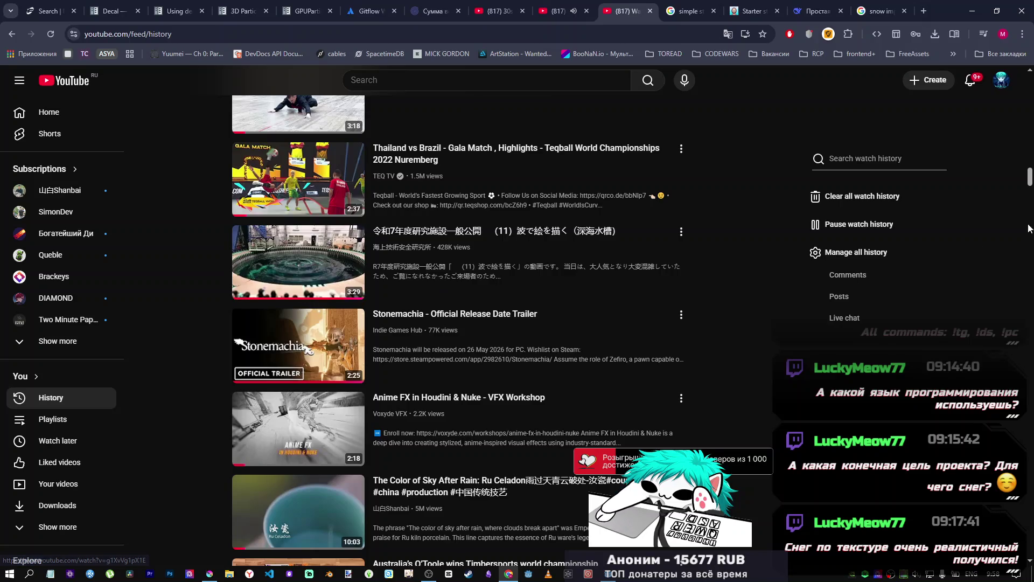
pyautogui.moveTo(1030, 178); pyautogui.dragTo(1030, 303)
pyautogui.scroll(-10, 322, 313)
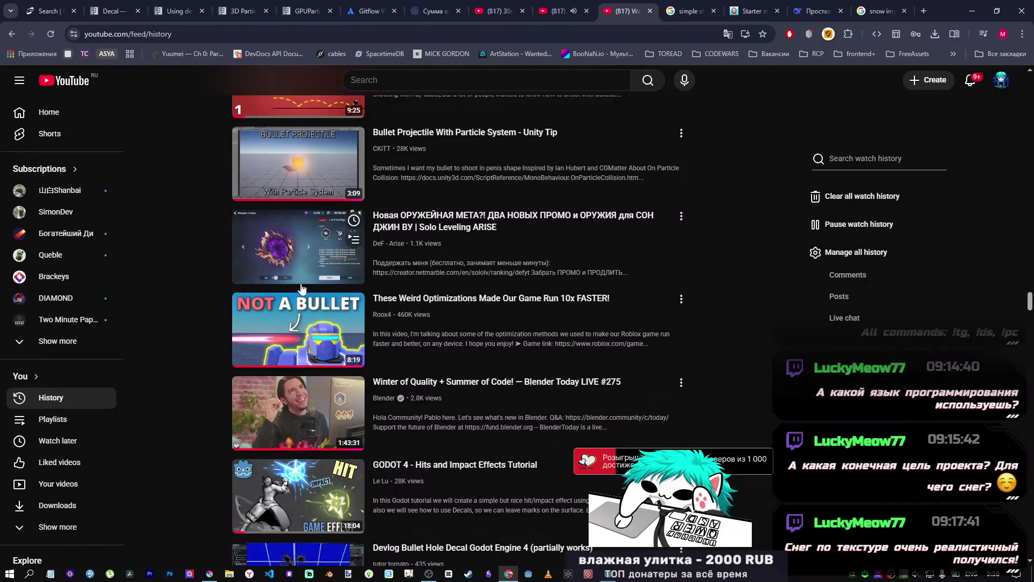
pyautogui.scroll(-6, 322, 313)
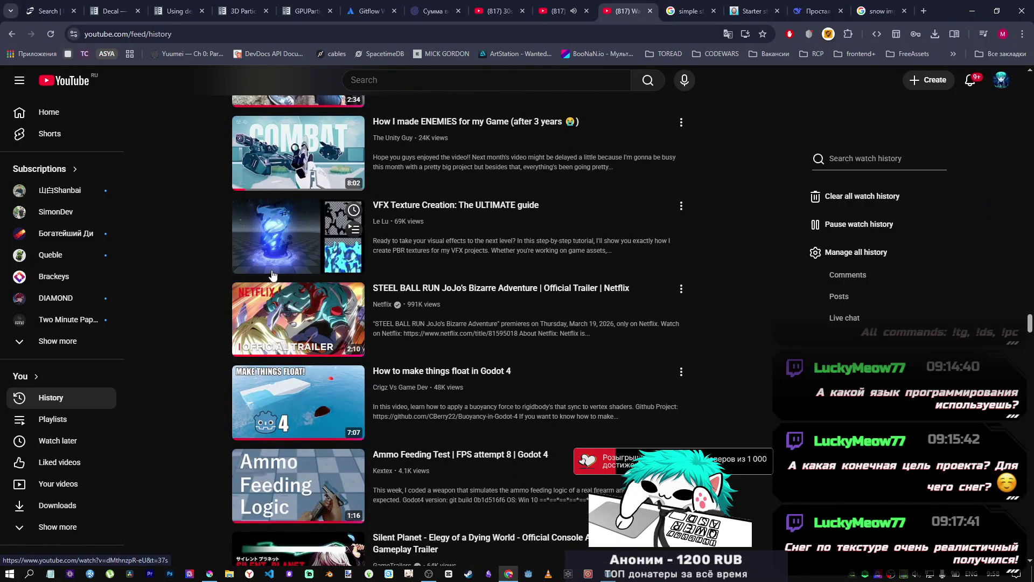
pyautogui.scroll(-2, 299, 252)
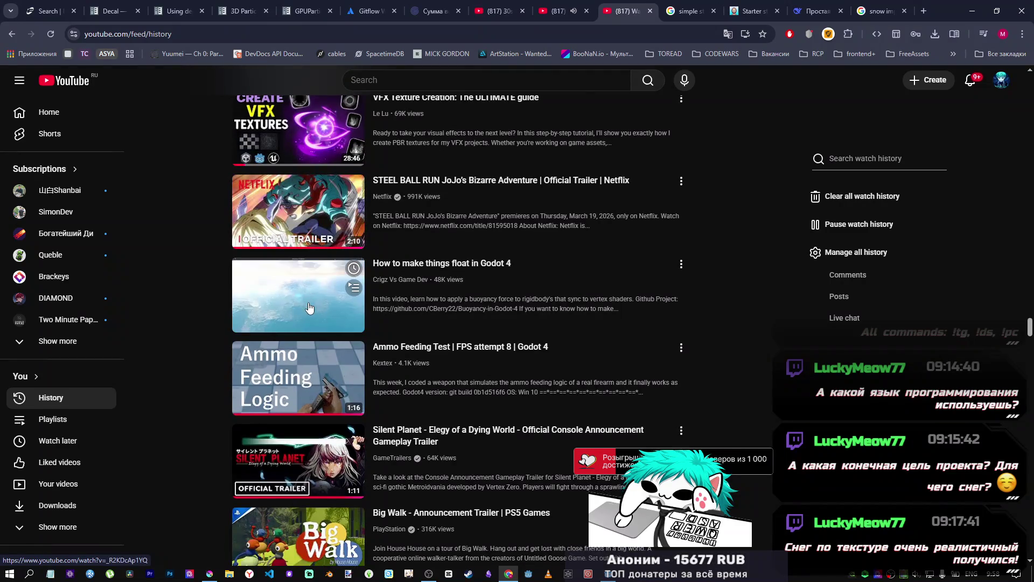
pyautogui.scroll(2, 305, 243)
# Play 'VFX Texture Creation', skip to its Krita brush section, then return to history
pyautogui.click(306, 239)
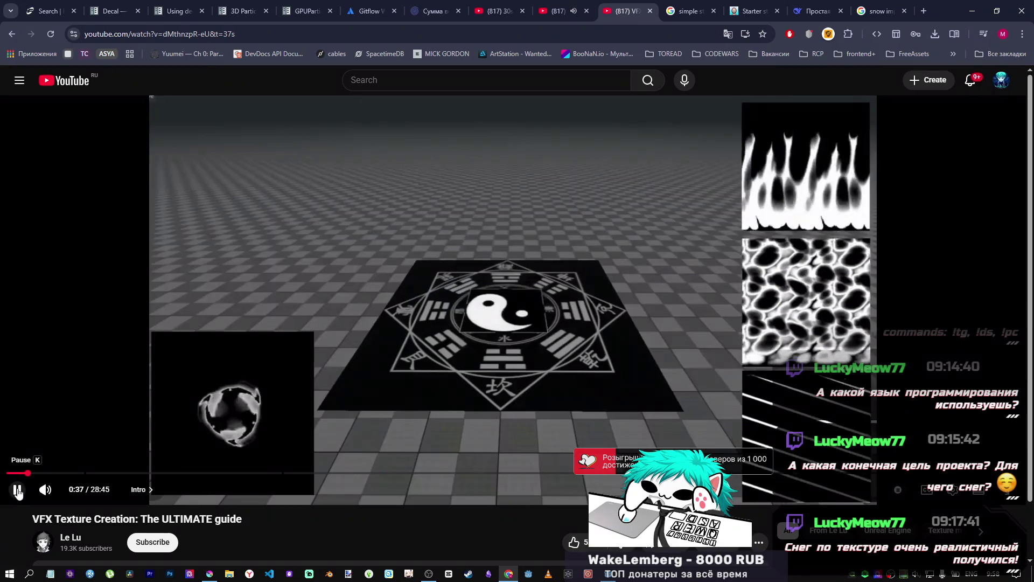
pyautogui.click(17, 489)
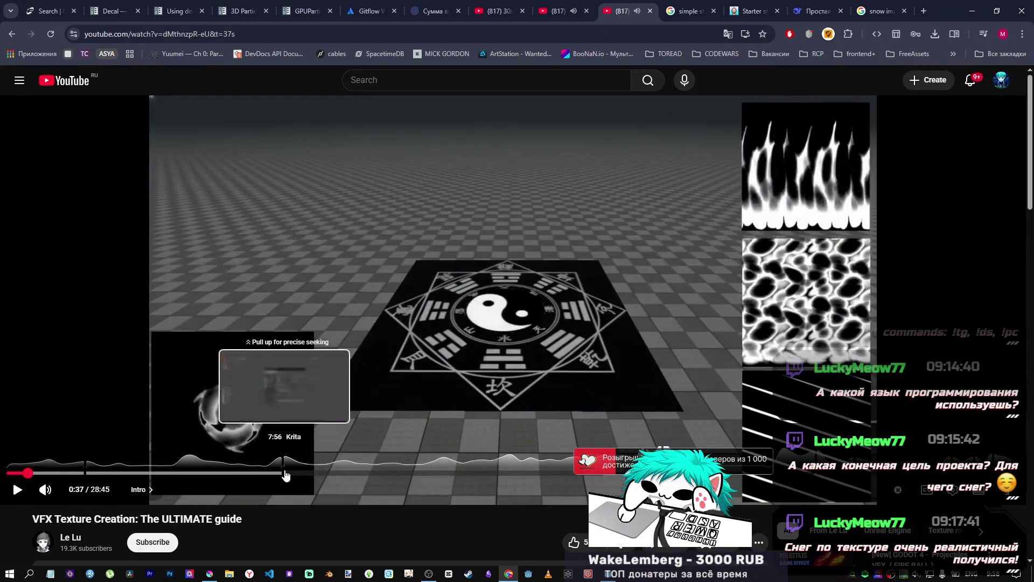
pyautogui.click(295, 474)
pyautogui.moveTo(315, 474)
pyautogui.mouseDown()
pyautogui.moveTo(403, 474)
pyautogui.moveTo(382, 474)
pyautogui.moveTo(389, 477)
pyautogui.mouseUp()
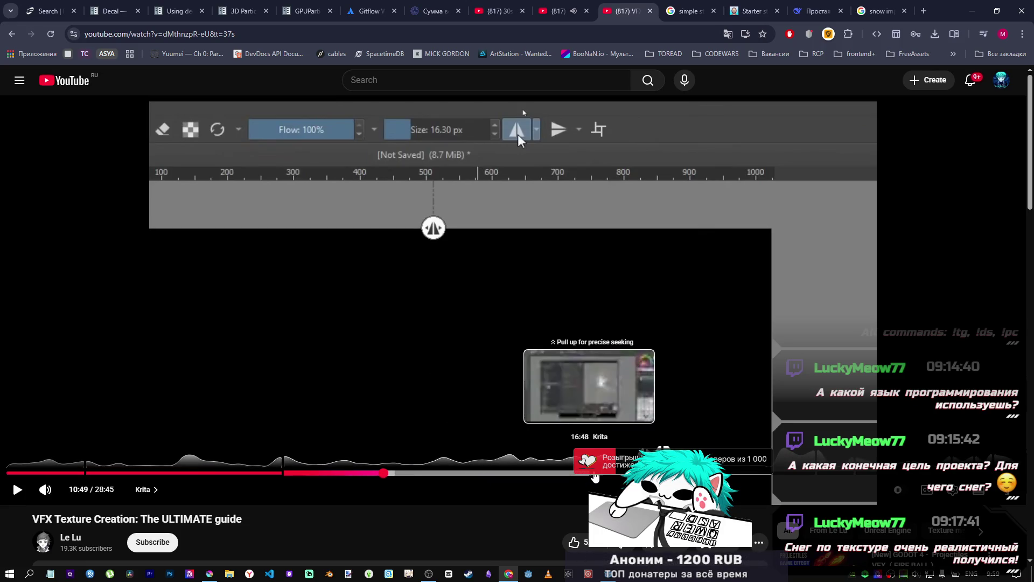
pyautogui.hotkey('alt', 'Left')
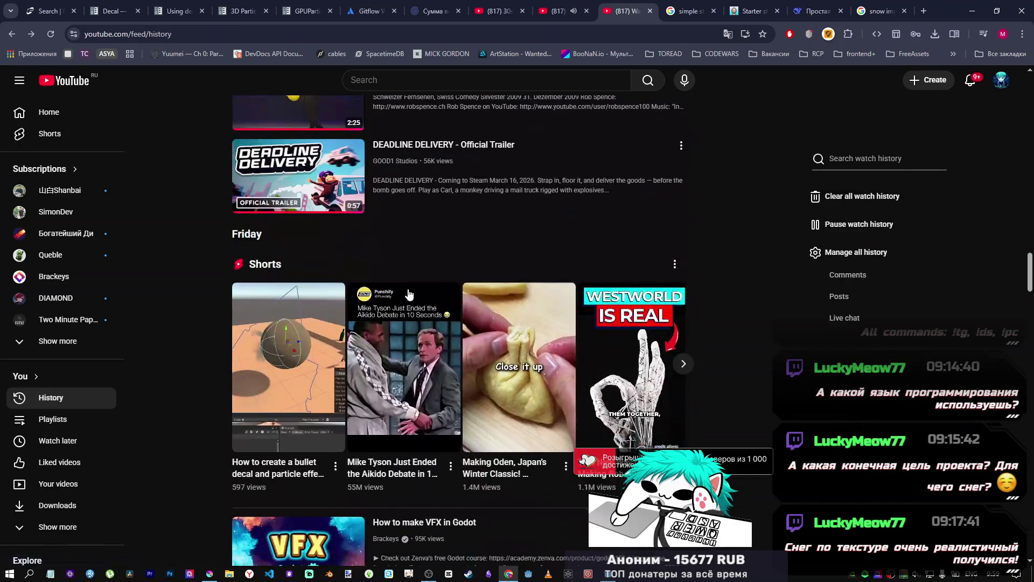
# Search the watch history for 'cal' and open the GODOT 4 Blood VFX tutorial
pyautogui.scroll(-20, 474, 405)
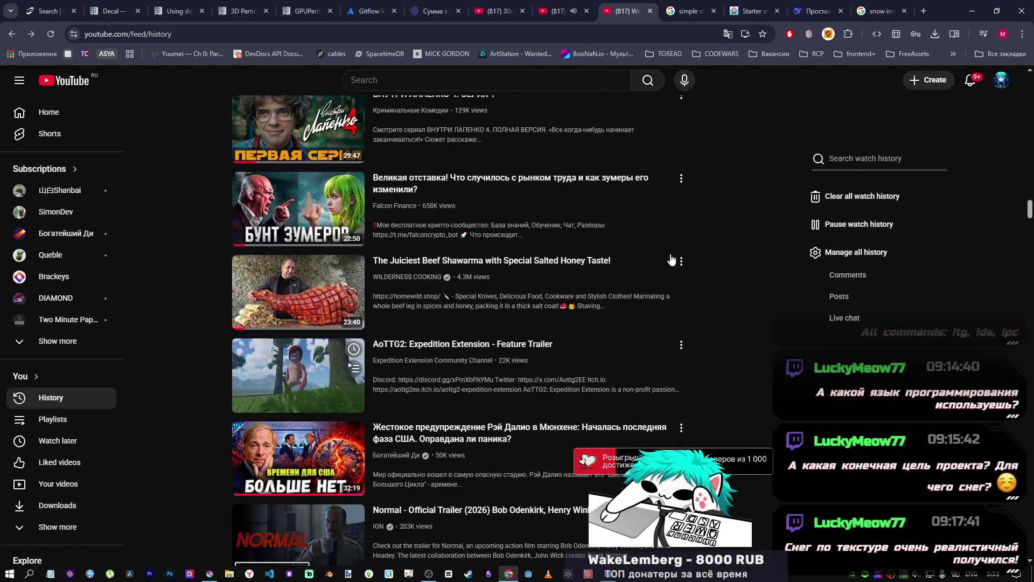
pyautogui.write('cal')
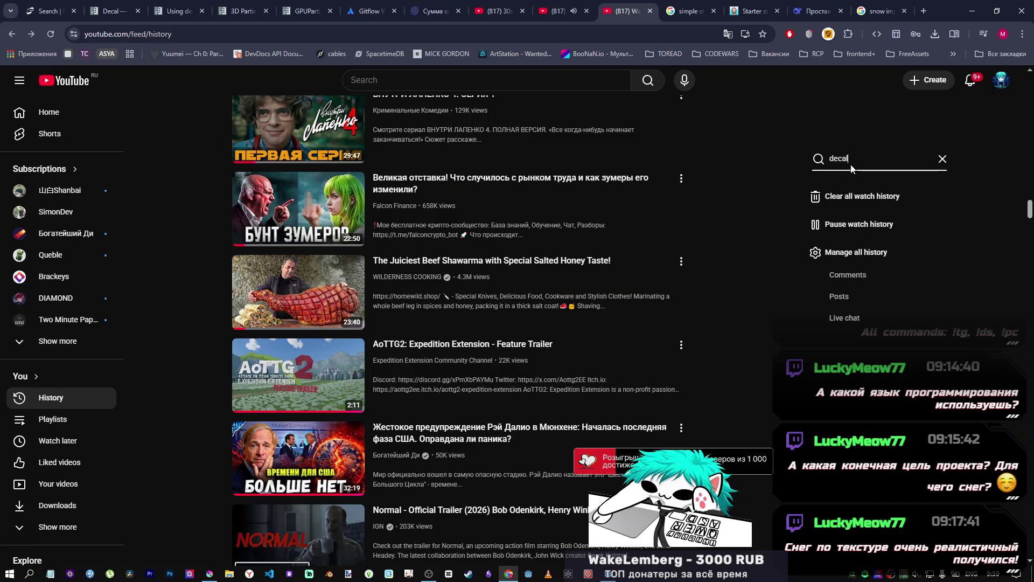
pyautogui.press('Return')
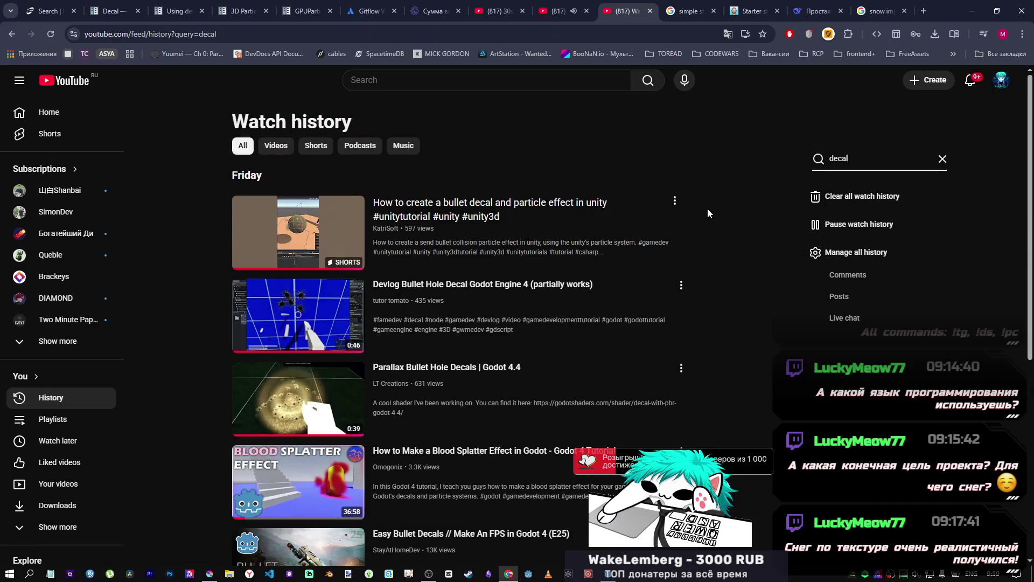
pyautogui.scroll(-1, 356, 358)
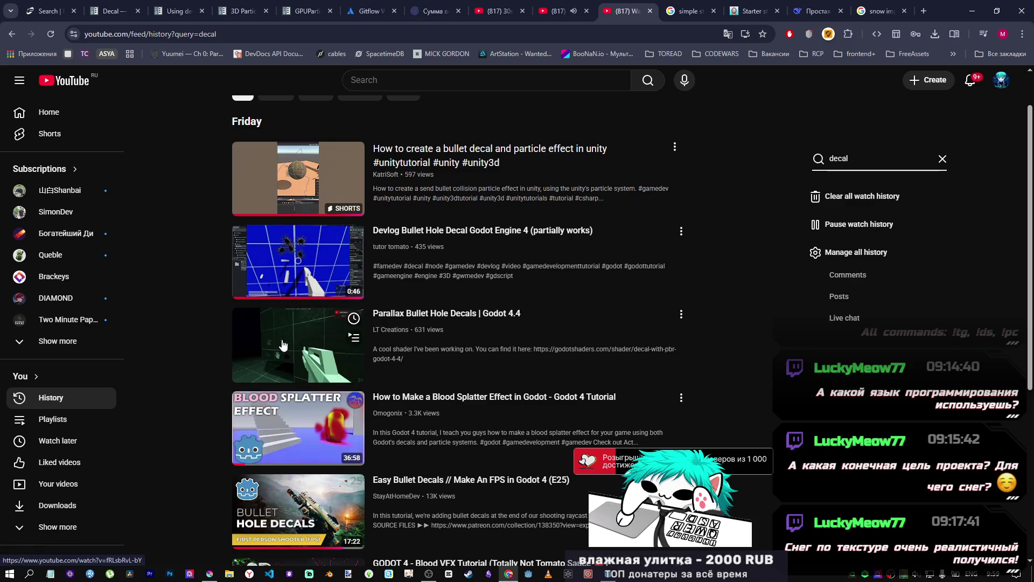
pyautogui.scroll(-2, 299, 501)
pyautogui.scroll(-1, 299, 501)
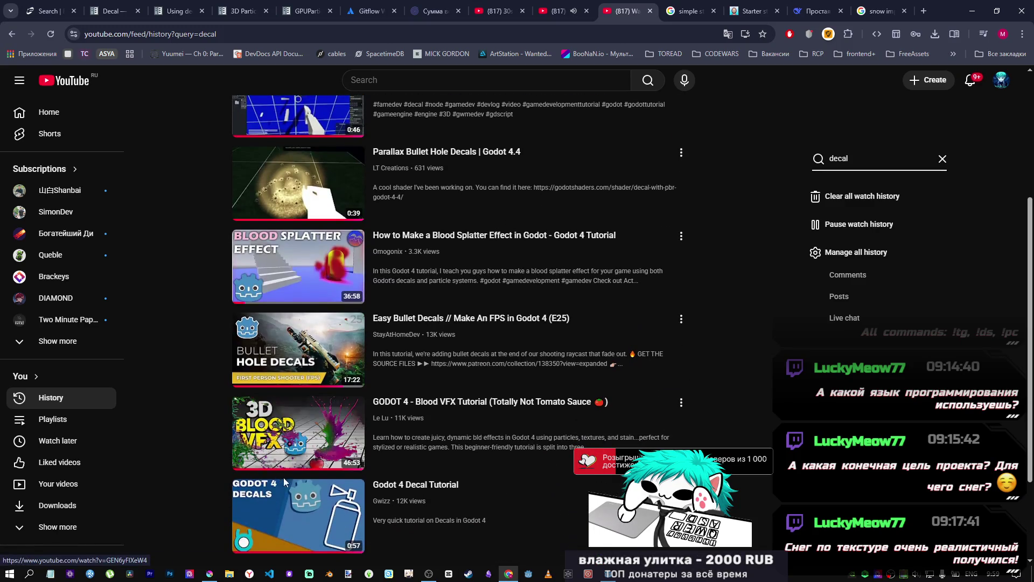
pyautogui.click(302, 465)
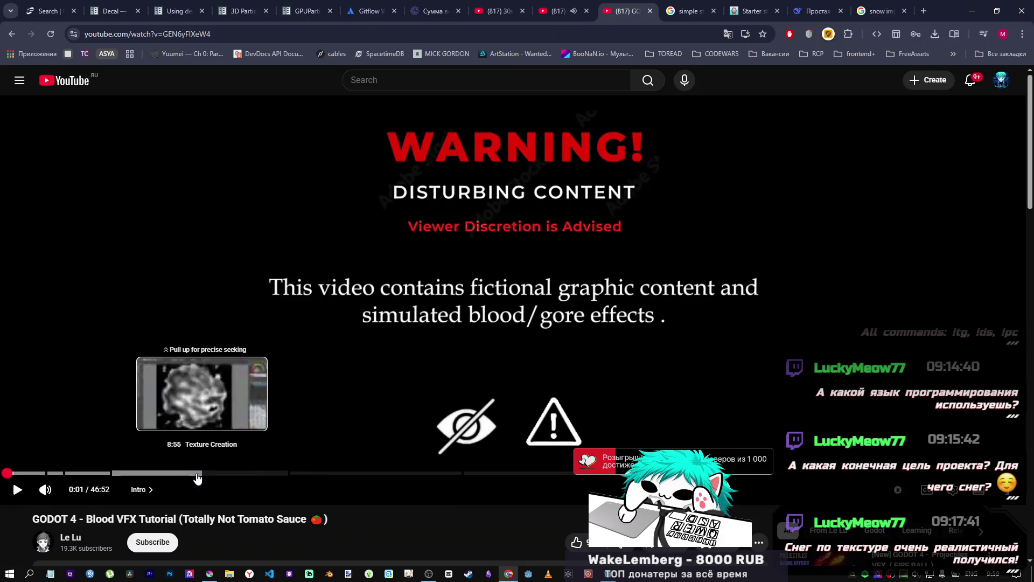
# Seek to the Texture Creation chapter near 10:54 and pause on the Krita filter step
pyautogui.click(242, 474)
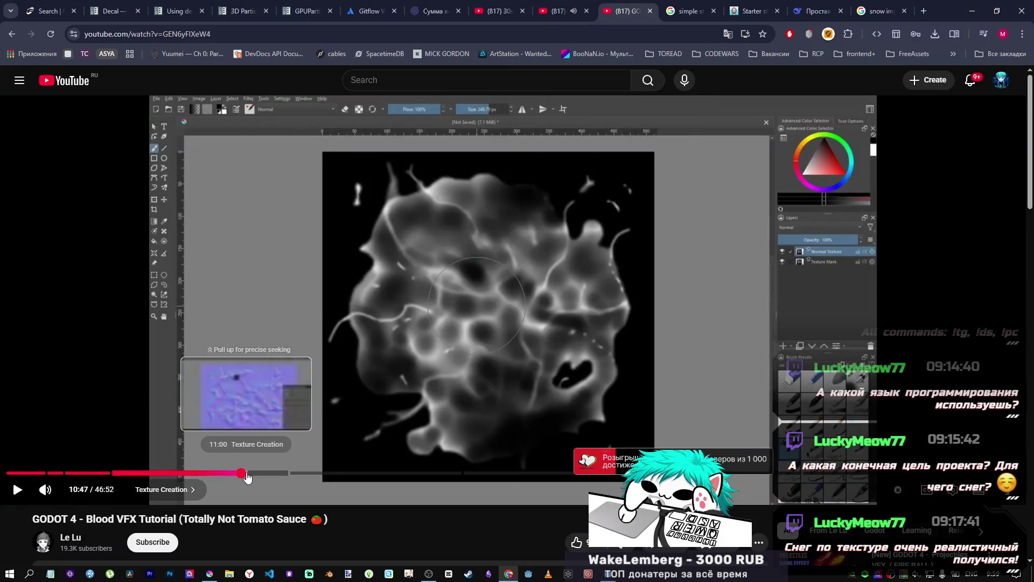
pyautogui.moveTo(246, 477); pyautogui.dragTo(243, 477)
pyautogui.click(300, 418)
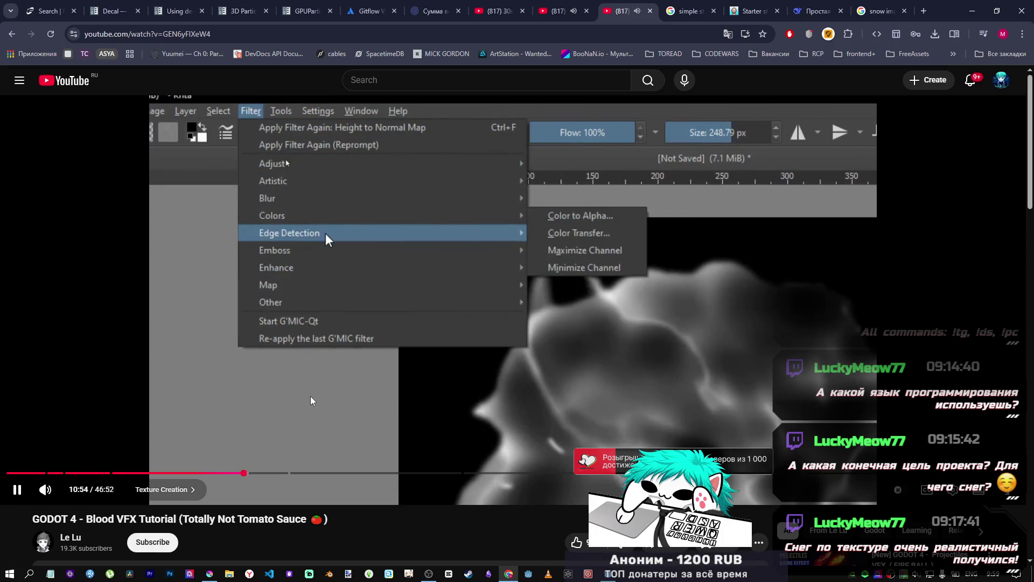
pyautogui.click(310, 400)
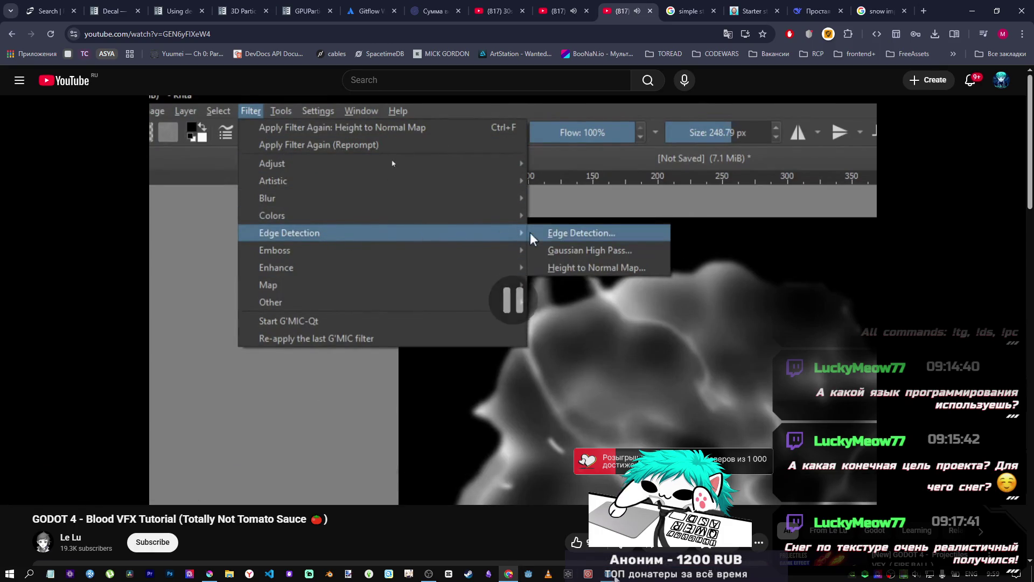
pyautogui.hotkey('alt', 'Tab')
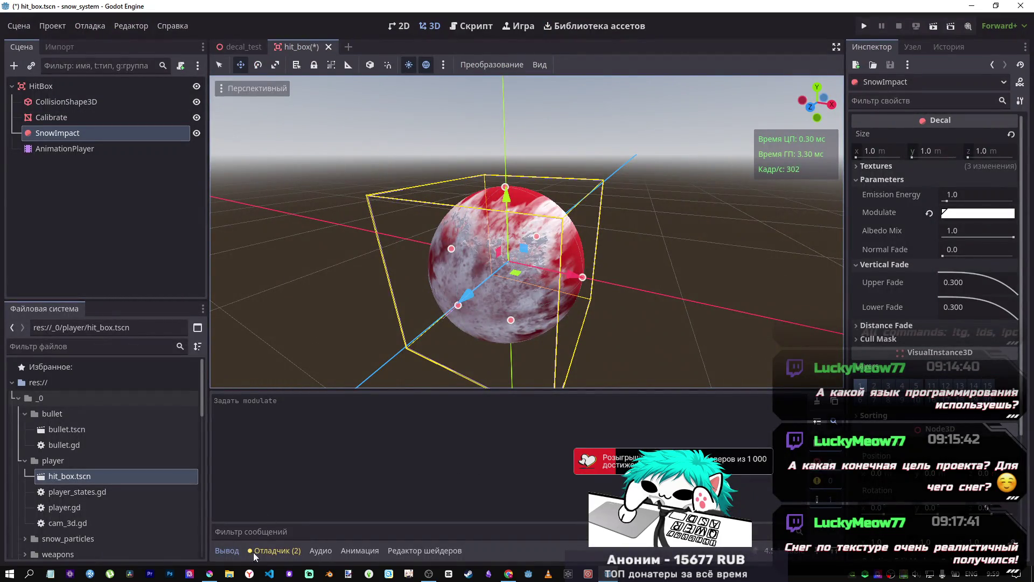
# Open Krita's Height to Normal Map filter (Sobel, radius 1.00) with the dialog moved off the preview
pyautogui.click(209, 572)
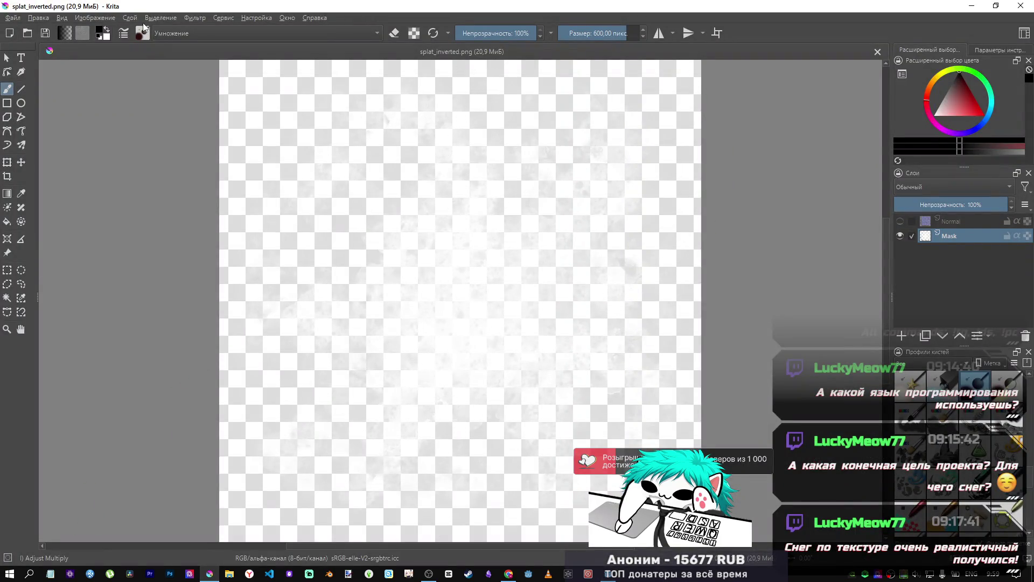
pyautogui.click(194, 18)
pyautogui.moveTo(265, 107)
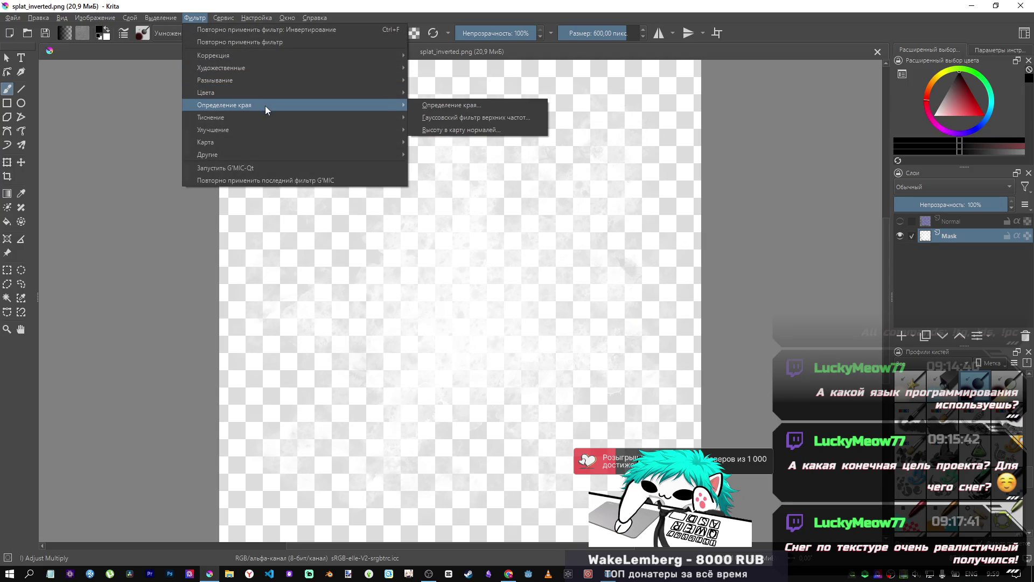
pyautogui.click(462, 130)
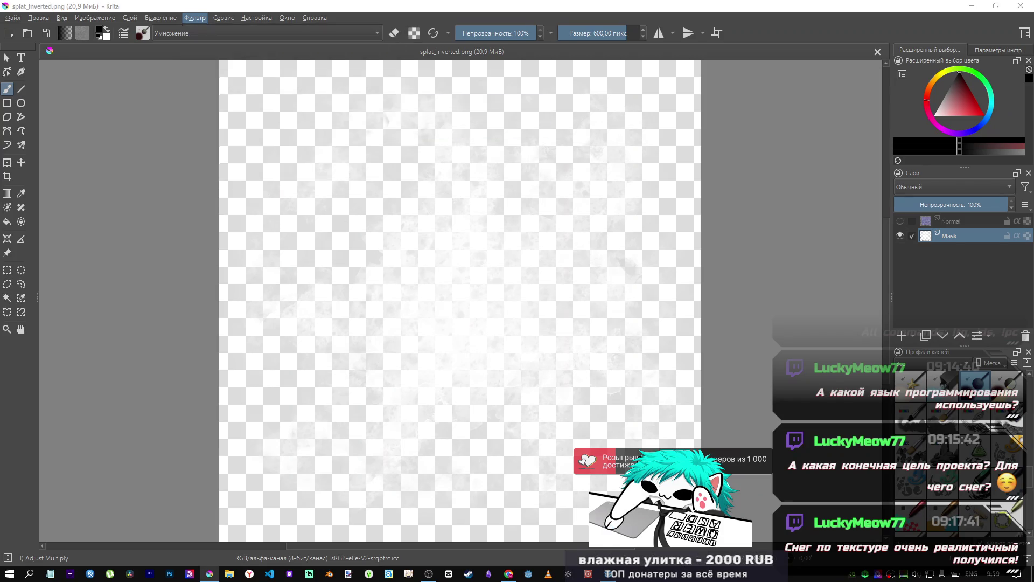
pyautogui.moveTo(535, 153)
pyautogui.mouseDown()
pyautogui.moveTo(697, 148)
pyautogui.moveTo(720, 117)
pyautogui.mouseUp()
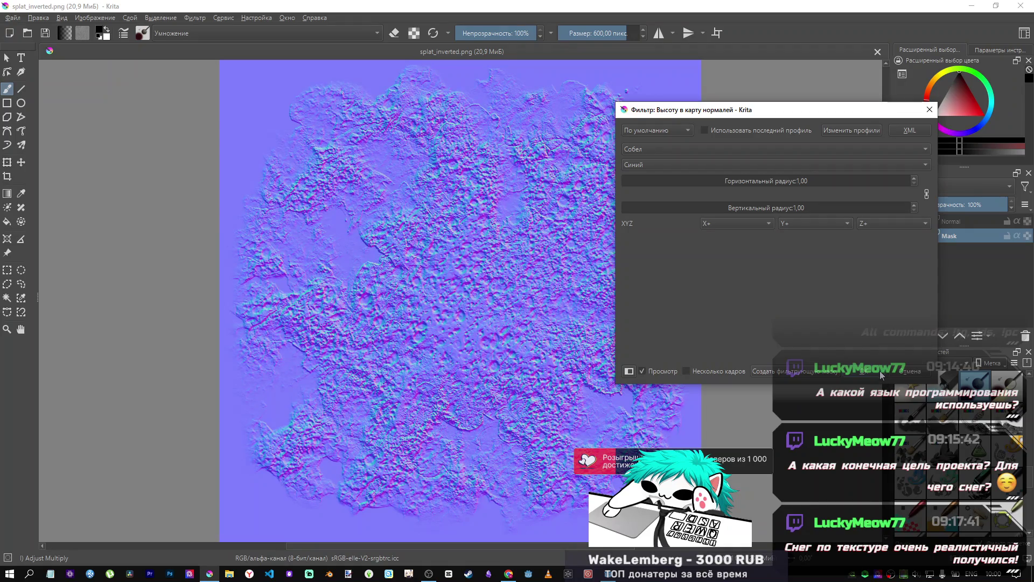
# Apply the height-to-normal-map filter to the splat and hide the bottom original Mask layer
pyautogui.click(872, 372)
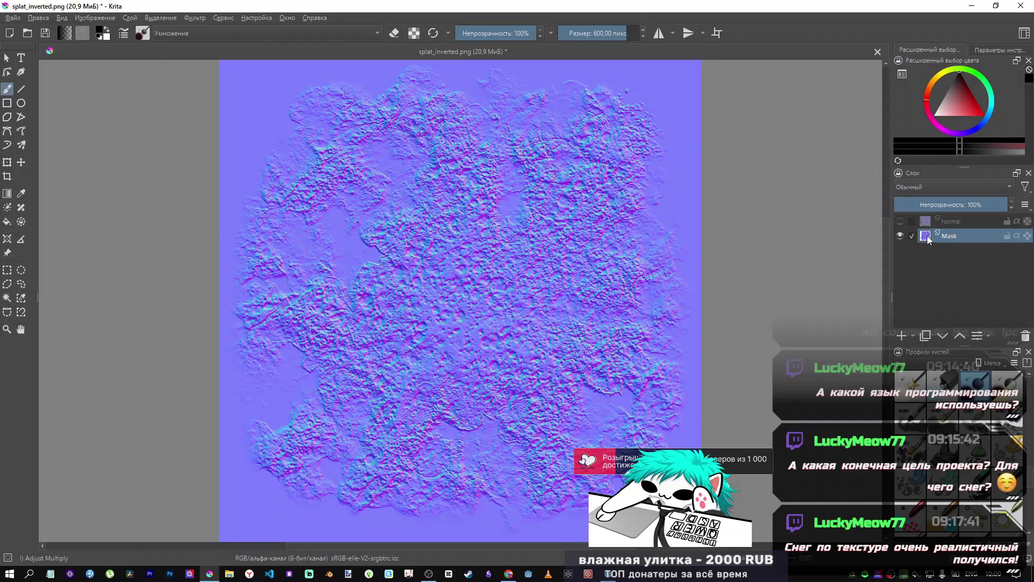
pyautogui.moveTo(927, 235)
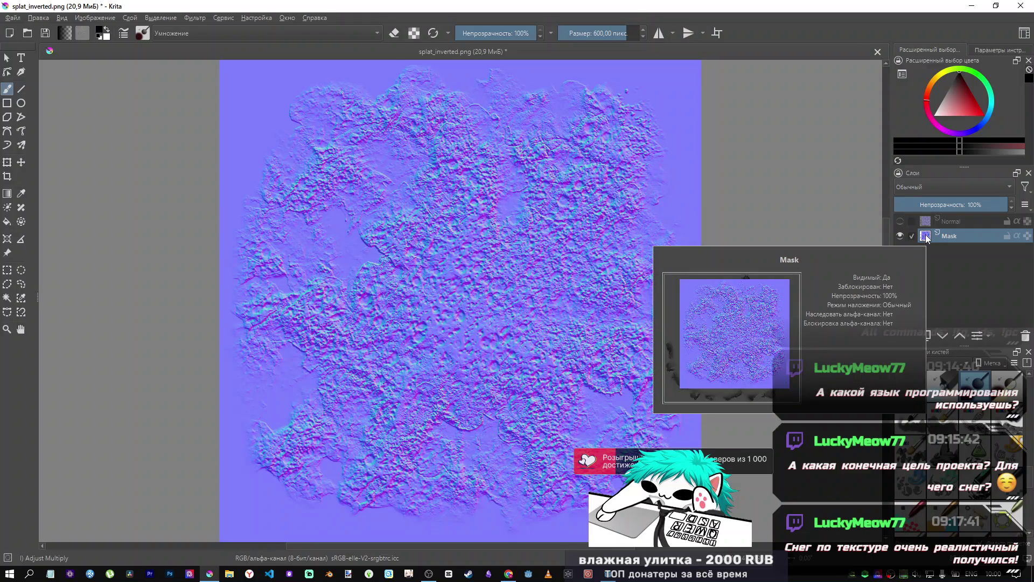
pyautogui.hotkey('alt', 'f')
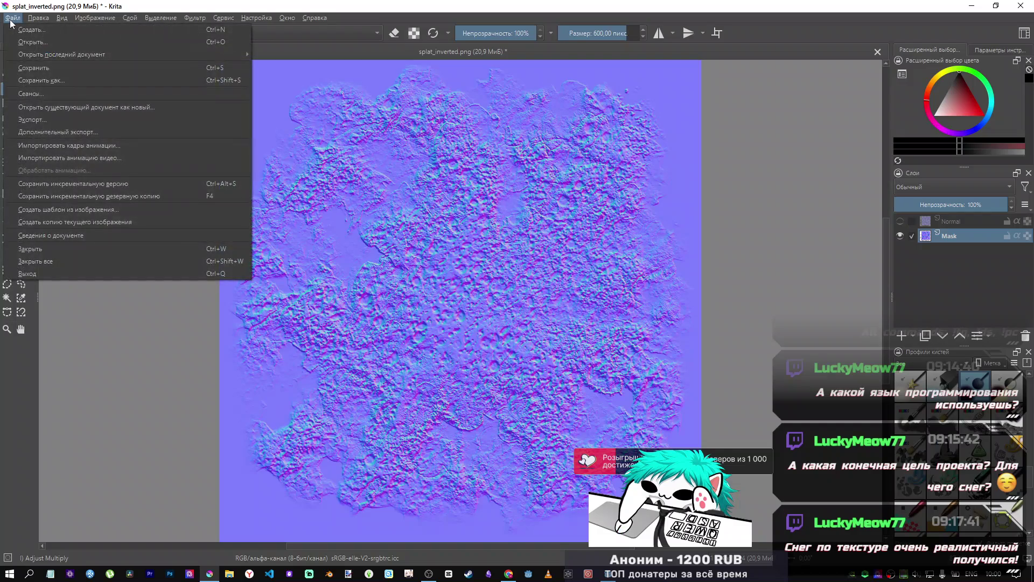
pyautogui.press('Right')
pyautogui.click(909, 273)
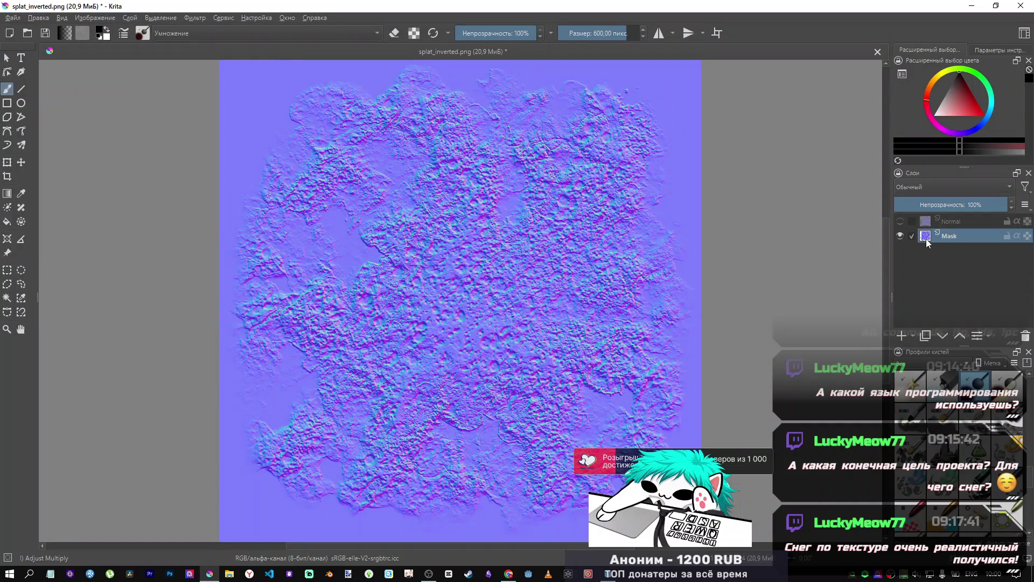
pyautogui.hotkey('ctrl', 'z')
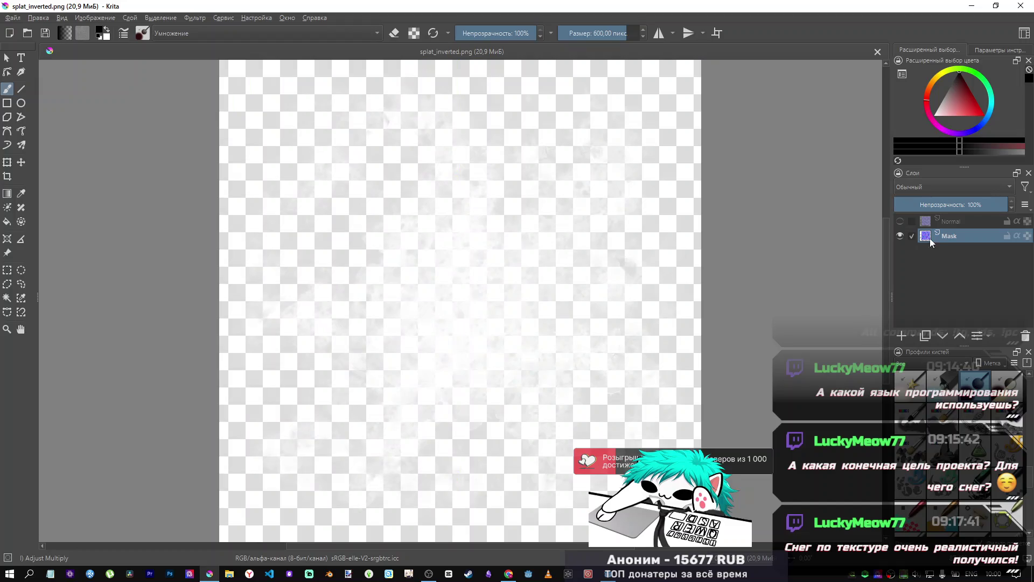
pyautogui.hotkey('ctrl', 'shift', 'z')
pyautogui.click(918, 225)
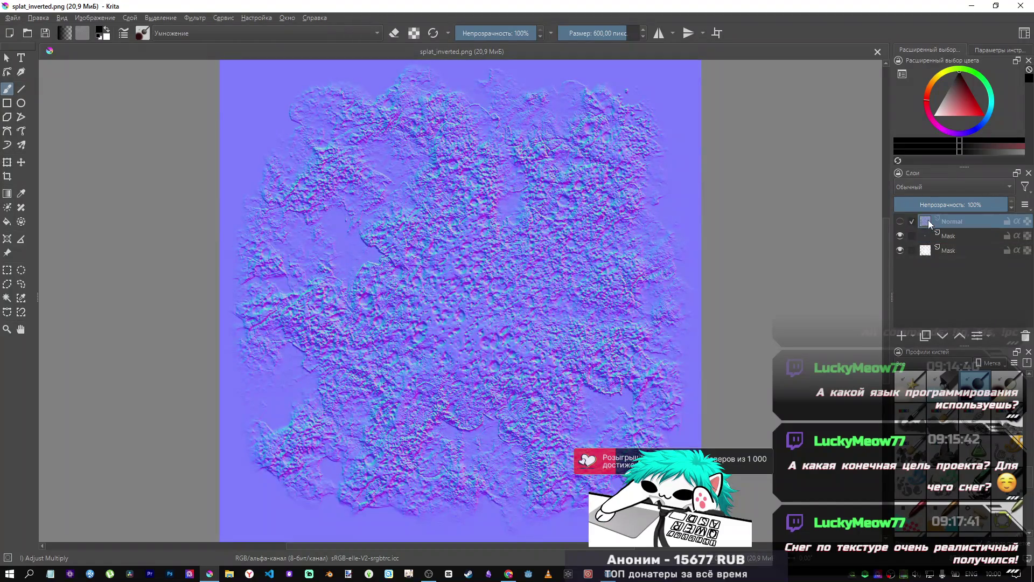
pyautogui.click(919, 235)
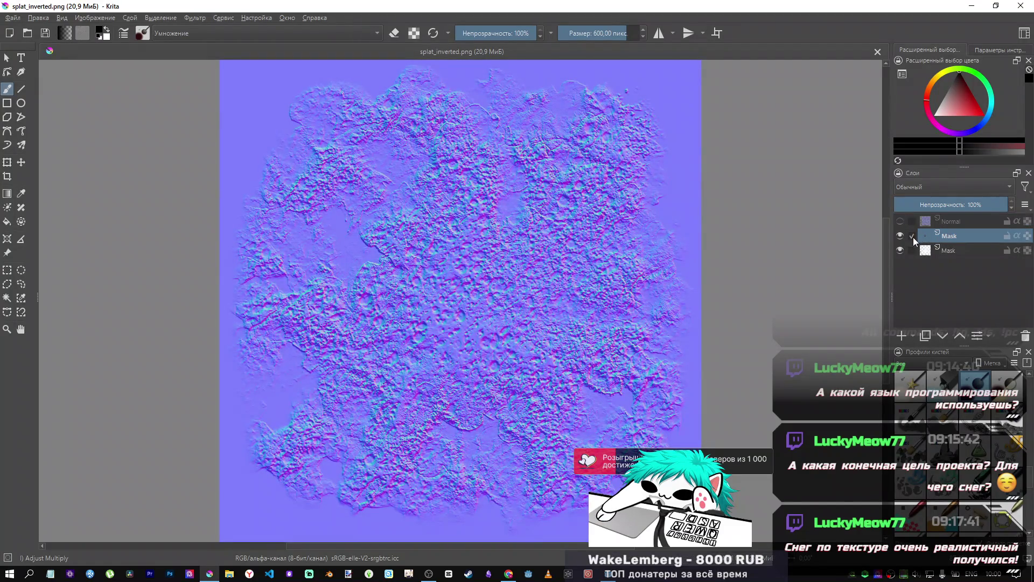
pyautogui.click(900, 236)
pyautogui.click(900, 235)
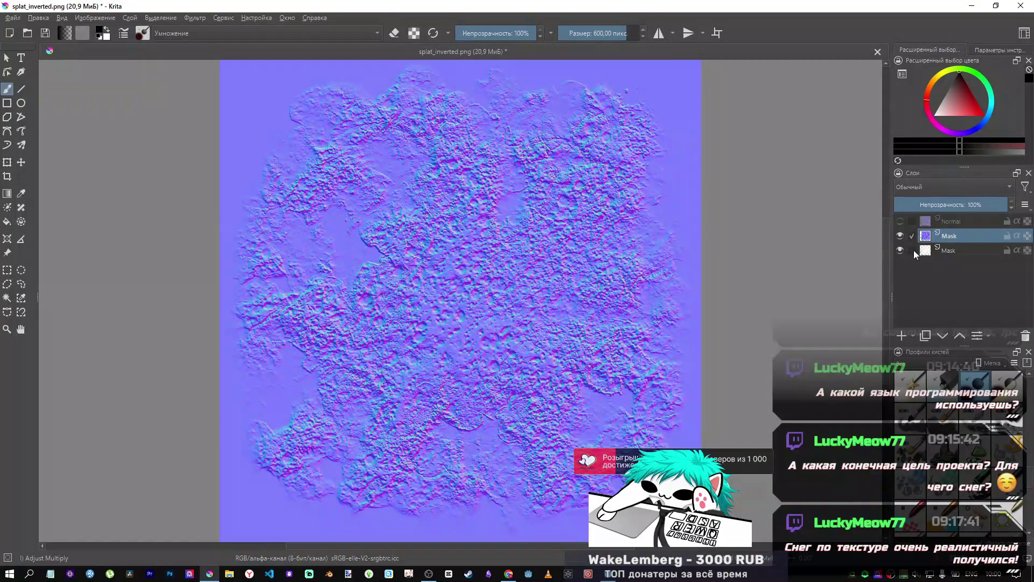
pyautogui.click(900, 250)
pyautogui.click(927, 221)
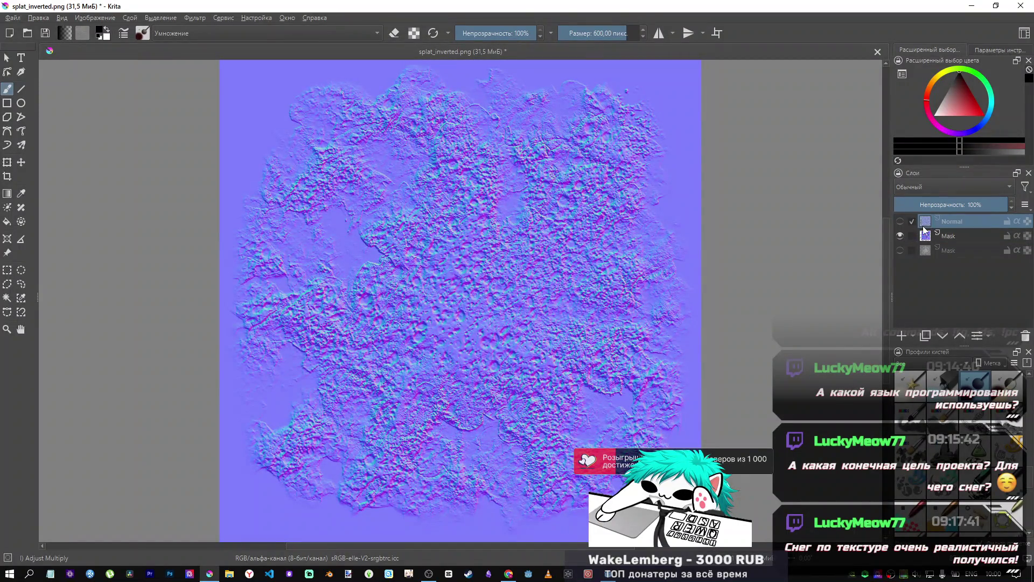
# Export the image over splat_normal.png, confirming the overwrite and PNG options
pyautogui.click(12, 17)
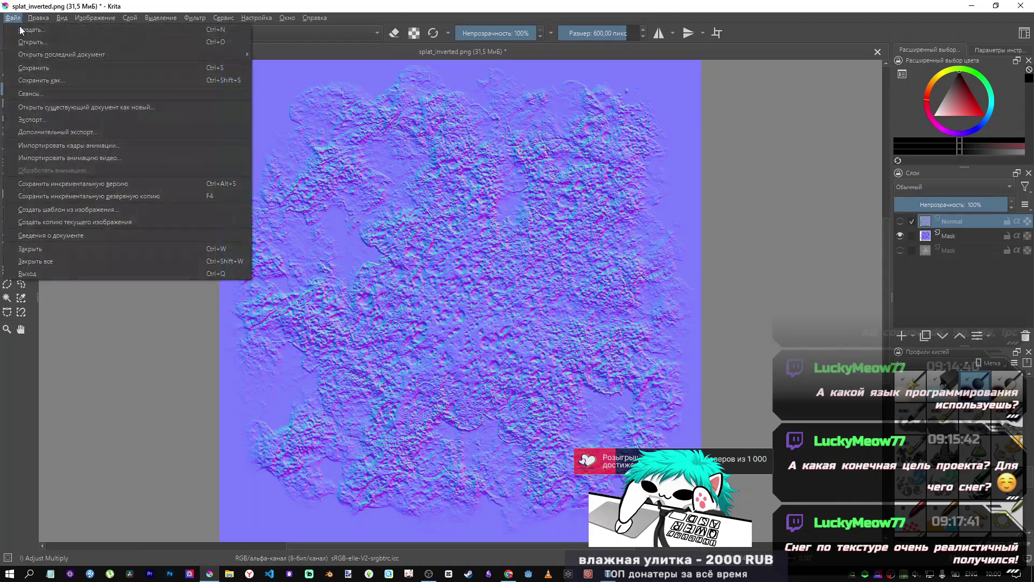
pyautogui.click(60, 129)
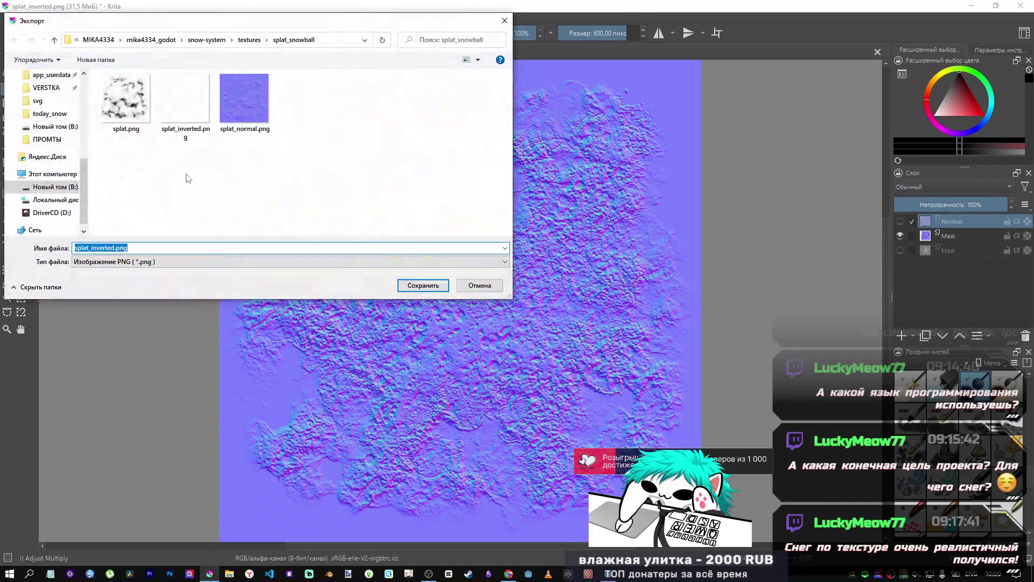
pyautogui.click(244, 99)
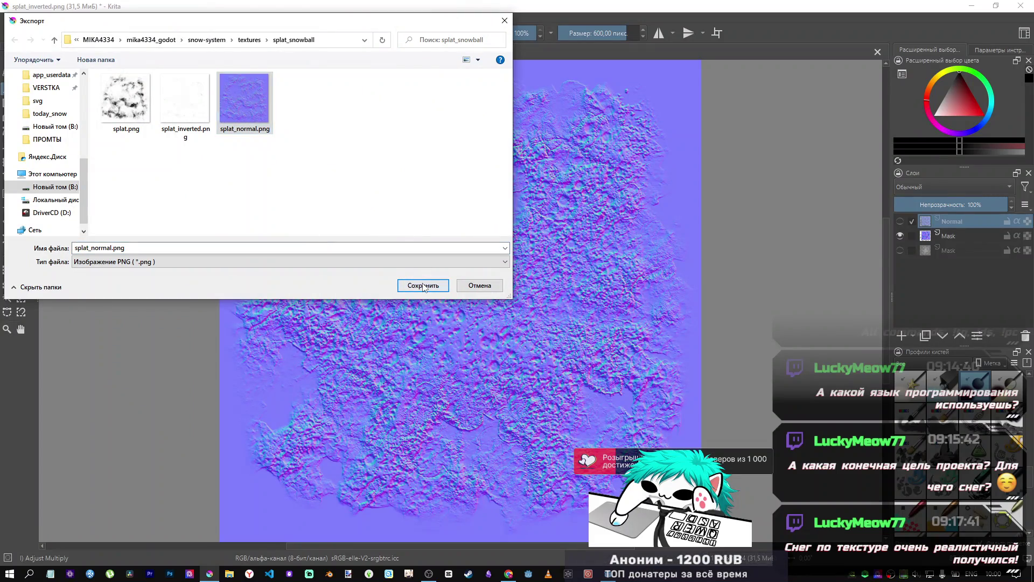
pyautogui.click(424, 285)
pyautogui.click(521, 286)
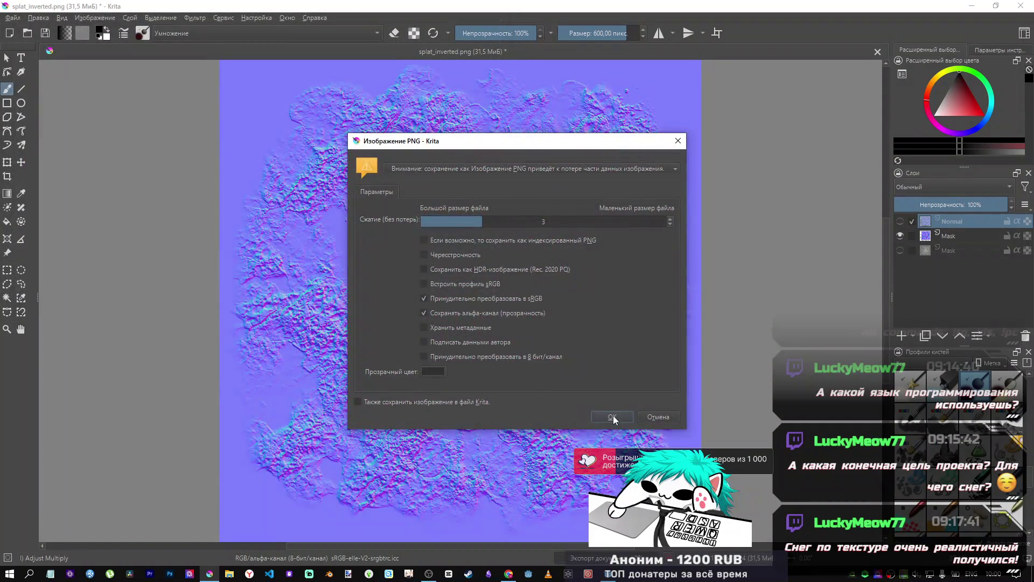
pyautogui.click(613, 417)
pyautogui.hotkey('alt', 'Tab')
pyautogui.hotkey('alt', 'Tab')
pyautogui.hotkey('alt', 'Tab')
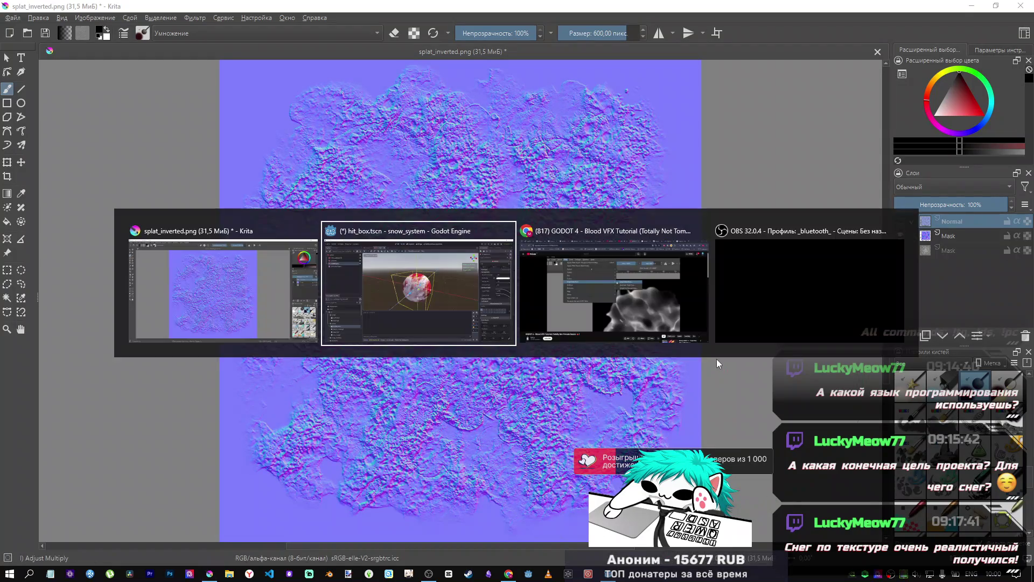
# Cycle between Godot, Krita and the YouTube music tab, ending back in the Godot editor
pyautogui.hotkey('alt', 'Tab')
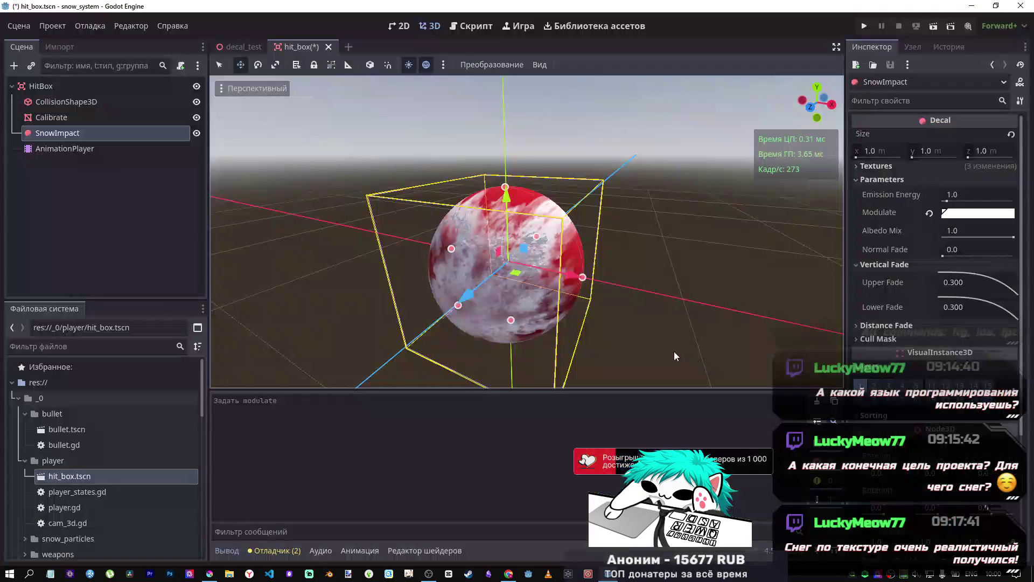
pyautogui.scroll(5, 595, 312)
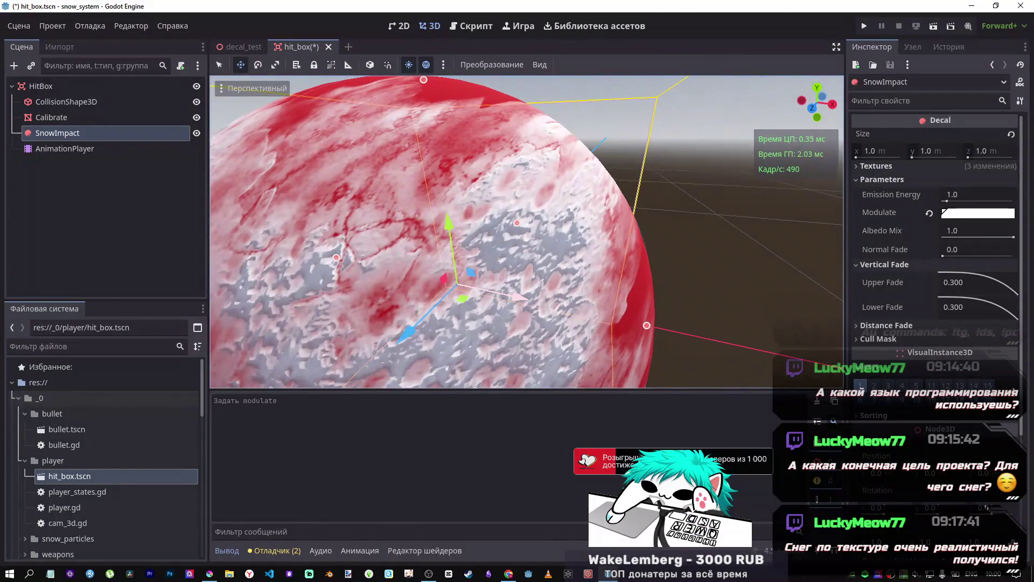
pyautogui.scroll(-5, 527, 231)
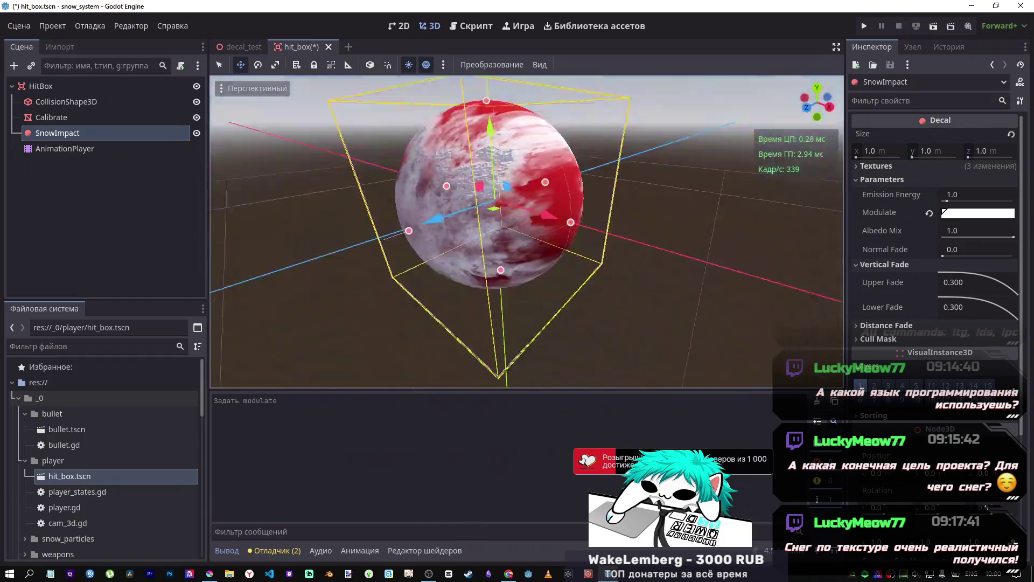
pyautogui.scroll(-3, 545, 292)
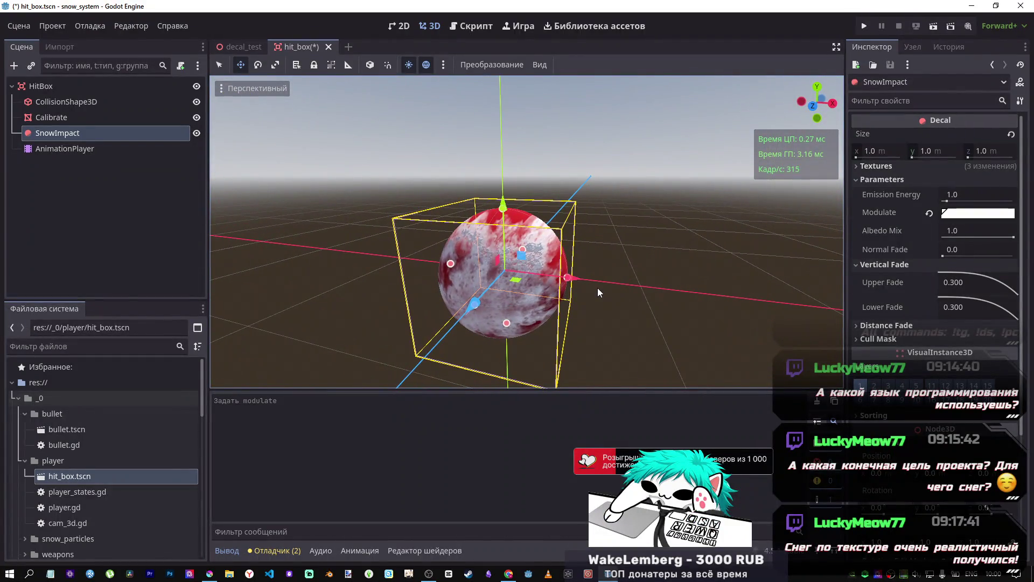
pyautogui.hotkey('alt', 'Tab')
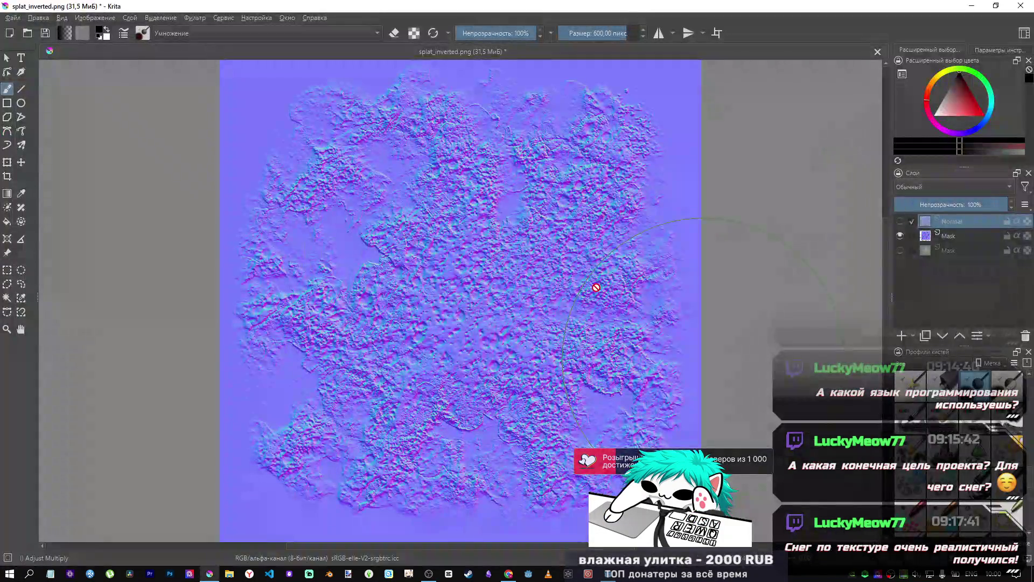
pyautogui.hotkey('alt', 'Tab')
pyautogui.hotkey('alt', 'Tab')
pyautogui.click(561, 11)
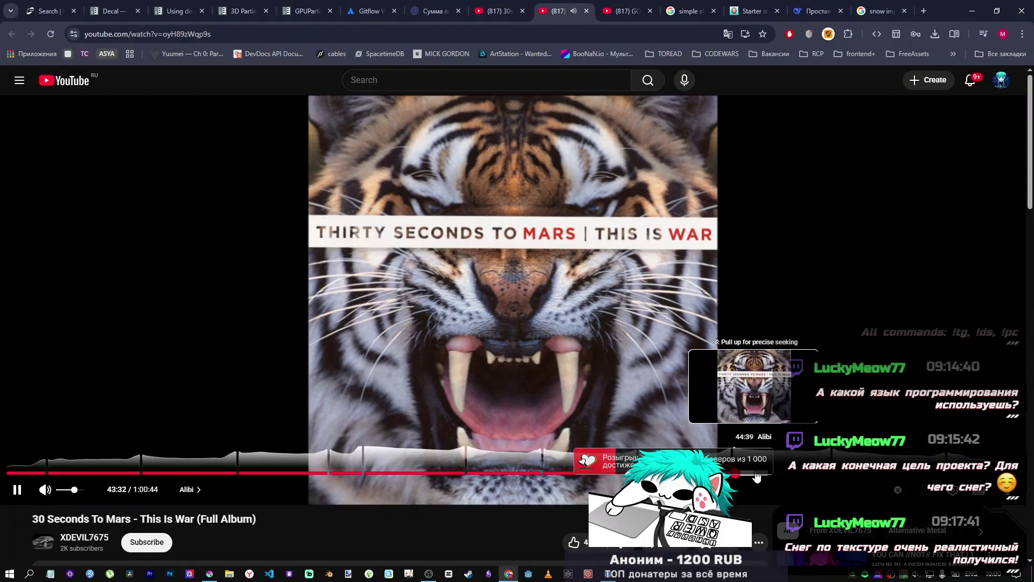
pyautogui.hotkey('alt', 'Tab')
pyautogui.hotkey('alt', 'Tab')
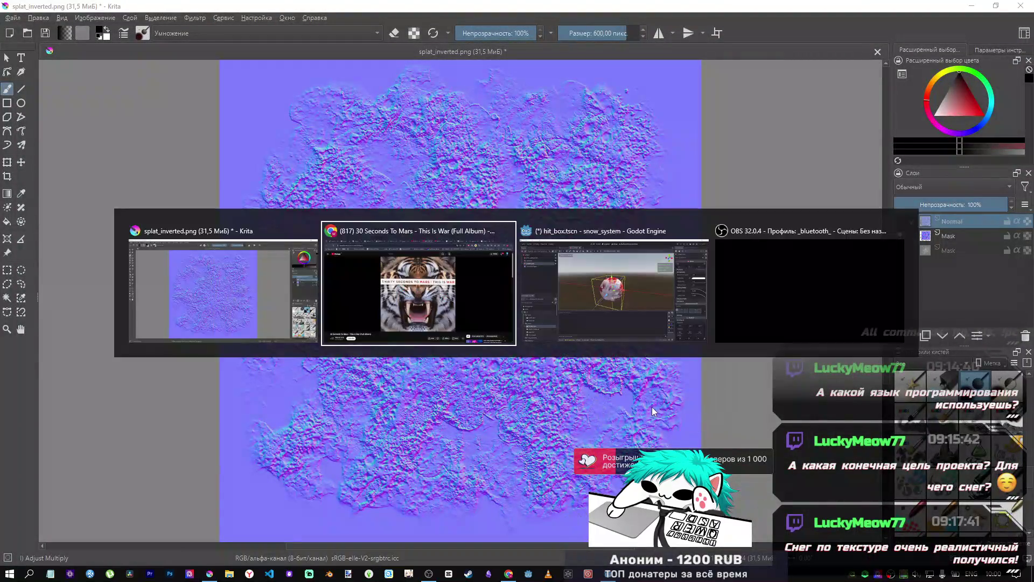
pyautogui.hotkey('alt', 'Tab')
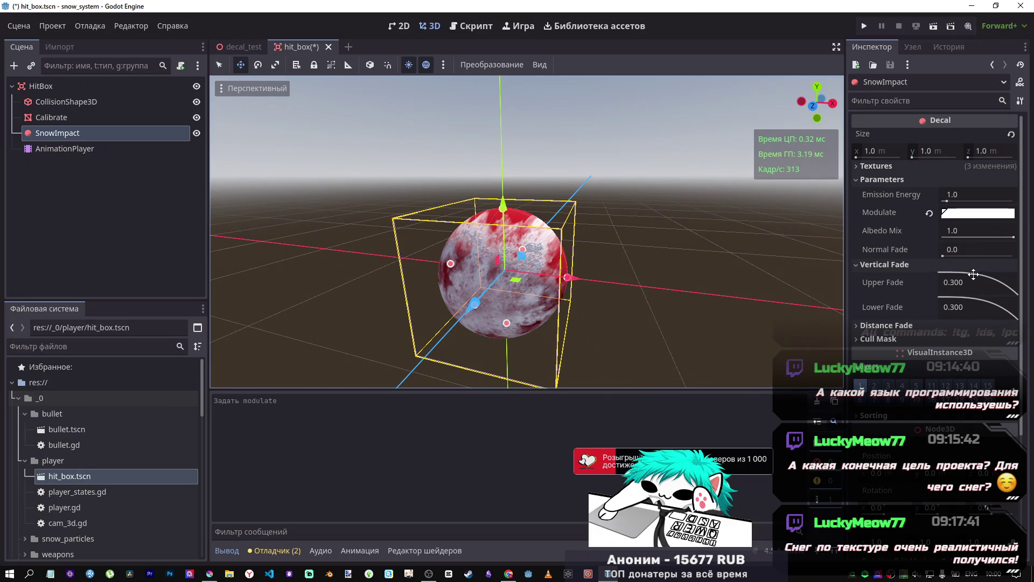
pyautogui.moveTo(1007, 238); pyautogui.dragTo(995, 238)
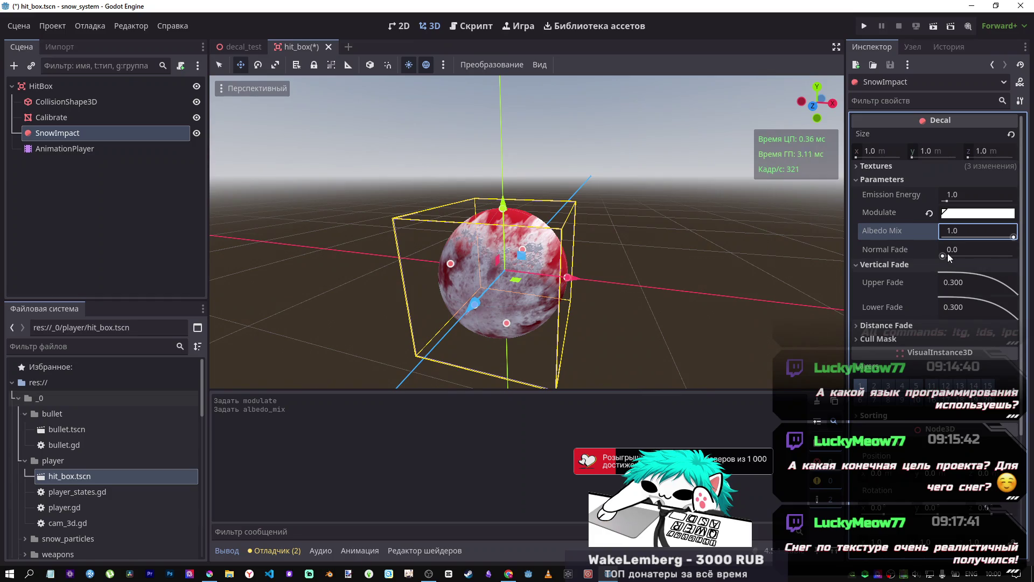
pyautogui.moveTo(1000, 256)
pyautogui.mouseDown()
pyautogui.moveTo(1021, 257)
pyautogui.moveTo(968, 249)
pyautogui.mouseUp()
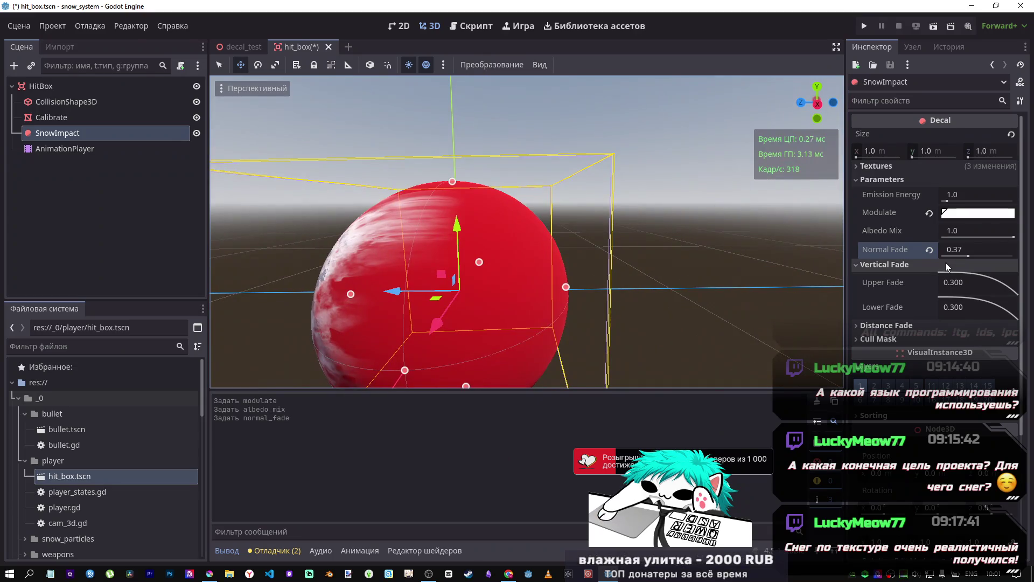
pyautogui.click(929, 249)
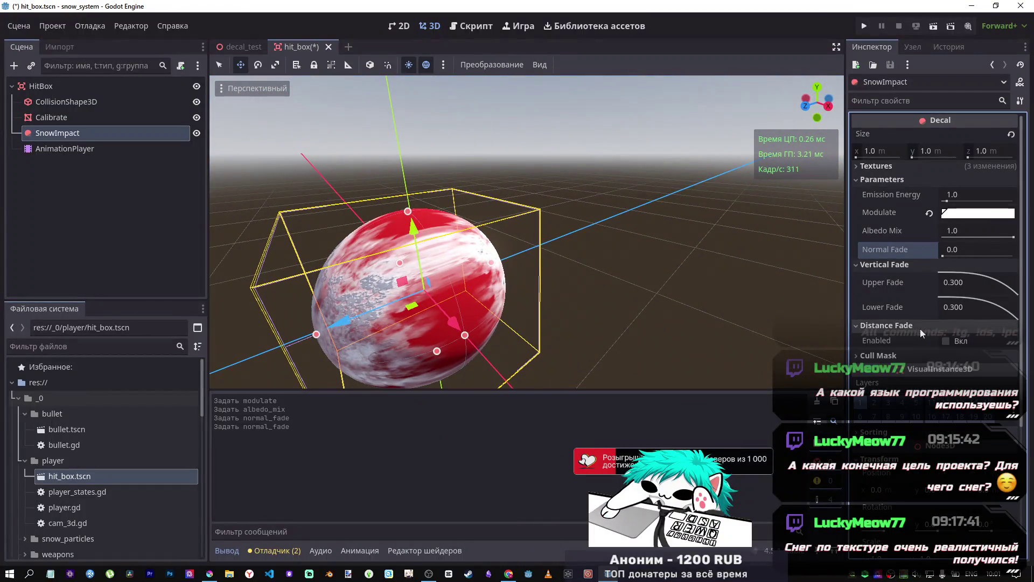
pyautogui.click(891, 171)
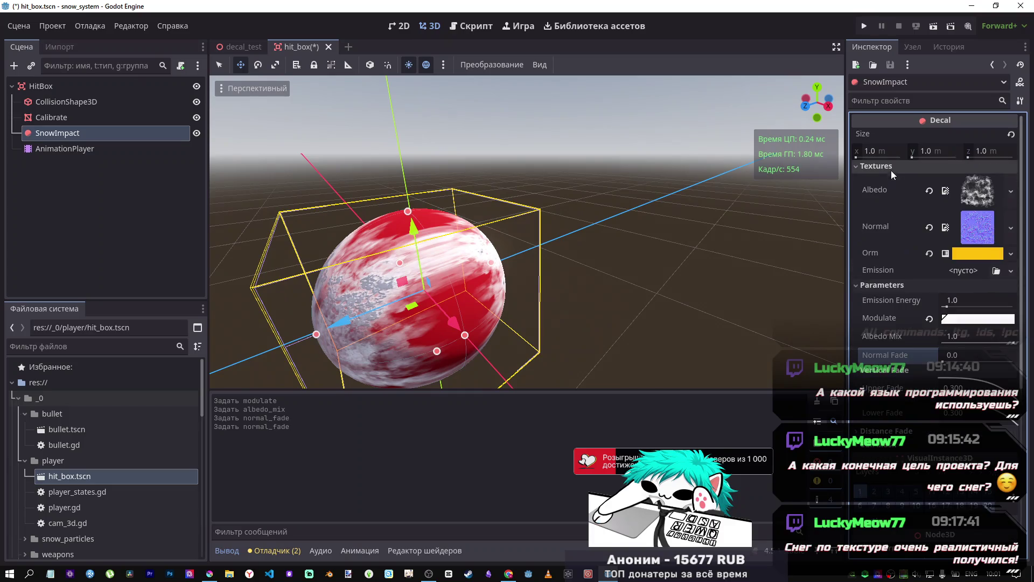
# Expand the ORM gradient and edit its end point's colour, trying transparency then restoring full opacity
pyautogui.click(965, 255)
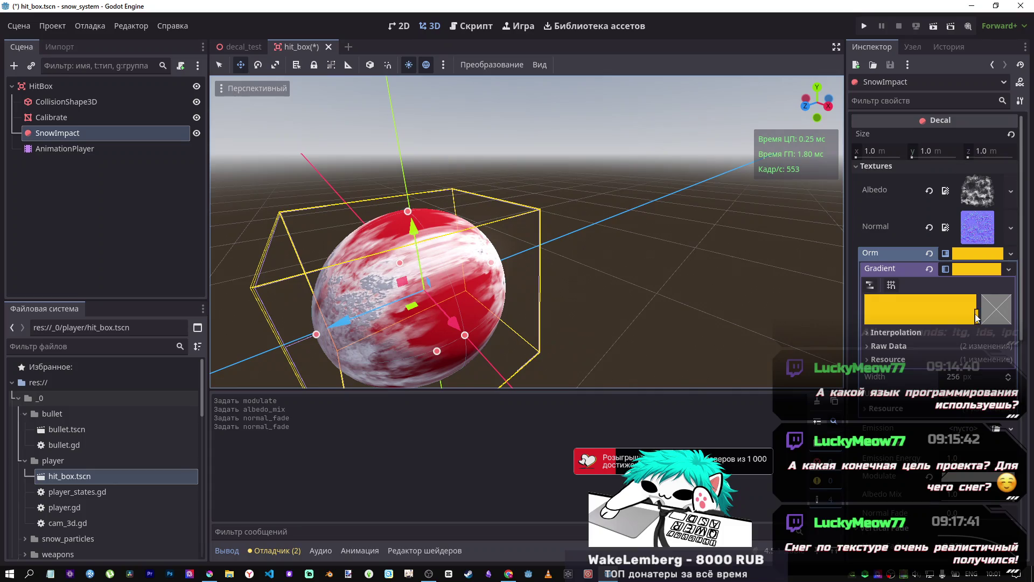
pyautogui.click(977, 317)
pyautogui.doubleClick(976, 317)
pyautogui.press('Escape')
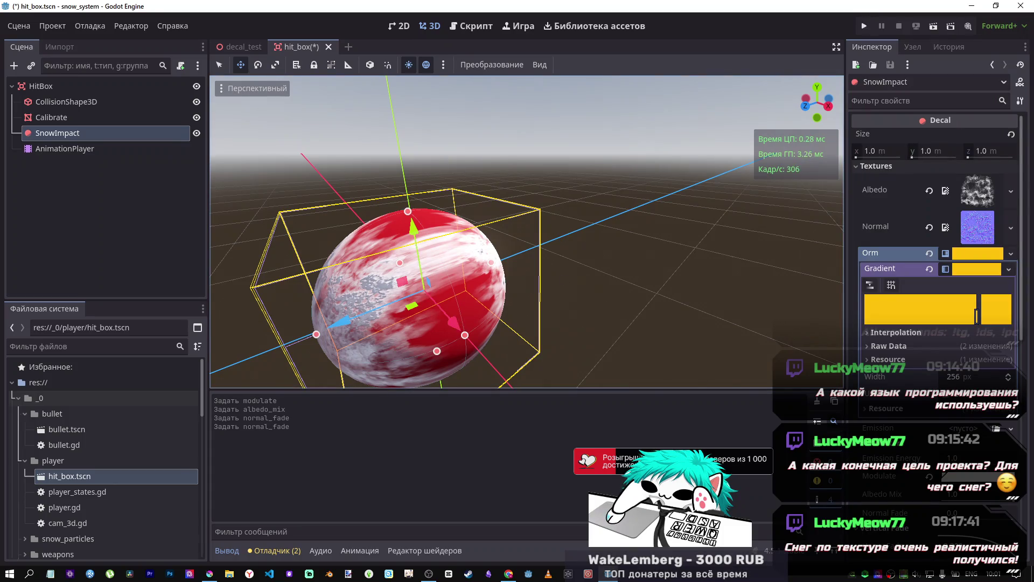
pyautogui.press('KP_1')
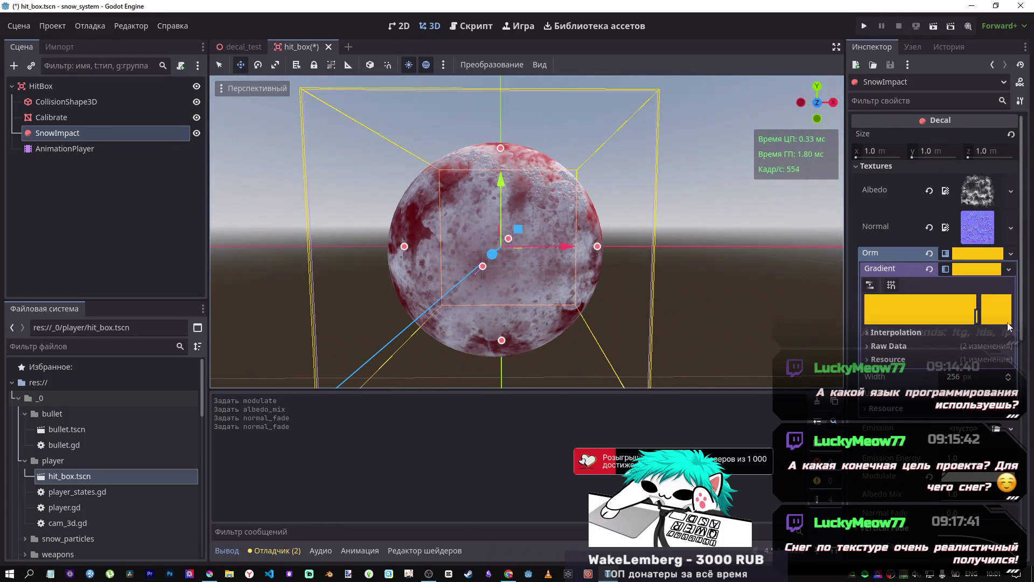
pyautogui.click(1008, 323)
pyautogui.click(907, 264)
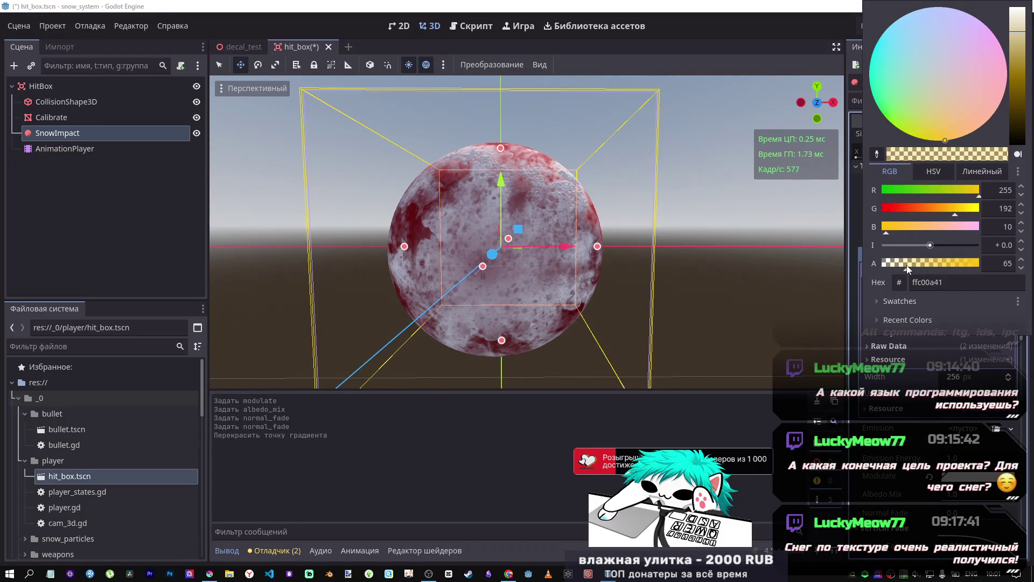
pyautogui.moveTo(913, 264); pyautogui.dragTo(1008, 272)
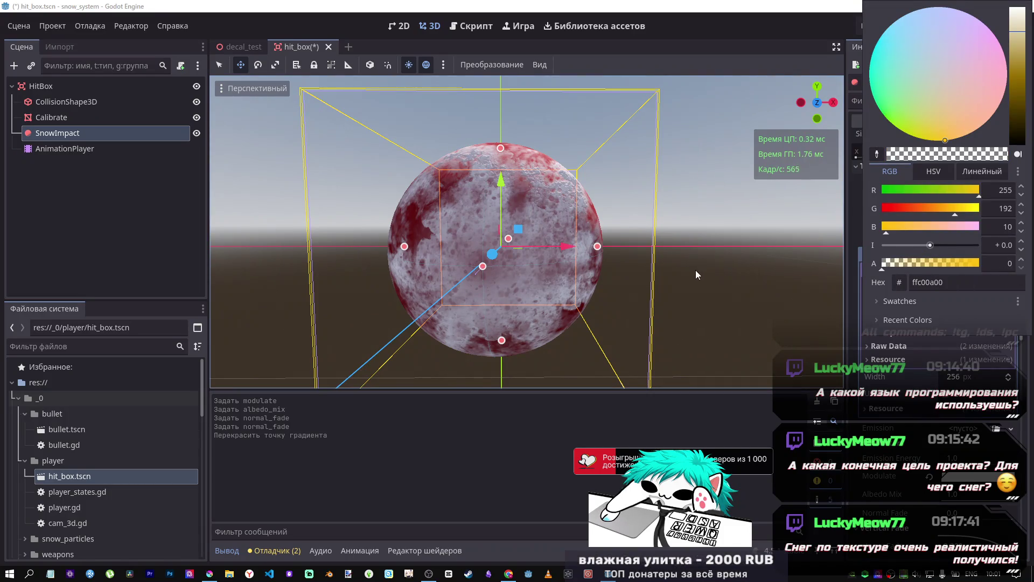
pyautogui.click(704, 247)
pyautogui.moveTo(704, 247)
pyautogui.mouseDown()
pyautogui.moveTo(603, 269)
pyautogui.moveTo(651, 226)
pyautogui.mouseUp()
# Set the gradient point to white (RGB 255,255,255) and undo an accidental ORM texture clear
pyautogui.click(997, 308)
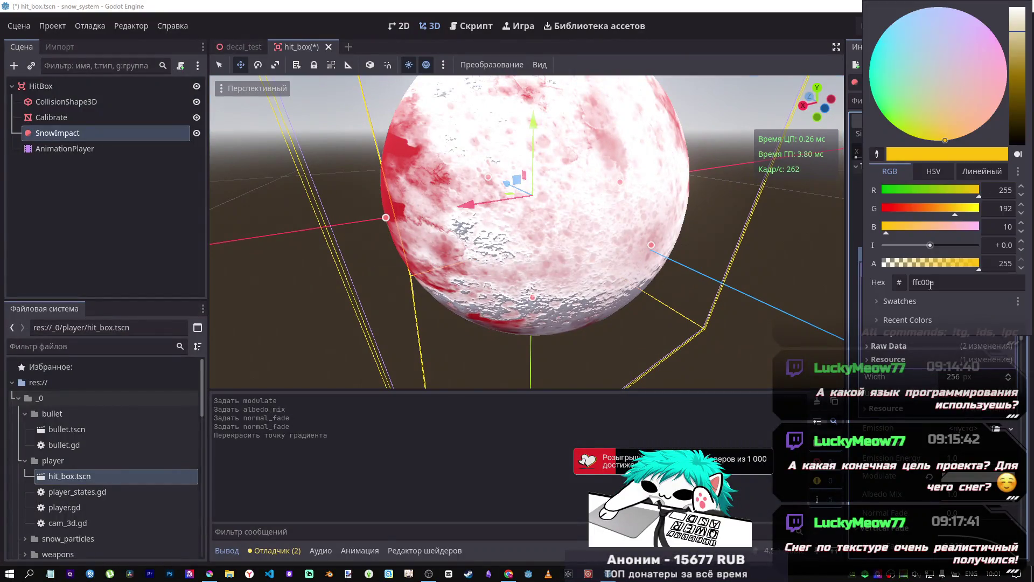
pyautogui.moveTo(897, 231)
pyautogui.mouseDown()
pyautogui.moveTo(978, 235)
pyautogui.moveTo(771, 225)
pyautogui.mouseUp()
pyautogui.moveTo(936, 219)
pyautogui.mouseDown()
pyautogui.moveTo(857, 215)
pyautogui.moveTo(897, 193)
pyautogui.moveTo(822, 196)
pyautogui.moveTo(986, 194)
pyautogui.mouseUp()
pyautogui.moveTo(882, 216); pyautogui.dragTo(986, 211)
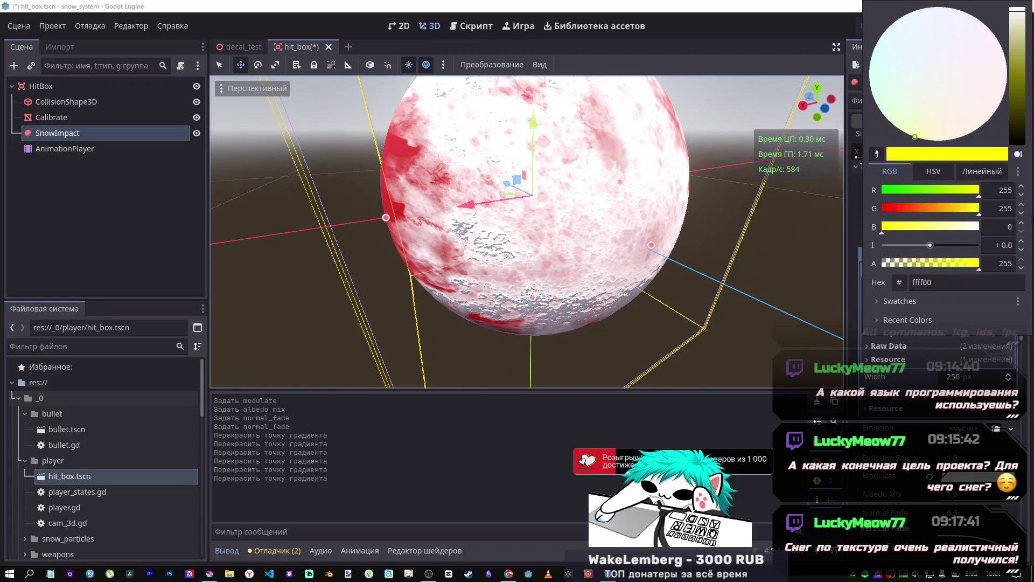
pyautogui.moveTo(914, 229); pyautogui.dragTo(986, 227)
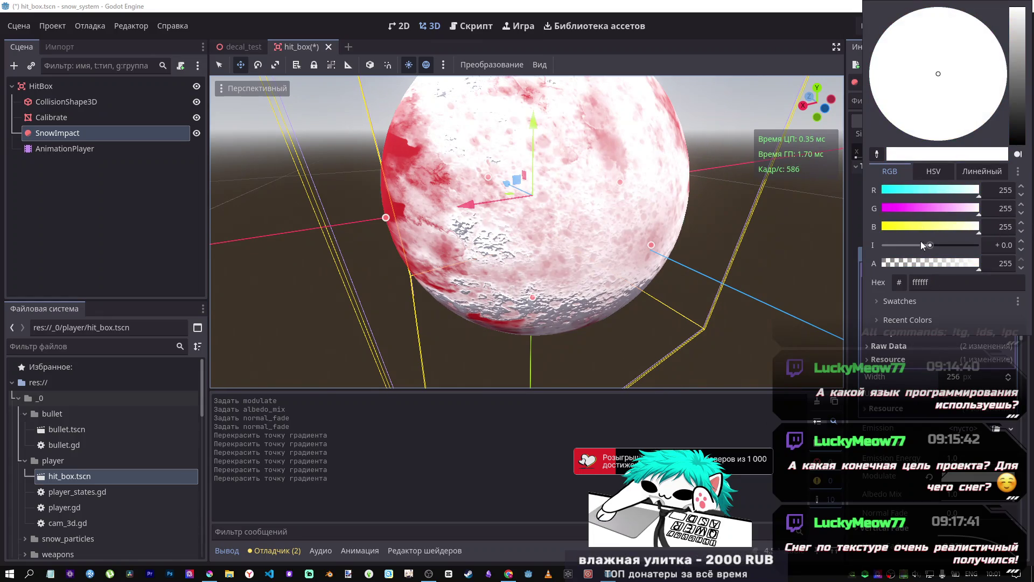
pyautogui.click(995, 351)
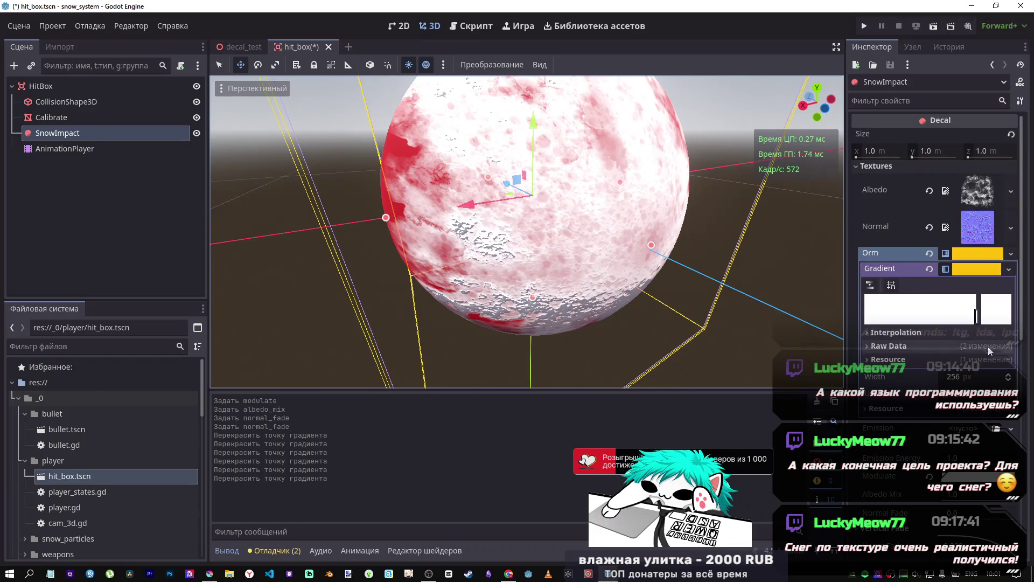
pyautogui.click(927, 254)
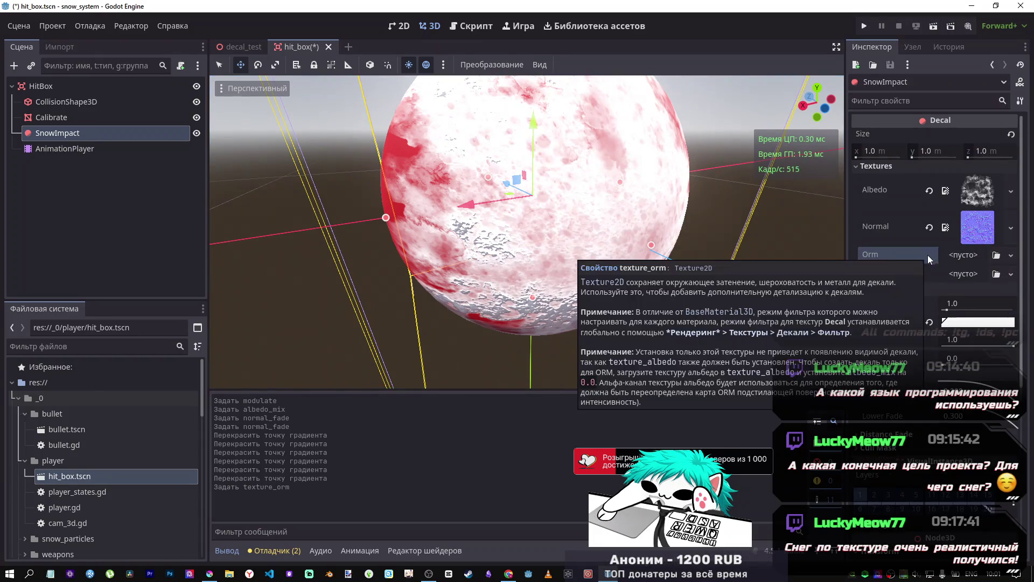
pyautogui.hotkey('ctrl', 'z')
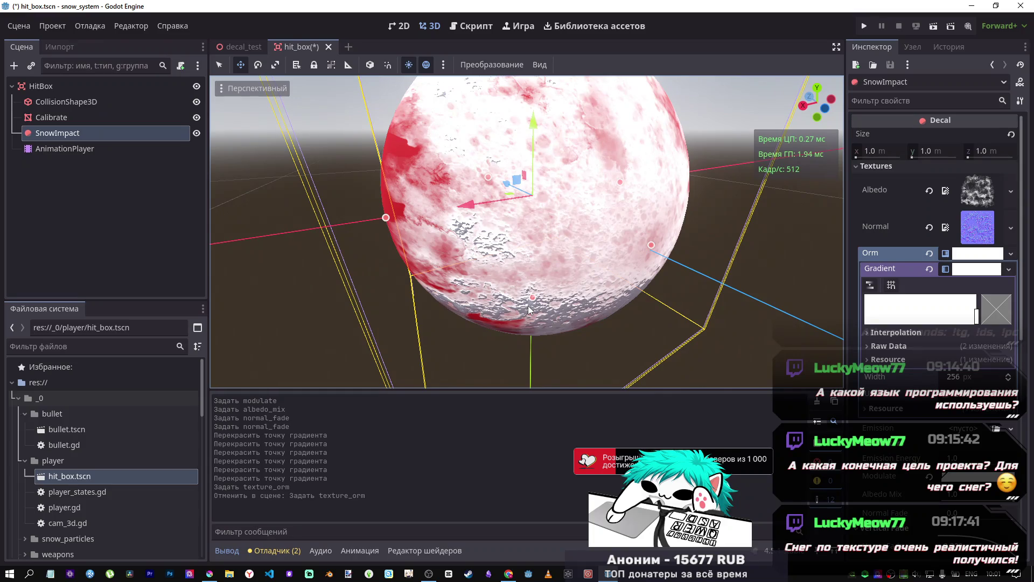
# In Krita, hide the middle Mask layer and show the bottom Mask layer
pyautogui.moveTo(509, 574)
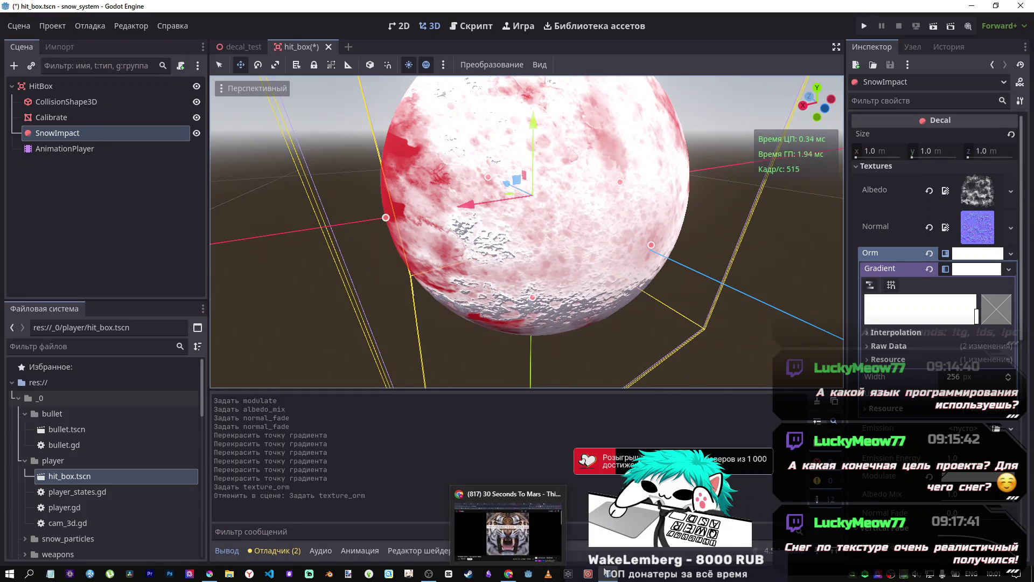
pyautogui.click(210, 574)
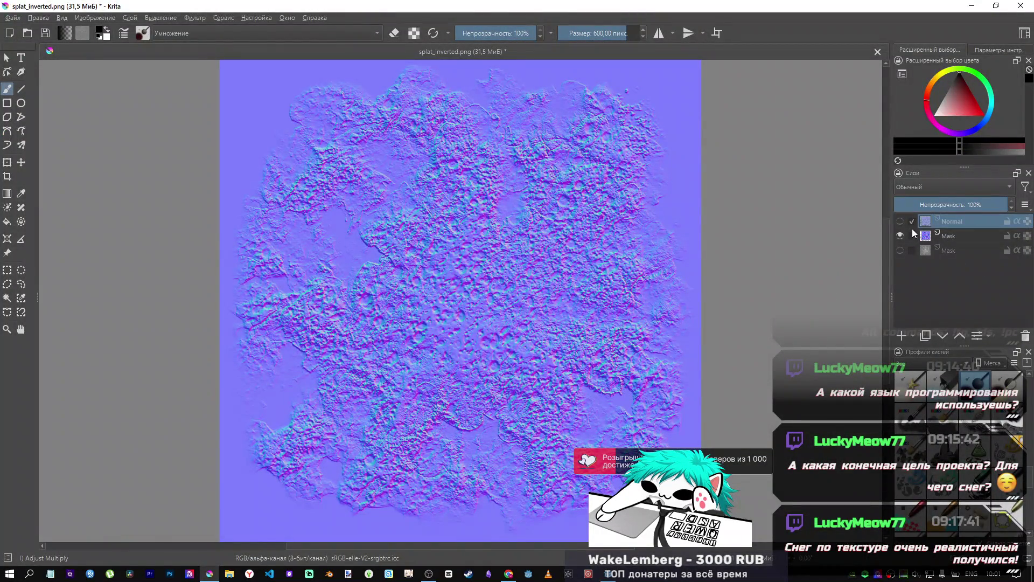
pyautogui.click(916, 238)
pyautogui.click(918, 249)
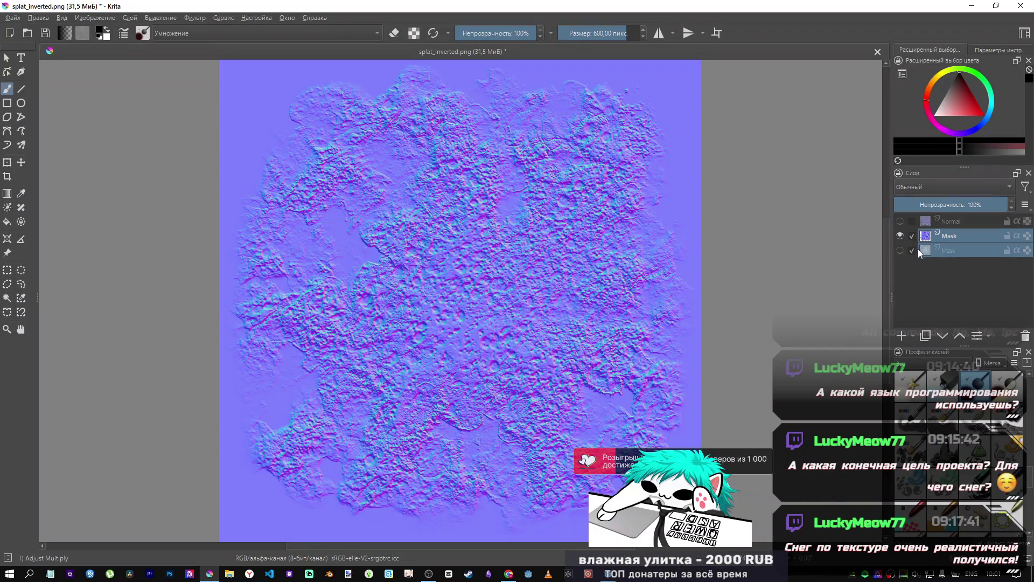
pyautogui.click(900, 236)
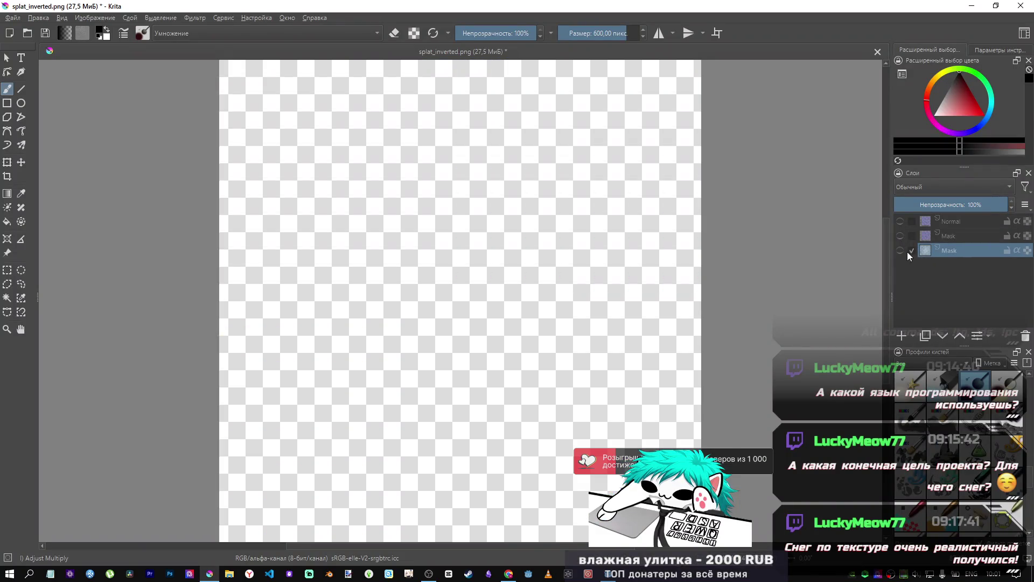
pyautogui.click(901, 251)
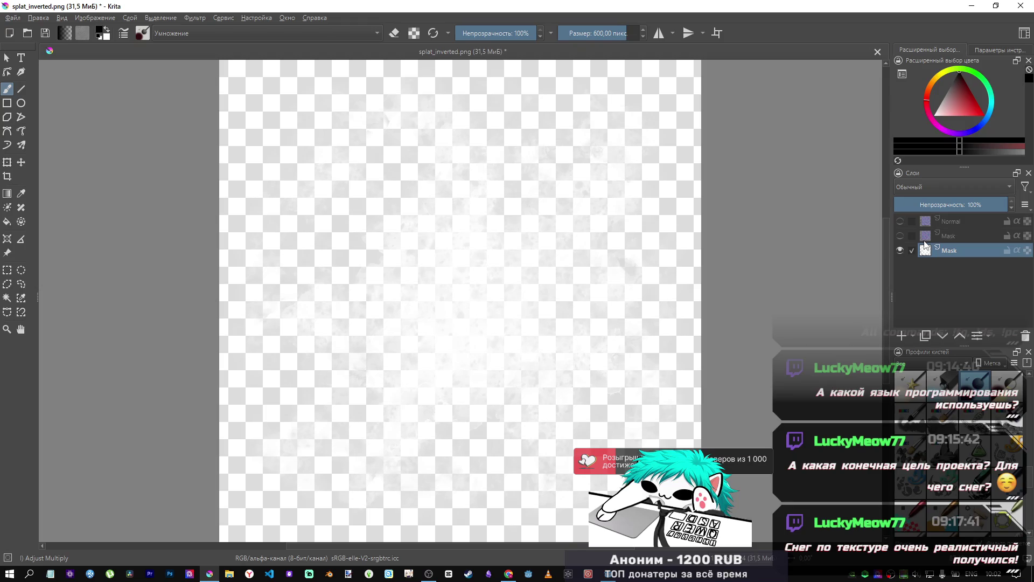
# Open the Levels adjustment on the bottom mask with Ctrl+L
pyautogui.click(161, 18)
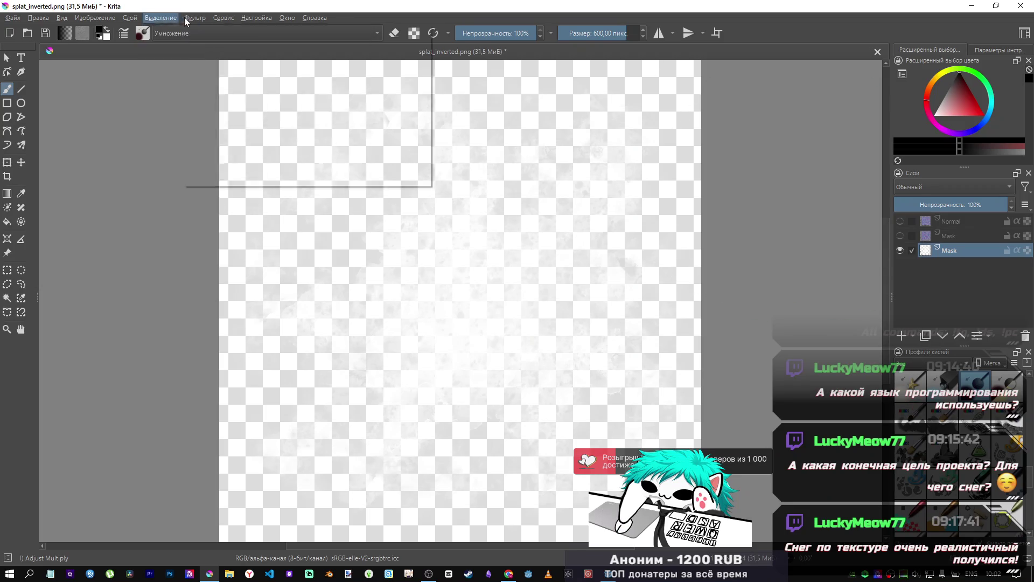
pyautogui.click(197, 20)
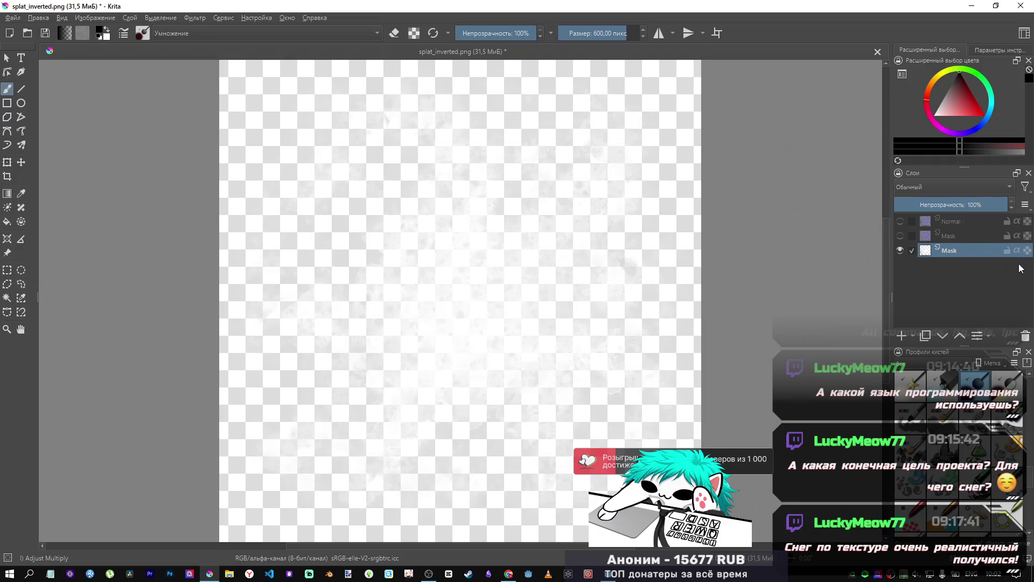
pyautogui.click(204, 20)
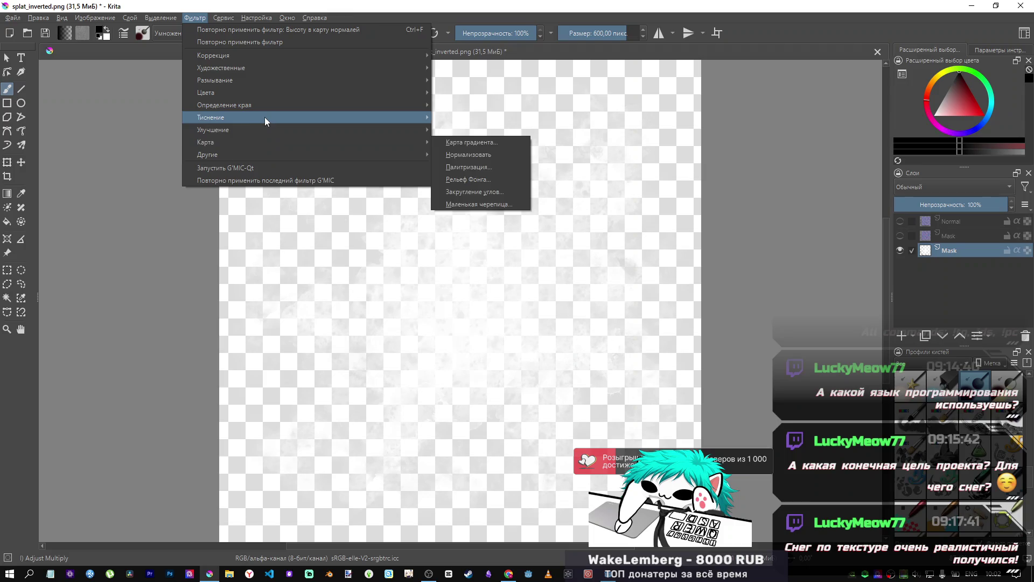
pyautogui.moveTo(265, 108)
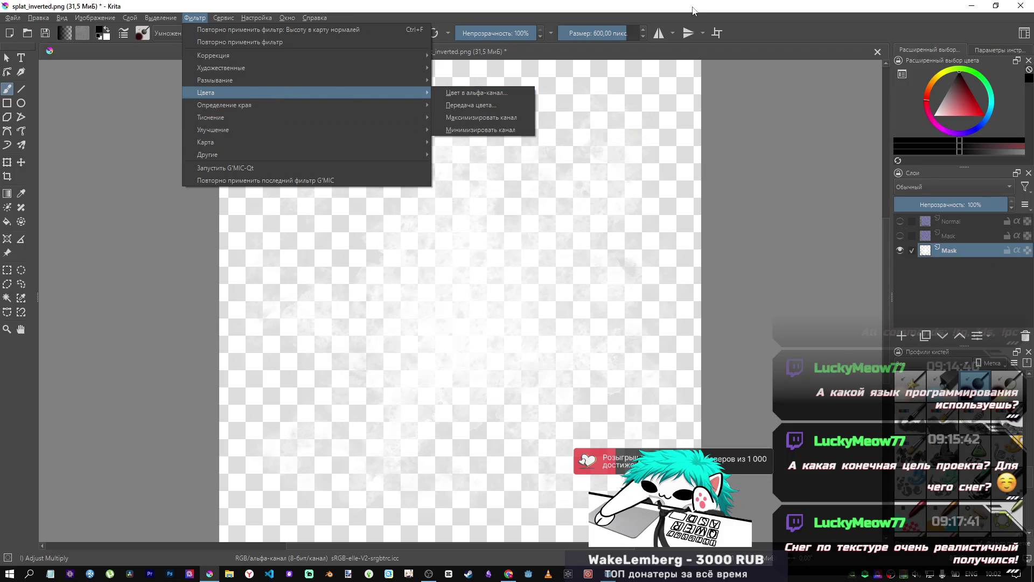
pyautogui.press('Escape')
pyautogui.press('Escape')
pyautogui.hotkey('ctrl', 'l')
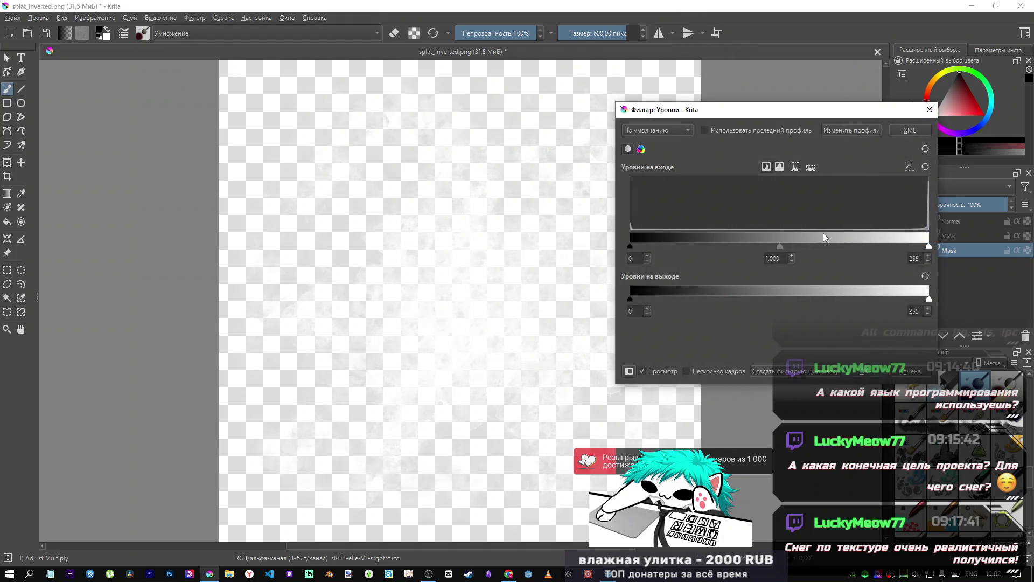
# Lower the Levels input white point to 135, try the output levels, and apply
pyautogui.moveTo(779, 244)
pyautogui.mouseDown()
pyautogui.moveTo(647, 243)
pyautogui.moveTo(873, 246)
pyautogui.mouseUp()
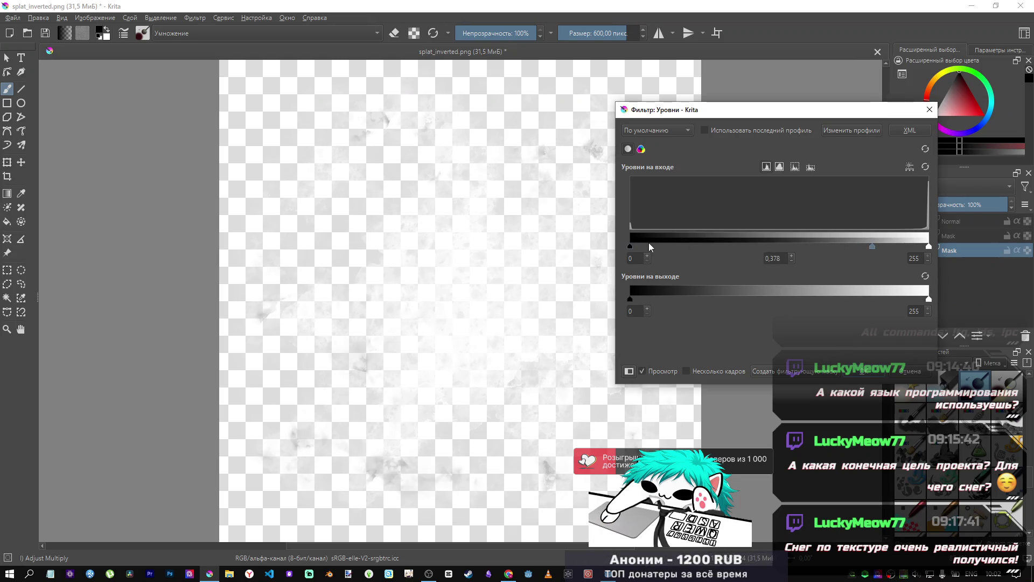
pyautogui.moveTo(632, 245); pyautogui.dragTo(816, 246)
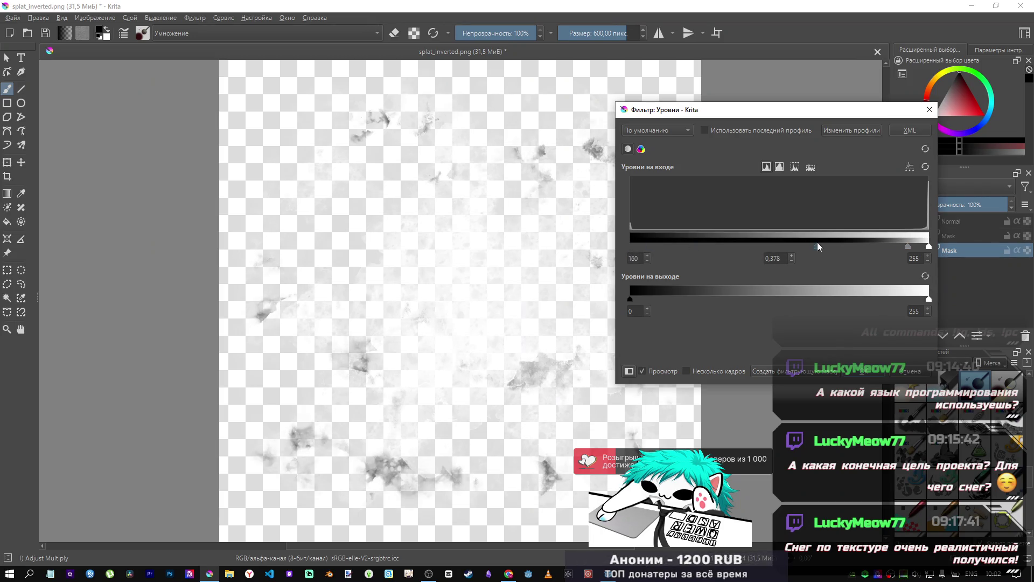
pyautogui.moveTo(907, 246); pyautogui.dragTo(631, 246)
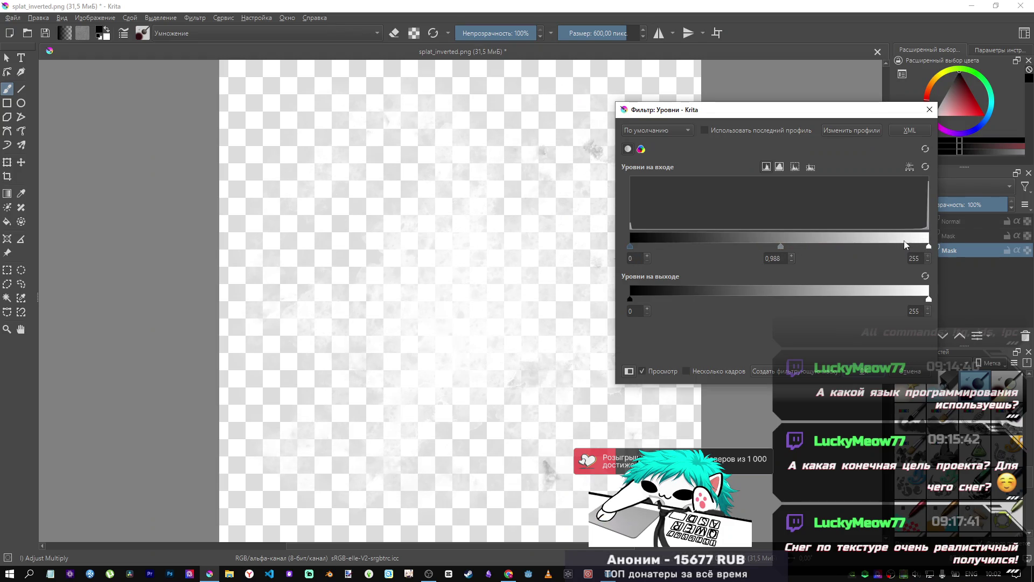
pyautogui.moveTo(929, 247); pyautogui.dragTo(787, 246)
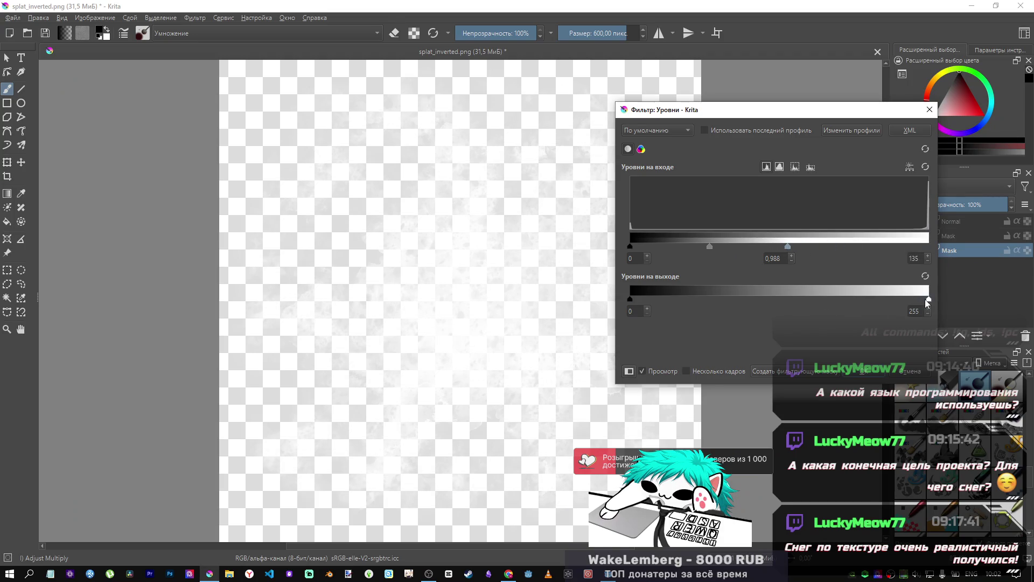
pyautogui.moveTo(928, 299)
pyautogui.mouseDown()
pyautogui.moveTo(802, 299)
pyautogui.moveTo(940, 299)
pyautogui.mouseUp()
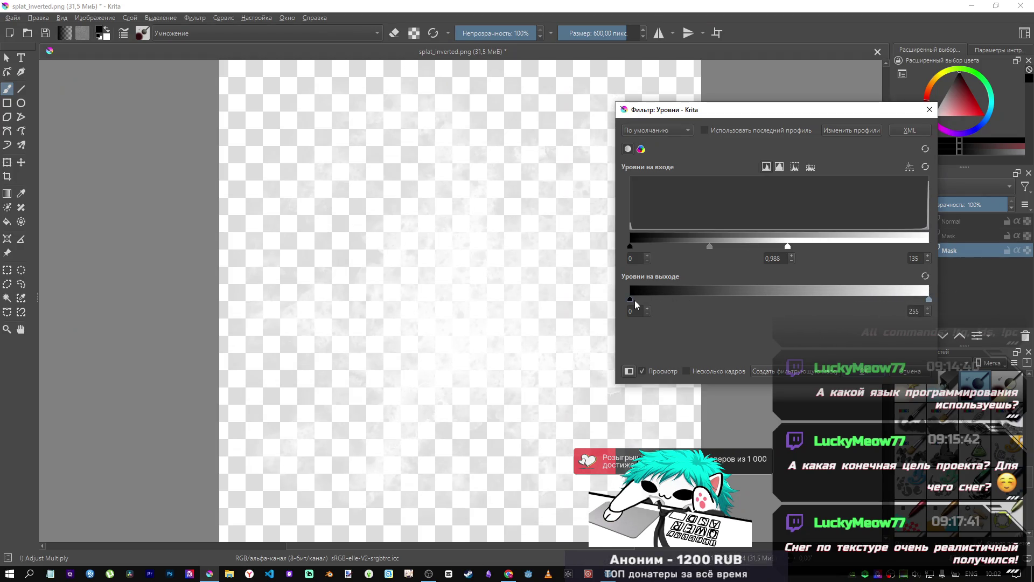
pyautogui.moveTo(635, 301)
pyautogui.mouseDown()
pyautogui.moveTo(933, 296)
pyautogui.moveTo(540, 296)
pyautogui.mouseUp()
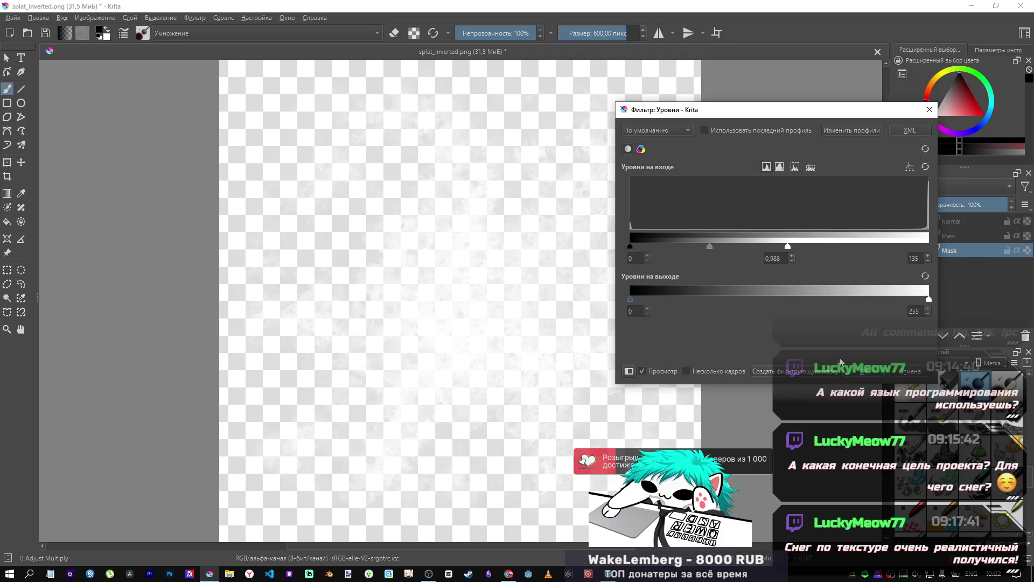
pyautogui.click(861, 373)
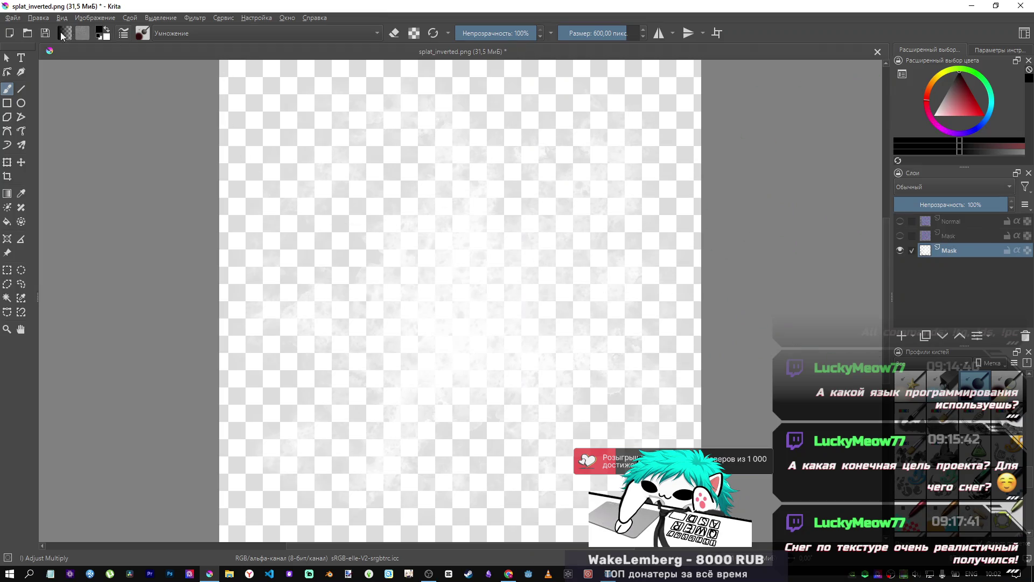
# Browse the filter menu without choosing anything, then select the middle Mask layer
pyautogui.click(166, 19)
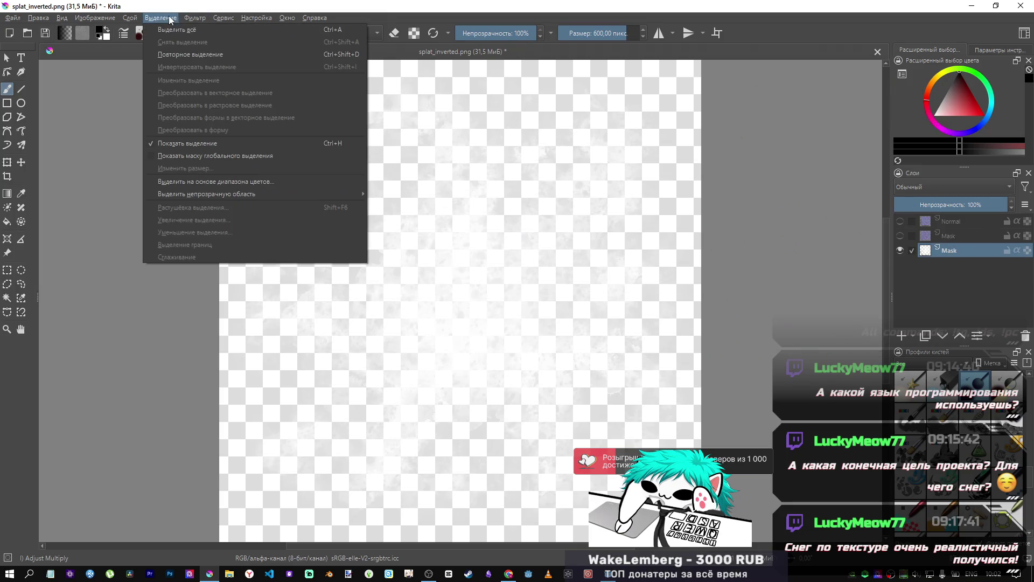
pyautogui.moveTo(224, 22)
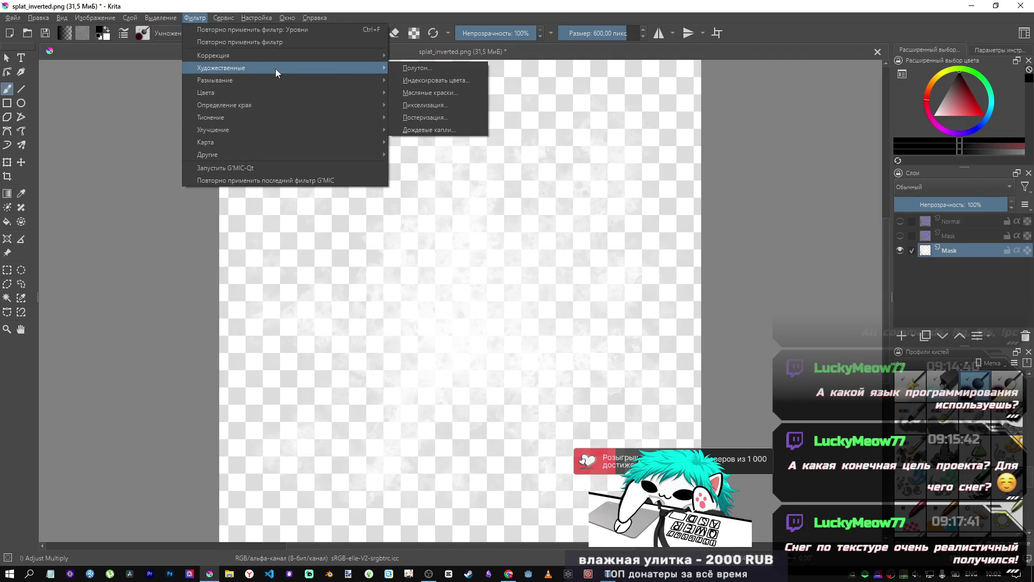
pyautogui.click(915, 251)
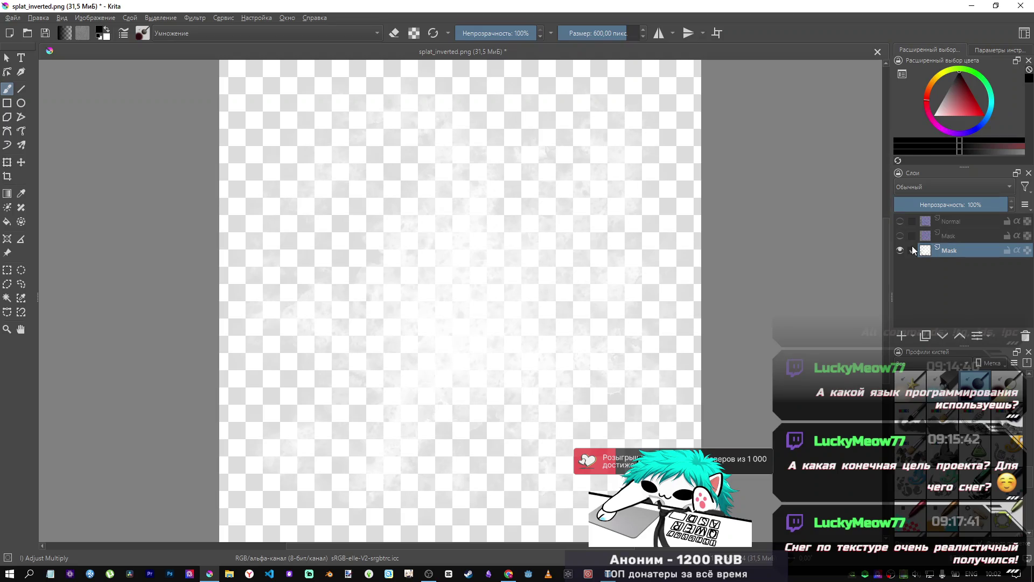
pyautogui.click(913, 240)
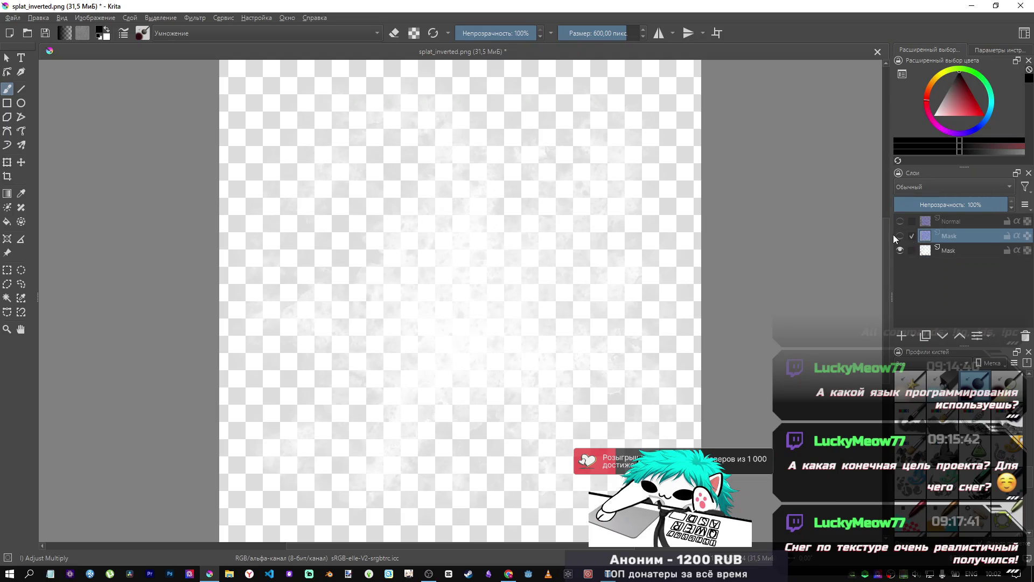
# Delete the extra Mask layer and duplicate the mask as 'Копия Mask', selecting the copy
pyautogui.rightClick(926, 236)
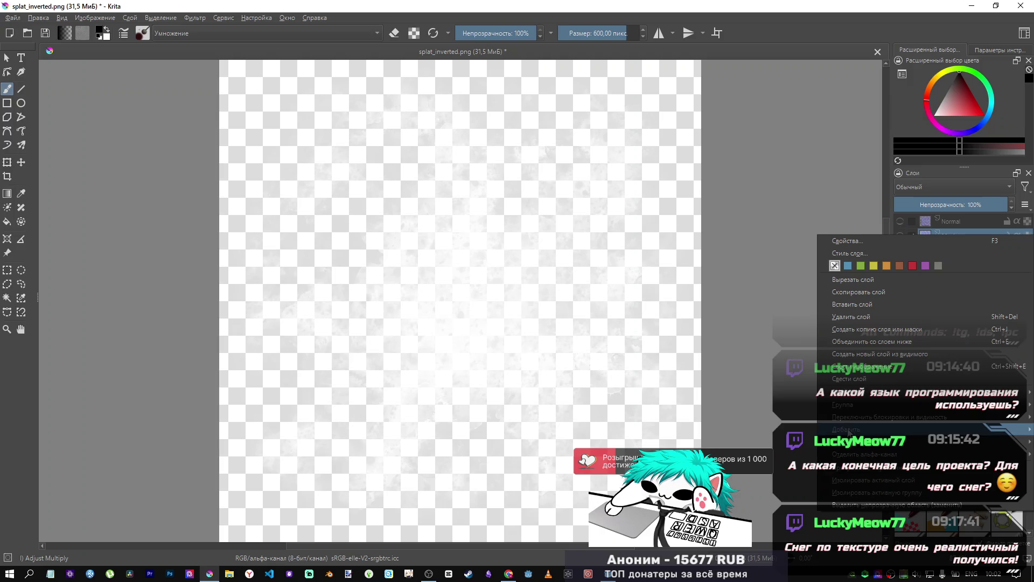
pyautogui.click(875, 321)
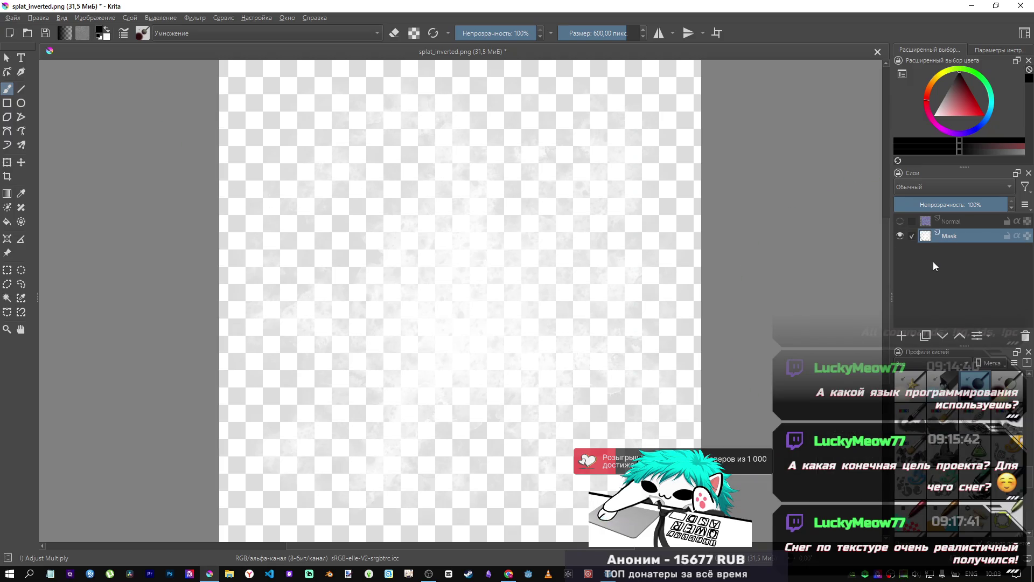
pyautogui.click(925, 336)
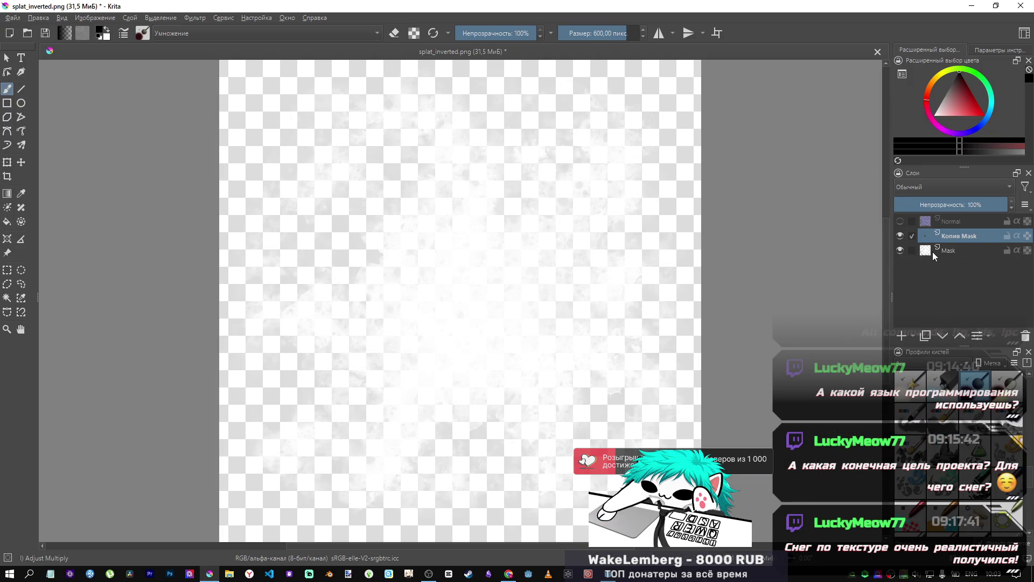
pyautogui.click(933, 251)
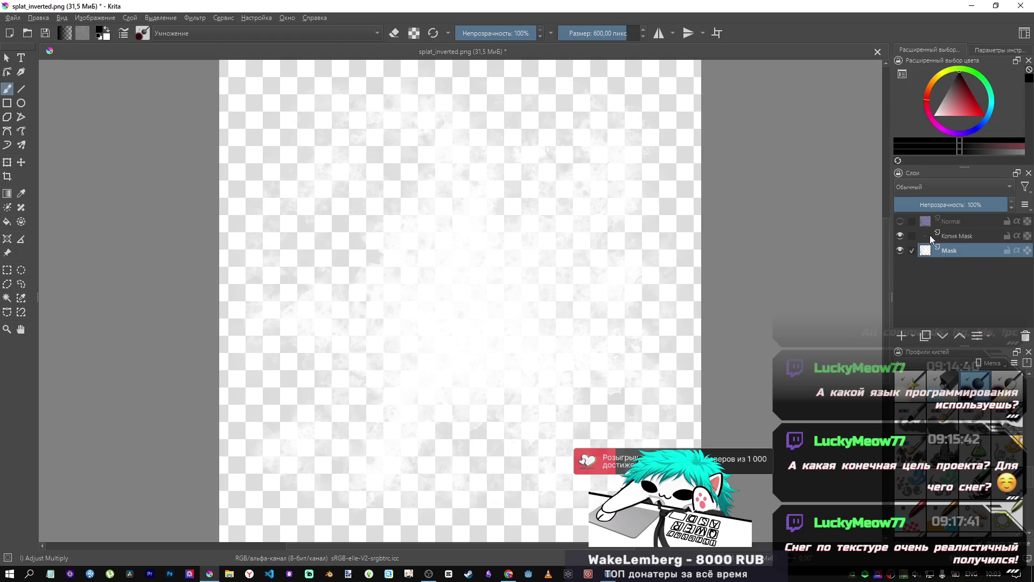
pyautogui.click(932, 239)
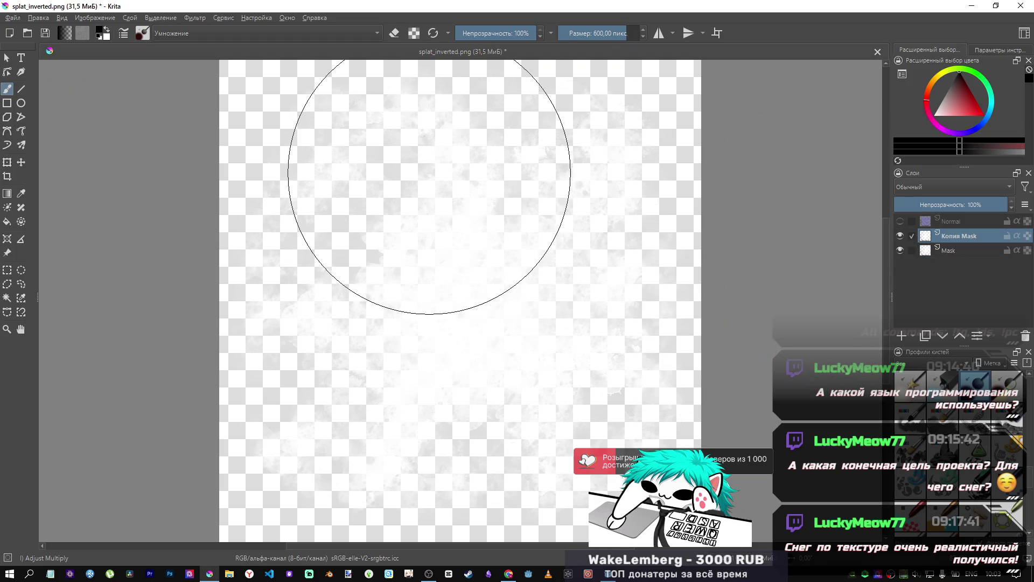
pyautogui.click(154, 19)
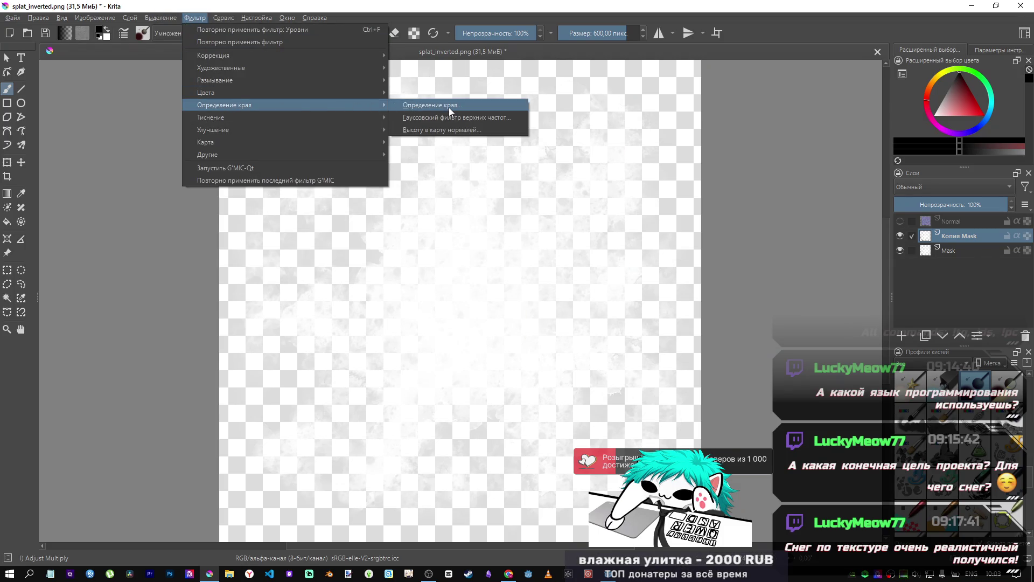
# Start the Height to Normal Map filter and settle its radius at 1.00
pyautogui.click(447, 130)
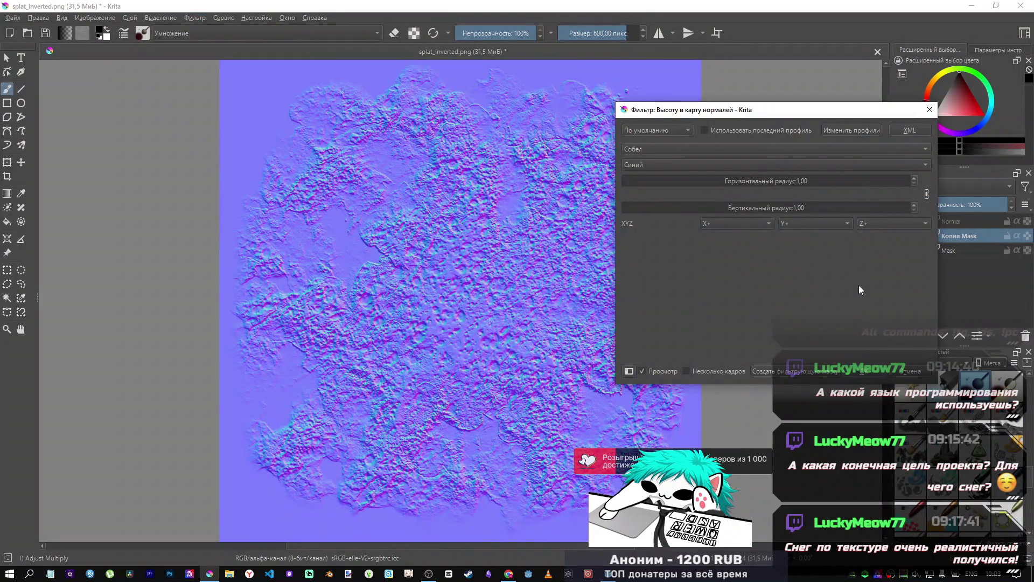
pyautogui.click(809, 181)
pyautogui.moveTo(810, 181); pyautogui.dragTo(625, 181)
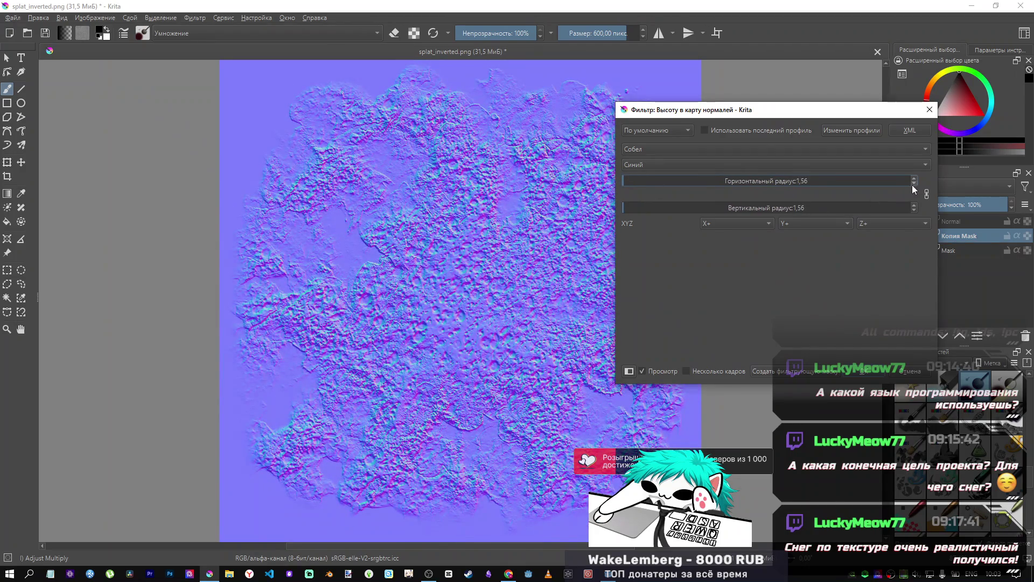
pyautogui.click(811, 181)
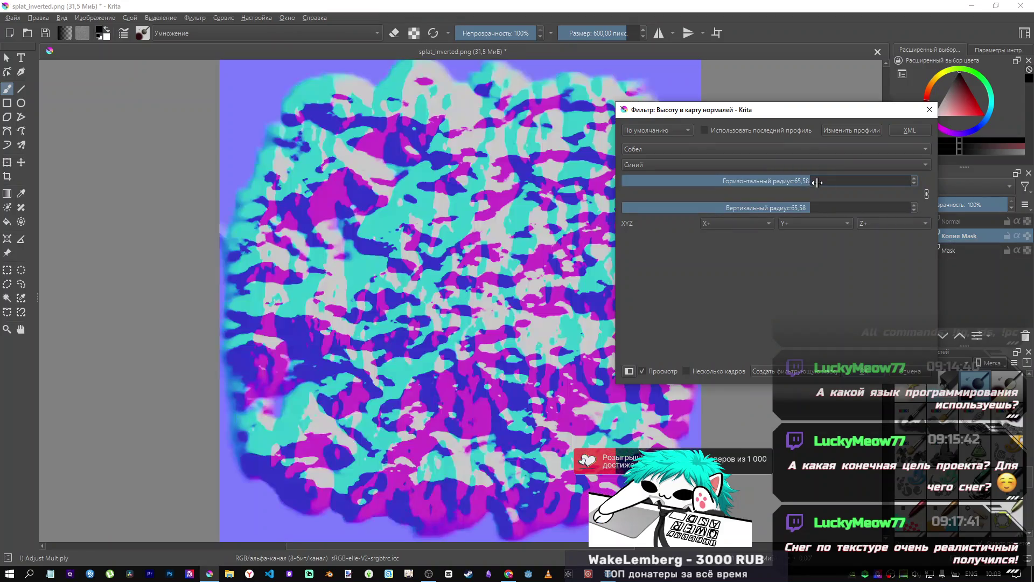
pyautogui.moveTo(811, 181); pyautogui.dragTo(622, 181)
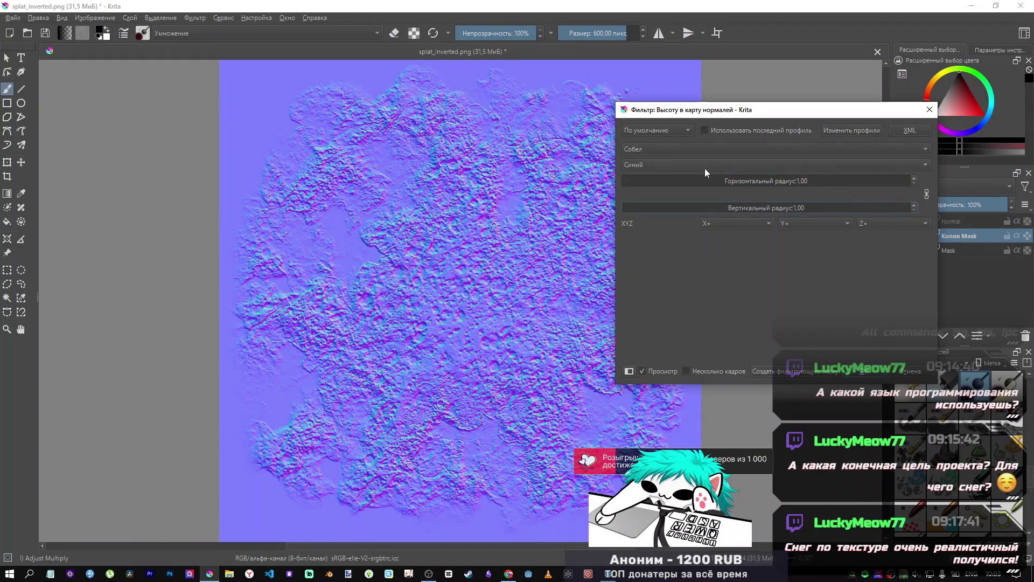
# Derive the normal map from Альфа-канал using the Простое method, then apply it
pyautogui.click(674, 150)
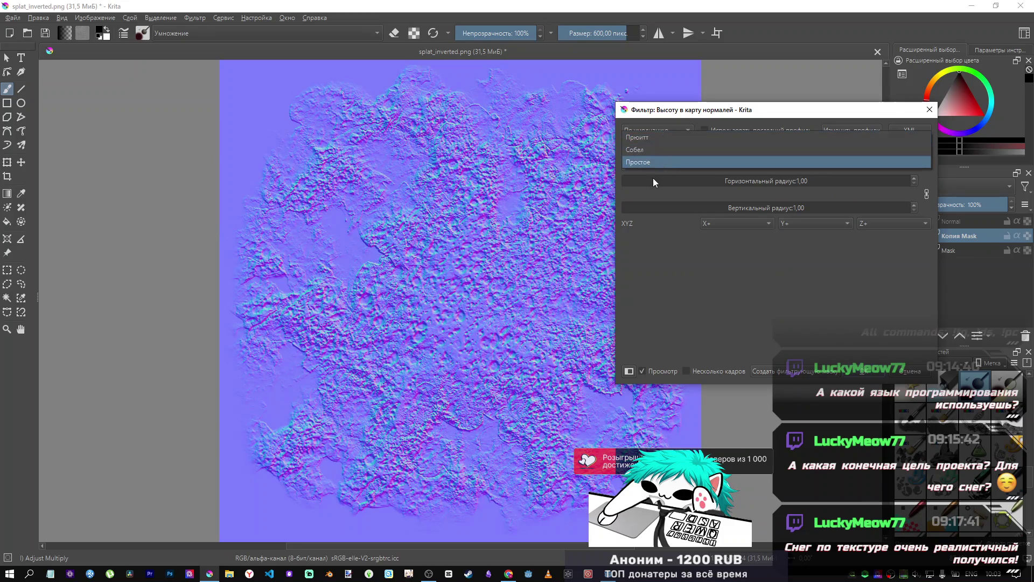
pyautogui.click(652, 176)
pyautogui.click(655, 162)
pyautogui.click(655, 202)
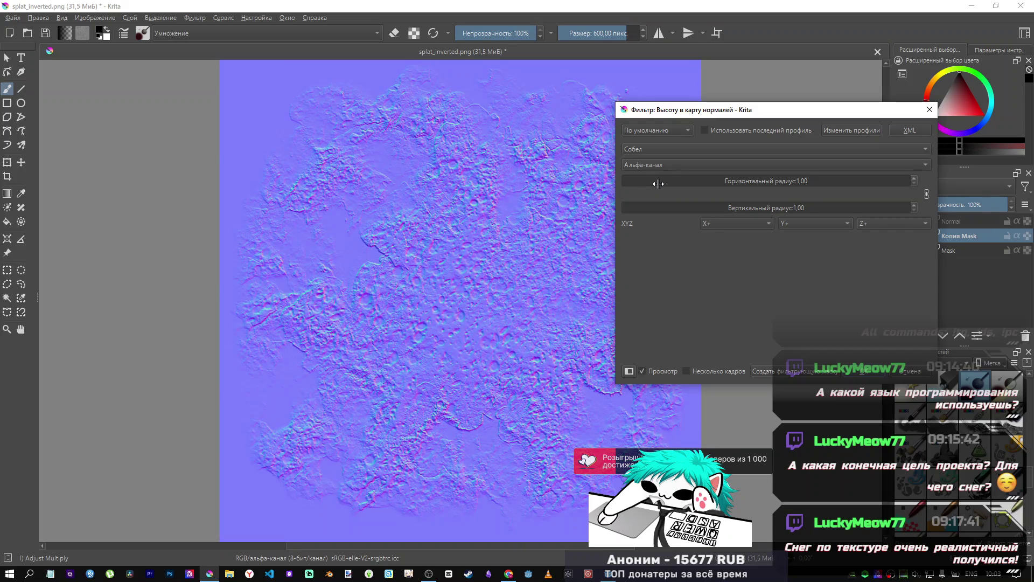
pyautogui.click(661, 154)
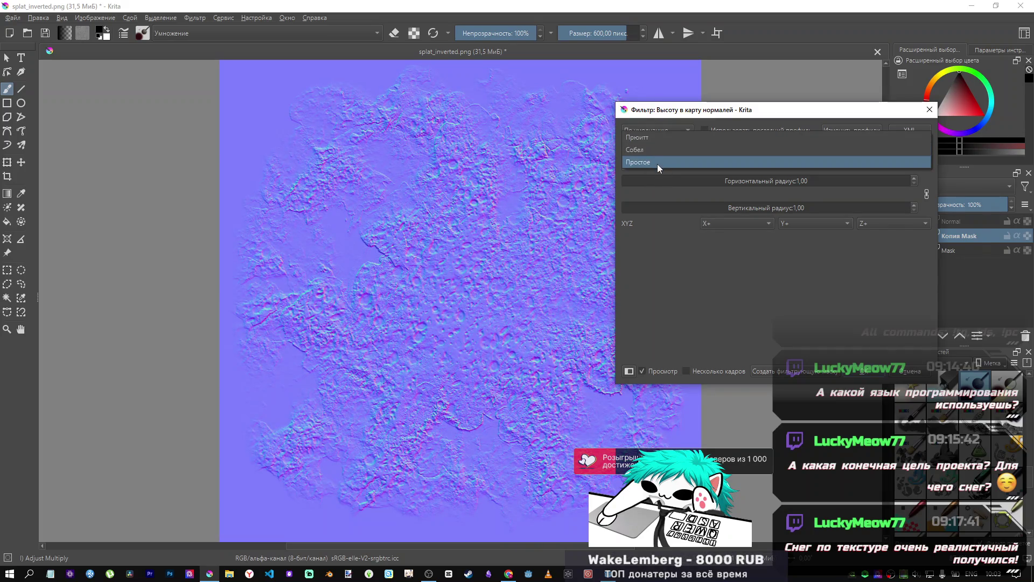
pyautogui.click(658, 164)
pyautogui.click(654, 149)
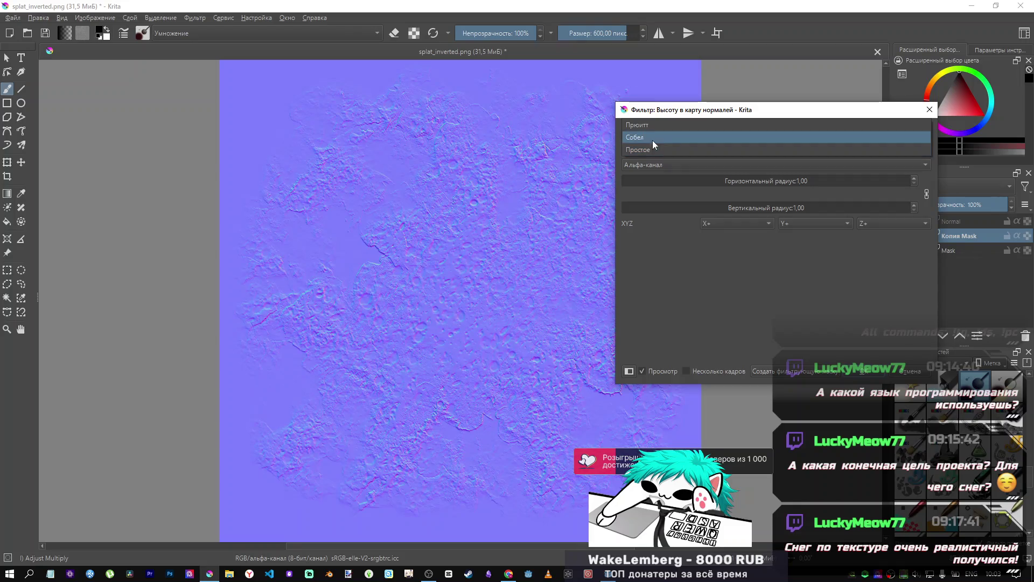
pyautogui.click(652, 126)
pyautogui.click(647, 149)
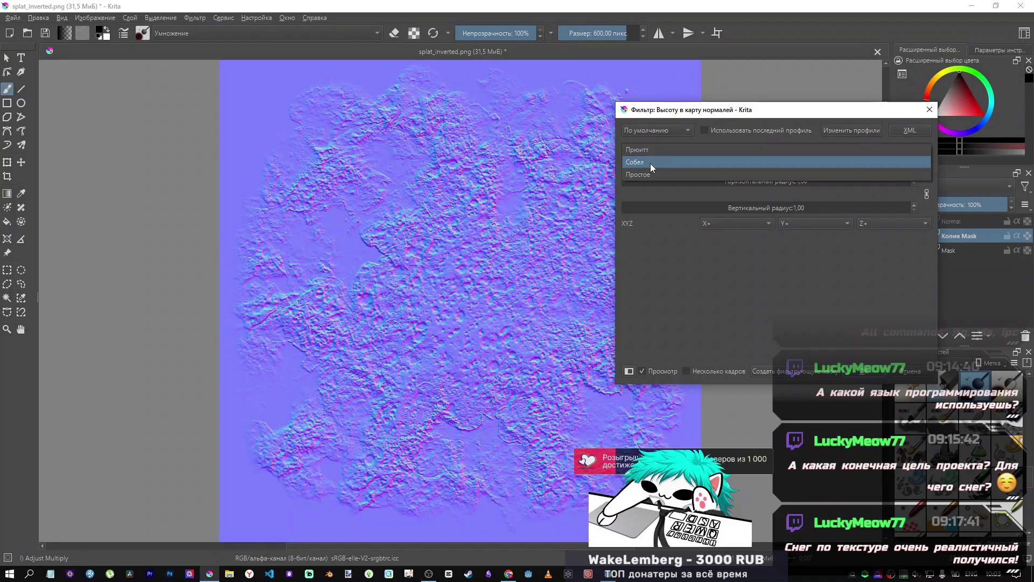
pyautogui.click(651, 161)
pyautogui.click(651, 152)
pyautogui.click(648, 163)
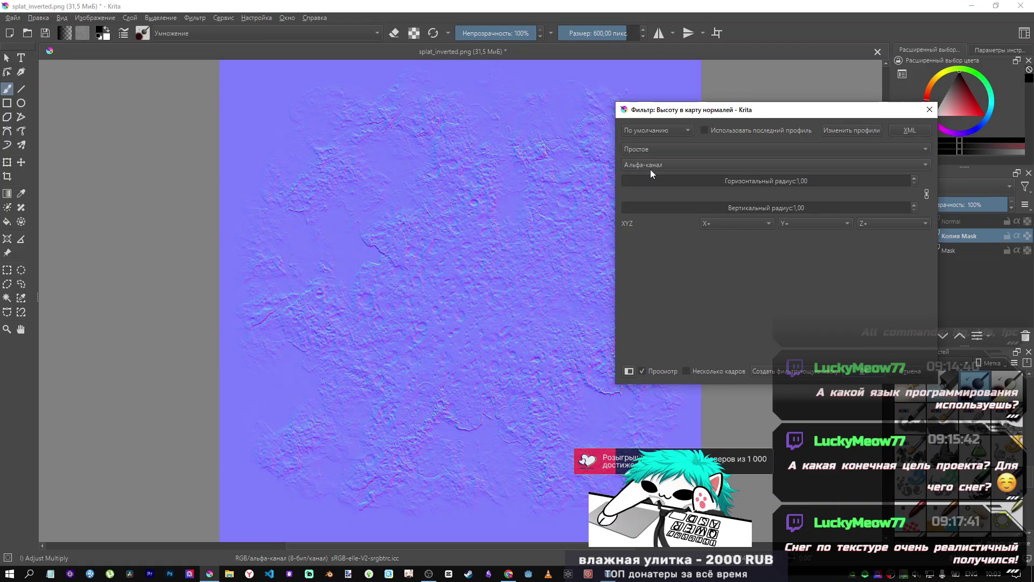
pyautogui.click(864, 371)
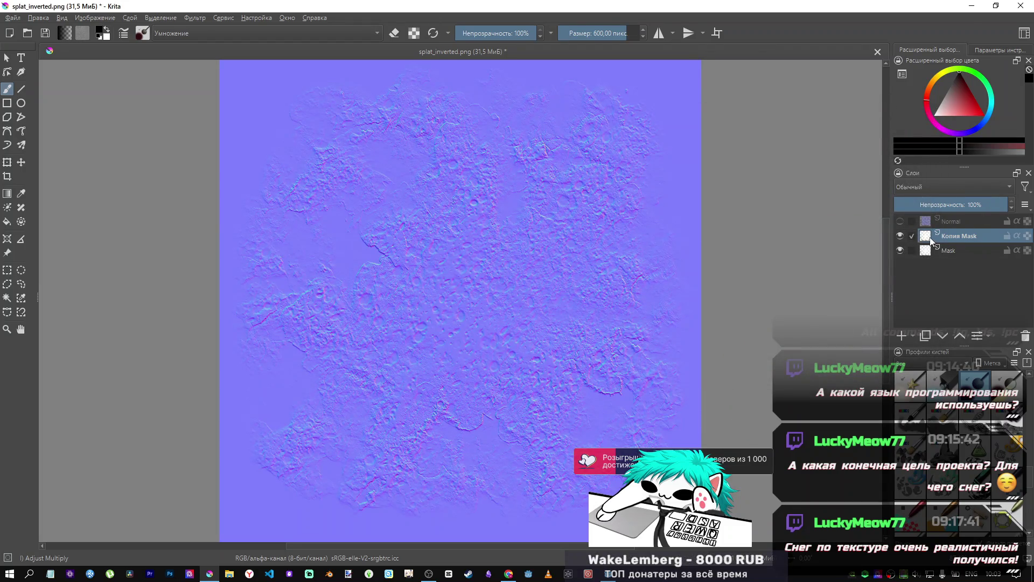
# Export the image as PNG over splat_normal.png, then return to Godot
pyautogui.click(13, 18)
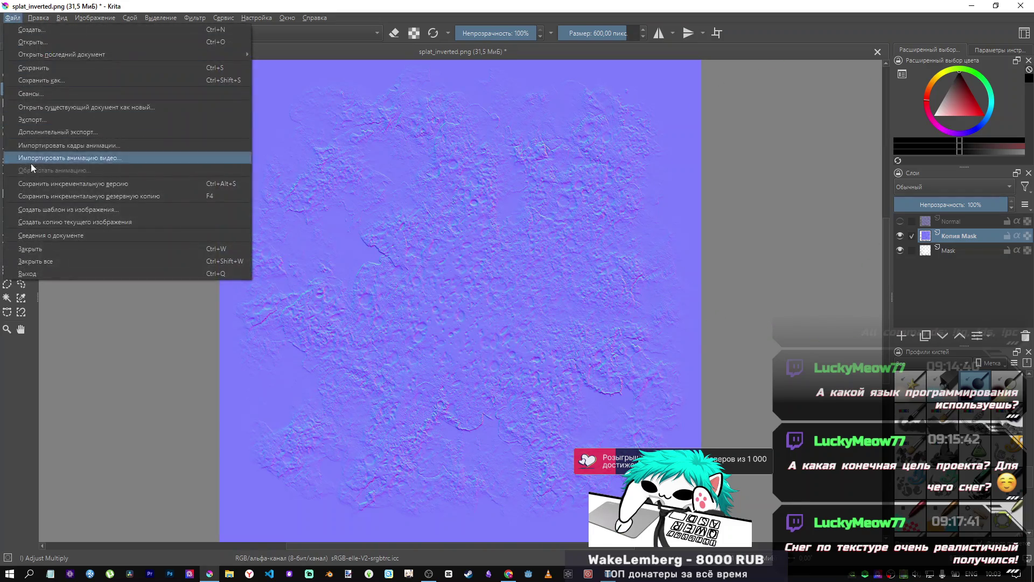
pyautogui.click(48, 126)
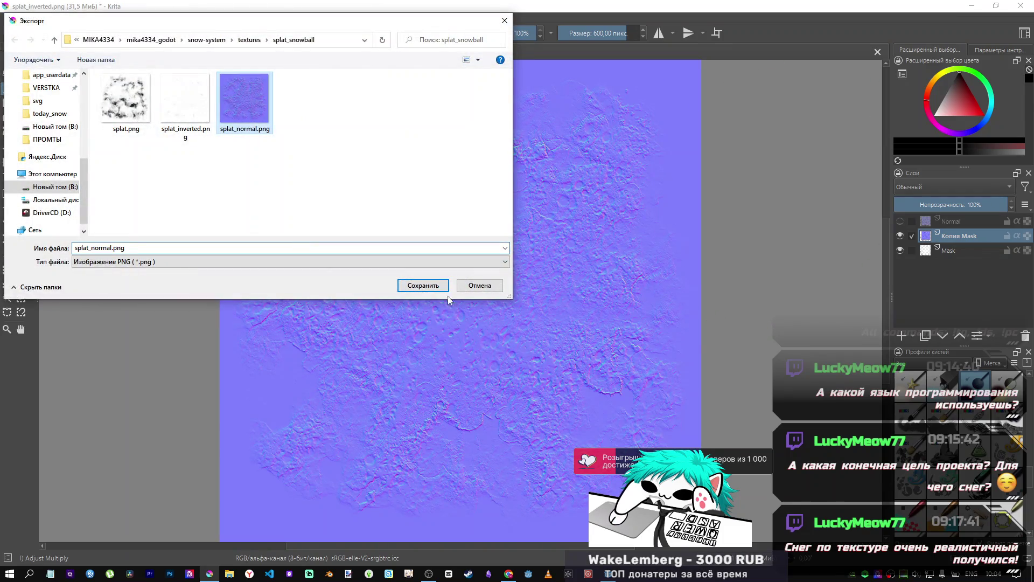
pyautogui.click(423, 285)
pyautogui.click(531, 286)
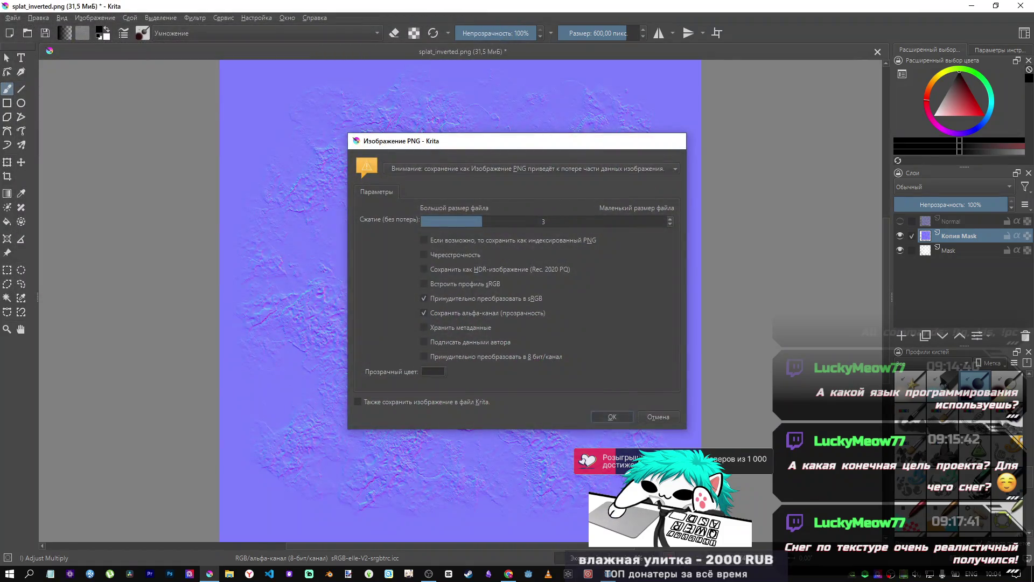
pyautogui.press('Return')
pyautogui.hotkey('alt', 'Tab')
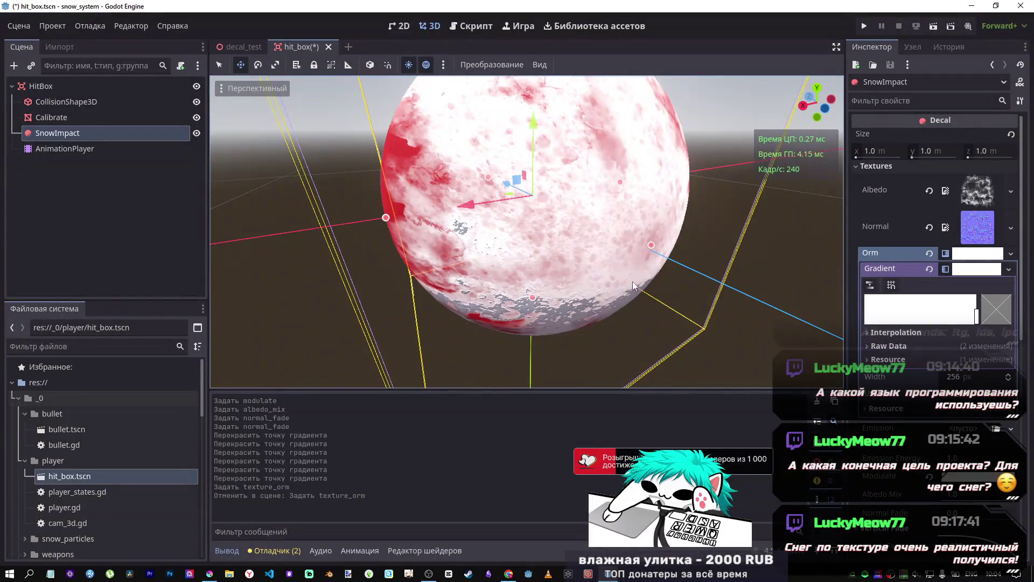
pyautogui.moveTo(633, 281); pyautogui.dragTo(703, 278)
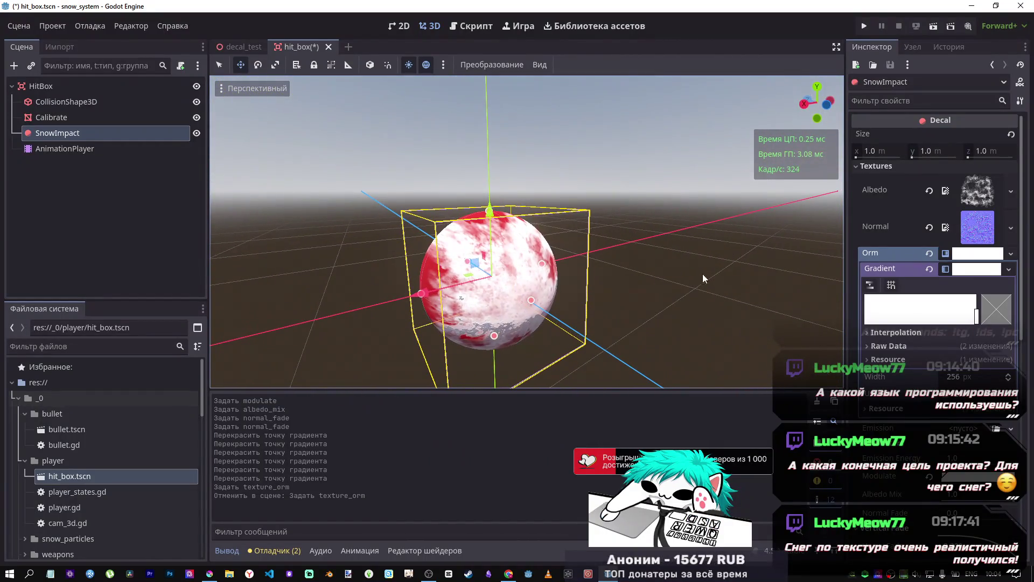
pyautogui.click(929, 253)
pyautogui.moveTo(633, 281); pyautogui.dragTo(633, 281)
pyautogui.click(946, 273)
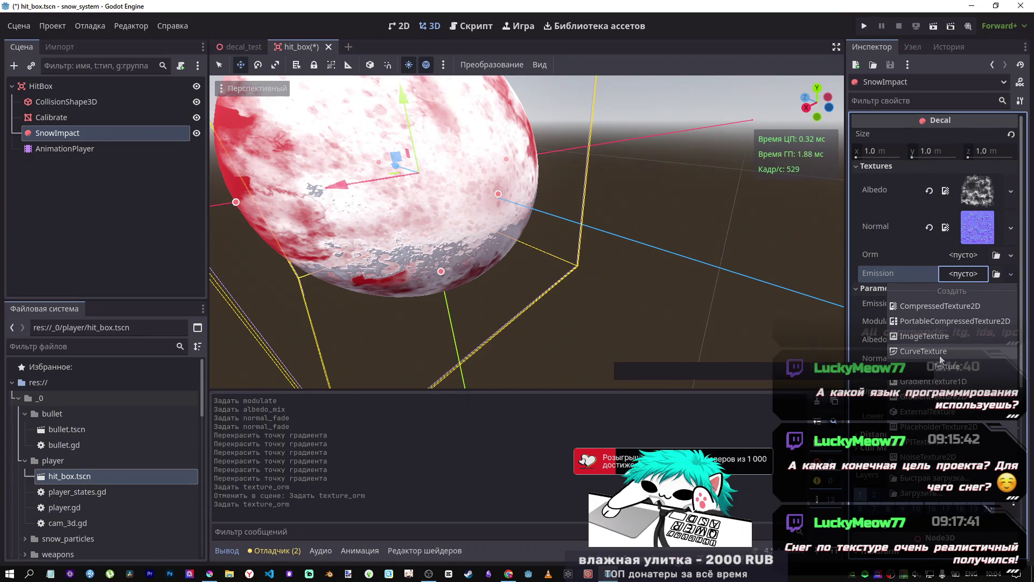
pyautogui.click(943, 366)
pyautogui.click(965, 275)
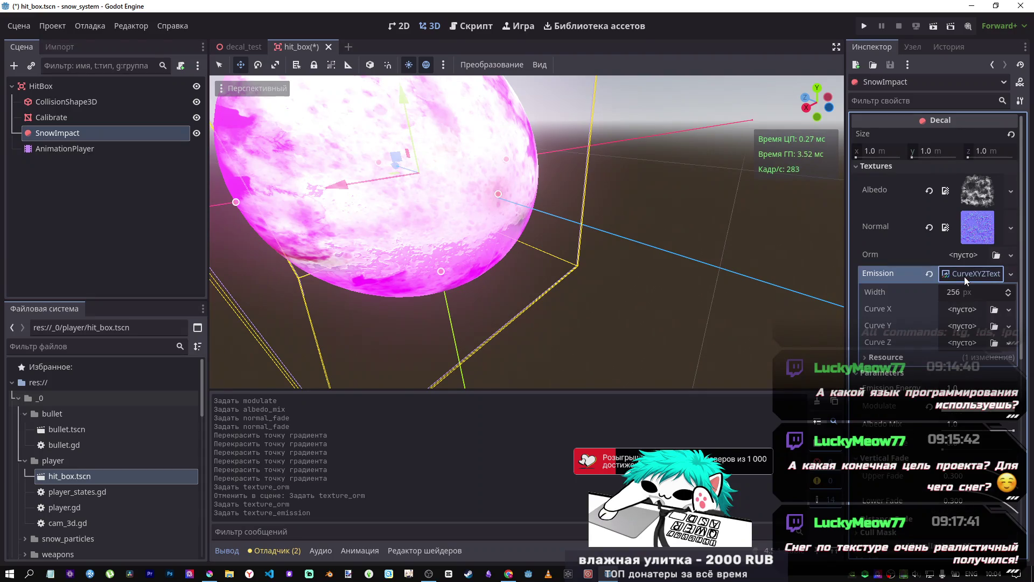
pyautogui.press('f')
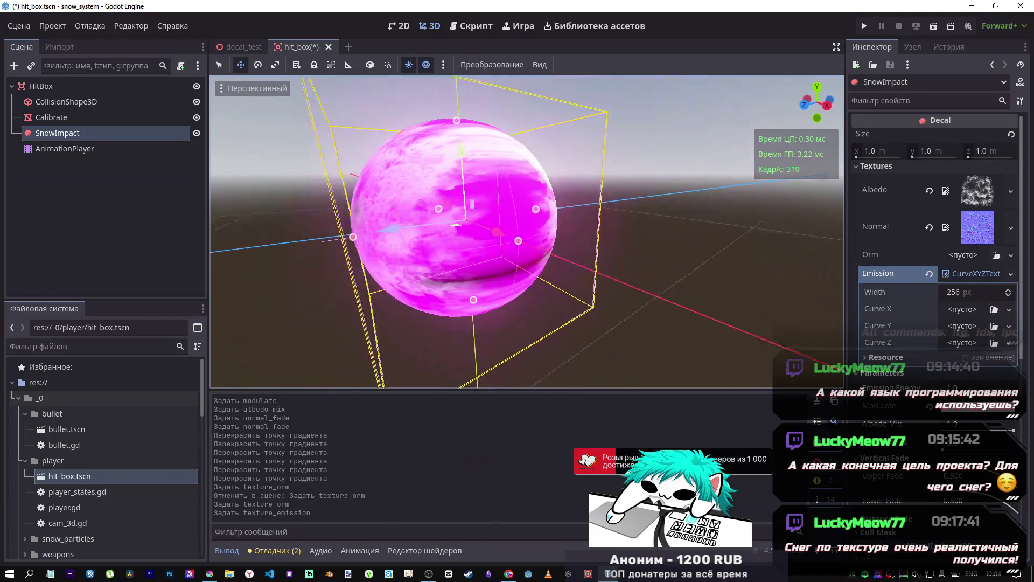
pyautogui.click(929, 274)
pyautogui.click(951, 257)
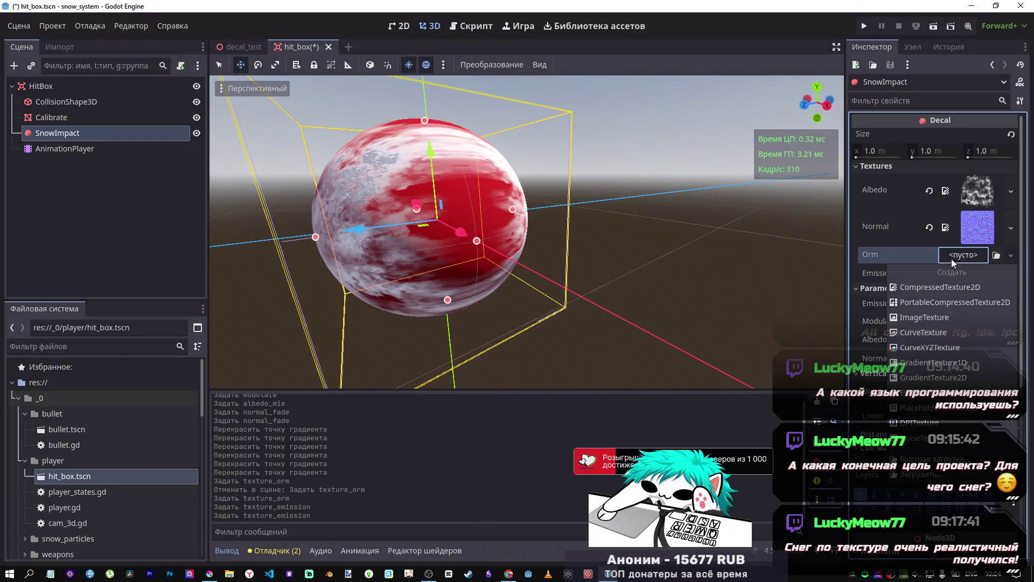
pyautogui.click(931, 348)
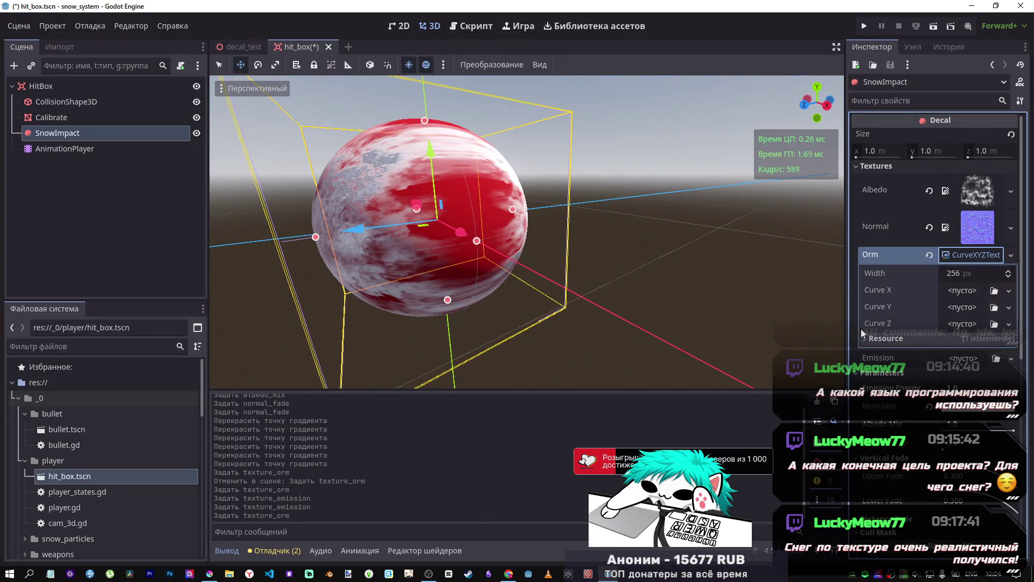
pyautogui.click(953, 290)
pyautogui.click(955, 315)
pyautogui.click(960, 308)
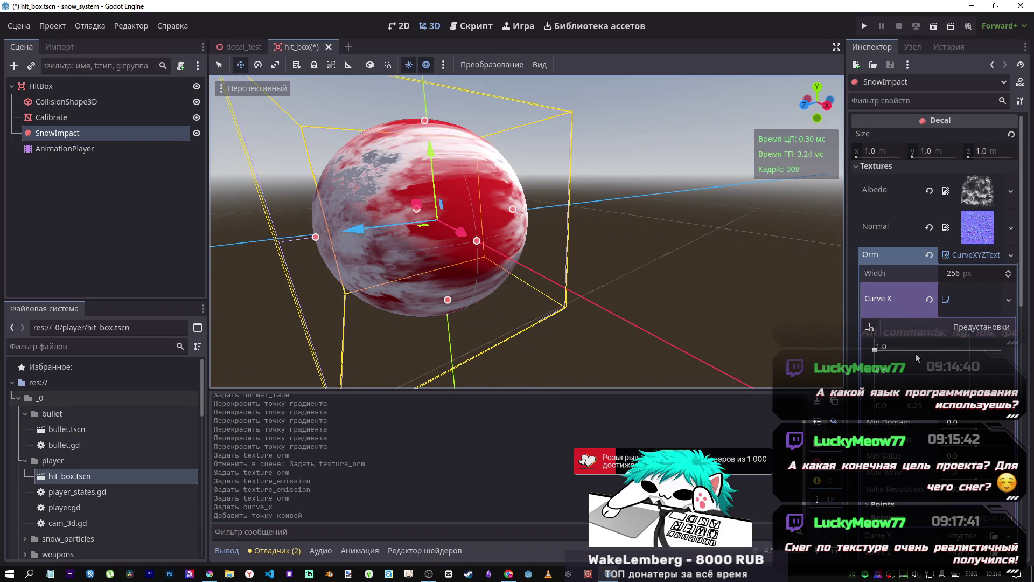
pyautogui.click(938, 383)
pyautogui.click(935, 351)
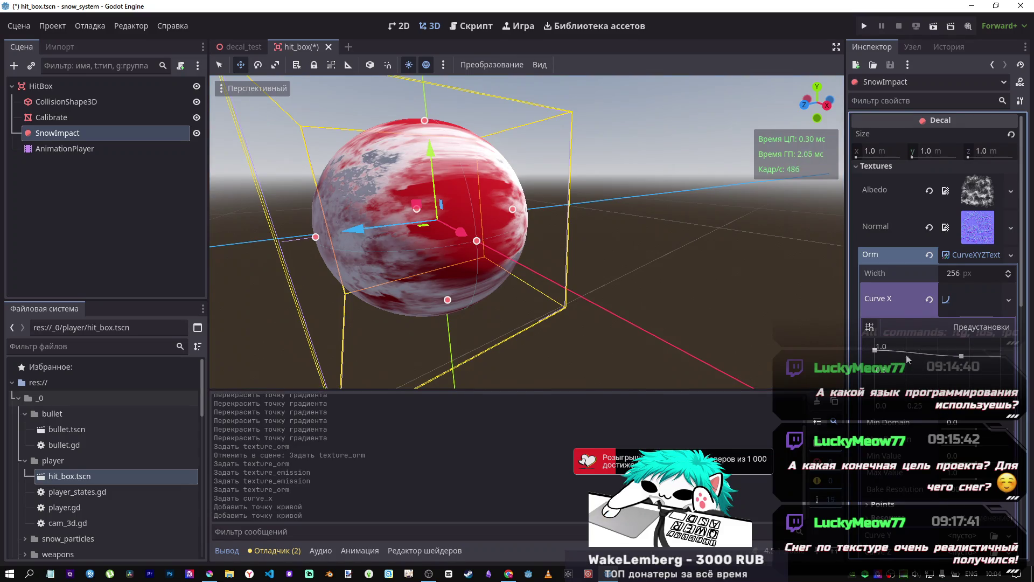
pyautogui.moveTo(877, 360); pyautogui.dragTo(877, 401)
pyautogui.rightClick(963, 354)
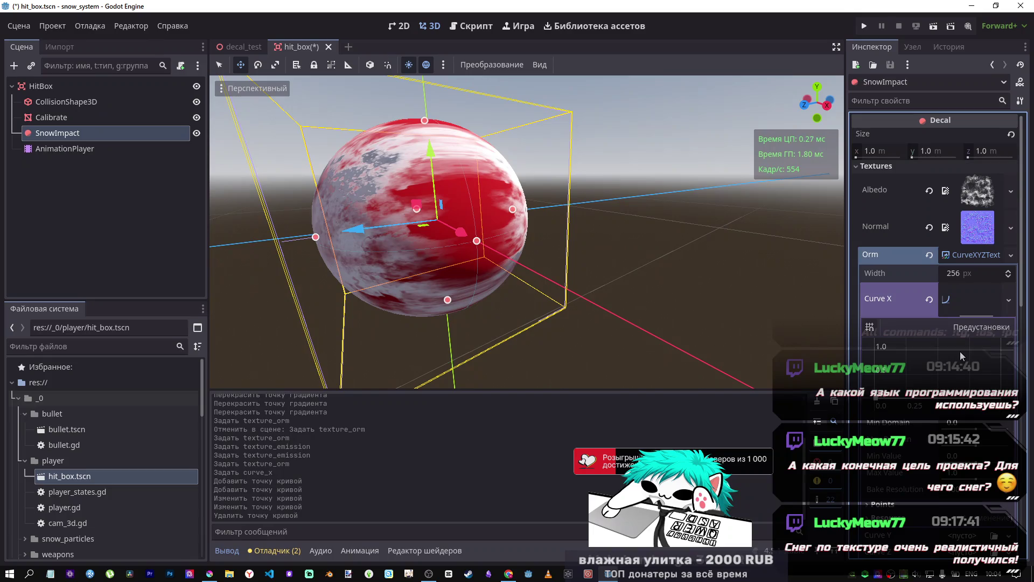
pyautogui.rightClick(972, 295)
pyautogui.click(931, 296)
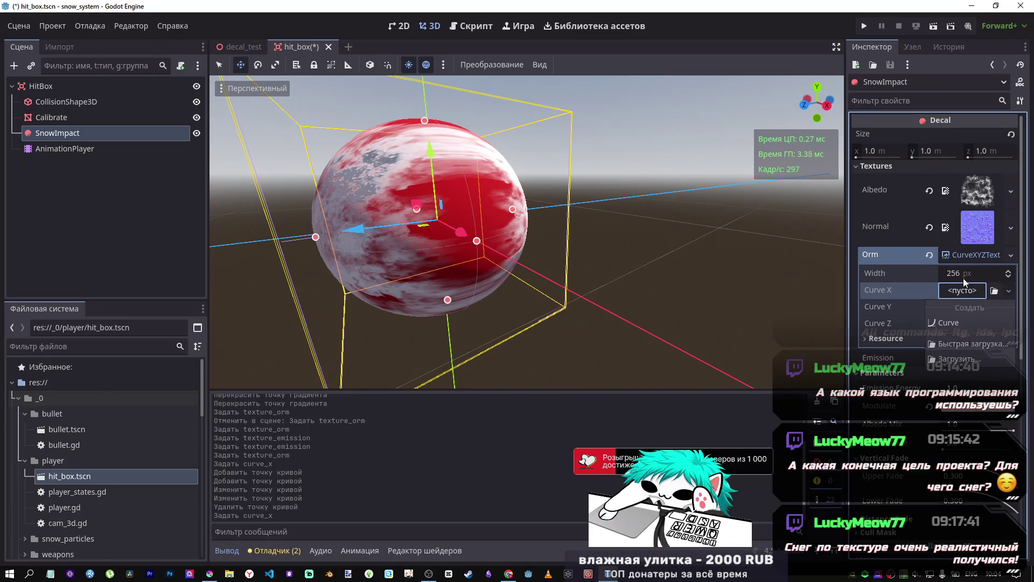
pyautogui.click(989, 255)
pyautogui.click(929, 255)
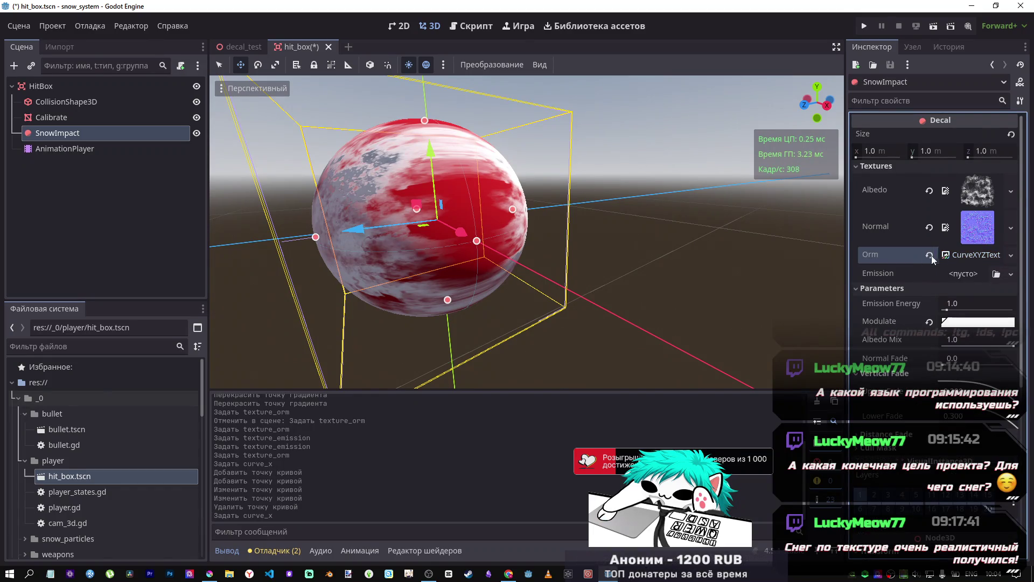
pyautogui.click(946, 257)
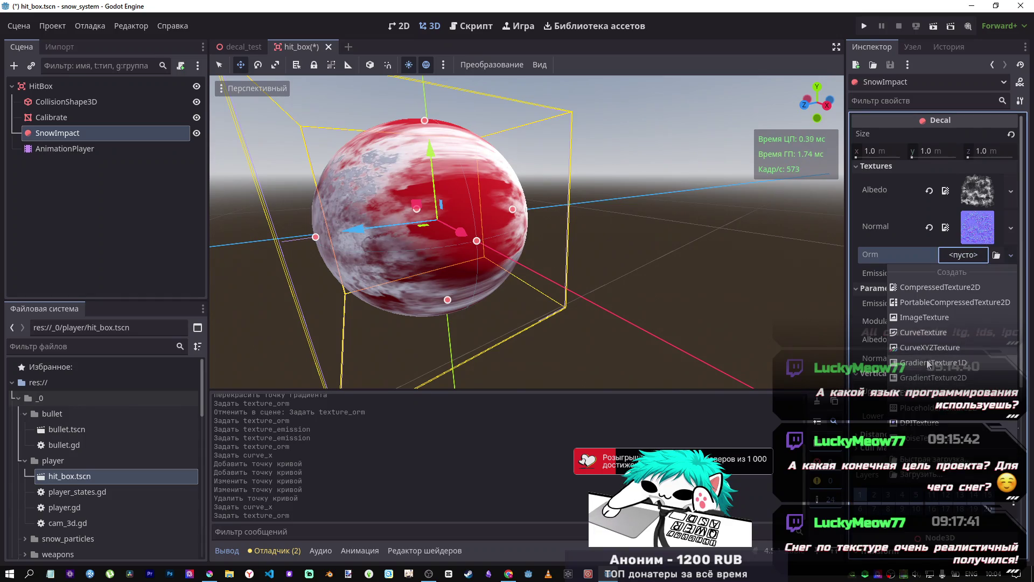
pyautogui.click(932, 333)
pyautogui.click(959, 257)
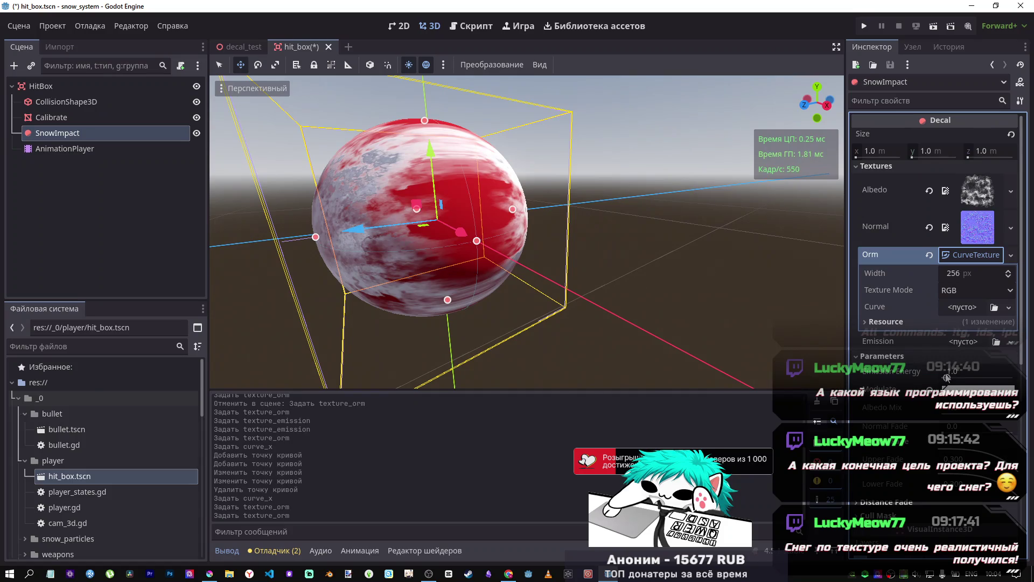
pyautogui.click(962, 307)
pyautogui.click(952, 338)
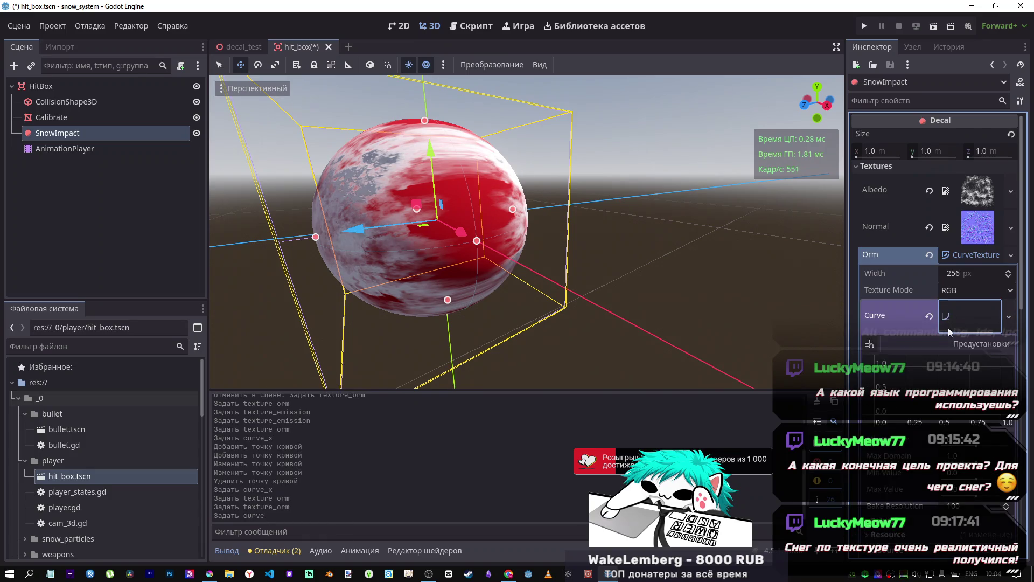
pyautogui.click(972, 387)
pyautogui.click(943, 379)
pyautogui.click(910, 367)
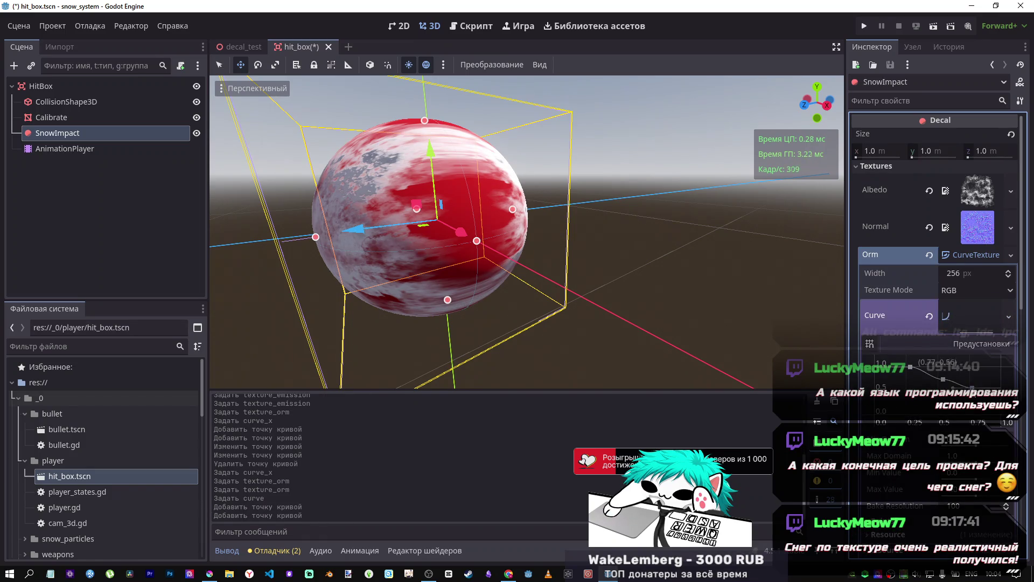
pyautogui.moveTo(881, 423); pyautogui.dragTo(879, 423)
pyautogui.moveTo(943, 379); pyautogui.dragTo(931, 367)
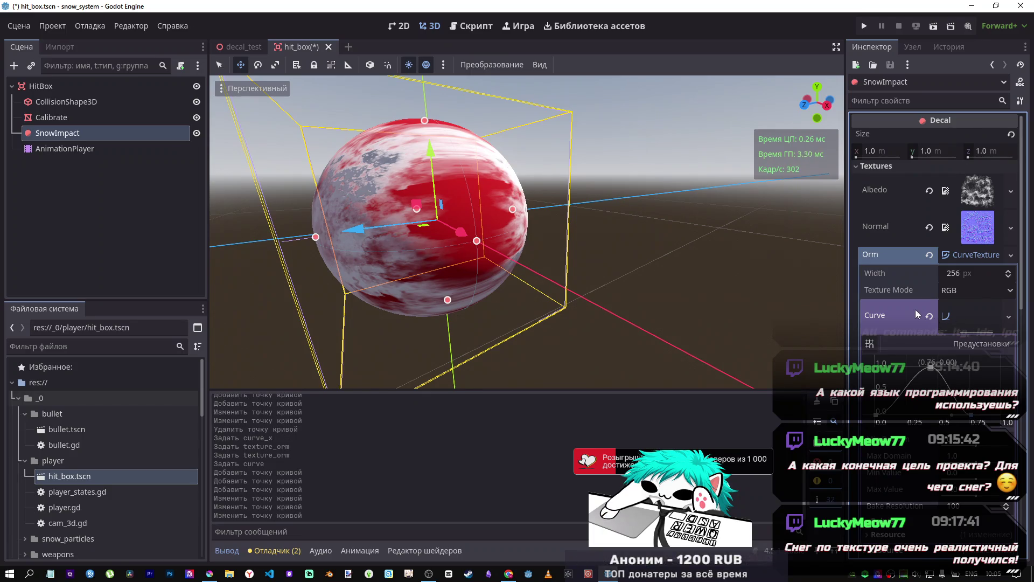
pyautogui.click(930, 315)
pyautogui.click(945, 312)
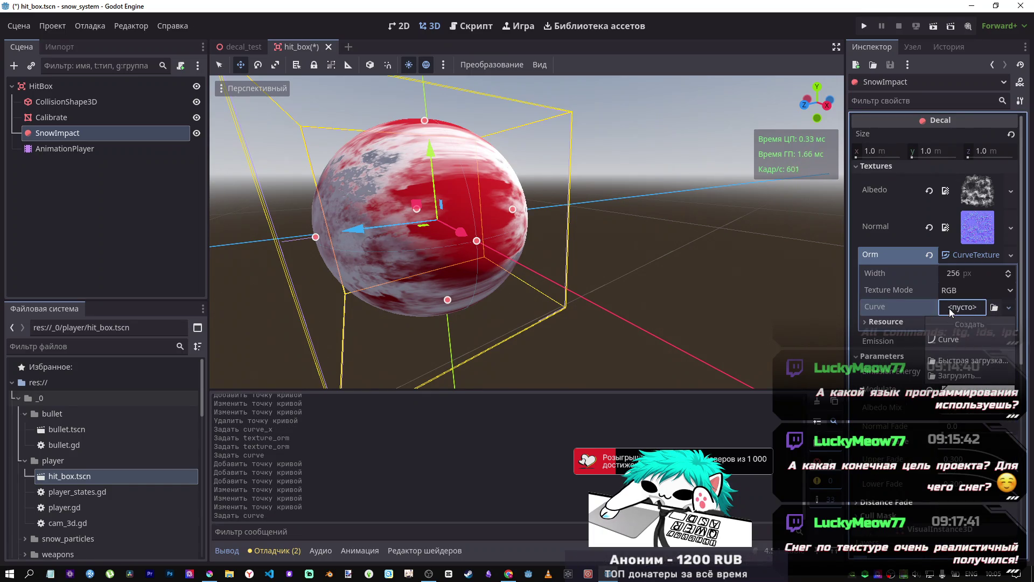
pyautogui.click(947, 307)
pyautogui.click(931, 255)
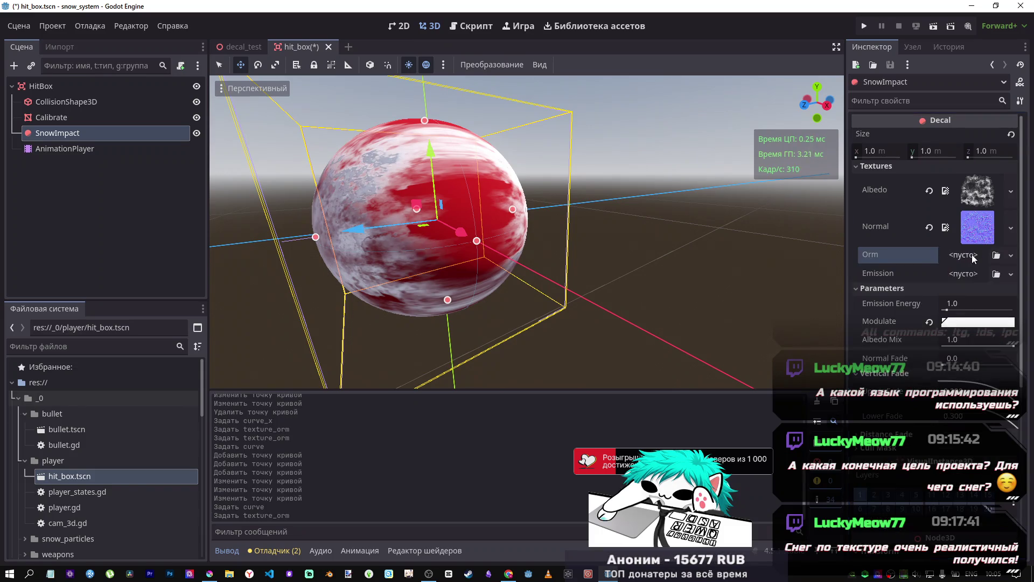
# Give the ORM slot a new GradientTexture1D and delete its white end stop
pyautogui.click(971, 255)
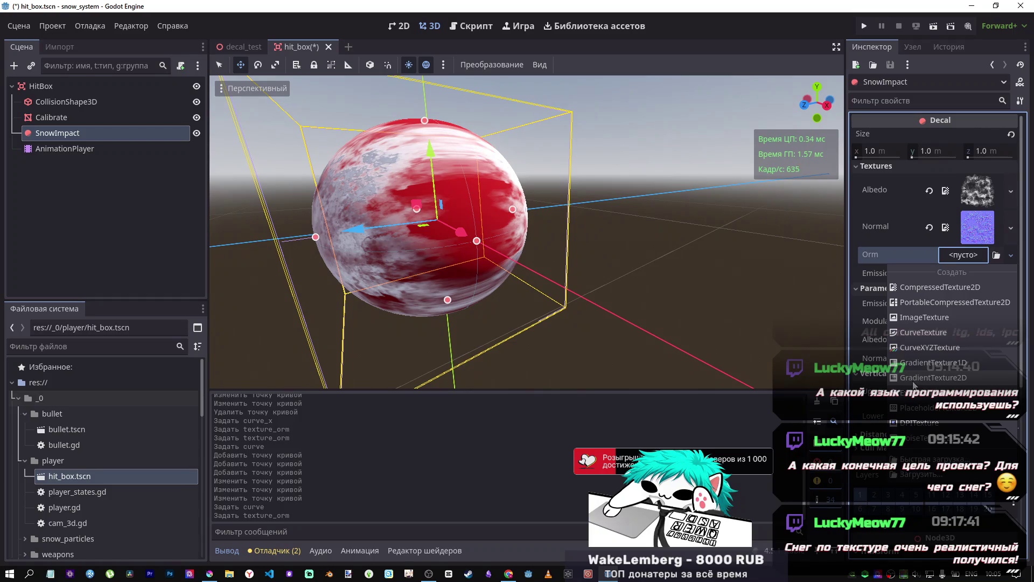
pyautogui.click(922, 362)
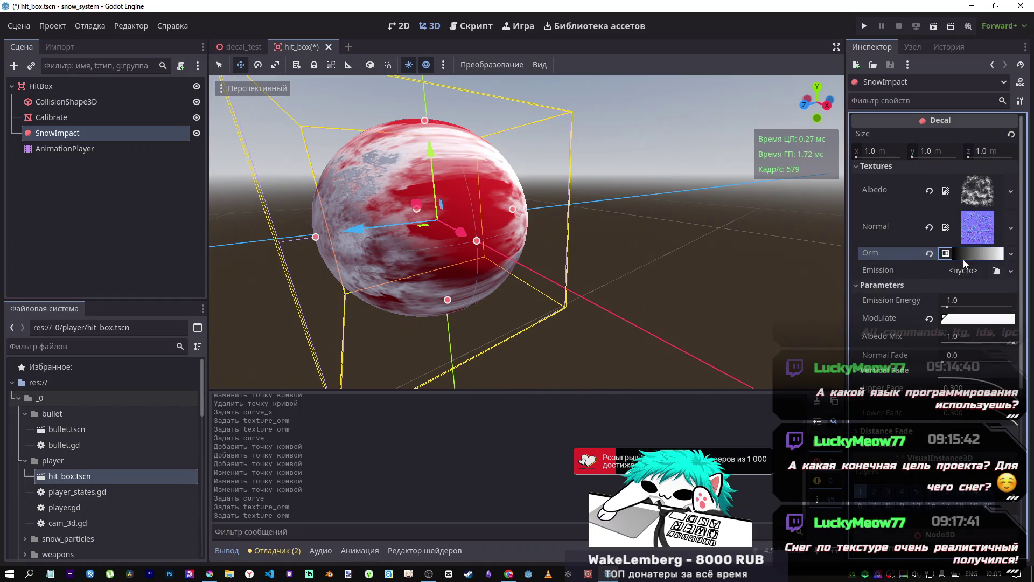
pyautogui.click(967, 273)
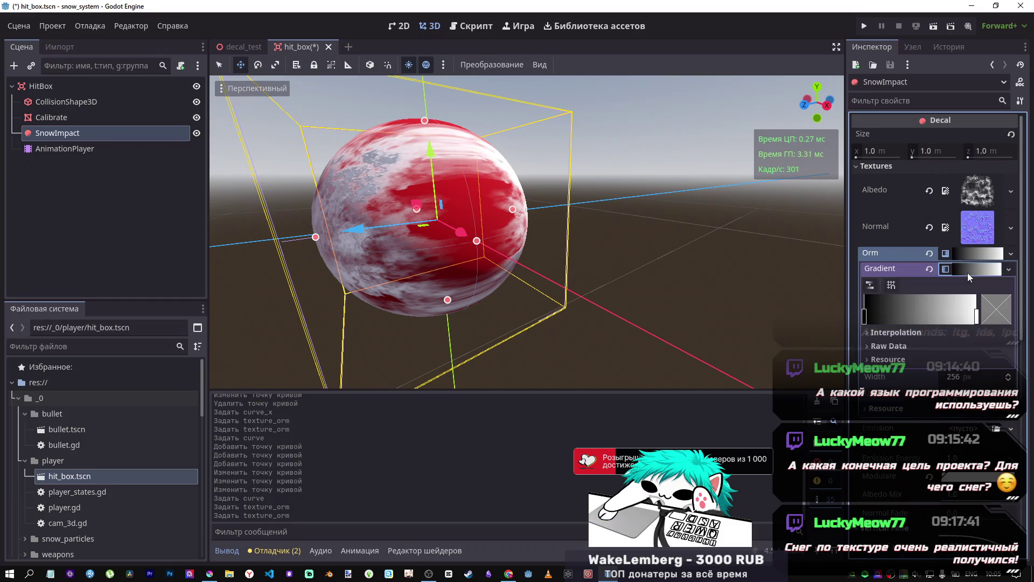
pyautogui.rightClick(977, 317)
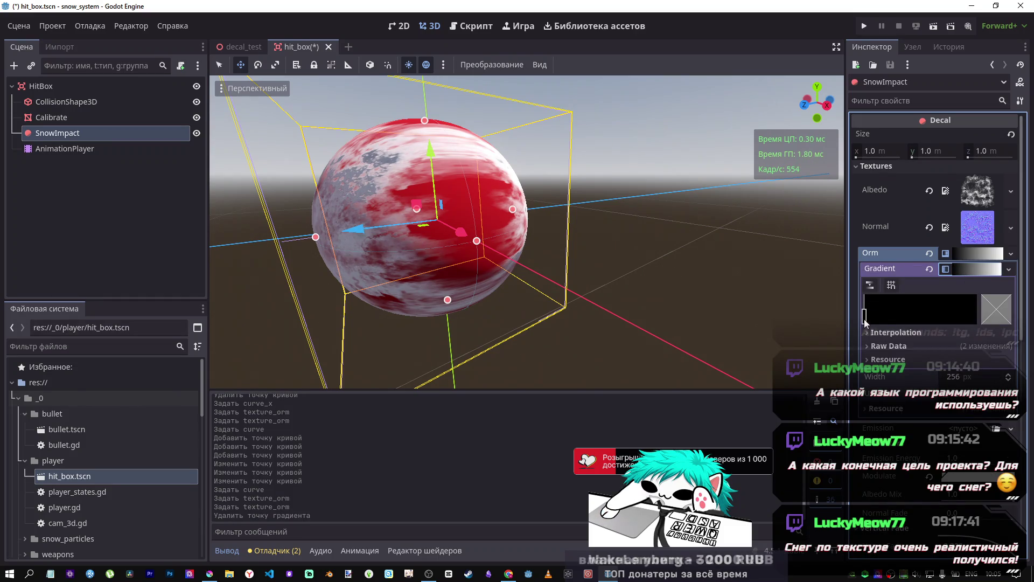
pyautogui.moveTo(864, 319); pyautogui.dragTo(917, 315)
# Recolour the remaining gradient stop bright red, Color(1.224, 0, 0)
pyautogui.click(991, 312)
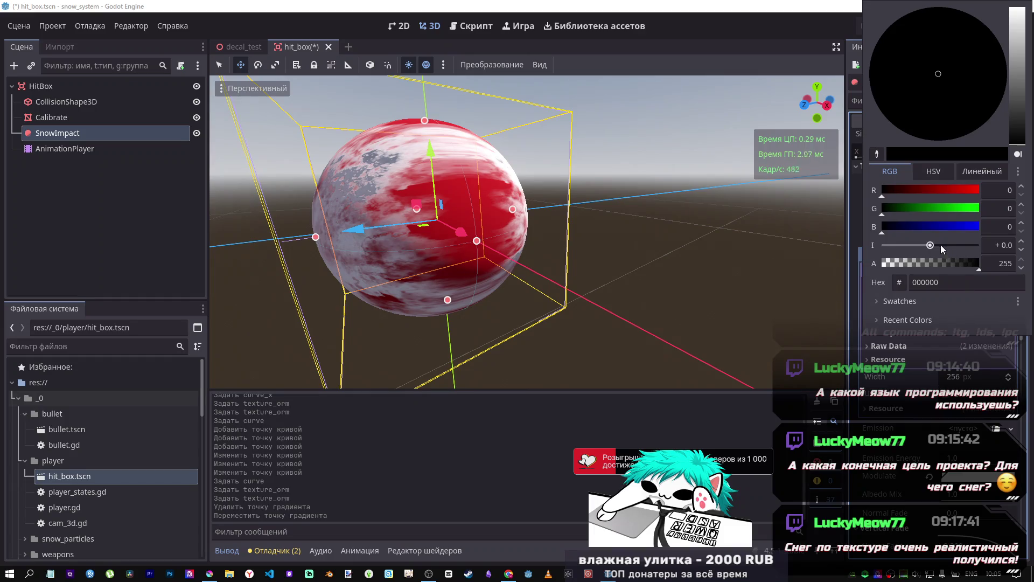
pyautogui.moveTo(930, 245); pyautogui.dragTo(917, 245)
pyautogui.moveTo(1033, 249); pyautogui.dragTo(947, 249)
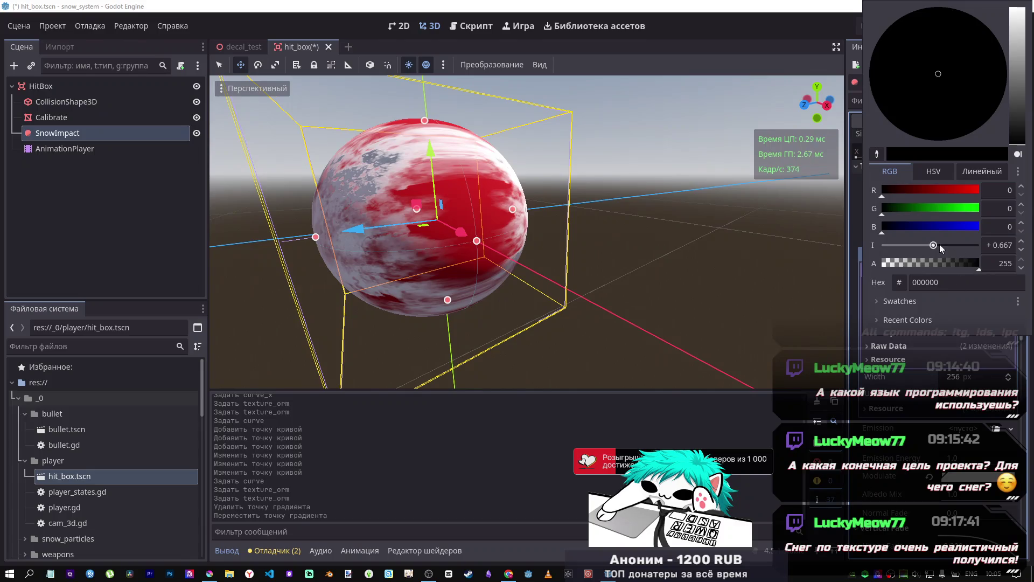
pyautogui.moveTo(1019, 125); pyautogui.dragTo(1016, 7)
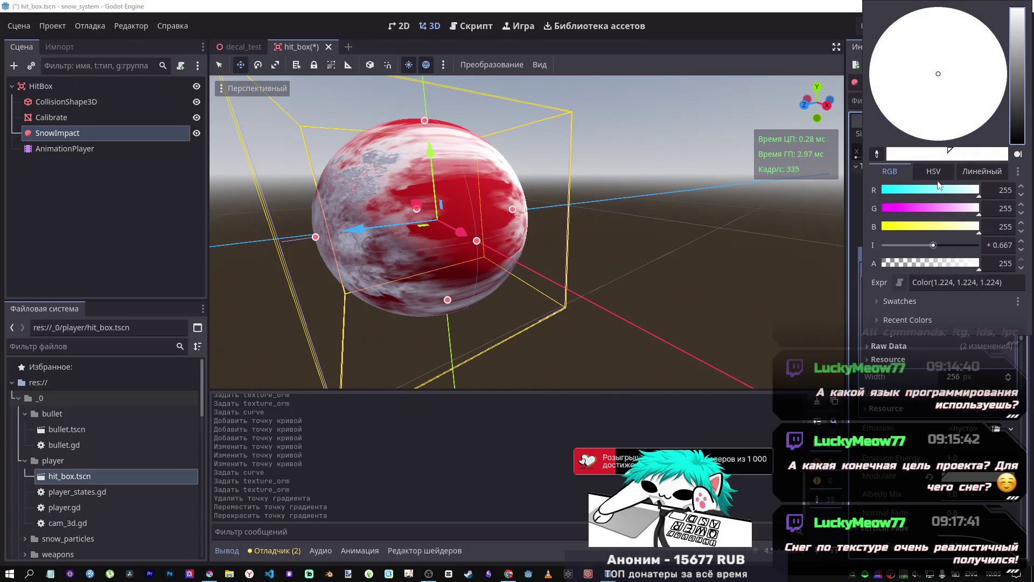
pyautogui.moveTo(912, 191)
pyautogui.mouseDown()
pyautogui.moveTo(1020, 196)
pyautogui.moveTo(768, 205)
pyautogui.mouseUp()
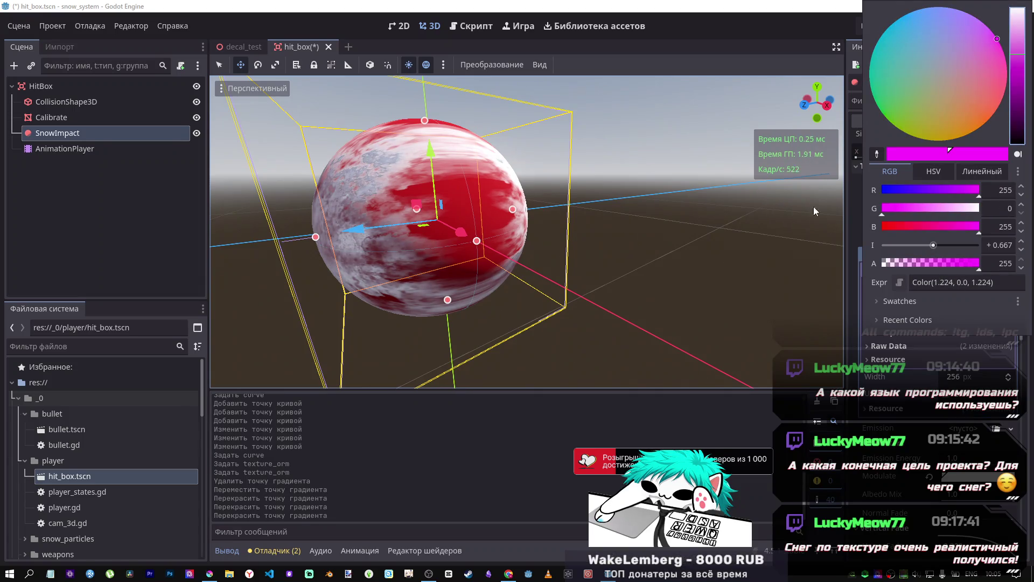
pyautogui.moveTo(955, 228); pyautogui.dragTo(740, 227)
pyautogui.click(584, 262)
pyautogui.scroll(5, 584, 262)
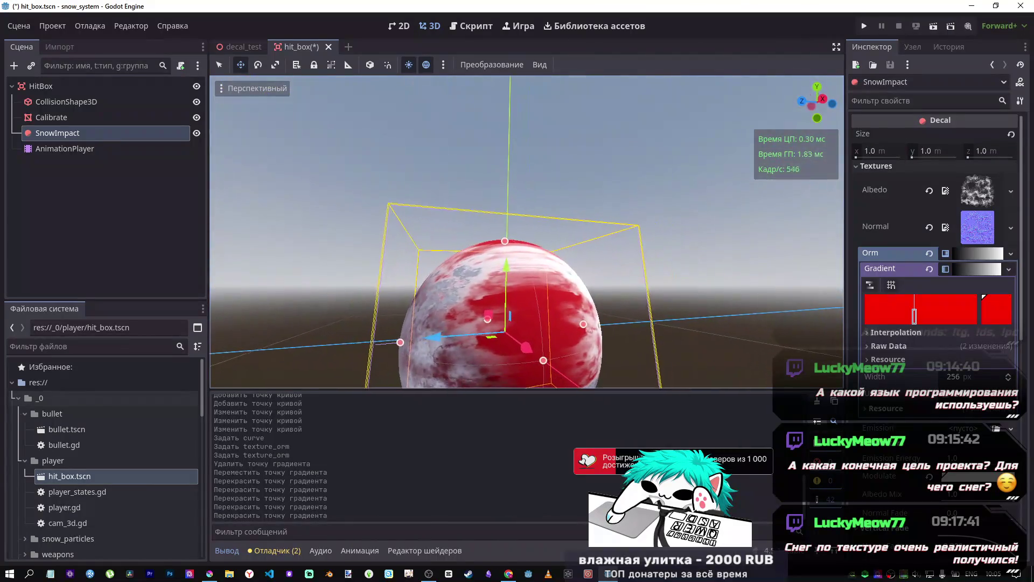
# Retune the red gradient stop's intensity and red channel, then collapse the Orm gradient editor
pyautogui.scroll(-5, 796, 243)
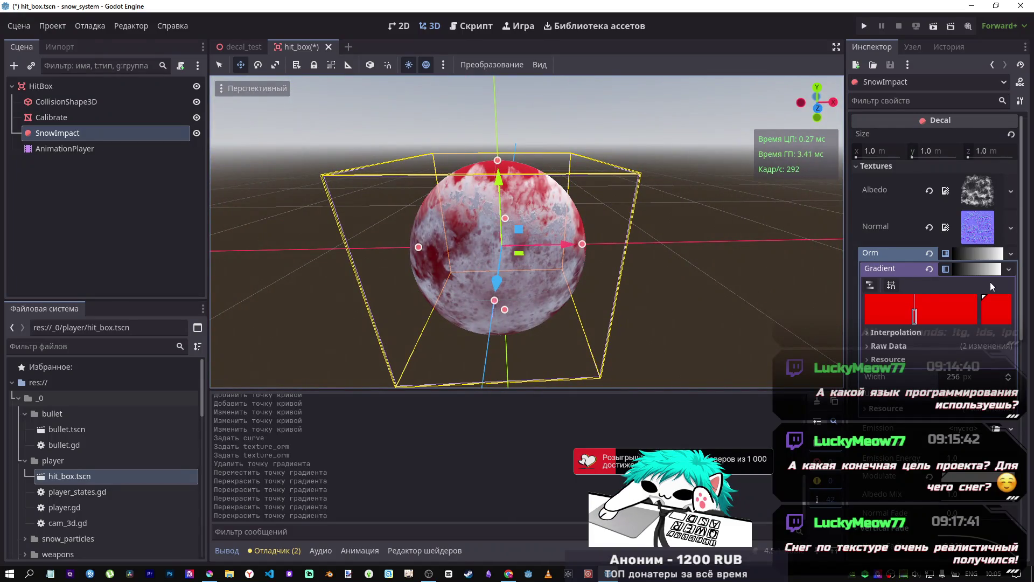
pyautogui.click(994, 320)
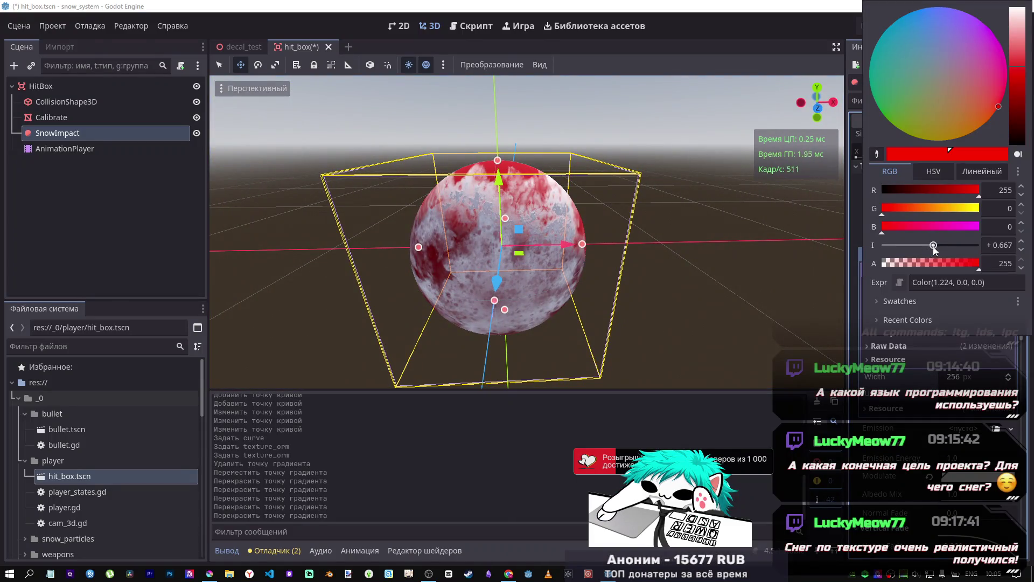
pyautogui.moveTo(933, 247)
pyautogui.mouseDown()
pyautogui.moveTo(967, 249)
pyautogui.moveTo(899, 248)
pyautogui.moveTo(940, 249)
pyautogui.mouseUp()
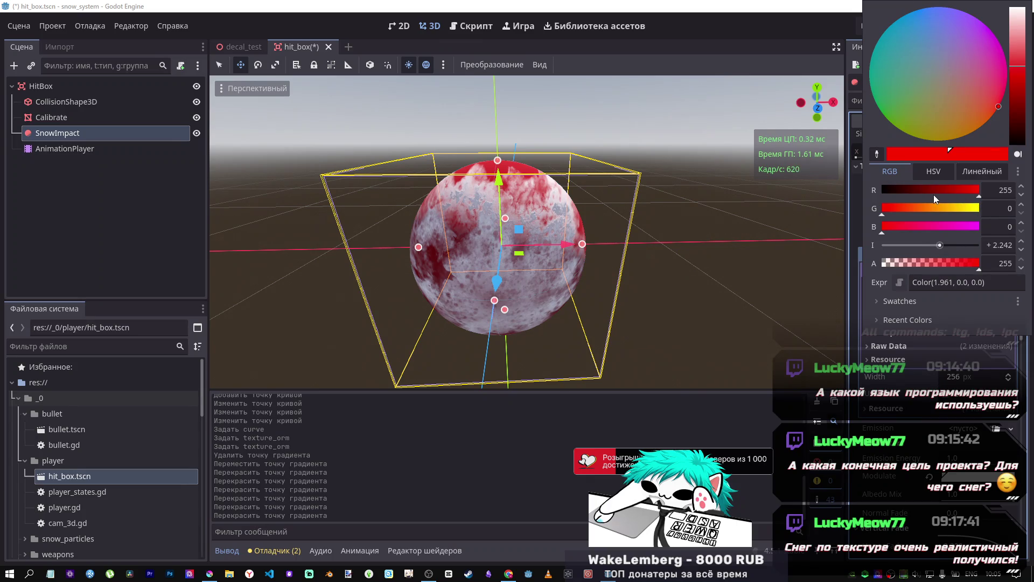
pyautogui.moveTo(914, 195)
pyautogui.mouseDown()
pyautogui.moveTo(886, 189)
pyautogui.moveTo(936, 192)
pyautogui.moveTo(859, 192)
pyautogui.moveTo(991, 189)
pyautogui.mouseUp()
pyautogui.click(662, 244)
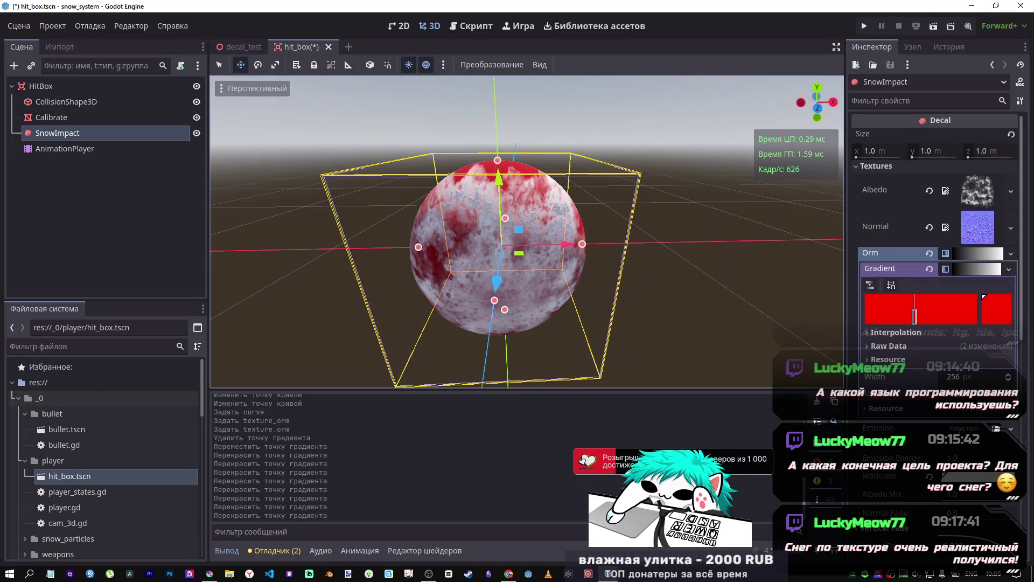
pyautogui.scroll(5, 527, 232)
pyautogui.scroll(-5, 527, 232)
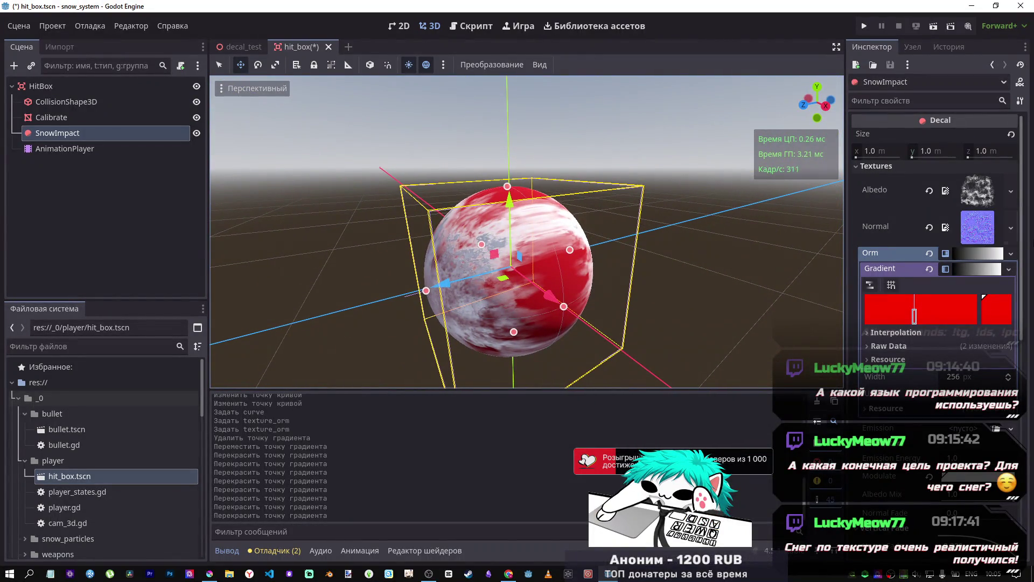
pyautogui.click(978, 253)
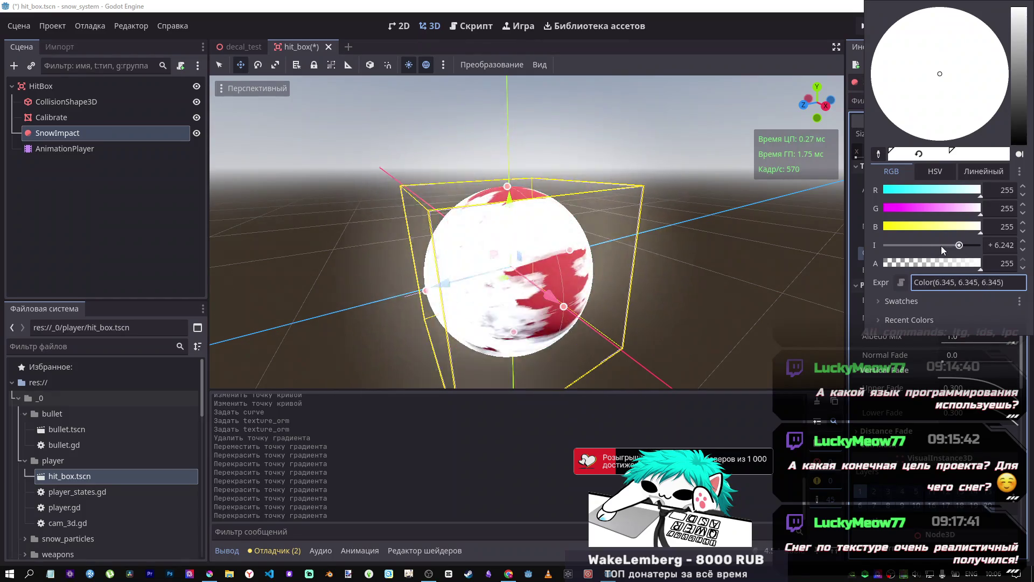
# Set the modulate intensity to 0 so the colour reads grey e0e0e0
pyautogui.moveTo(942, 247)
pyautogui.mouseDown()
pyautogui.moveTo(913, 249)
pyautogui.moveTo(931, 247)
pyautogui.mouseUp()
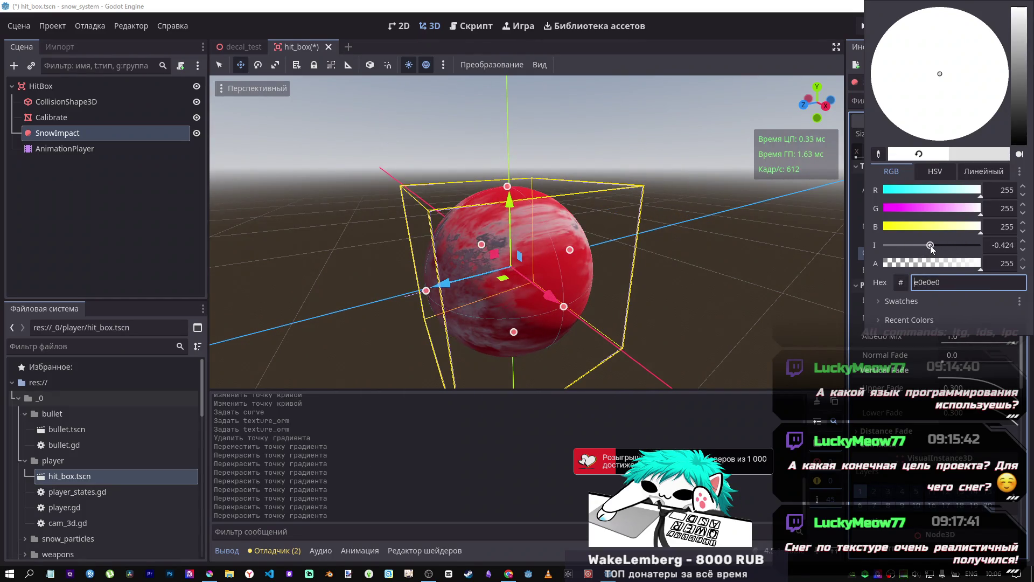
pyautogui.click(1023, 249)
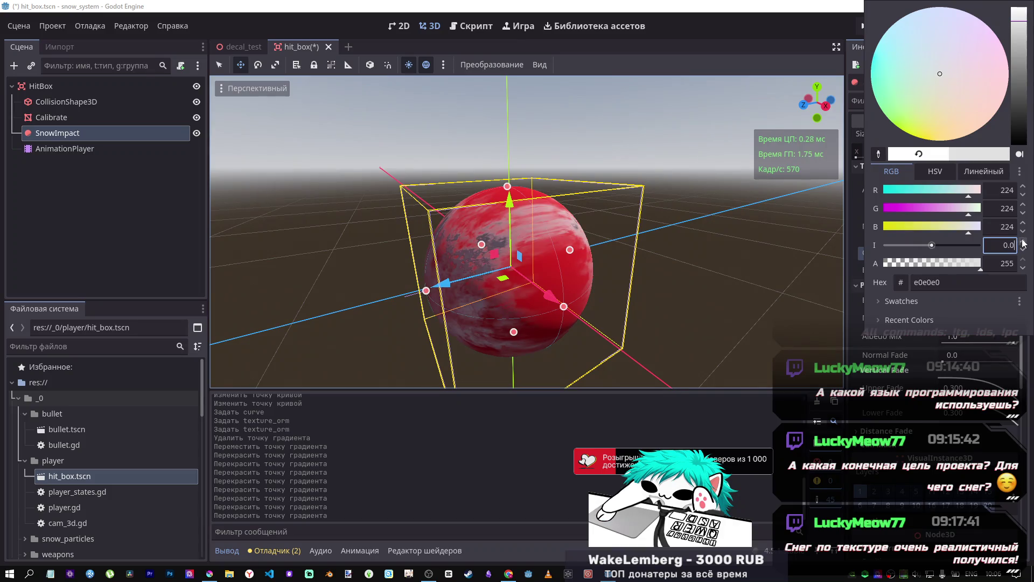
pyautogui.click(610, 273)
# Frame the view on the decal sphere and clear the decal's Normal texture
pyautogui.scroll(3, 610, 272)
pyautogui.press('f')
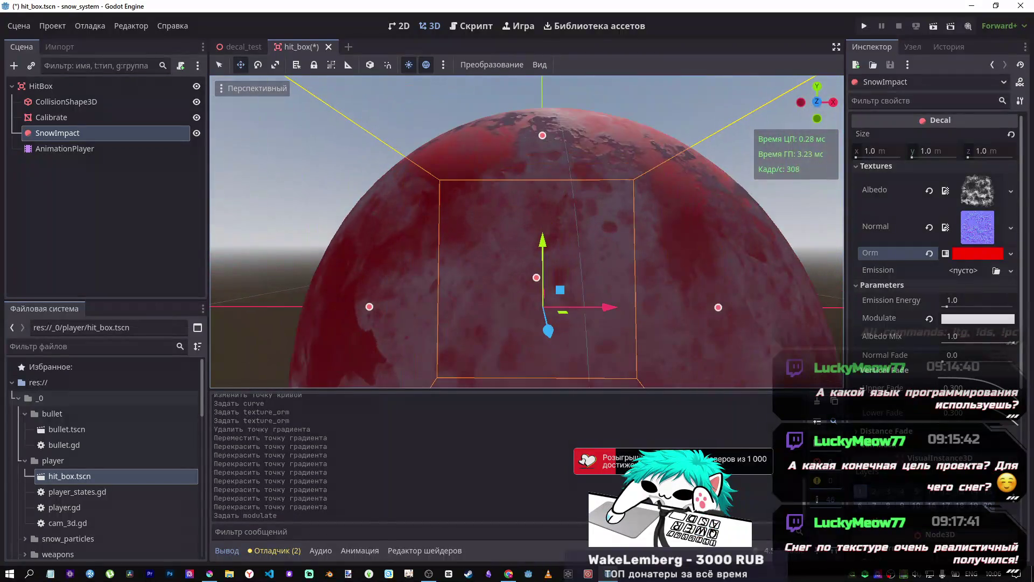
pyautogui.scroll(2, 527, 232)
pyautogui.scroll(-3, 527, 232)
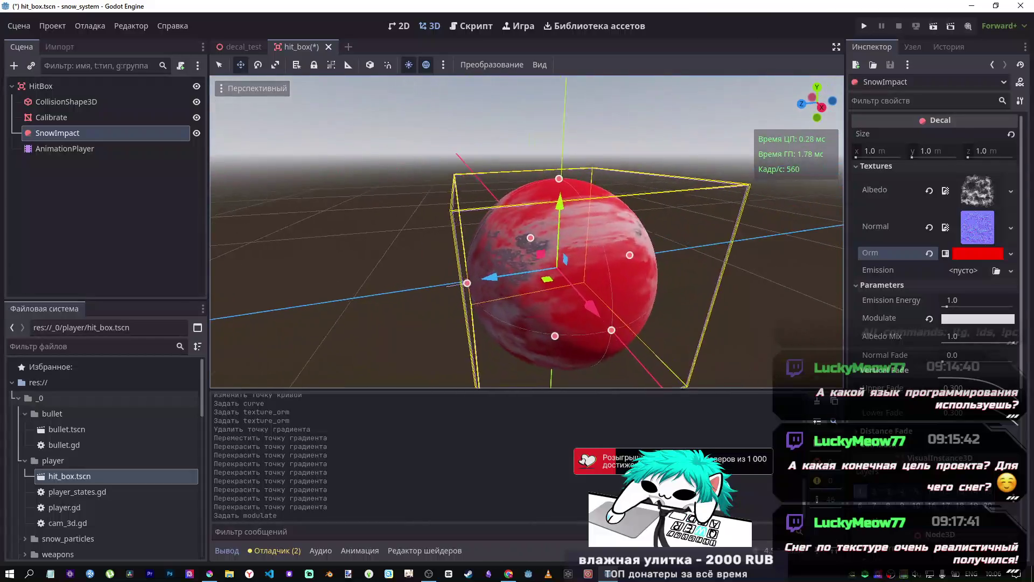
pyautogui.scroll(3, 527, 232)
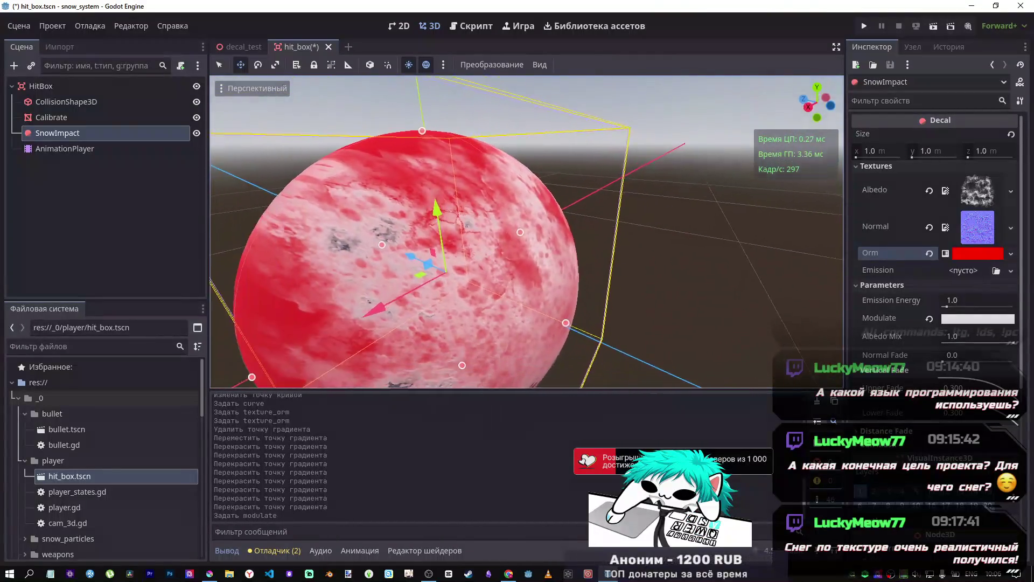
pyautogui.press('f')
pyautogui.scroll(4, 527, 231)
pyautogui.scroll(-5, 527, 231)
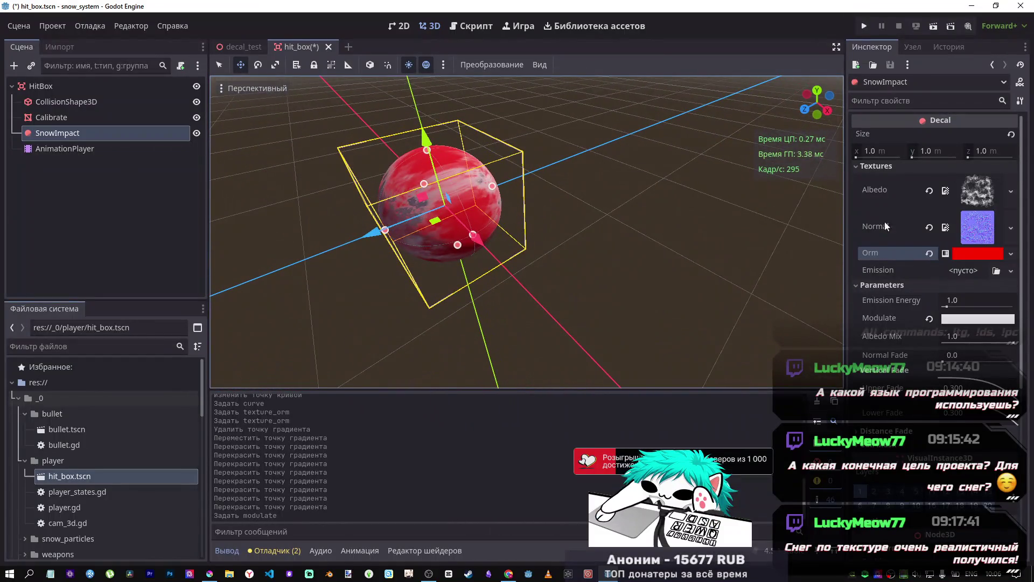
pyautogui.click(928, 227)
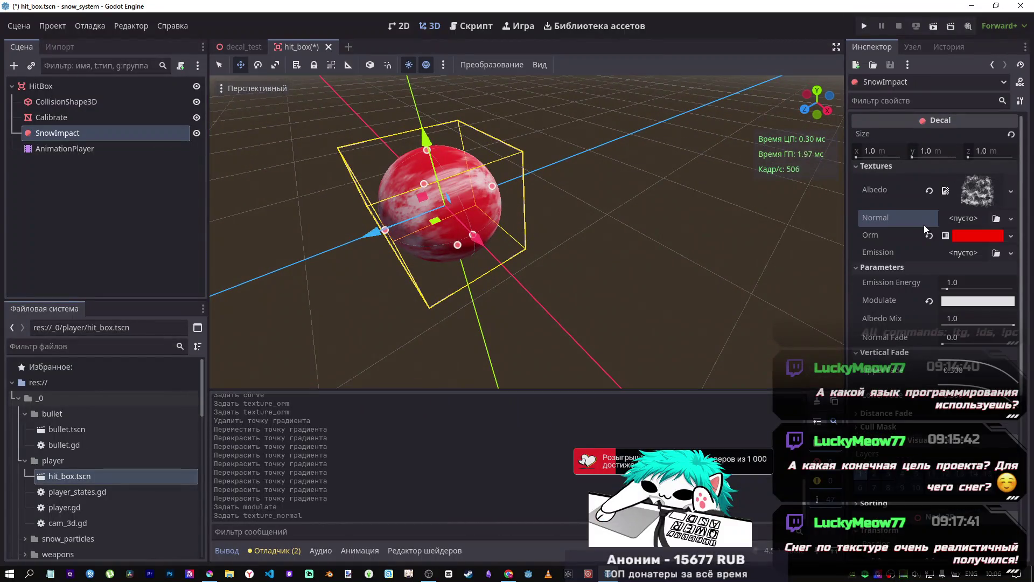
# Preview the Albedo texture while viewing the sphere from the front and orbiting it
pyautogui.scroll(5, 527, 231)
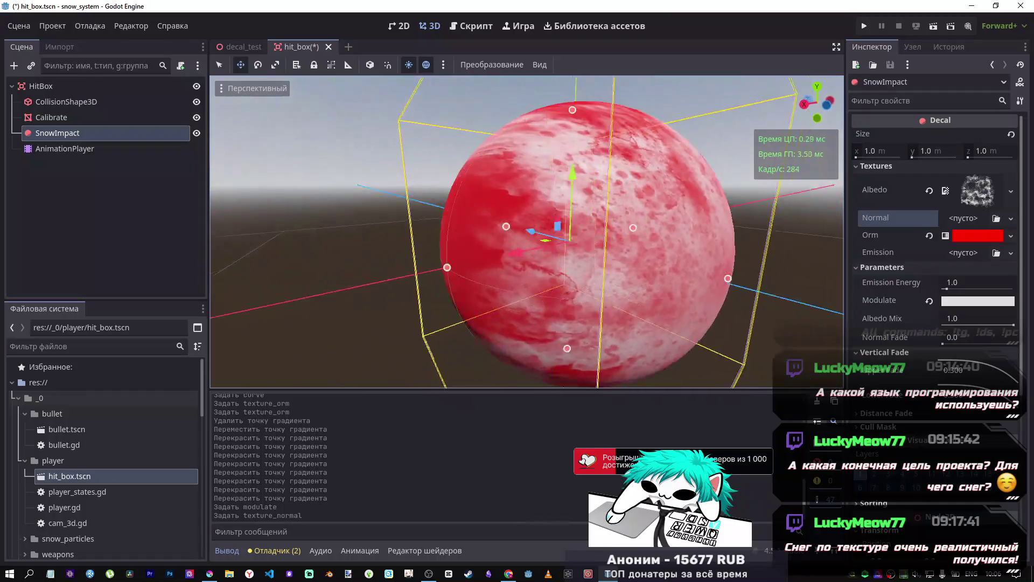
pyautogui.scroll(4, 526, 231)
pyautogui.scroll(-5, 539, 235)
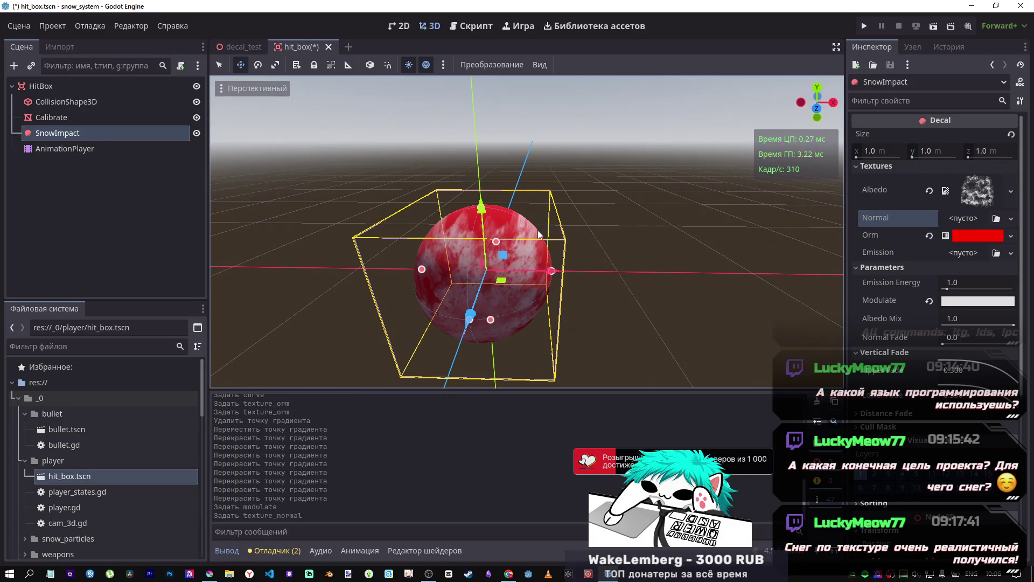
pyautogui.click(964, 196)
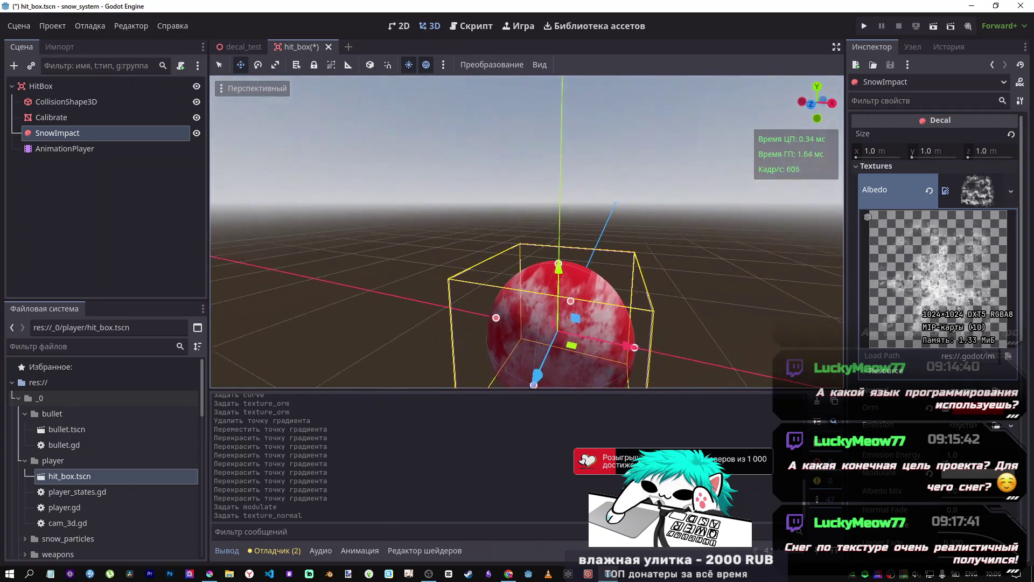
pyautogui.scroll(5, 527, 232)
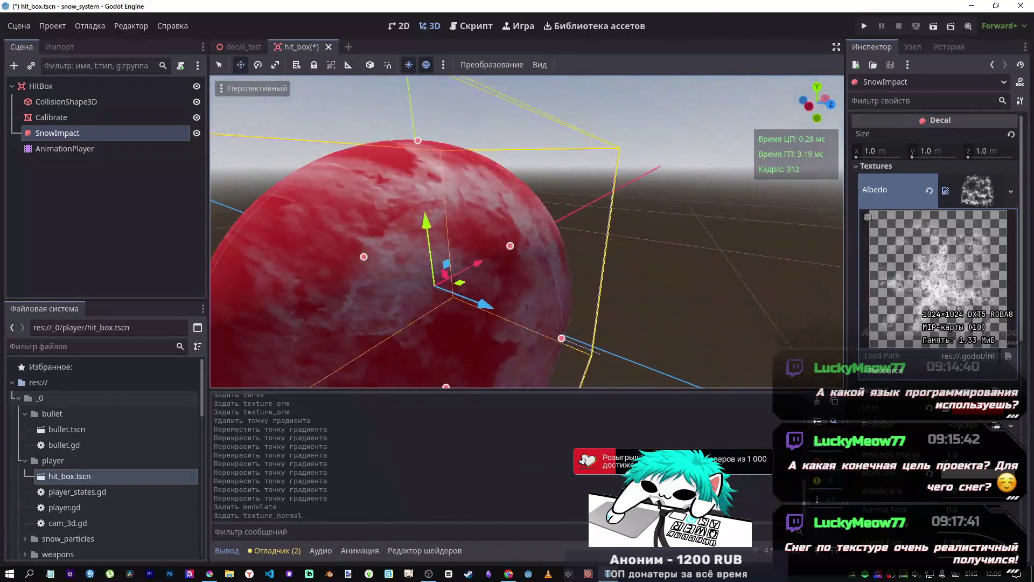
pyautogui.press('KP_1')
pyautogui.scroll(-5, 527, 232)
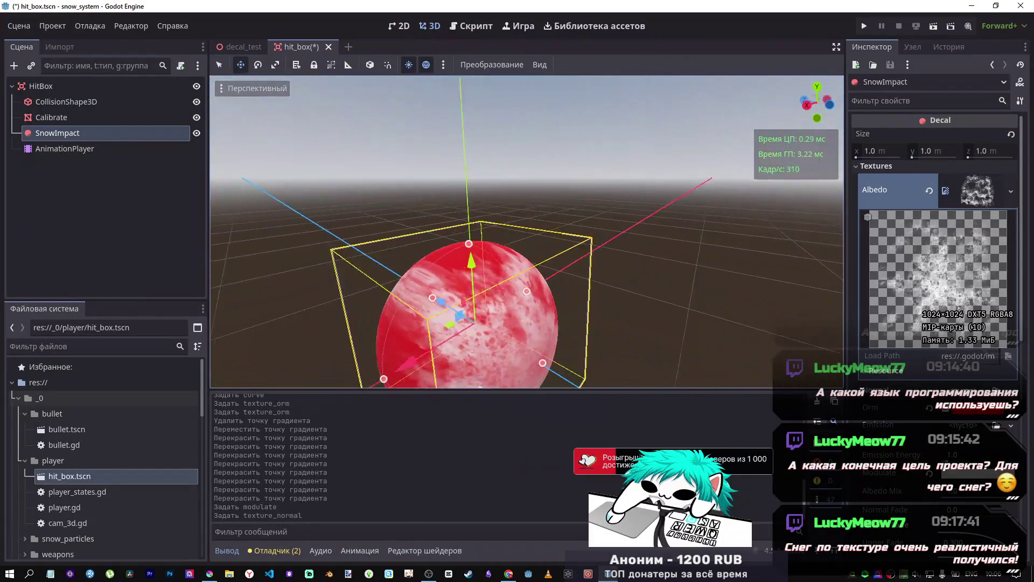
pyautogui.press('KP_4')
pyautogui.press('KP_4')
pyautogui.press('KP_4')
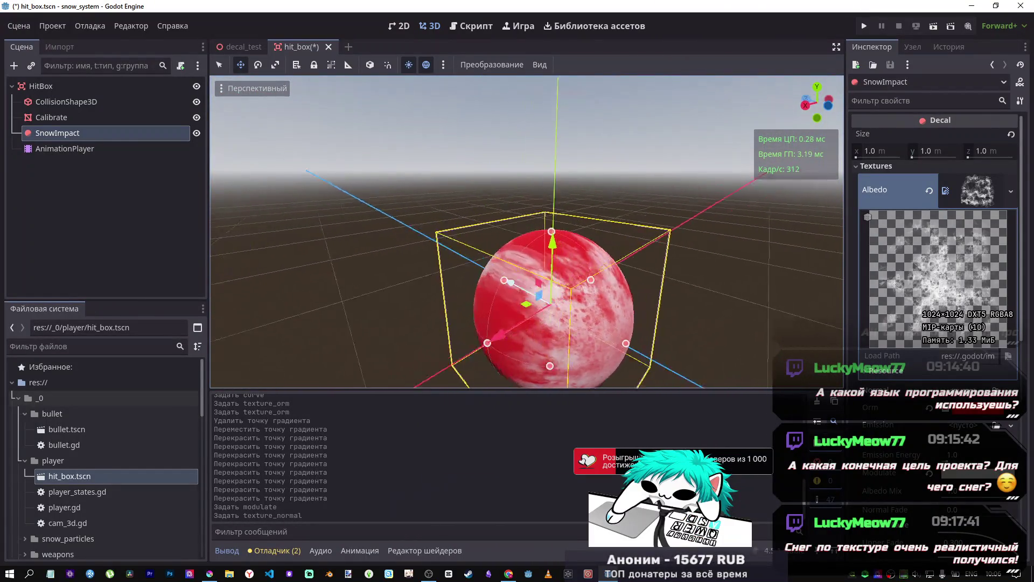
pyautogui.press('KP_4')
pyautogui.press('KP_4')
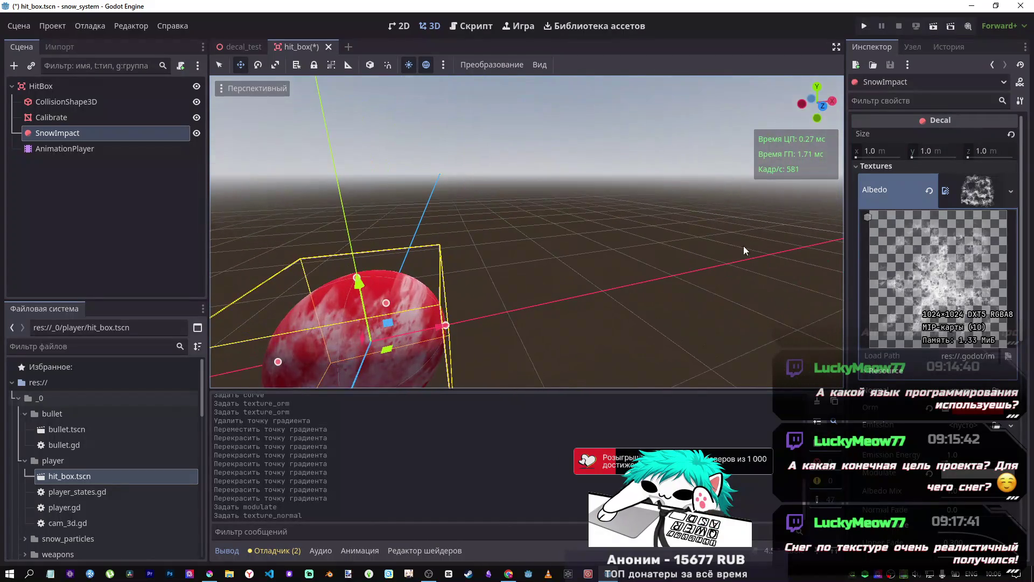
pyautogui.click(971, 186)
# Restore the decal's normal texture with Ctrl+Z and switch to Krita
pyautogui.click(965, 220)
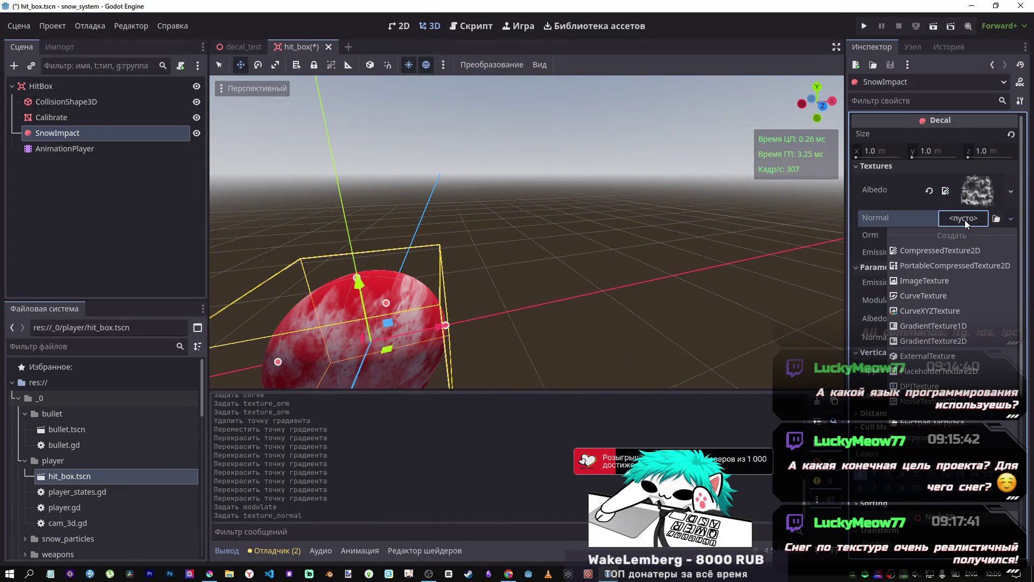
pyautogui.click(960, 219)
pyautogui.hotkey('ctrl', 'z')
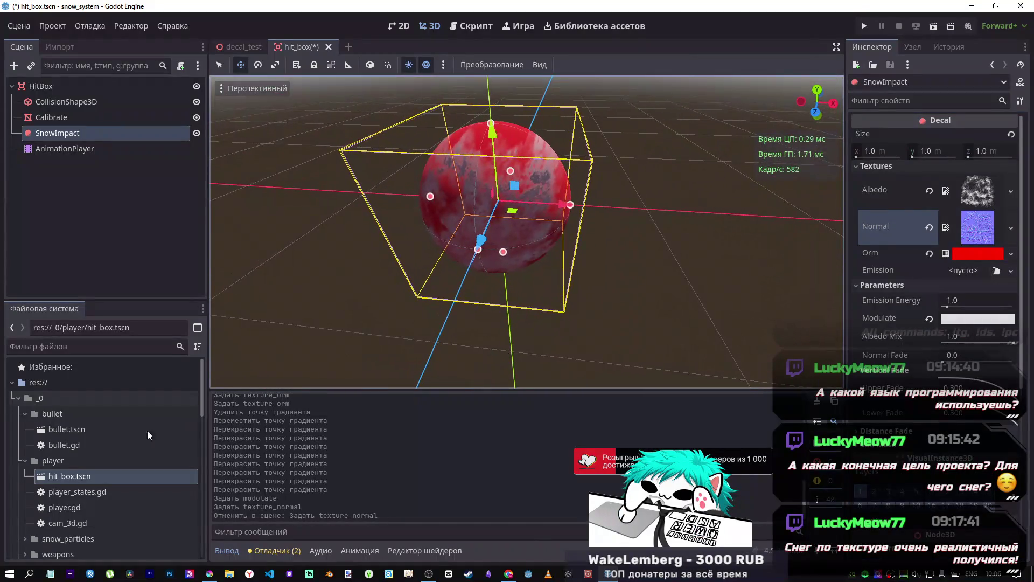
pyautogui.scroll(-5, 109, 438)
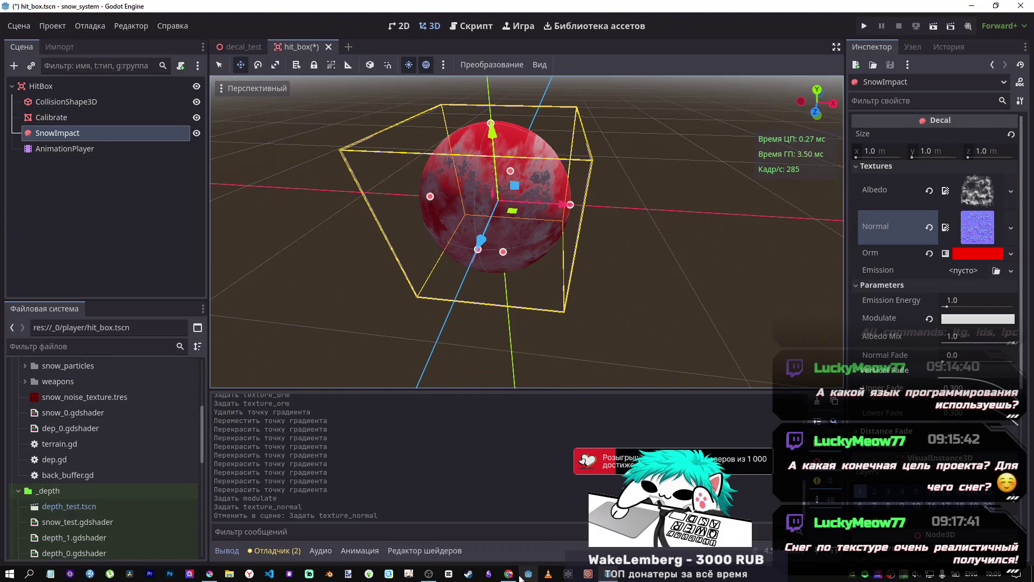
pyautogui.moveTo(429, 574)
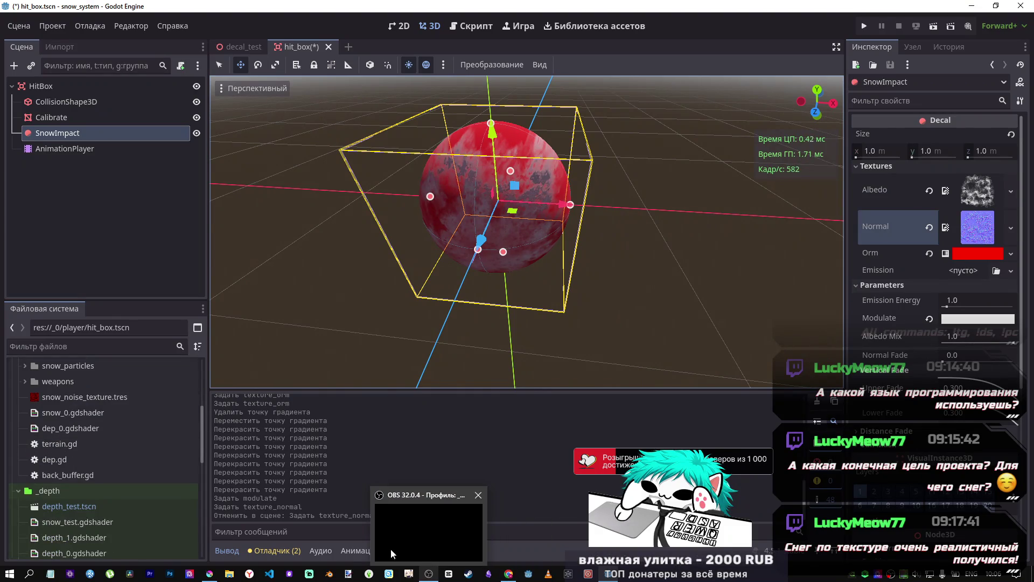
pyautogui.click(206, 547)
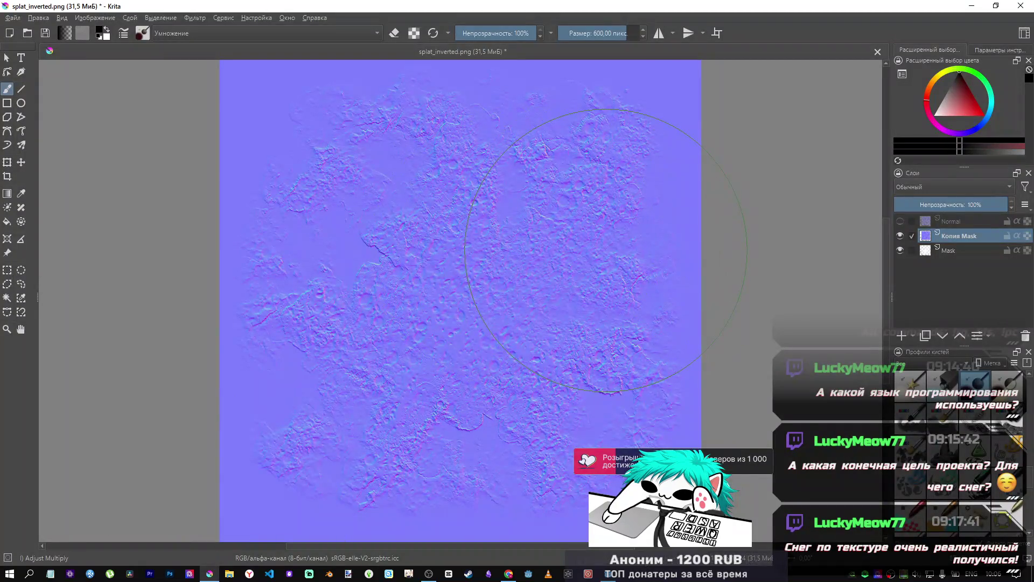
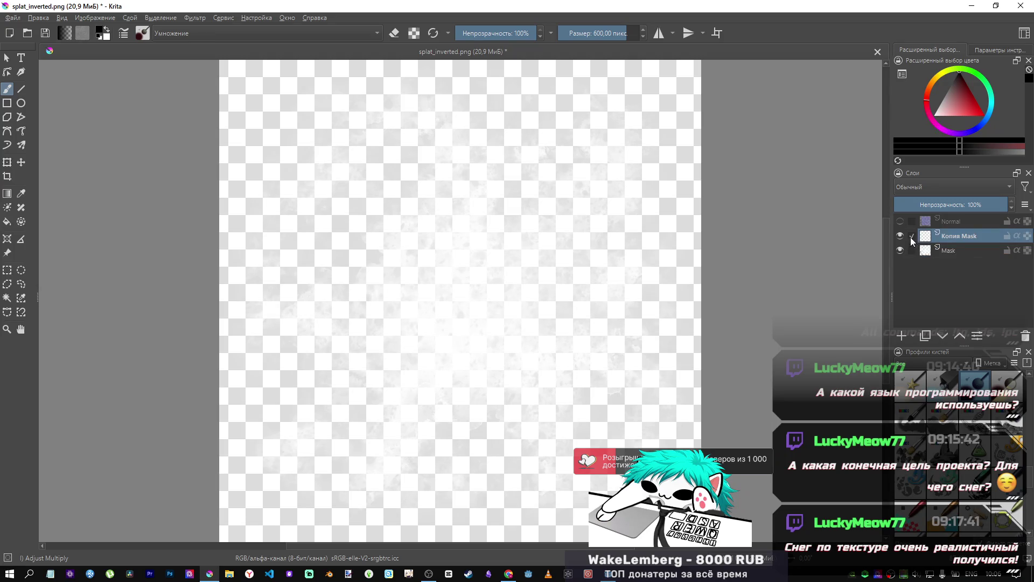
# Delete the 'Копия Mask' copy layer so only the original Mask layer remains
pyautogui.rightClick(912, 240)
pyautogui.click(953, 236)
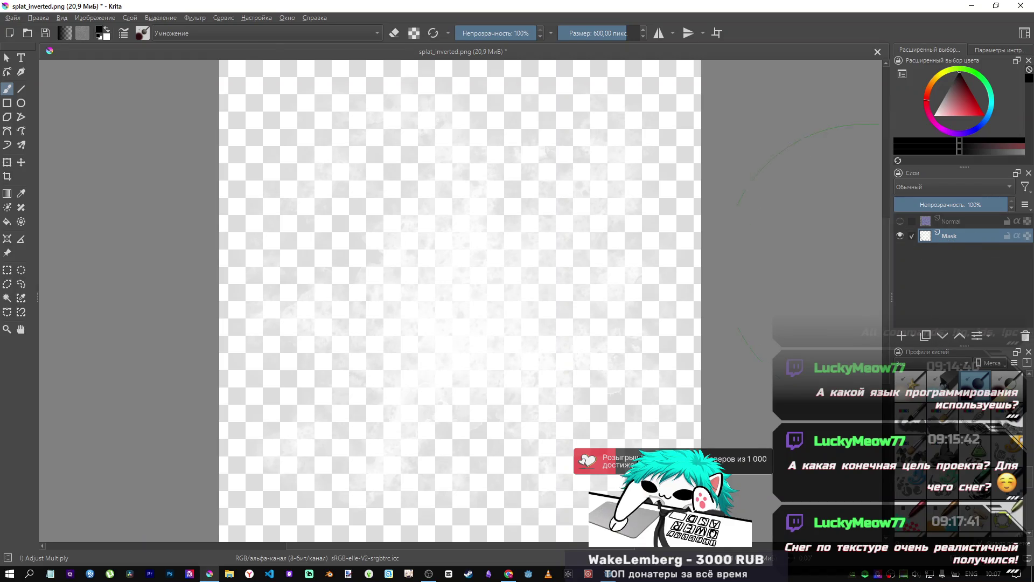
pyautogui.click(194, 18)
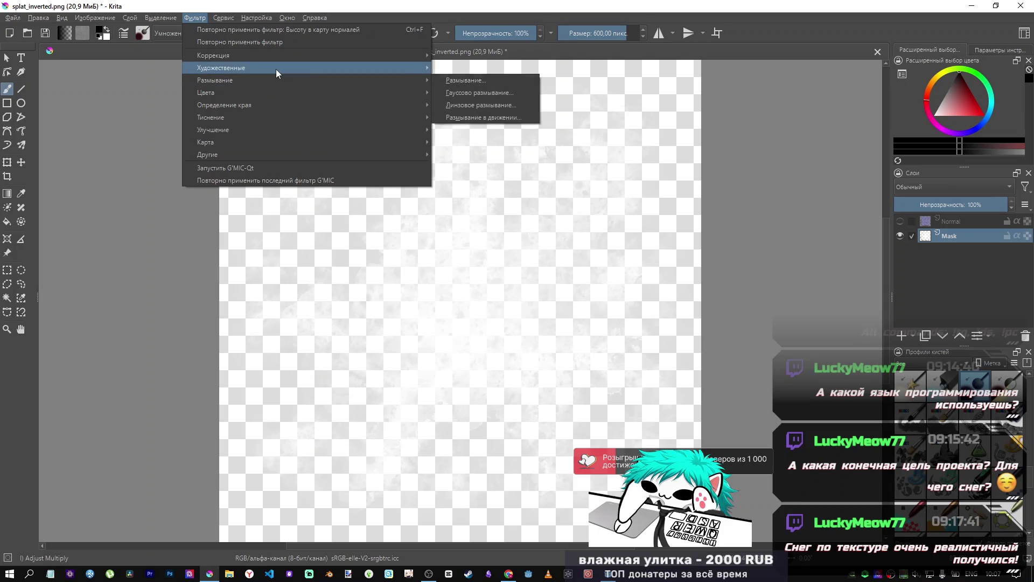
# Apply a Dodge filter to the Mask layer on highlights with exposure 85
pyautogui.moveTo(303, 57)
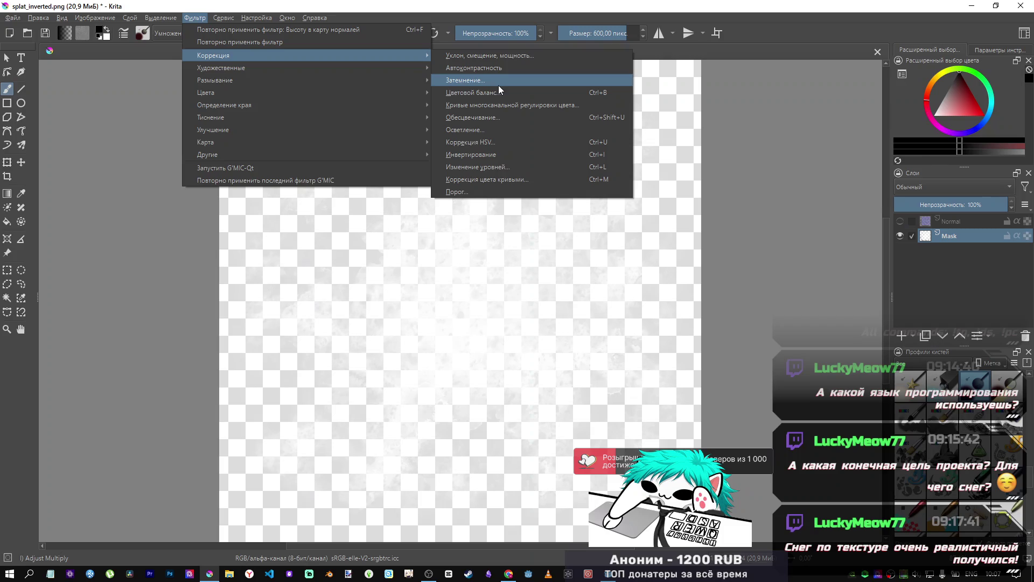
pyautogui.click(501, 130)
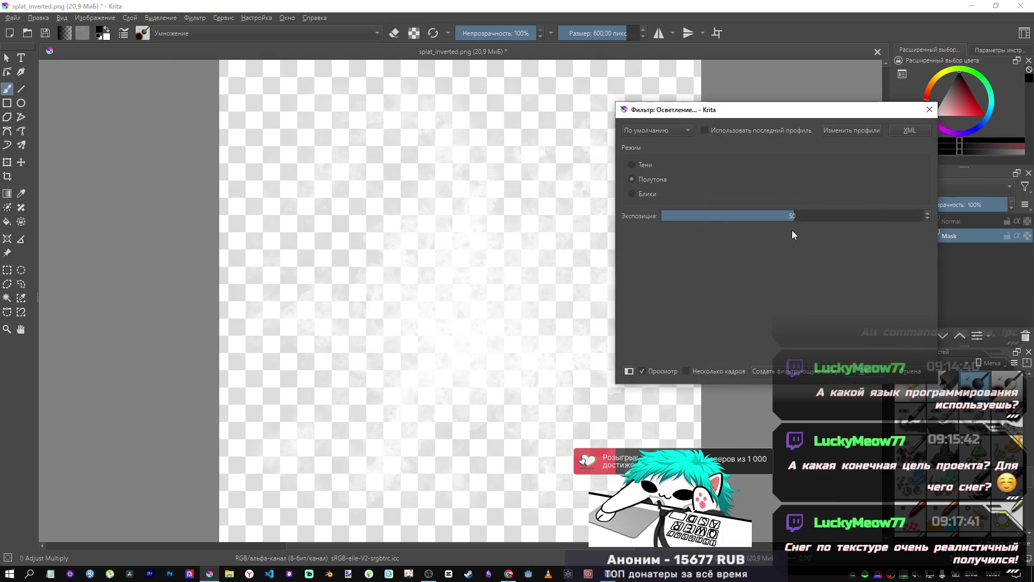
pyautogui.moveTo(792, 217)
pyautogui.mouseDown()
pyautogui.moveTo(925, 216)
pyautogui.moveTo(530, 215)
pyautogui.moveTo(923, 217)
pyautogui.mouseUp()
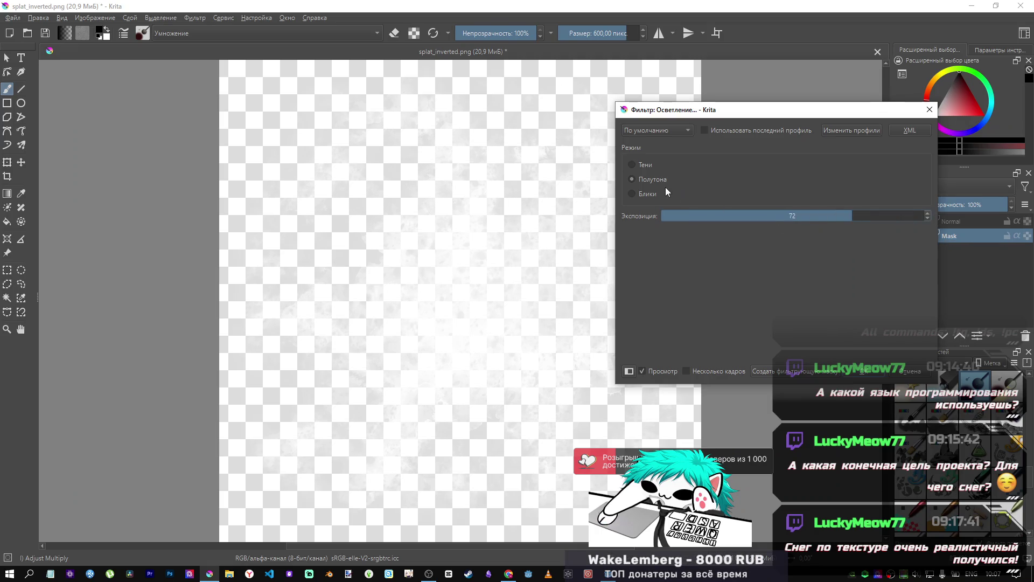
pyautogui.click(818, 217)
pyautogui.moveTo(929, 221)
pyautogui.mouseDown()
pyautogui.moveTo(693, 218)
pyautogui.moveTo(917, 215)
pyautogui.moveTo(811, 217)
pyautogui.mouseUp()
pyautogui.click(646, 193)
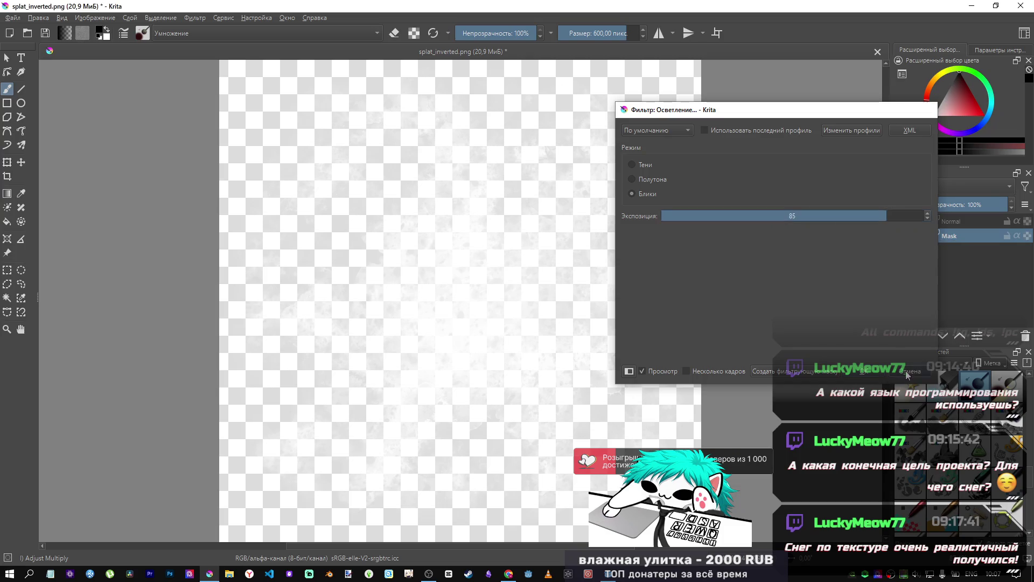
pyautogui.click(870, 371)
# Apply Color to Alpha to the Mask layer with an adjusted threshold
pyautogui.click(195, 18)
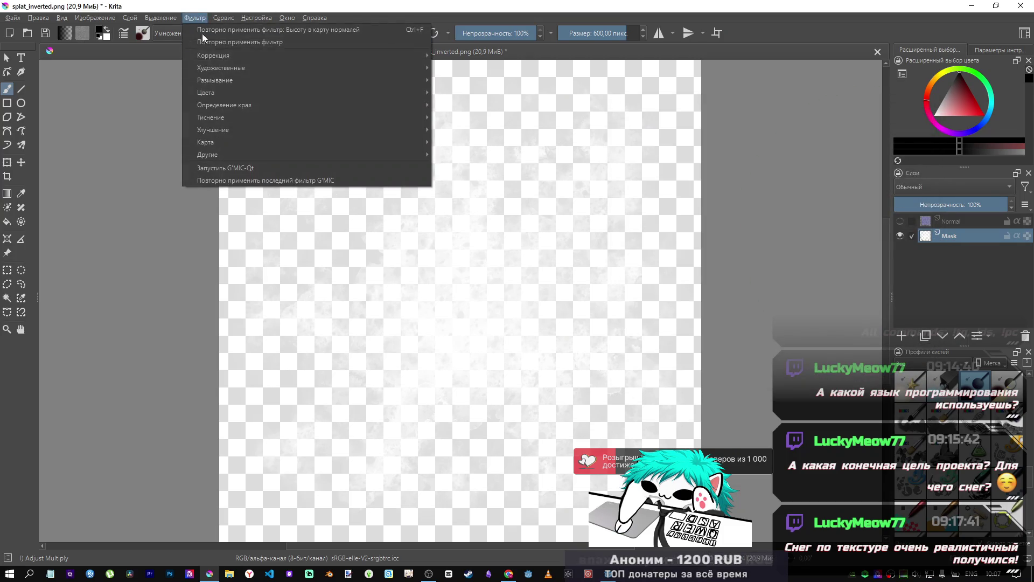
pyautogui.moveTo(268, 92)
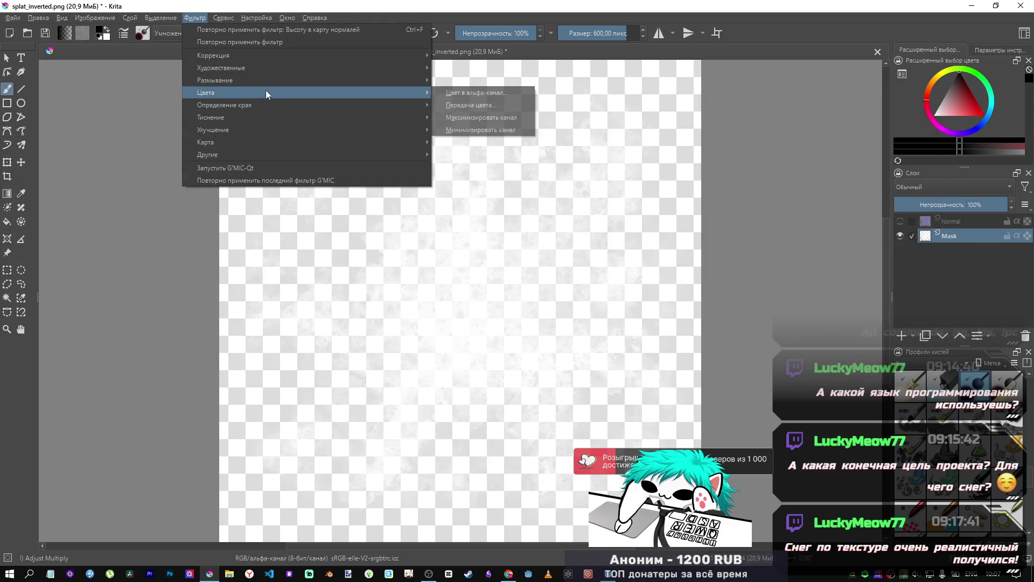
pyautogui.click(477, 93)
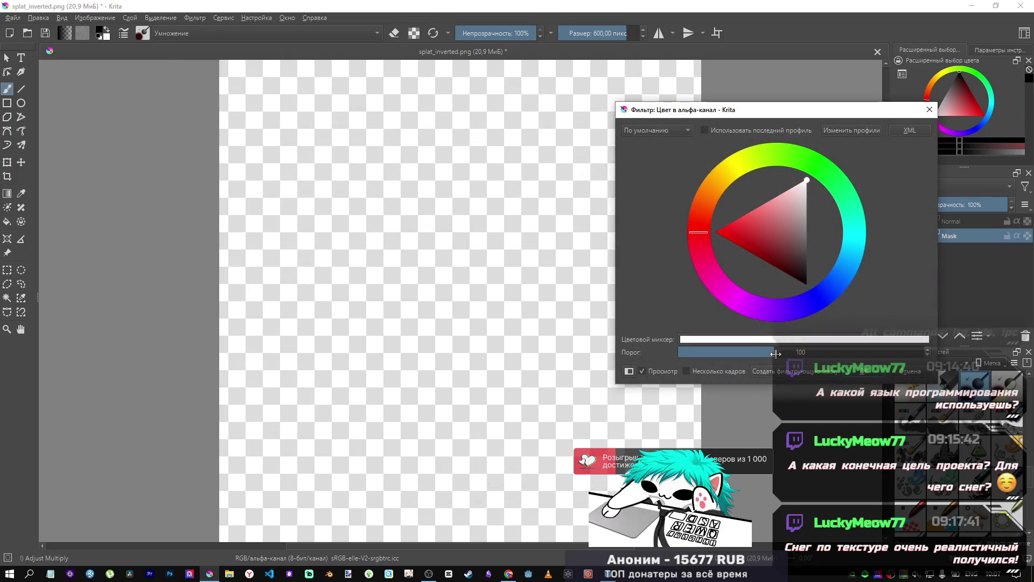
pyautogui.moveTo(777, 352)
pyautogui.mouseDown()
pyautogui.moveTo(923, 354)
pyautogui.moveTo(771, 352)
pyautogui.mouseUp()
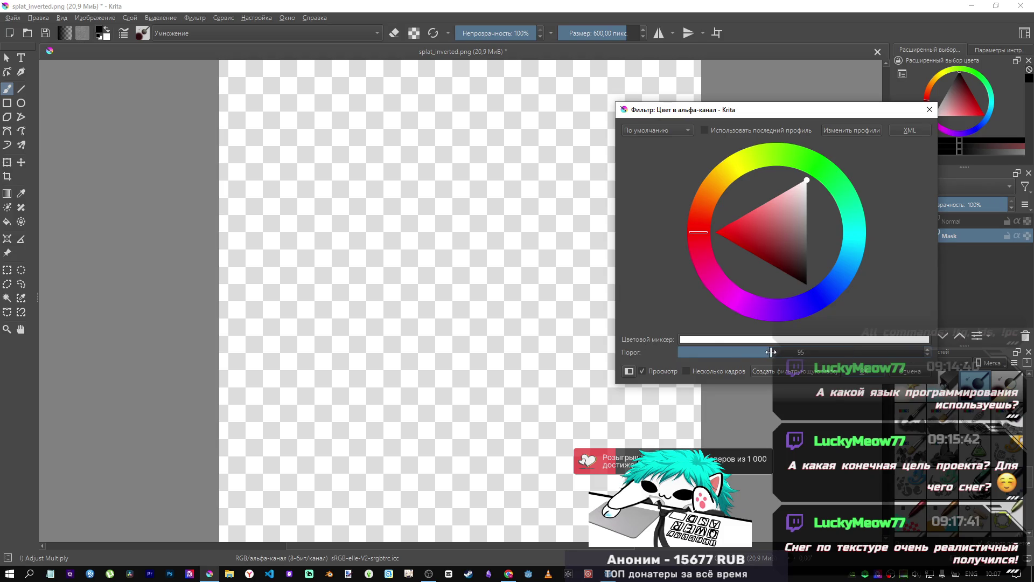
pyautogui.click(905, 372)
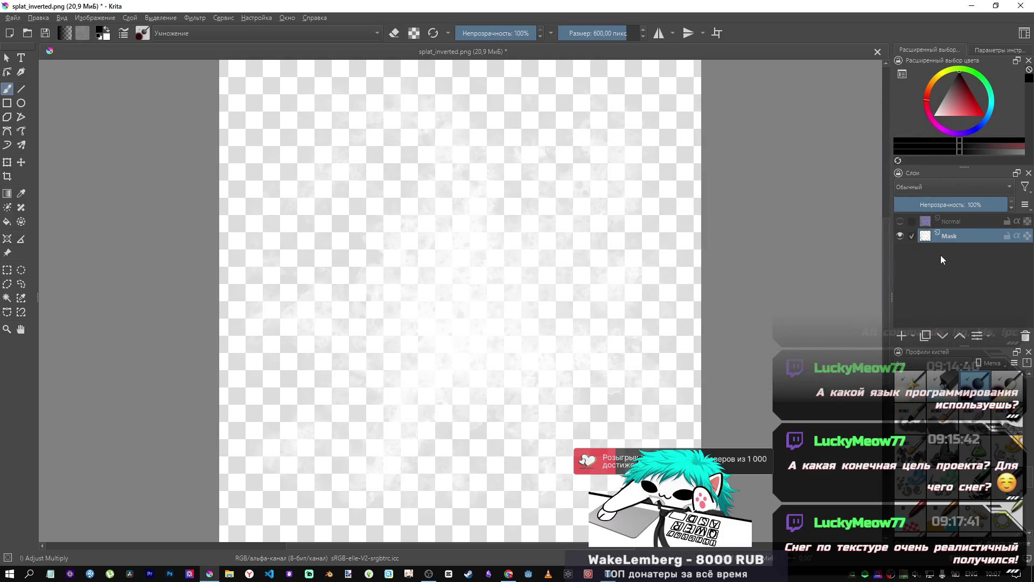
pyautogui.hotkey('ctrl', 'l')
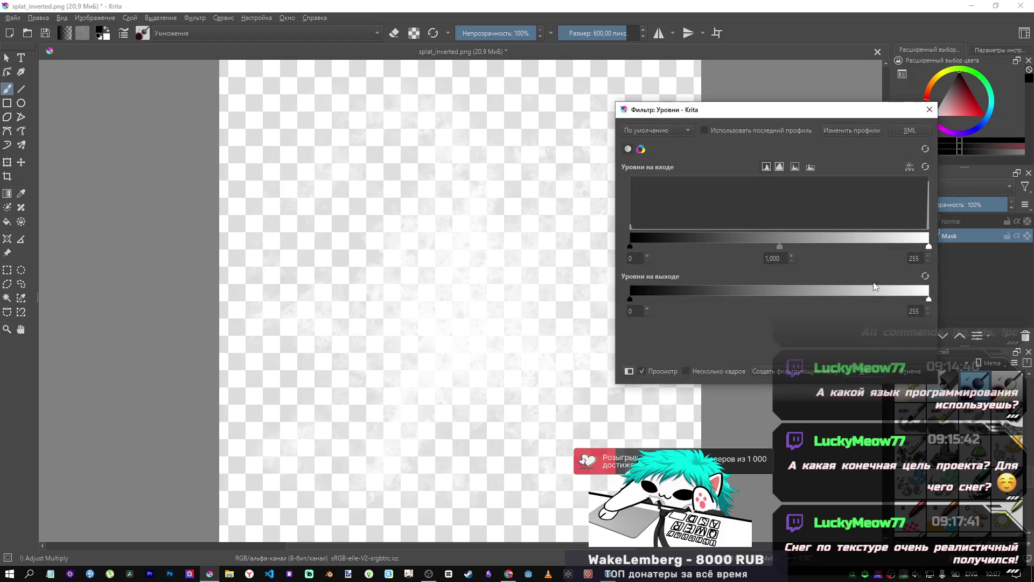
# Set Levels to input black 242, gamma 5.487, white 255, with output 0–255
pyautogui.moveTo(917, 244); pyautogui.dragTo(703, 246)
pyautogui.moveTo(704, 244)
pyautogui.mouseDown()
pyautogui.moveTo(667, 243)
pyautogui.moveTo(946, 243)
pyautogui.mouseUp()
pyautogui.moveTo(630, 247); pyautogui.dragTo(914, 248)
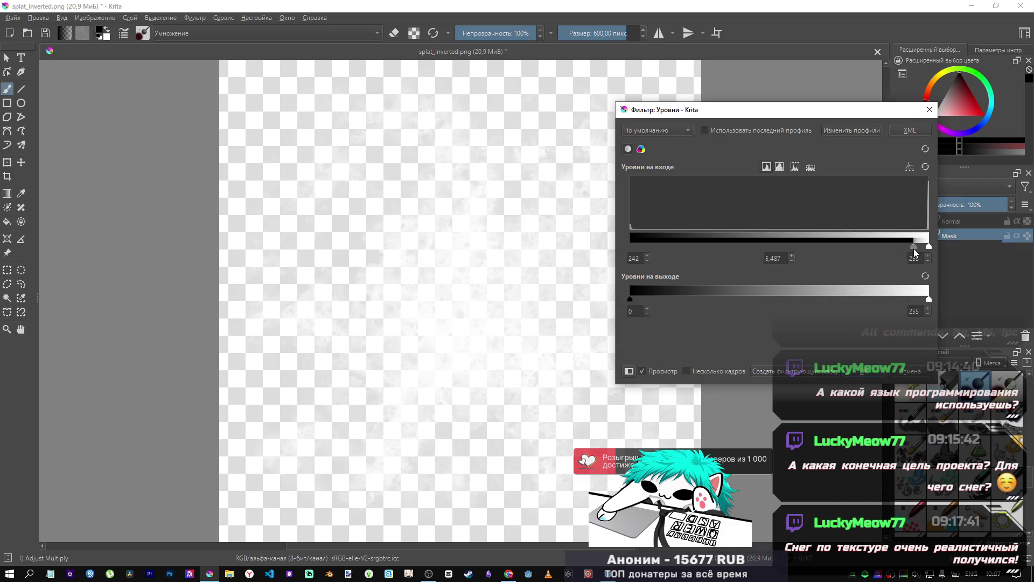
pyautogui.moveTo(630, 299); pyautogui.dragTo(830, 300)
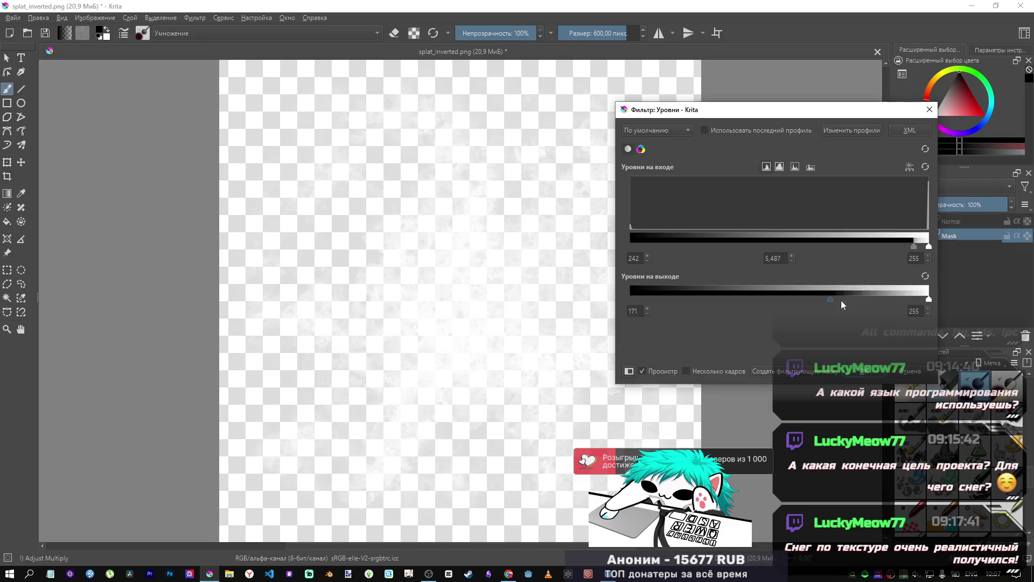
pyautogui.moveTo(894, 297); pyautogui.dragTo(914, 302)
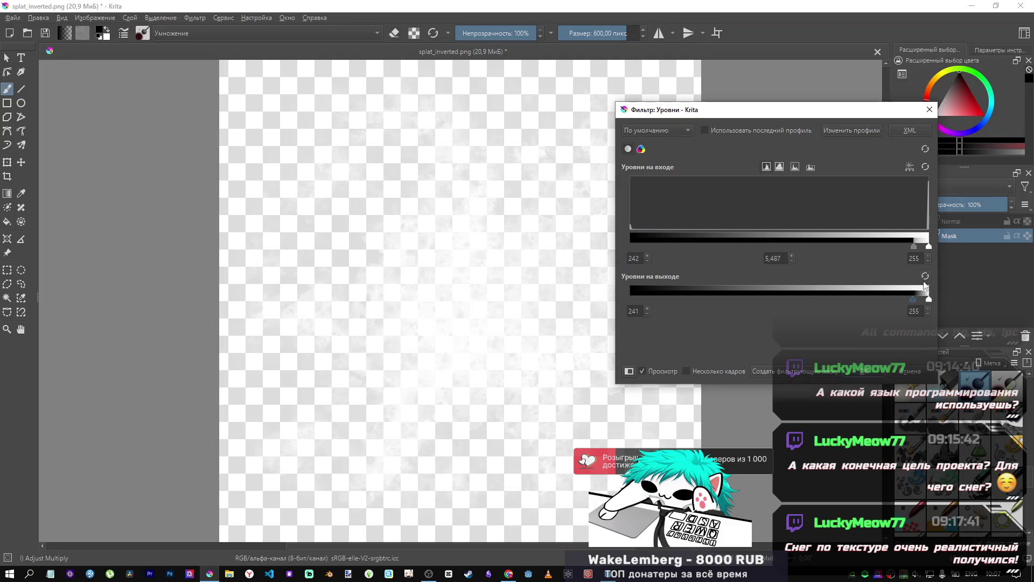
pyautogui.click(910, 371)
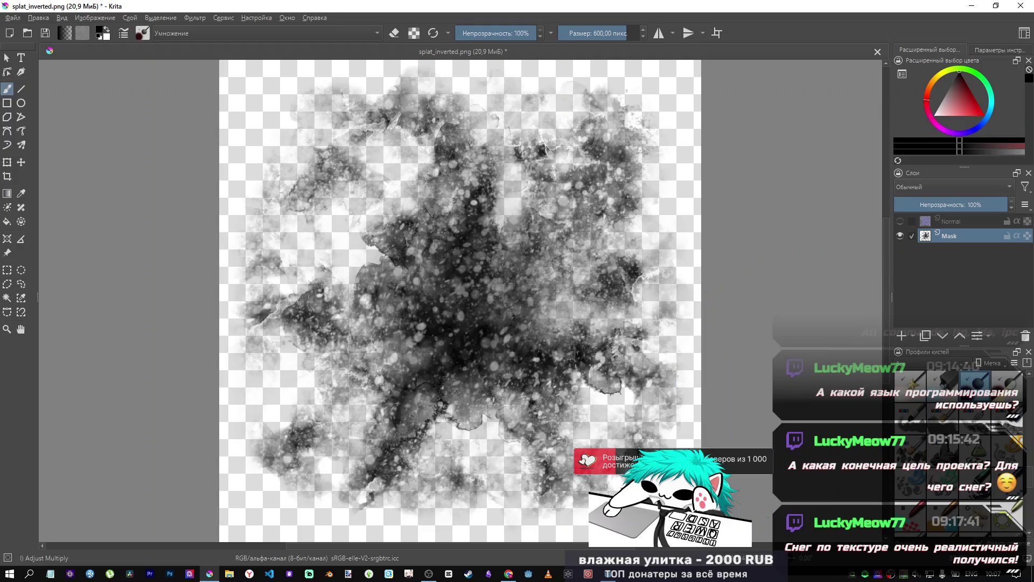
# Reopen Levels and close it without further changes
pyautogui.hotkey('ctrl', 'l')
pyautogui.moveTo(929, 299)
pyautogui.mouseDown()
pyautogui.moveTo(648, 299)
pyautogui.moveTo(945, 290)
pyautogui.mouseUp()
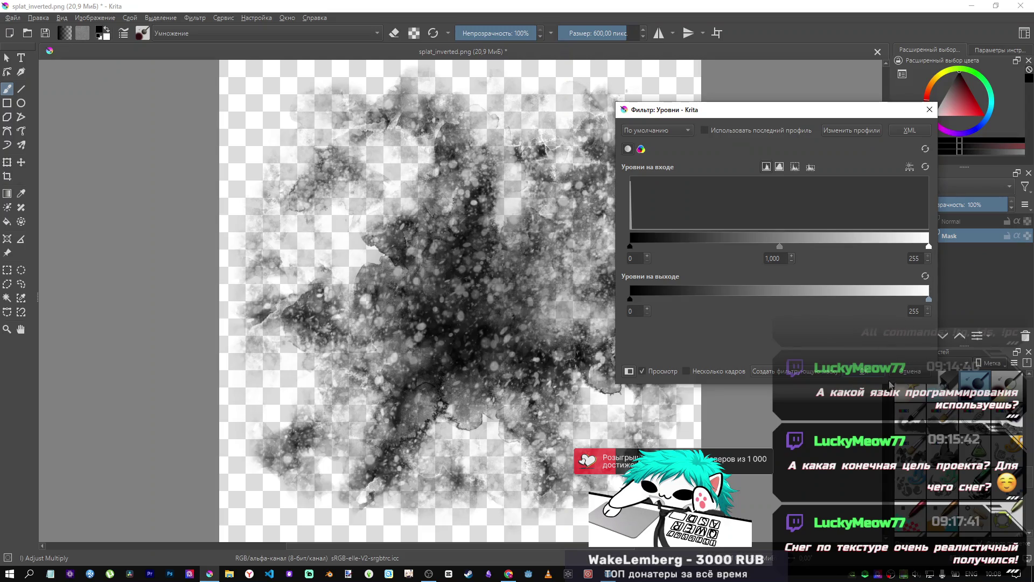
pyautogui.click(909, 374)
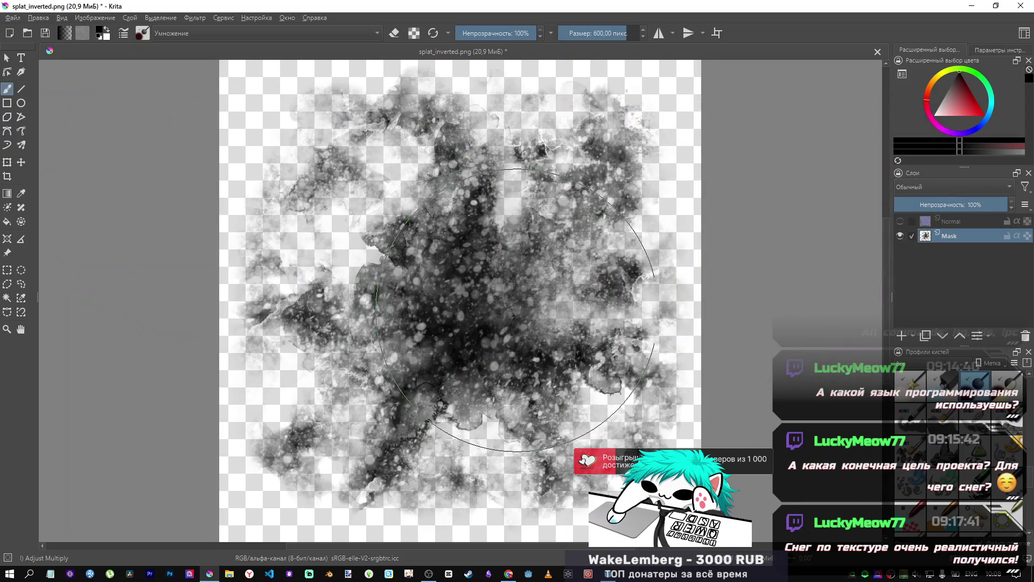
# Paint dark dabs over the splat's centre, undoing one stroke and repainting
pyautogui.moveTo(516, 310)
pyautogui.mouseDown()
pyautogui.moveTo(485, 302)
pyautogui.moveTo(475, 318)
pyautogui.mouseUp()
pyautogui.hotkey('ctrl', 'z')
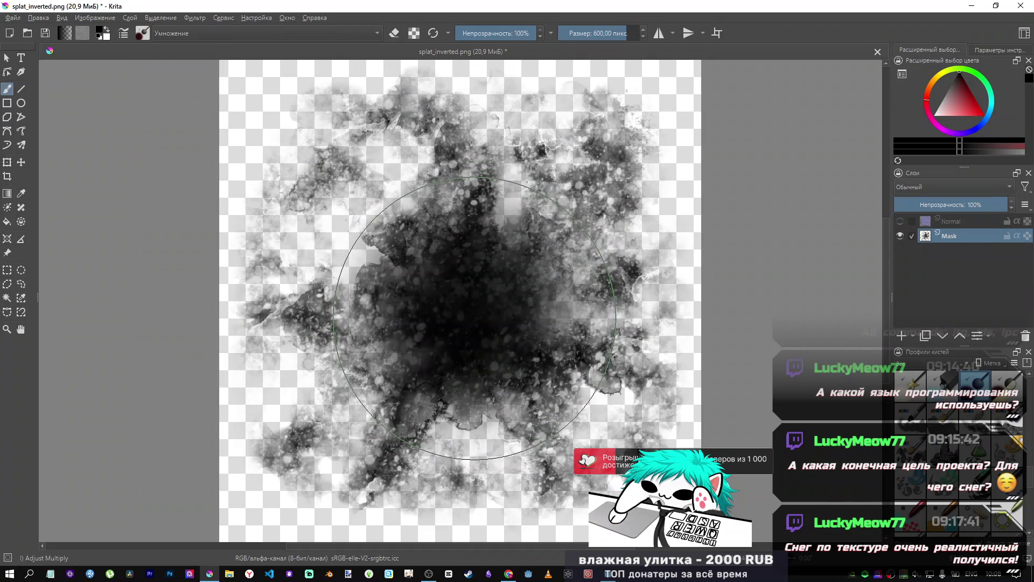
pyautogui.click(473, 315)
pyautogui.click(471, 307)
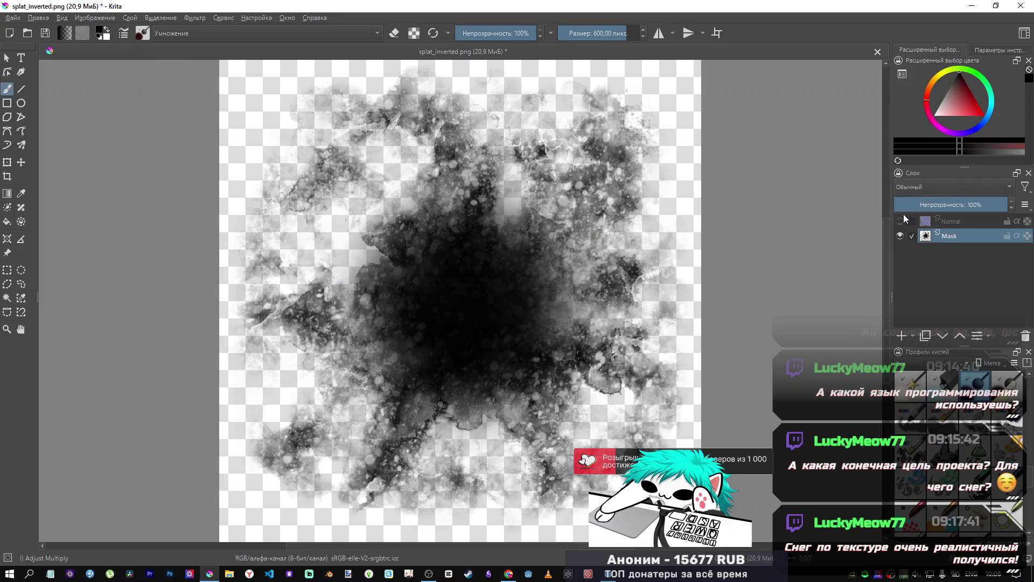
pyautogui.click(161, 17)
pyautogui.click(195, 18)
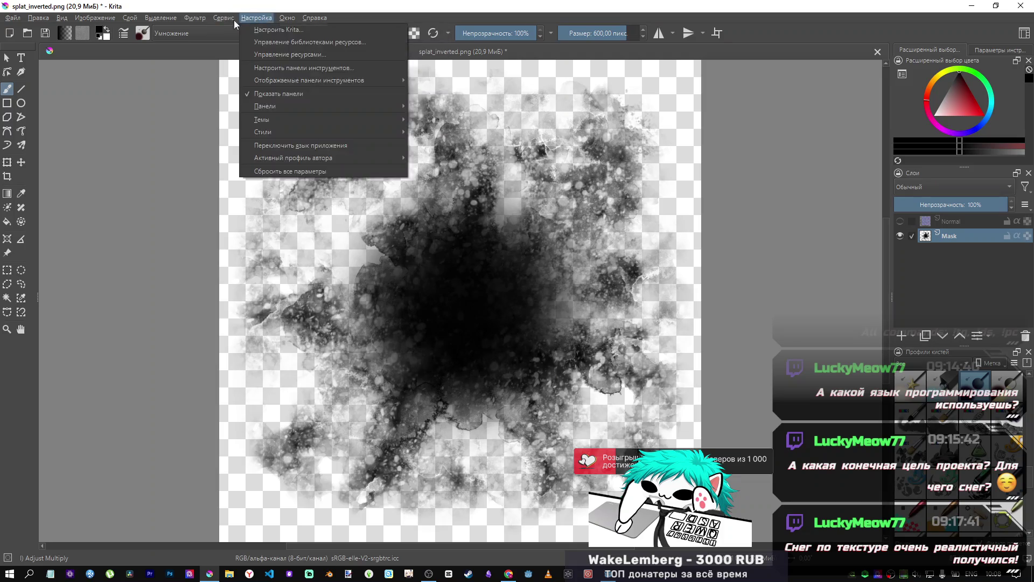
# Reapply the Invert filter to the Mask layer
pyautogui.moveTo(260, 130)
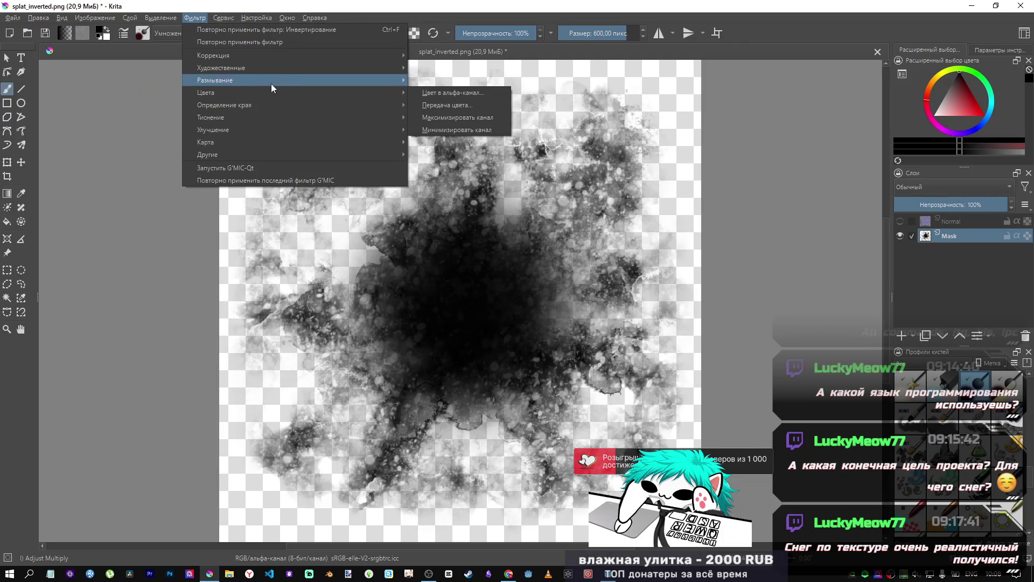
pyautogui.moveTo(270, 70)
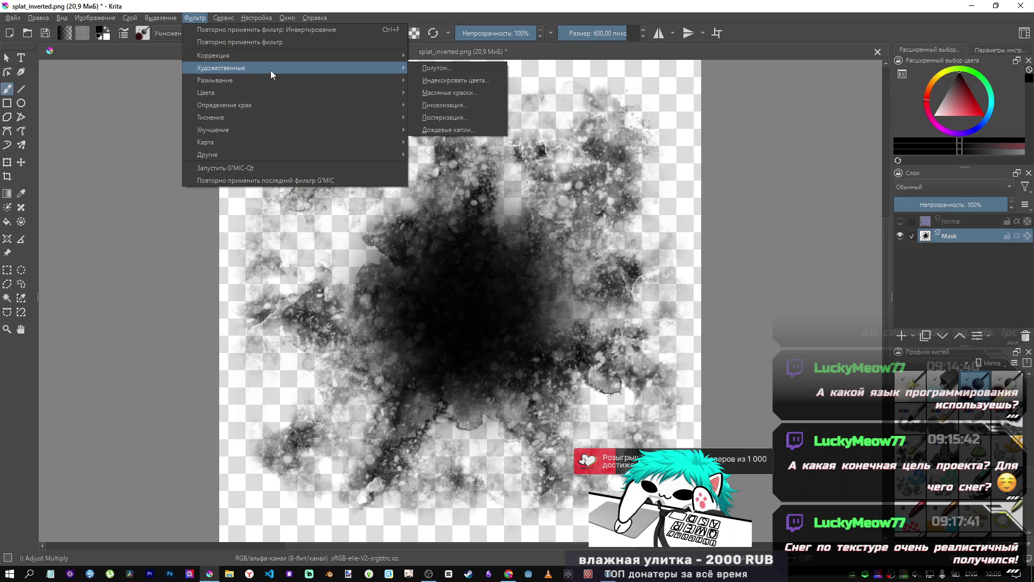
pyautogui.moveTo(286, 93)
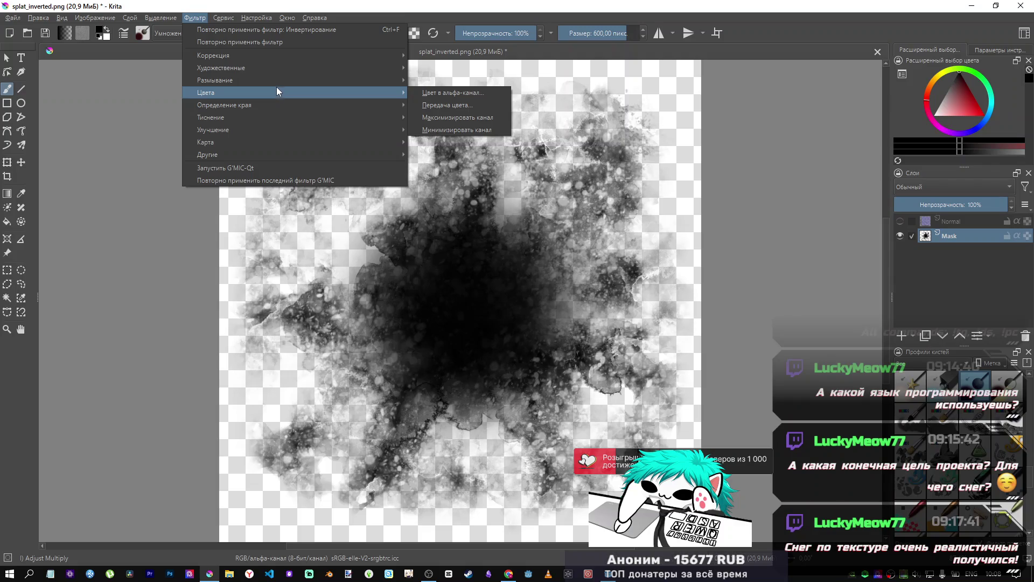
pyautogui.click(197, 18)
pyautogui.click(196, 17)
pyautogui.click(231, 29)
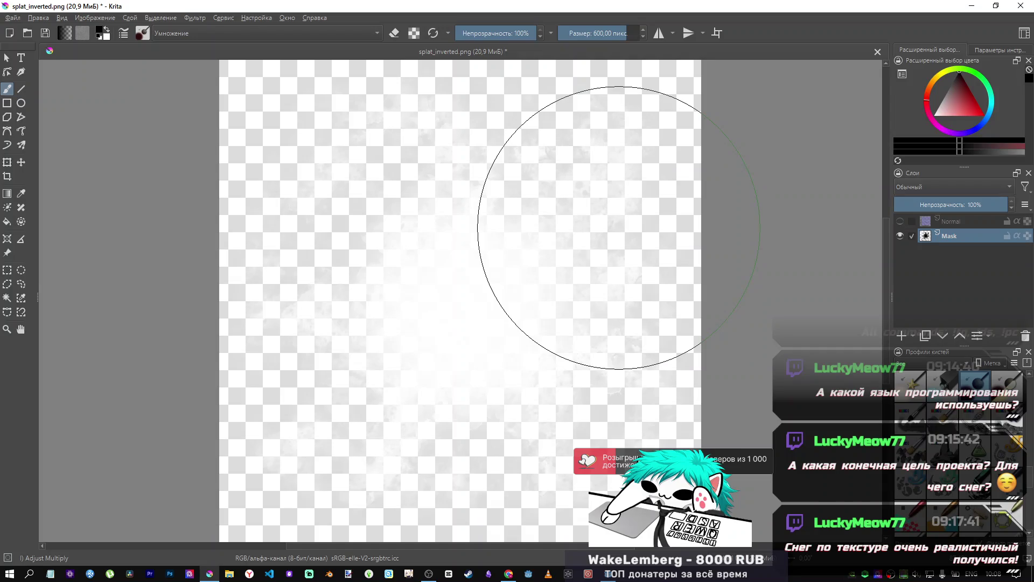
# Browse the Filter menu to the Edge Detection submenu
pyautogui.click(195, 18)
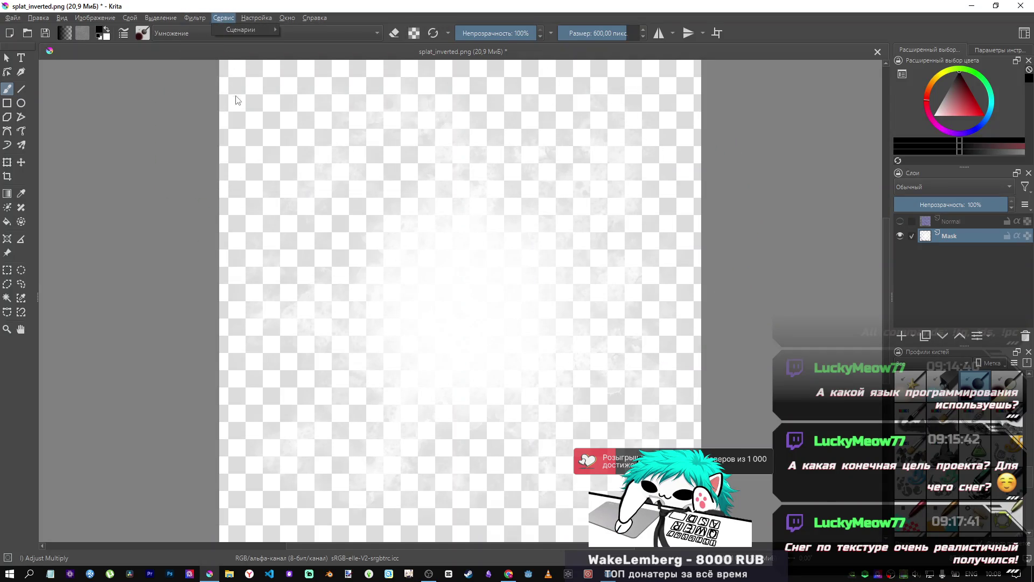
pyautogui.moveTo(192, 19)
pyautogui.moveTo(225, 68)
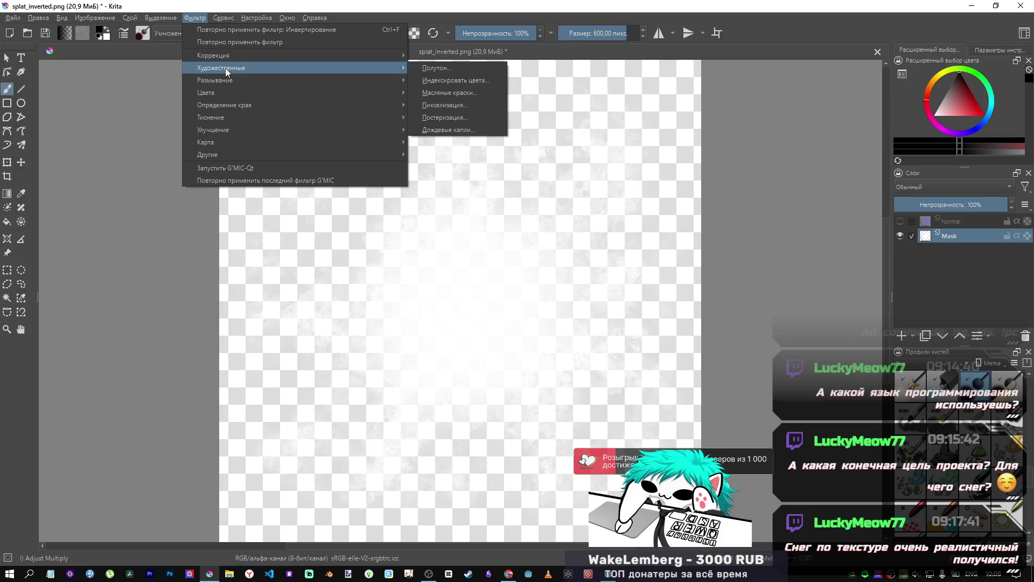
pyautogui.moveTo(238, 102)
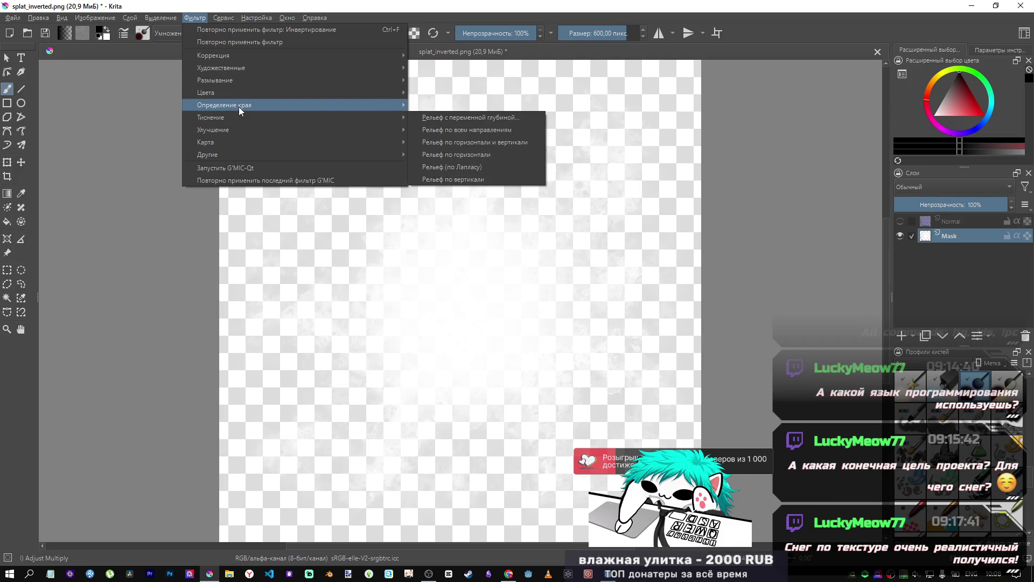
# Preview Height to Normal Map on the dark splat, then cancel it
pyautogui.click(453, 132)
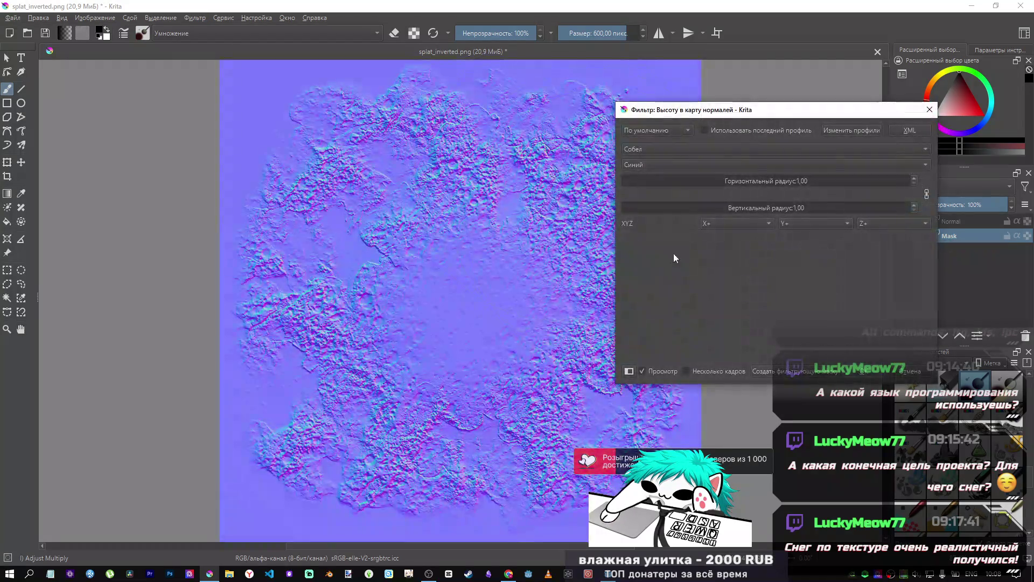
pyautogui.click(739, 224)
pyautogui.click(738, 226)
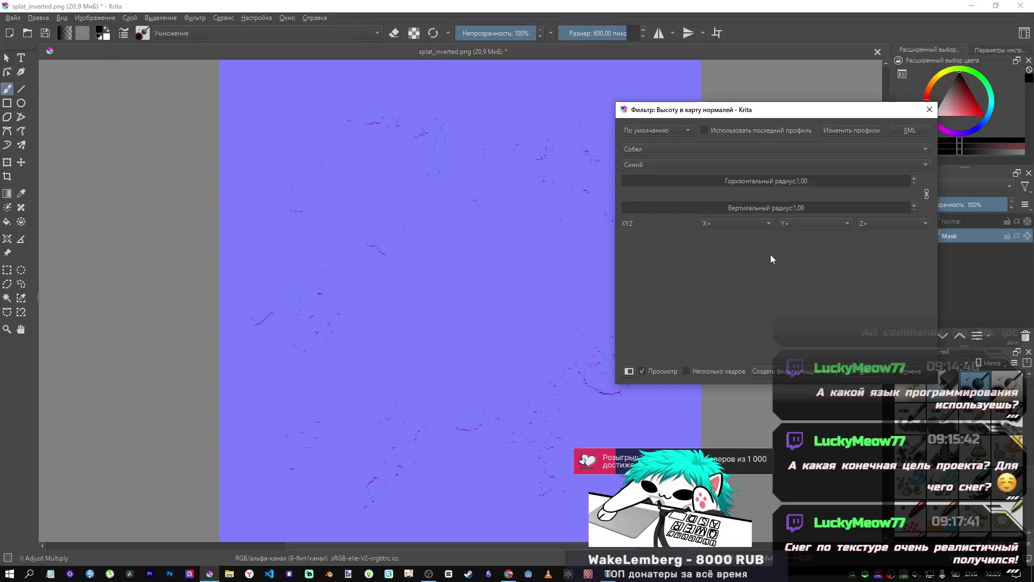
pyautogui.click(910, 371)
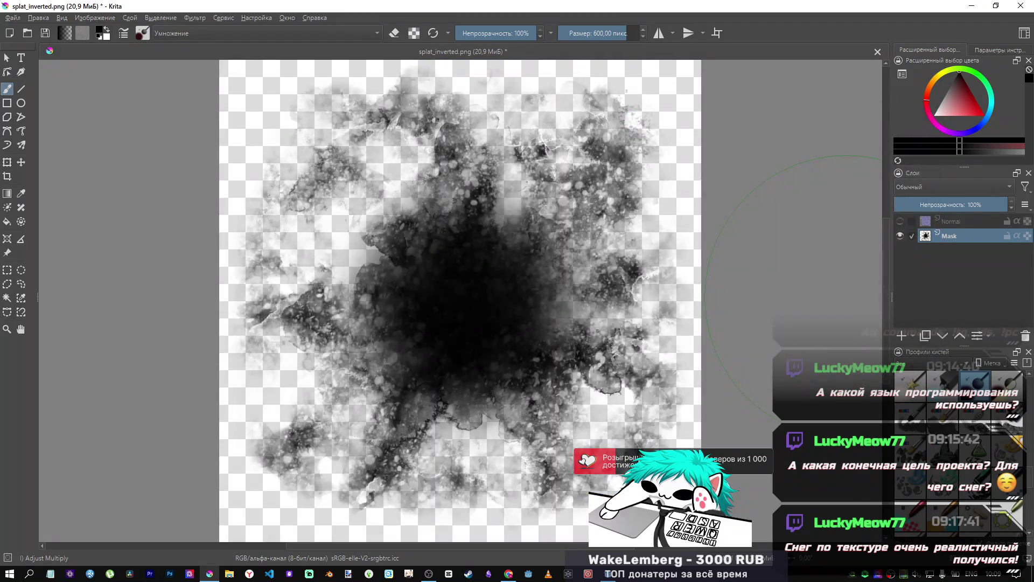
# Invert the splat with Ctrl+I and reopen Height to Normal Map (Sobel, radius 1.00)
pyautogui.hotkey('ctrl', 'i')
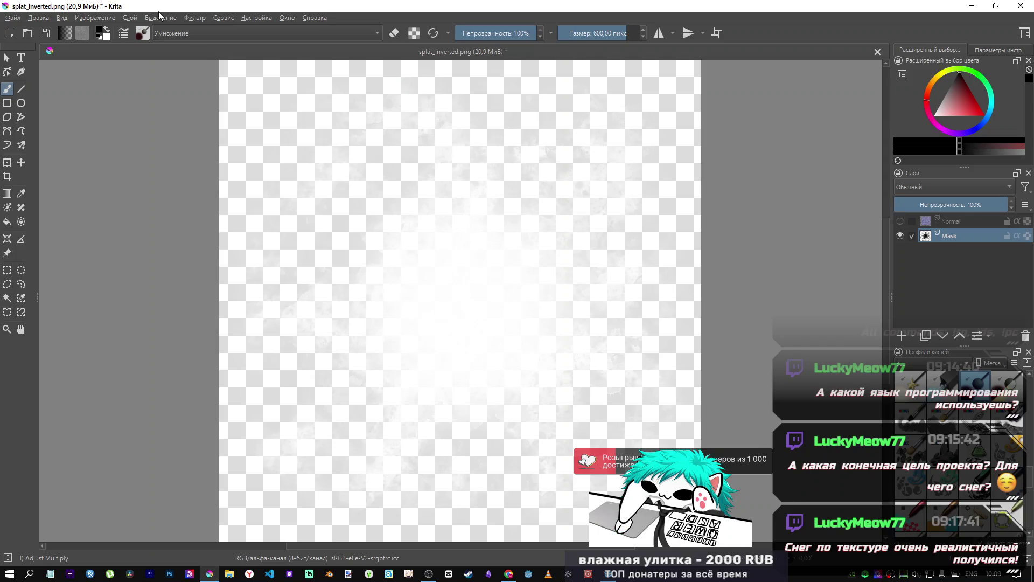
pyautogui.click(160, 15)
pyautogui.moveTo(241, 118)
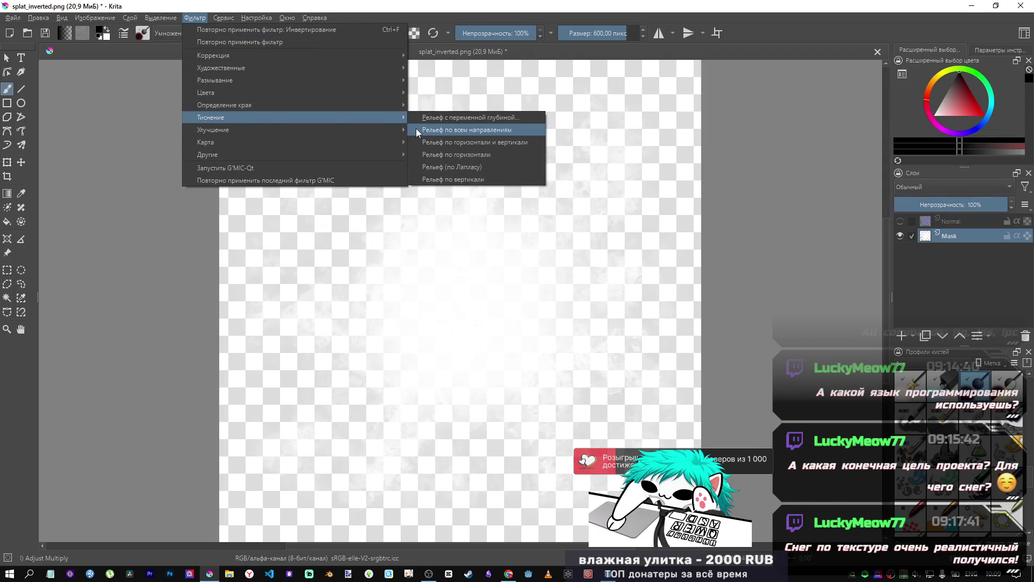
pyautogui.moveTo(384, 105)
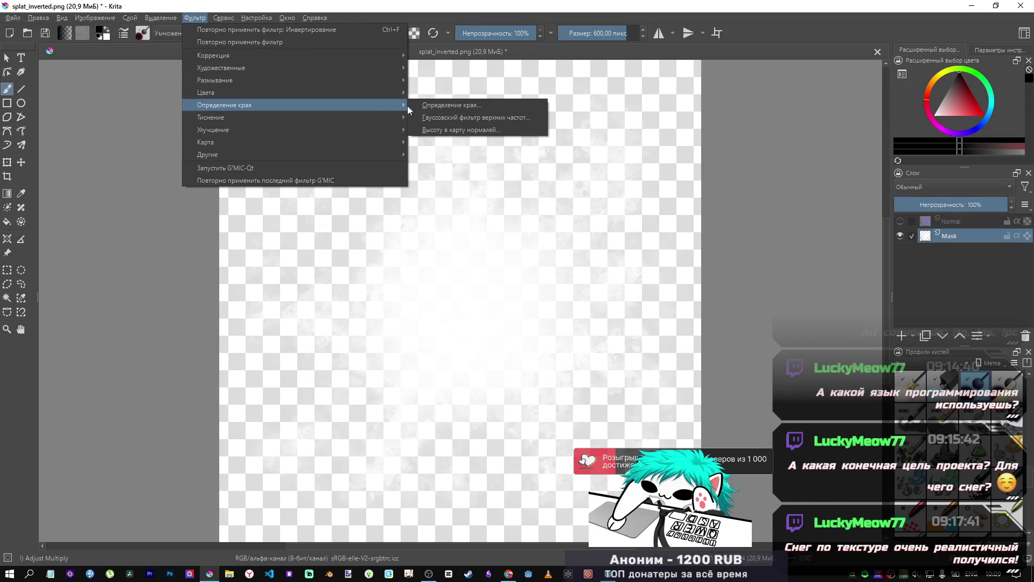
pyautogui.click(446, 128)
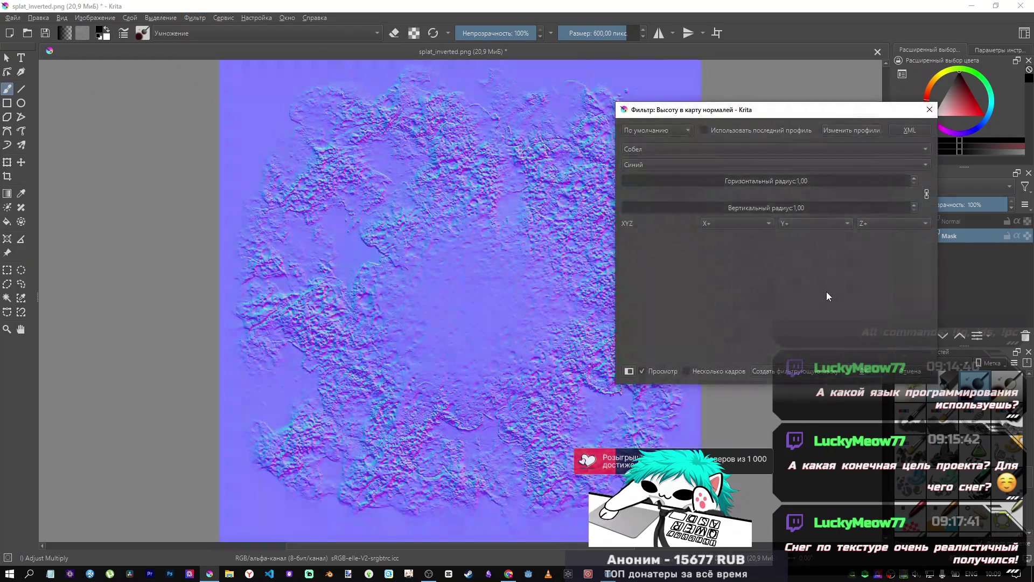
# After testing Red and Green, take height from Alpha and switch to the Простое method
pyautogui.moveTo(788, 182)
pyautogui.mouseDown()
pyautogui.moveTo(810, 182)
pyautogui.moveTo(620, 182)
pyautogui.mouseUp()
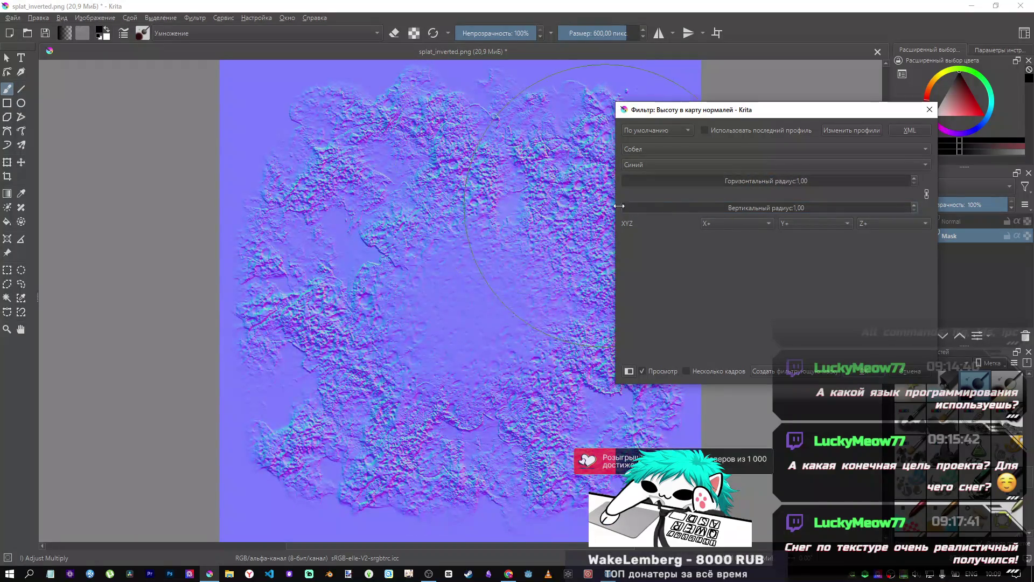
pyautogui.click(663, 150)
pyautogui.click(661, 154)
pyautogui.click(649, 165)
pyautogui.click(649, 201)
pyautogui.click(648, 166)
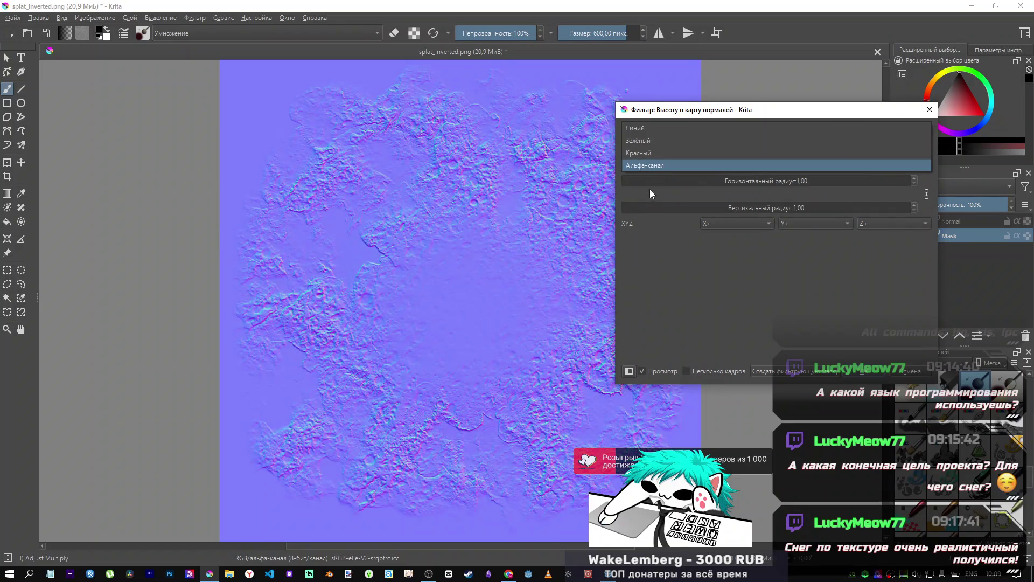
pyautogui.click(651, 153)
pyautogui.click(651, 164)
pyautogui.click(652, 154)
pyautogui.click(651, 169)
pyautogui.click(650, 166)
pyautogui.click(649, 167)
pyautogui.click(650, 195)
pyautogui.click(649, 149)
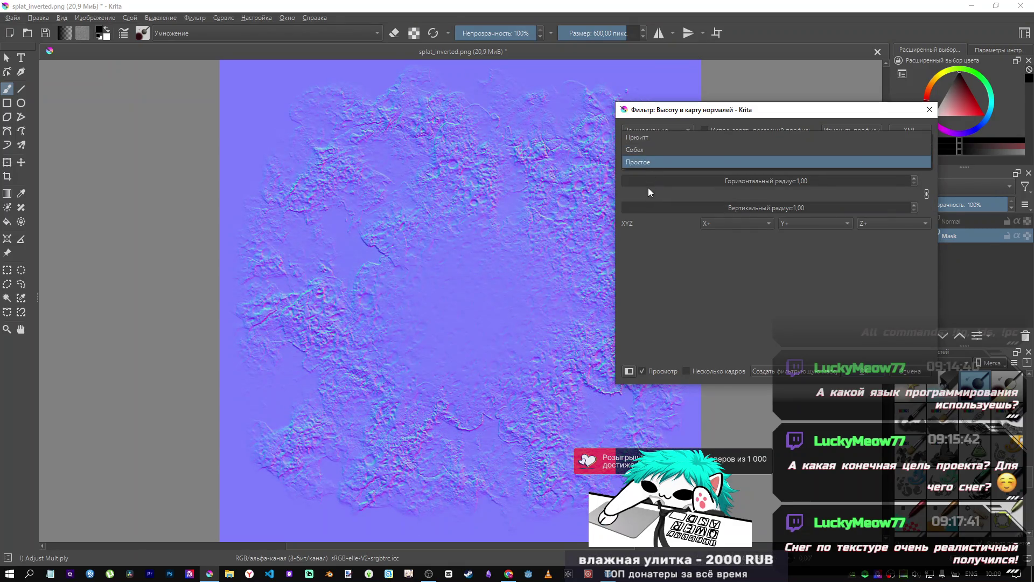
pyautogui.click(646, 164)
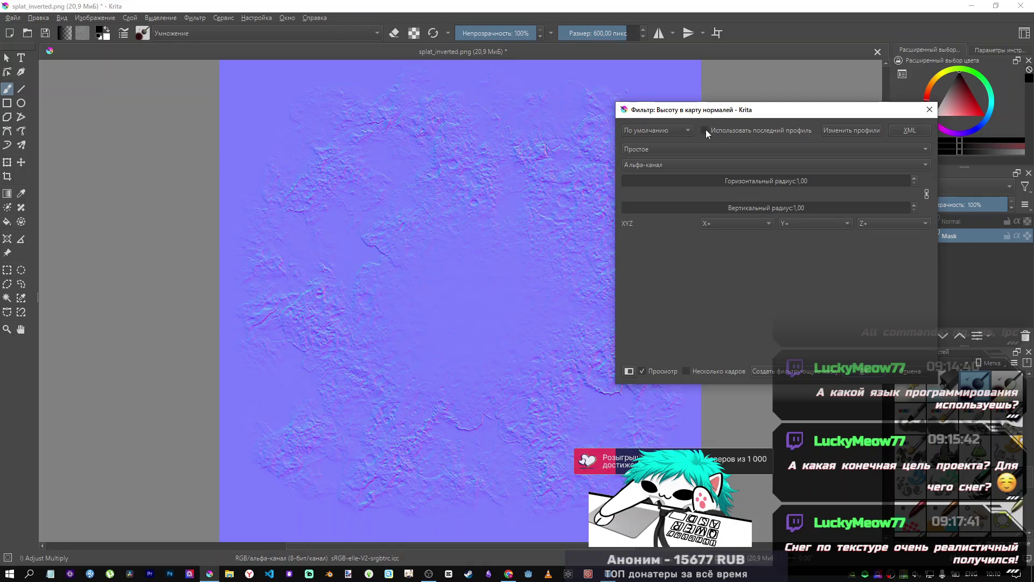
# Reset defaults, compare Собел, Прюитт and Простое, then apply with Alpha and Простое
pyautogui.click(679, 131)
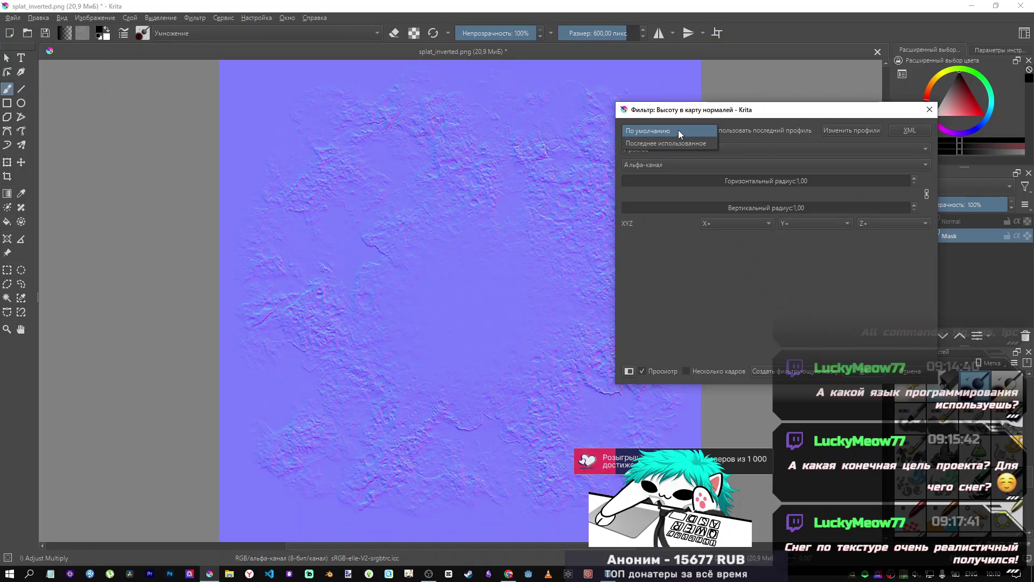
pyautogui.click(678, 130)
pyautogui.click(671, 145)
pyautogui.click(670, 149)
pyautogui.click(654, 164)
pyautogui.click(652, 201)
pyautogui.click(654, 148)
pyautogui.click(650, 160)
pyautogui.click(651, 148)
pyautogui.click(648, 126)
pyautogui.click(645, 145)
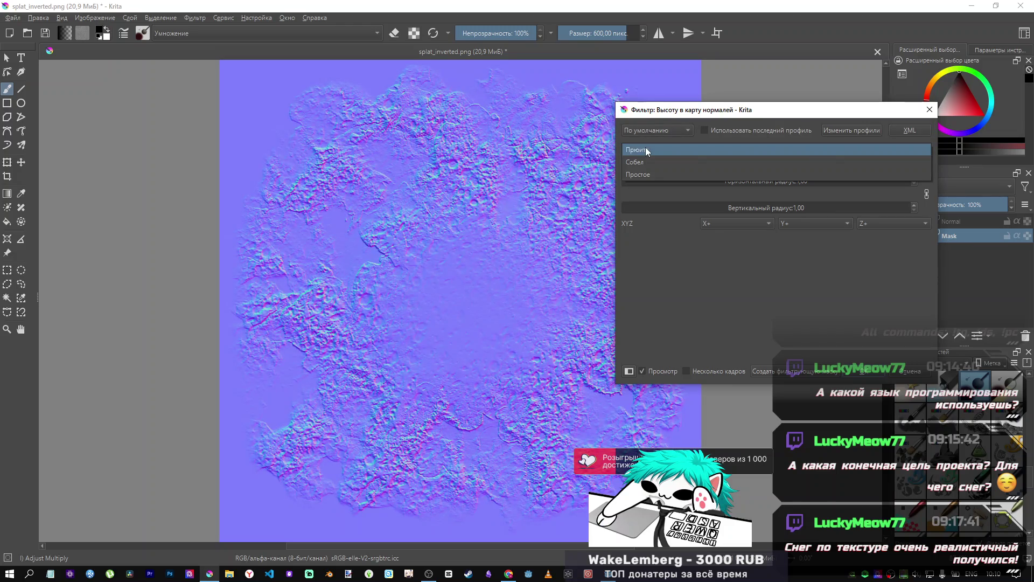
pyautogui.click(646, 158)
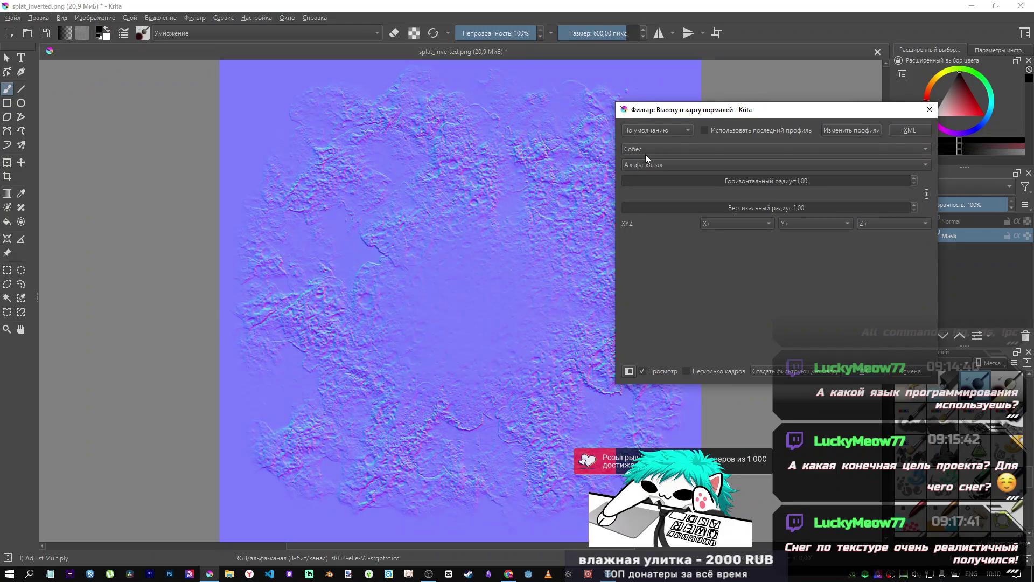
pyautogui.click(645, 151)
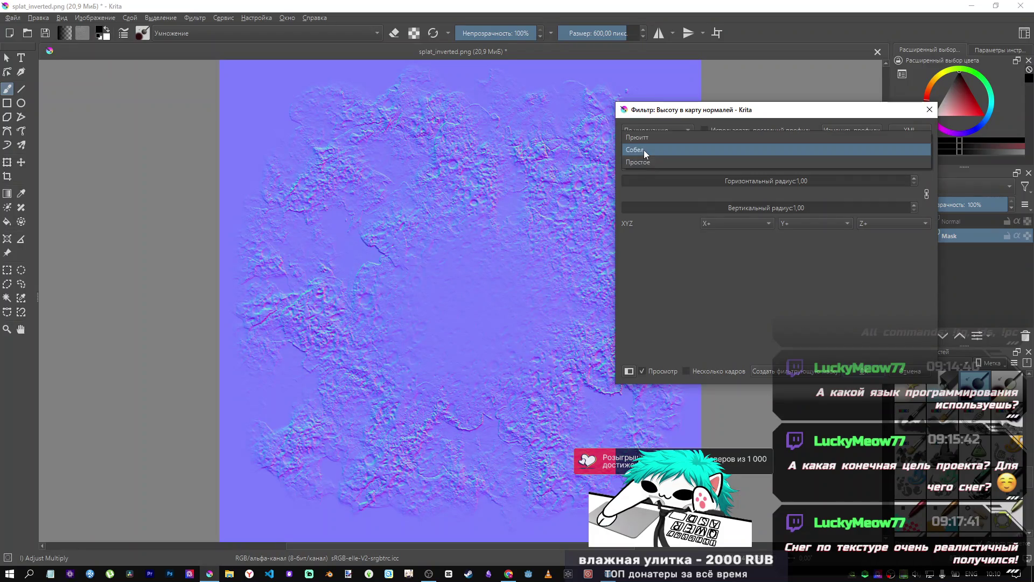
pyautogui.click(643, 164)
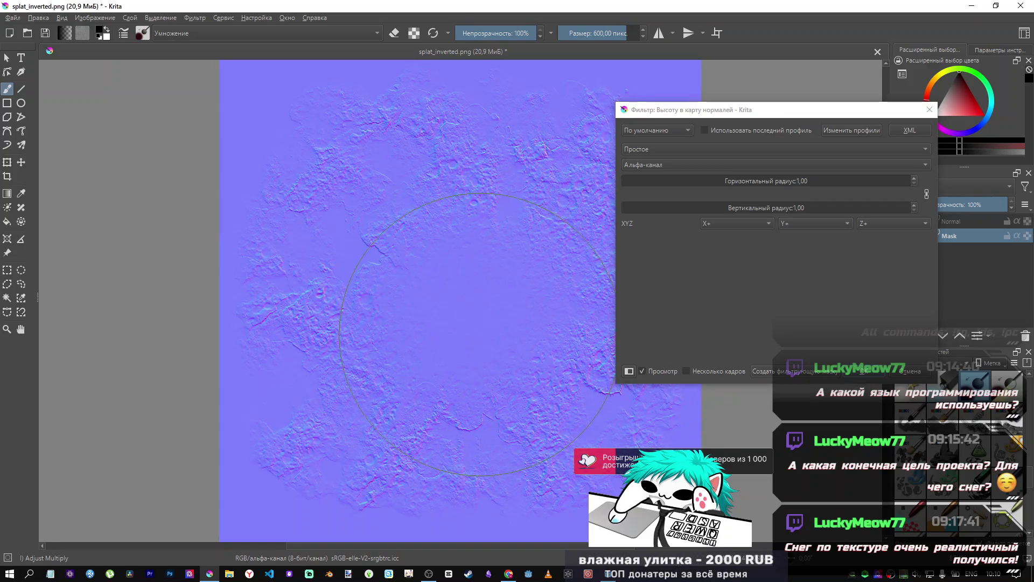
pyautogui.click(884, 371)
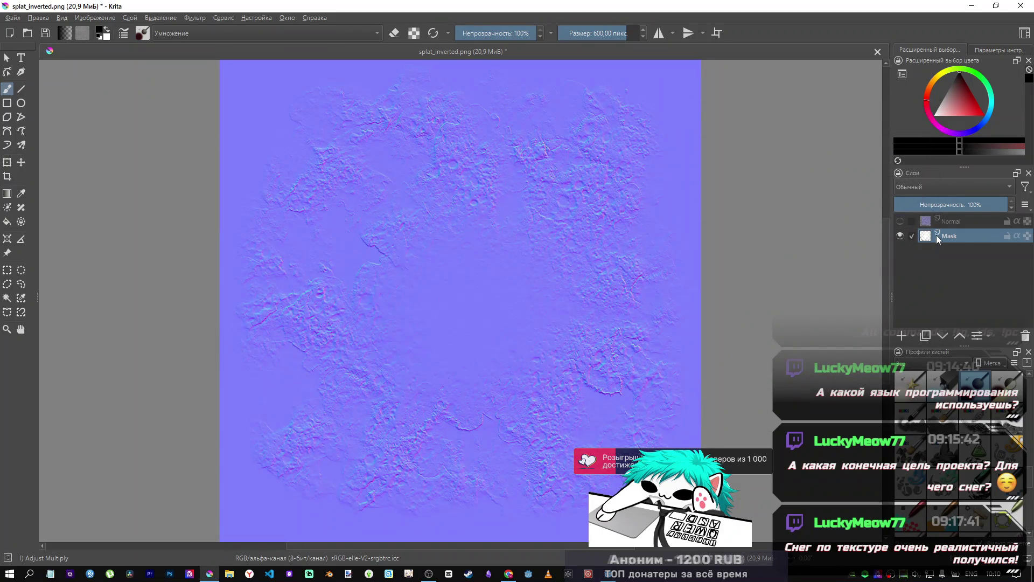
# Duplicate the Mask layer, merge the copy down, and hide the bottom Mask layer
pyautogui.moveTo(938, 240)
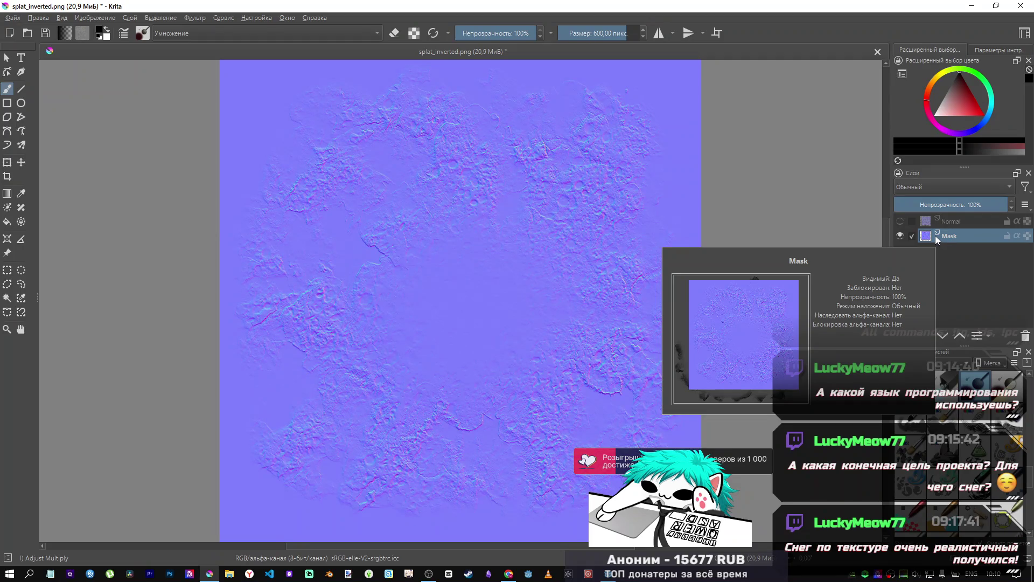
pyautogui.click(13, 17)
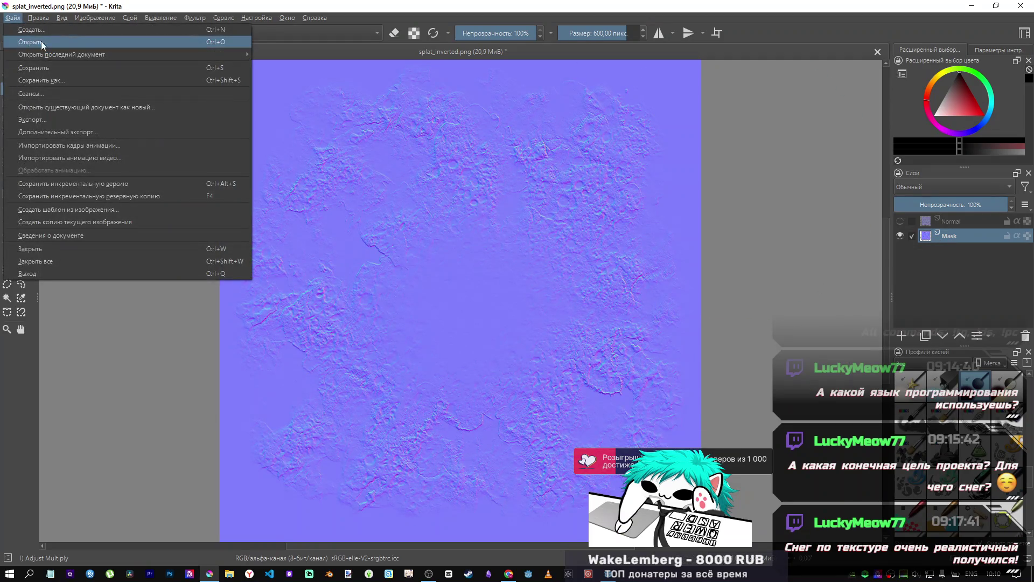
pyautogui.click(952, 237)
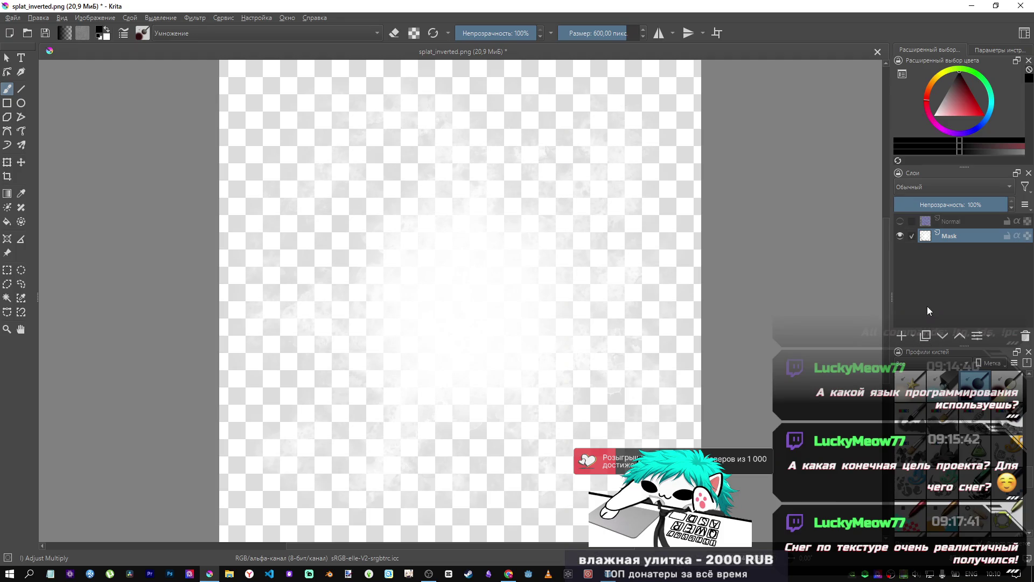
pyautogui.click(925, 336)
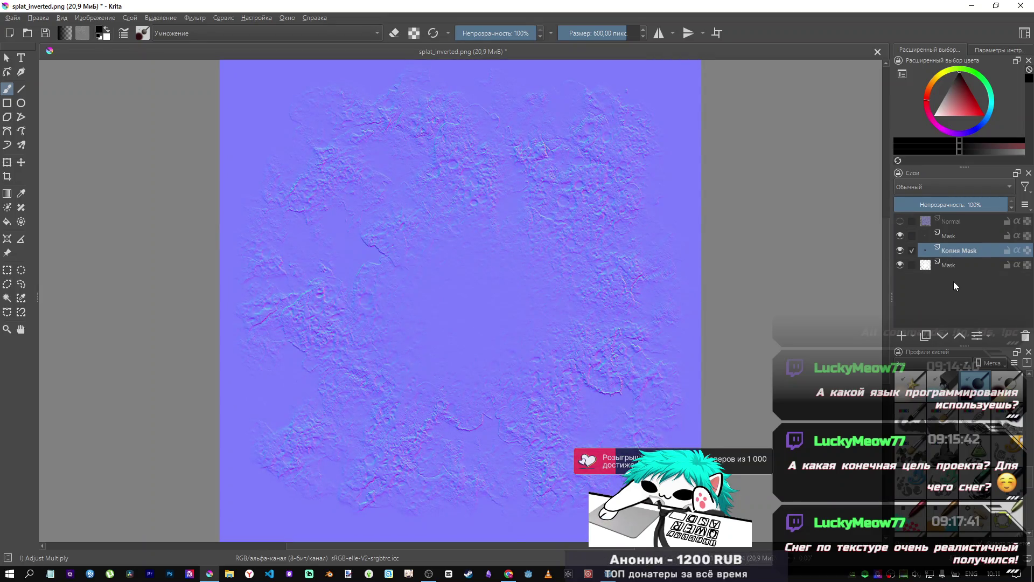
pyautogui.hotkey('ctrl', 'e')
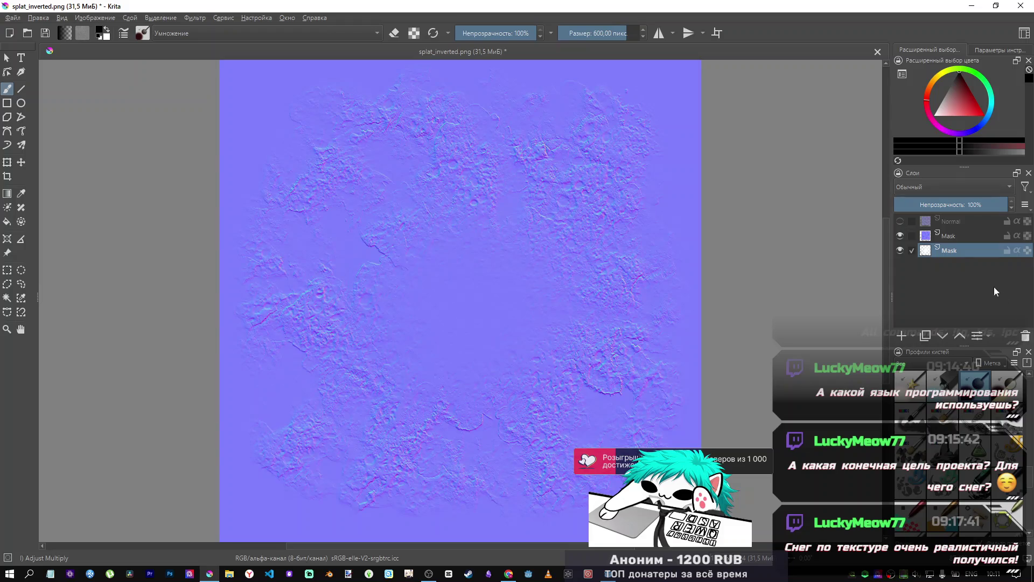
pyautogui.keyDown('shift'); pyautogui.click(900, 250); pyautogui.keyUp('shift')
pyautogui.keyDown('shift'); pyautogui.click(899, 250); pyautogui.keyUp('shift')
pyautogui.click(900, 250)
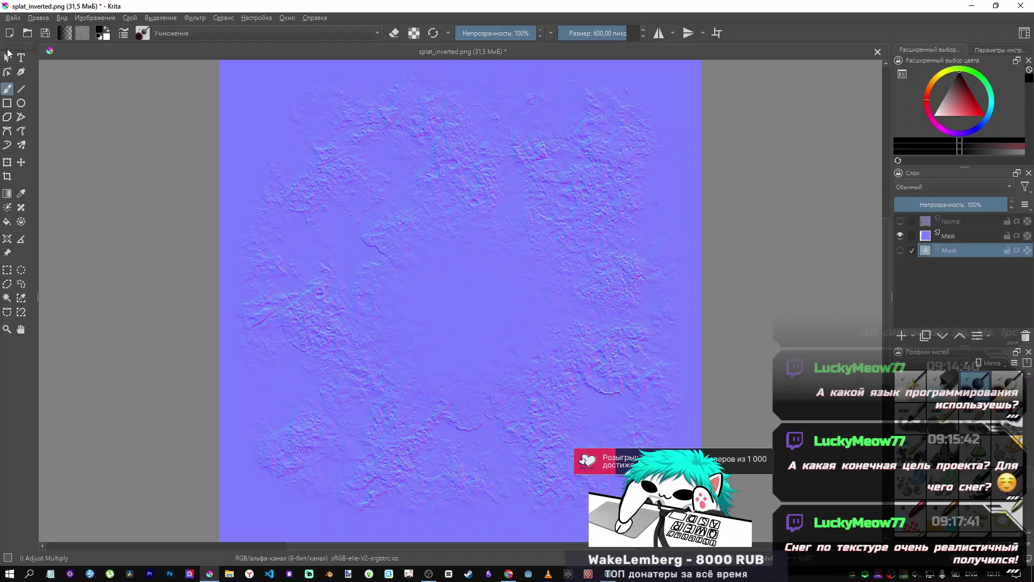
# Export the image as splat_normal.png, overwriting the existing file with default PNG options
pyautogui.click(12, 18)
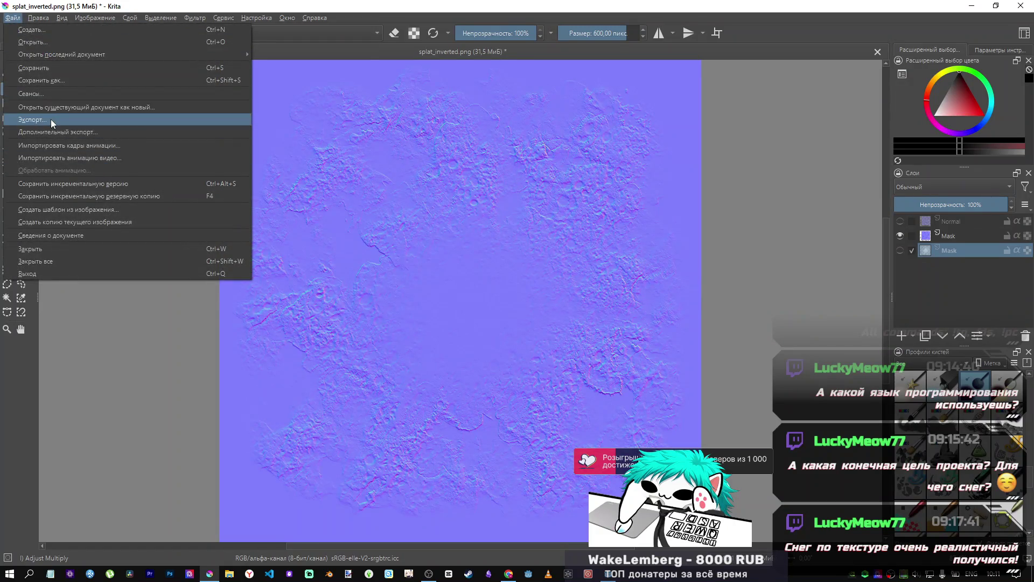
pyautogui.click(50, 119)
pyautogui.click(244, 99)
pyautogui.click(423, 285)
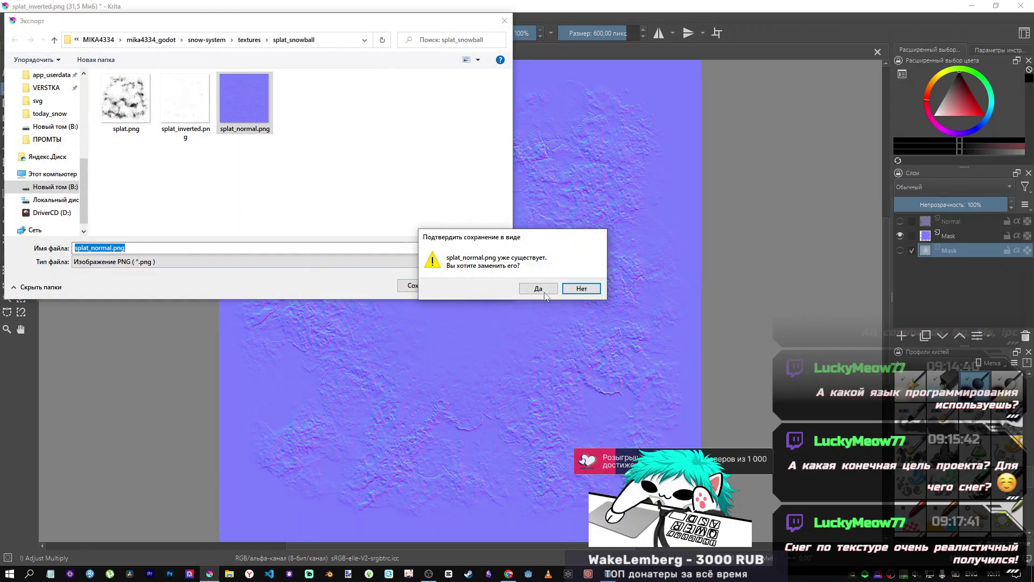
pyautogui.click(537, 287)
pyautogui.click(620, 419)
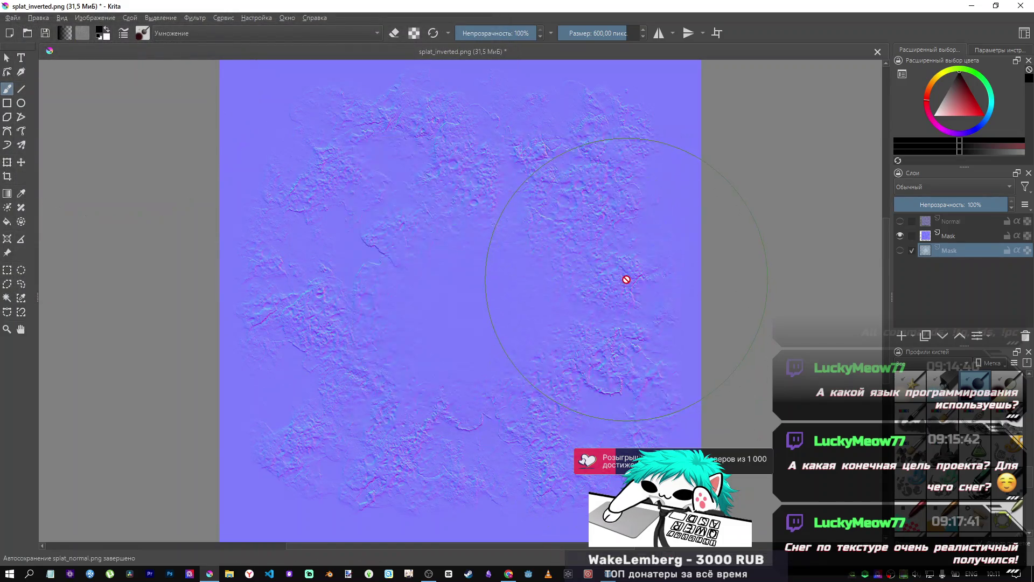
pyautogui.hotkey('alt', 'Tab')
pyautogui.hotkey('alt', 'Tab')
pyautogui.hotkey('alt', 'Tab')
pyautogui.hotkey('alt', 'Tab')
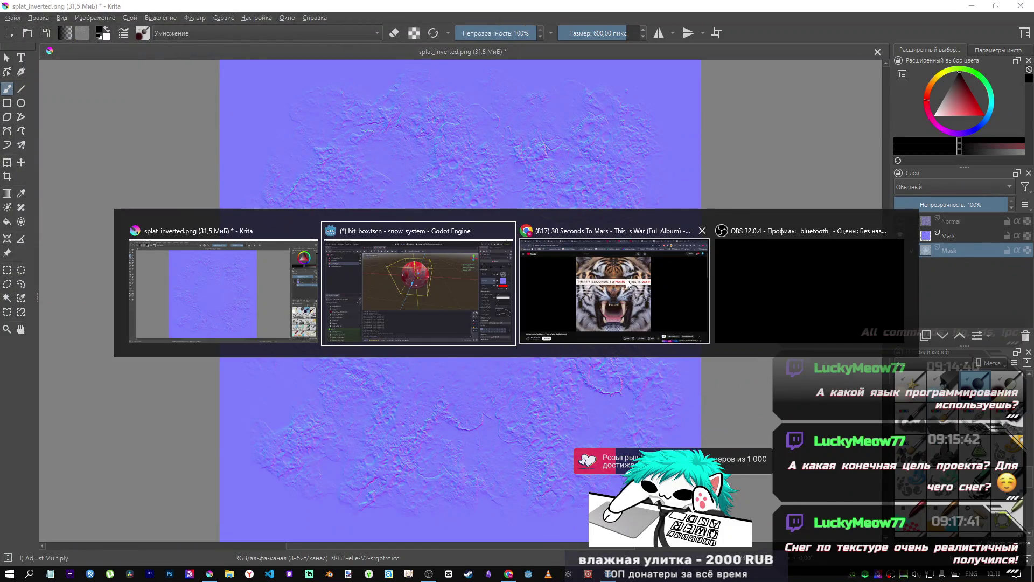
# Lower the SnowImpact decal's Albedo Mix to 0
pyautogui.scroll(8, 566, 252)
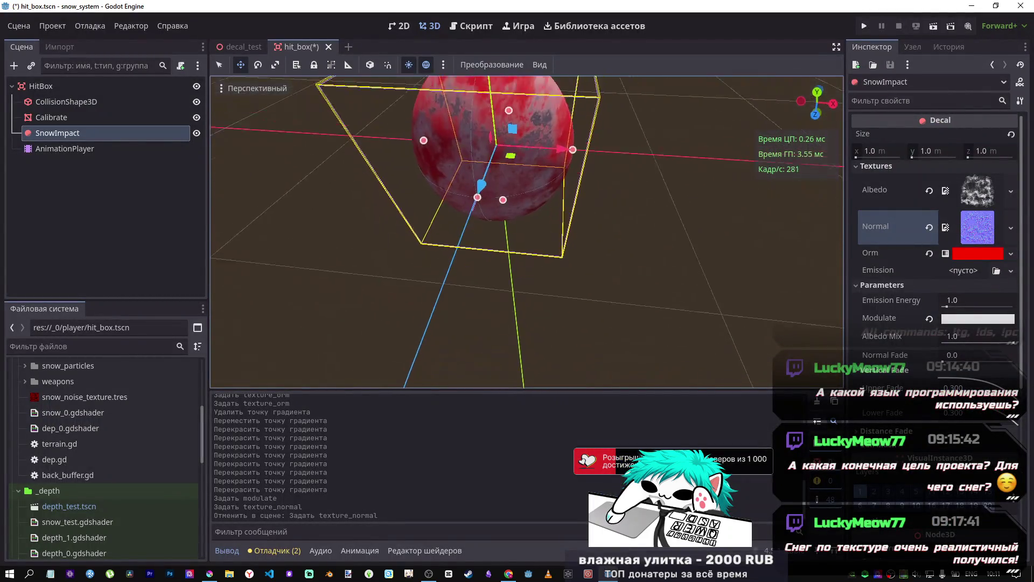
pyautogui.scroll(-1, 527, 232)
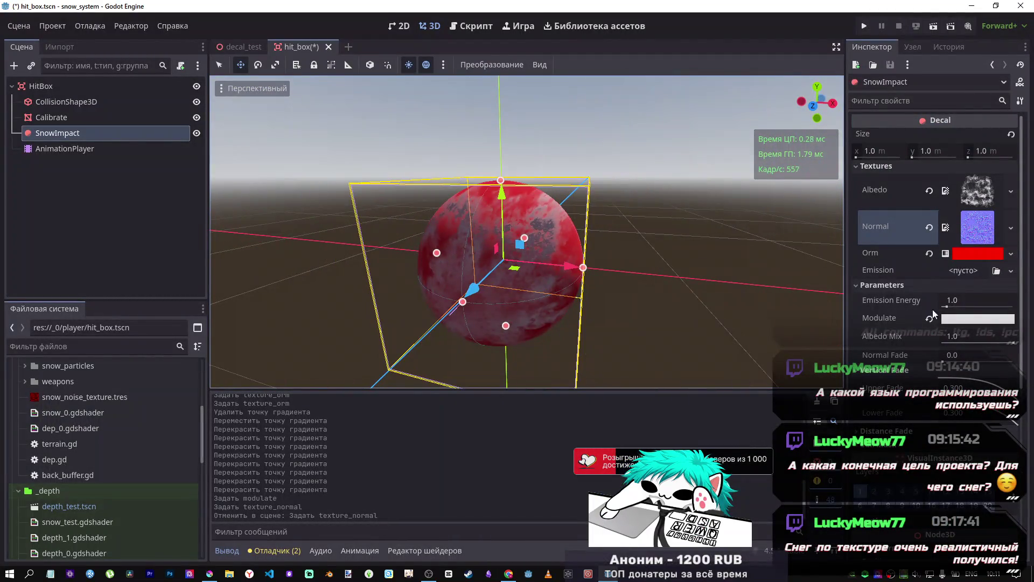
pyautogui.click(947, 307)
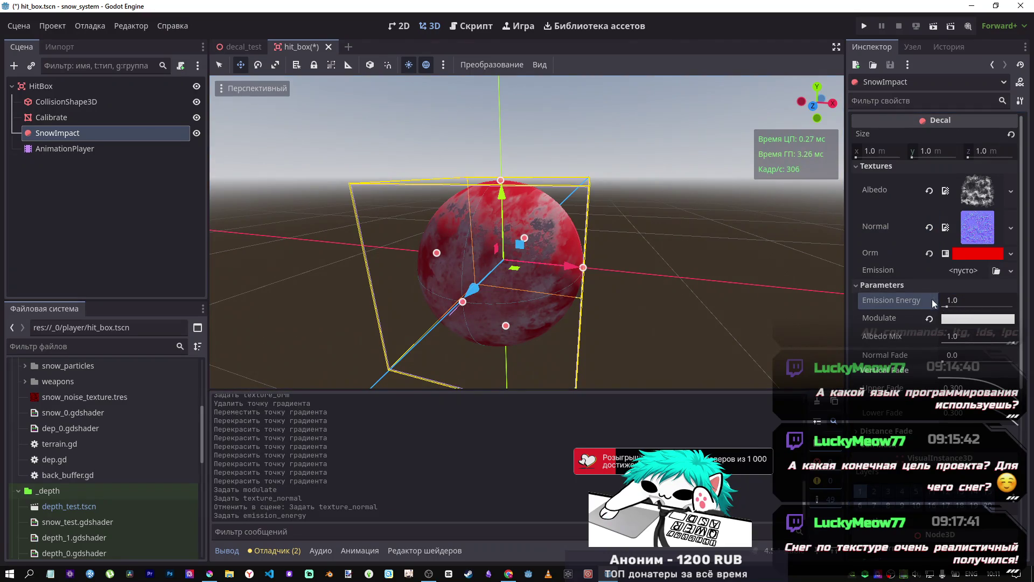
pyautogui.moveTo(973, 339)
pyautogui.mouseDown()
pyautogui.moveTo(943, 340)
pyautogui.moveTo(986, 339)
pyautogui.mouseUp()
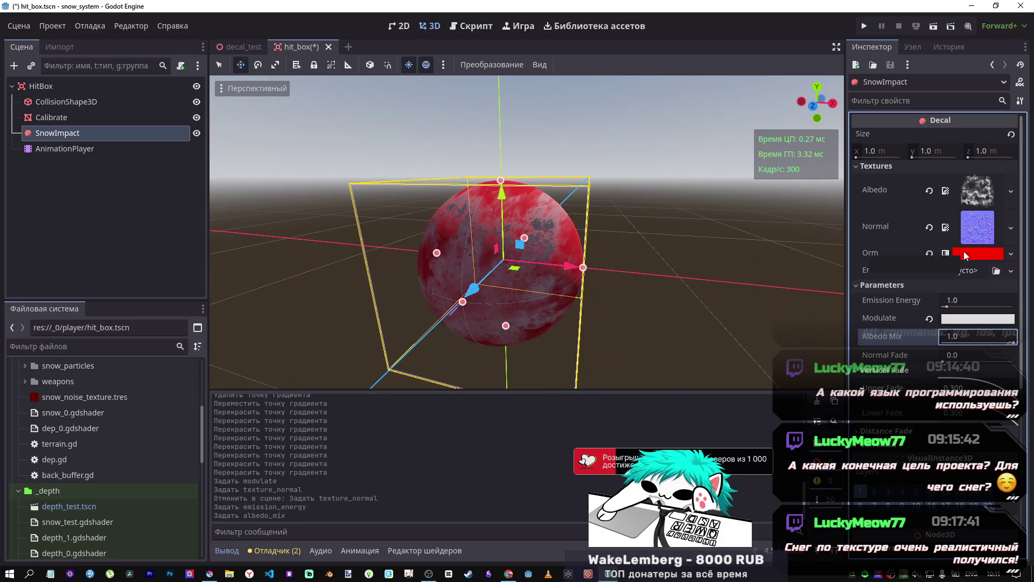
# Set the decal's Modulate to pure white with R 255 and intensity 3.0
pyautogui.click(954, 319)
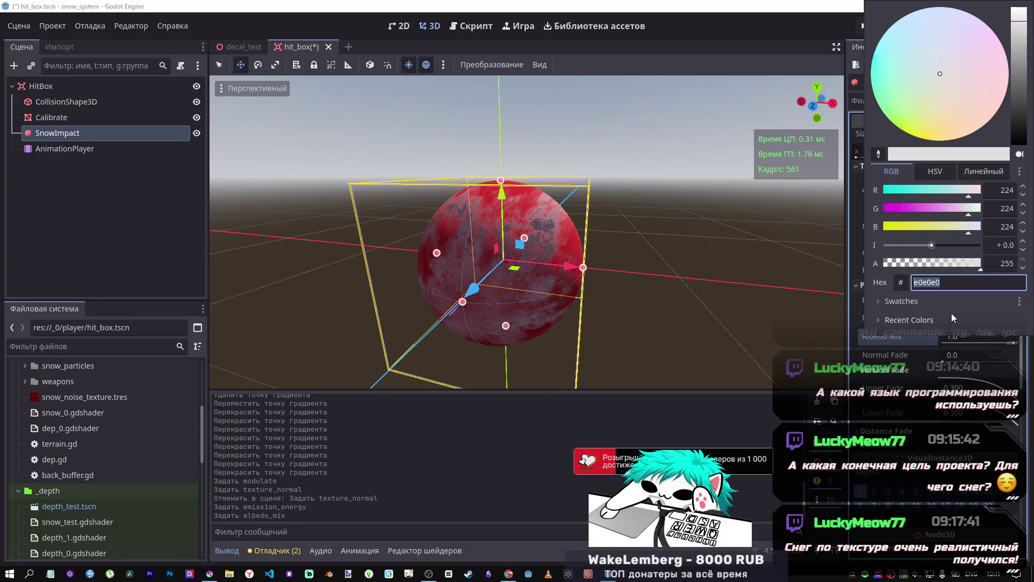
pyautogui.click(981, 190)
pyautogui.moveTo(932, 245)
pyautogui.mouseDown()
pyautogui.moveTo(962, 246)
pyautogui.moveTo(944, 246)
pyautogui.mouseUp()
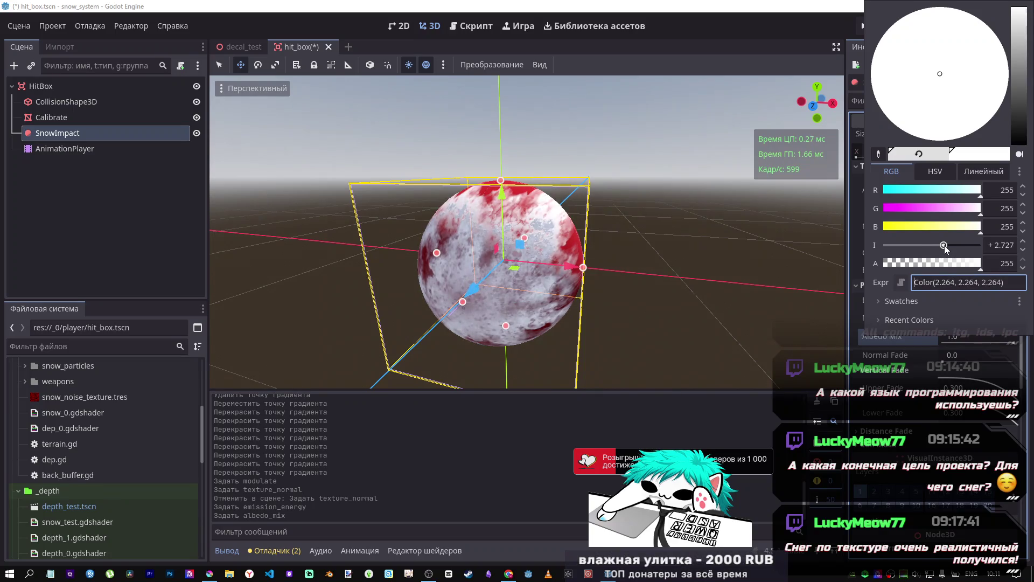
pyautogui.click(999, 245)
pyautogui.write('3')
pyautogui.press('Return')
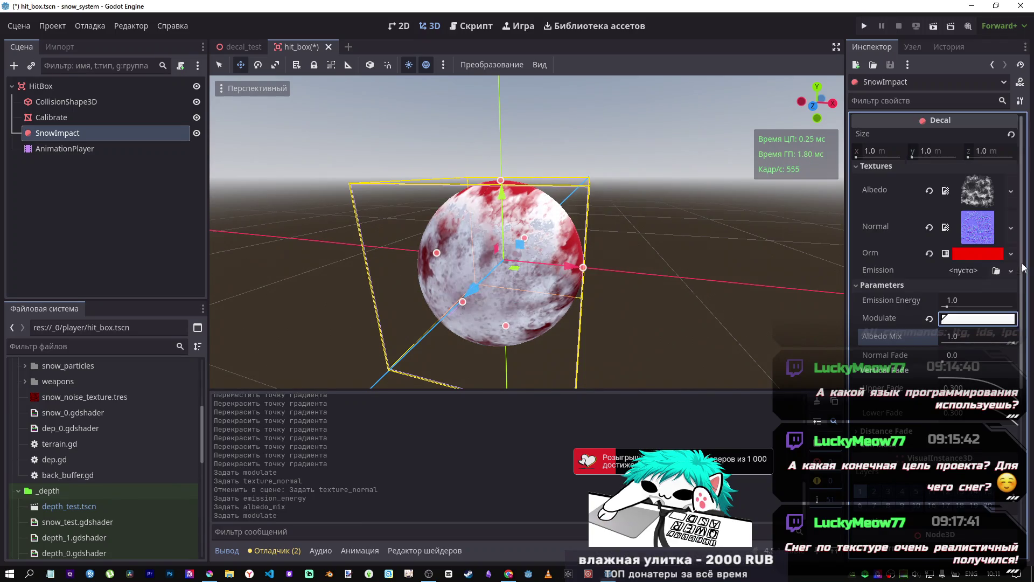
pyautogui.click(966, 319)
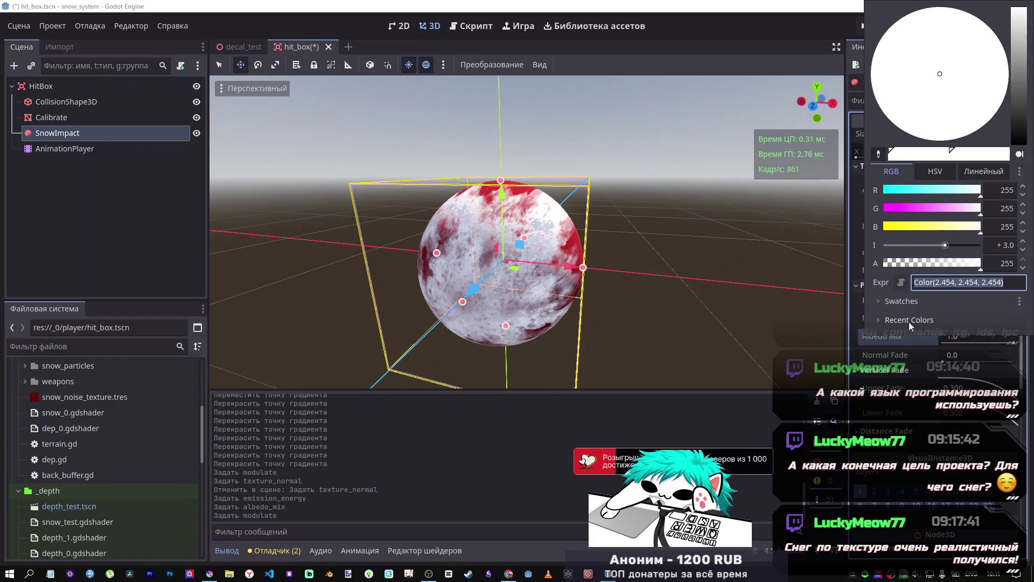
pyautogui.click(868, 338)
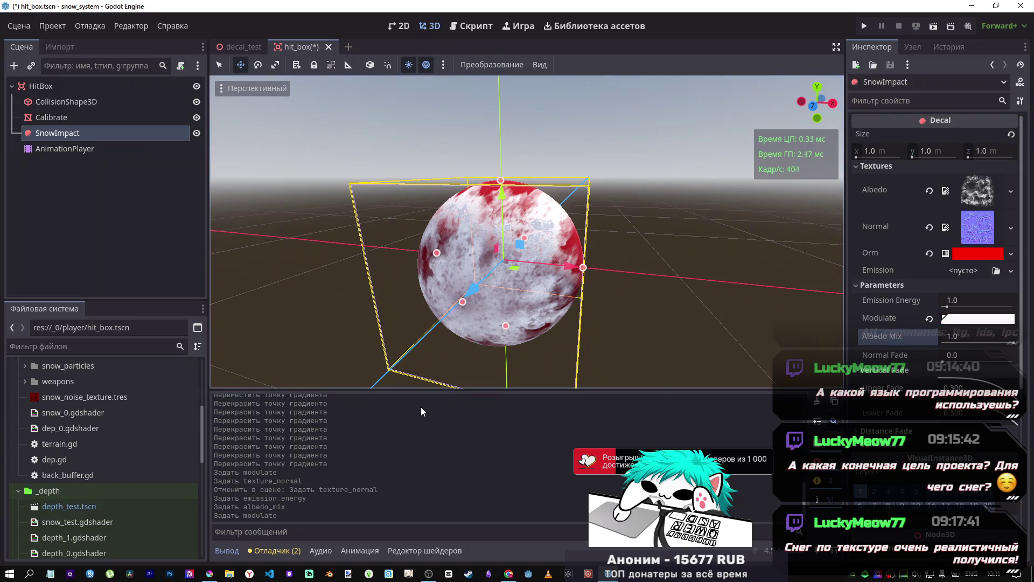
pyautogui.click(75, 148)
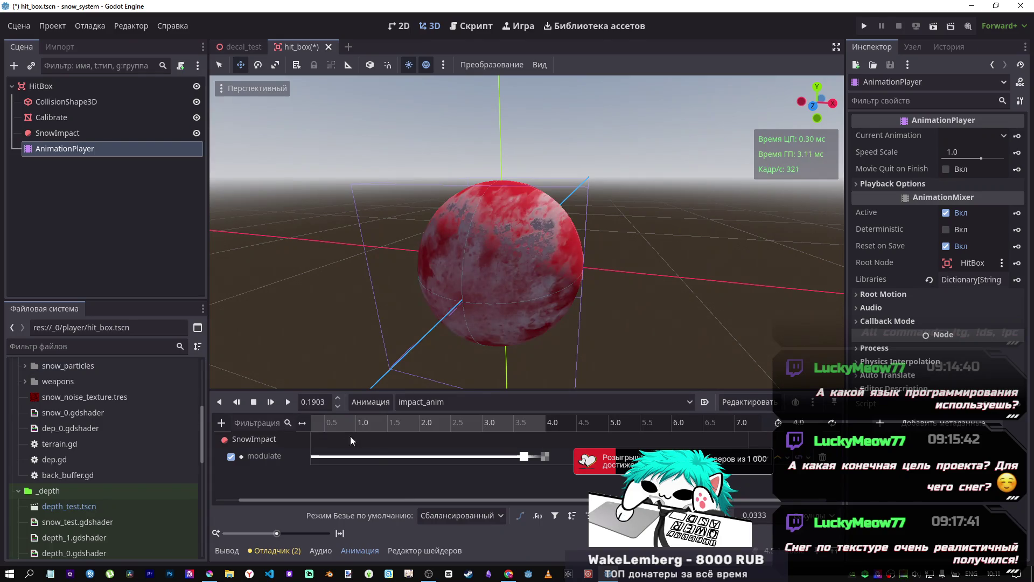
# Return impact_anim to its start and inspect the first modulate keyframe's colour
pyautogui.moveTo(417, 499); pyautogui.dragTo(393, 498)
pyautogui.click(311, 425)
pyautogui.click(317, 456)
pyautogui.click(960, 153)
pyautogui.click(548, 154)
# Set SnowImpact's Modulate intensity to 2.0, giving Color(1.825, 1.825, 1.825), then select the 0.1 s key
pyautogui.click(98, 125)
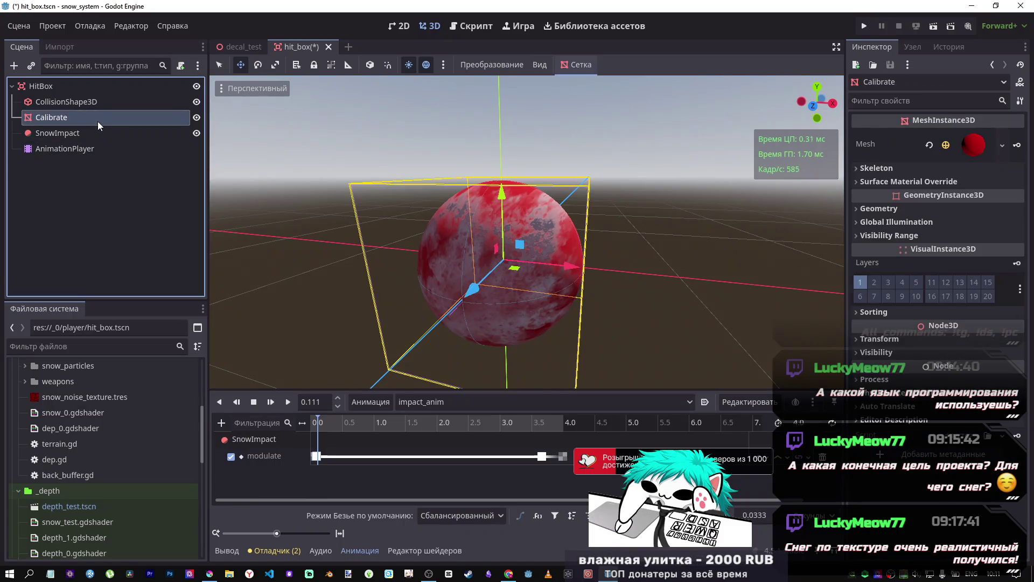
pyautogui.click(58, 133)
pyautogui.click(959, 325)
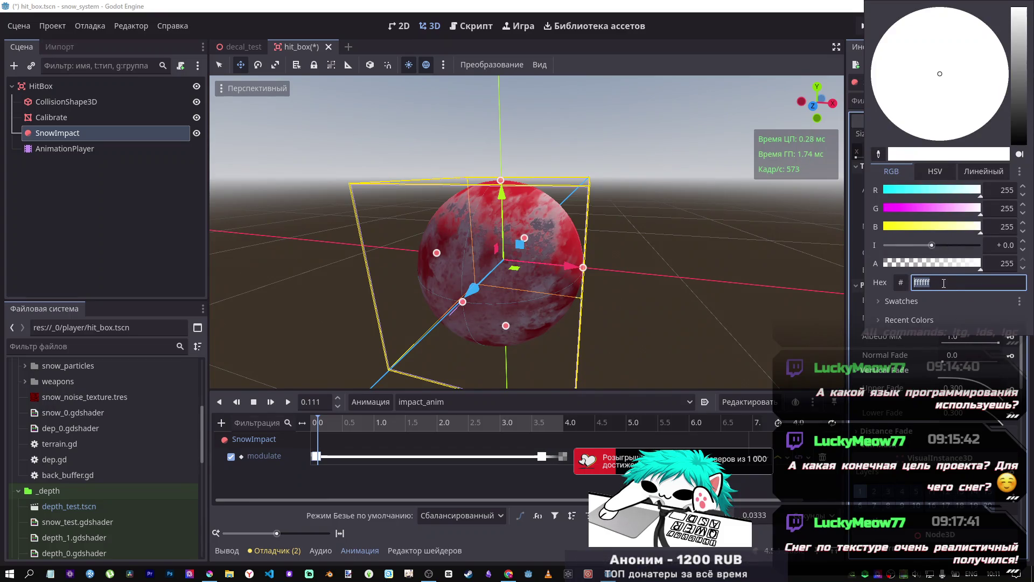
pyautogui.click(866, 338)
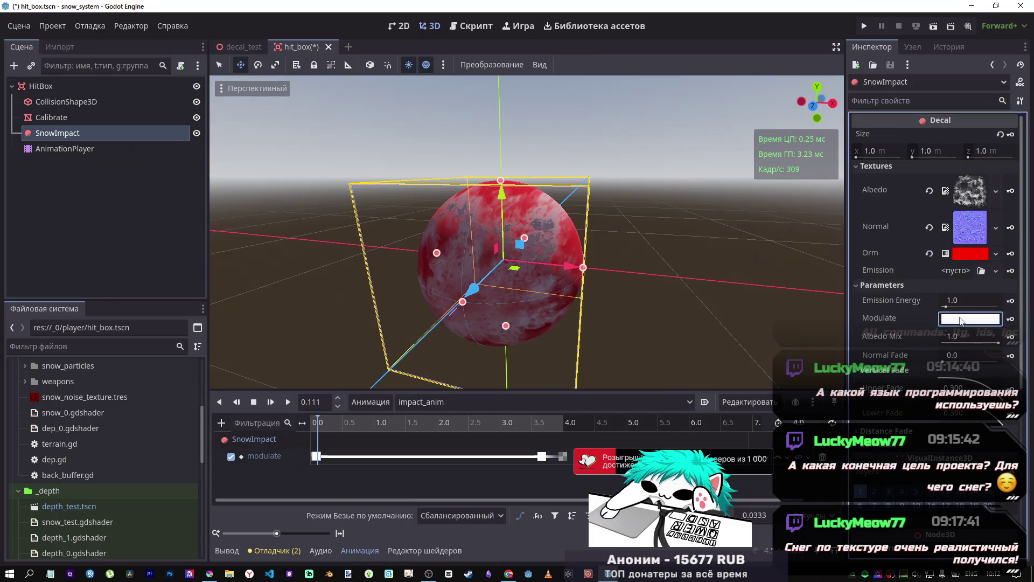
pyautogui.click(965, 318)
pyautogui.click(1005, 246)
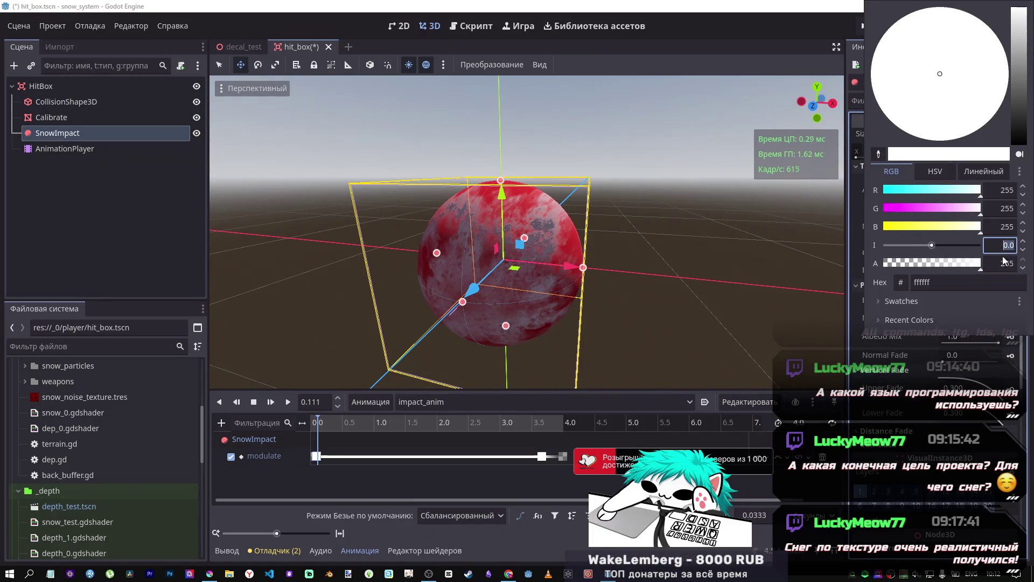
pyautogui.press('Return')
pyautogui.click(1002, 240)
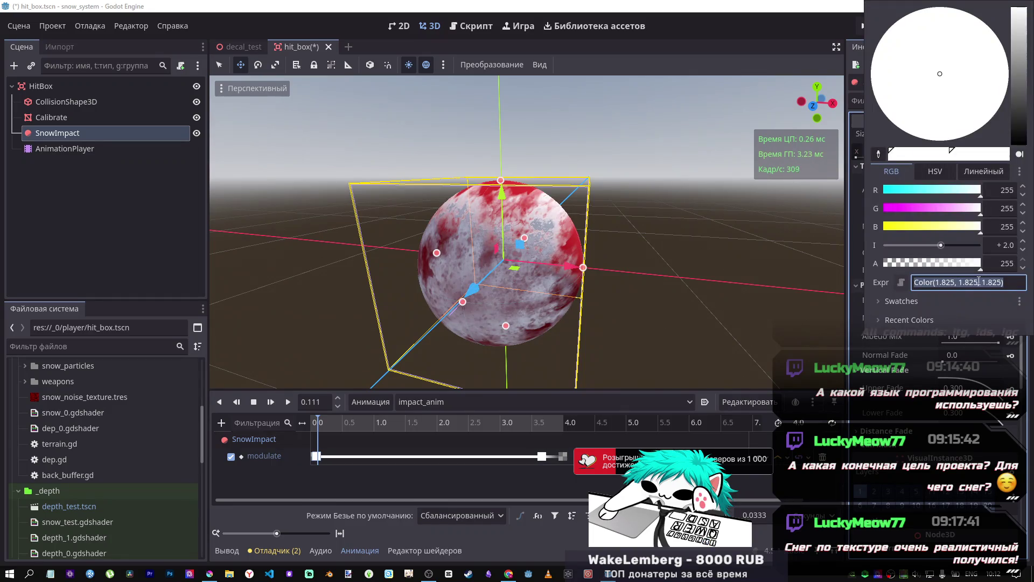
pyautogui.press('Return')
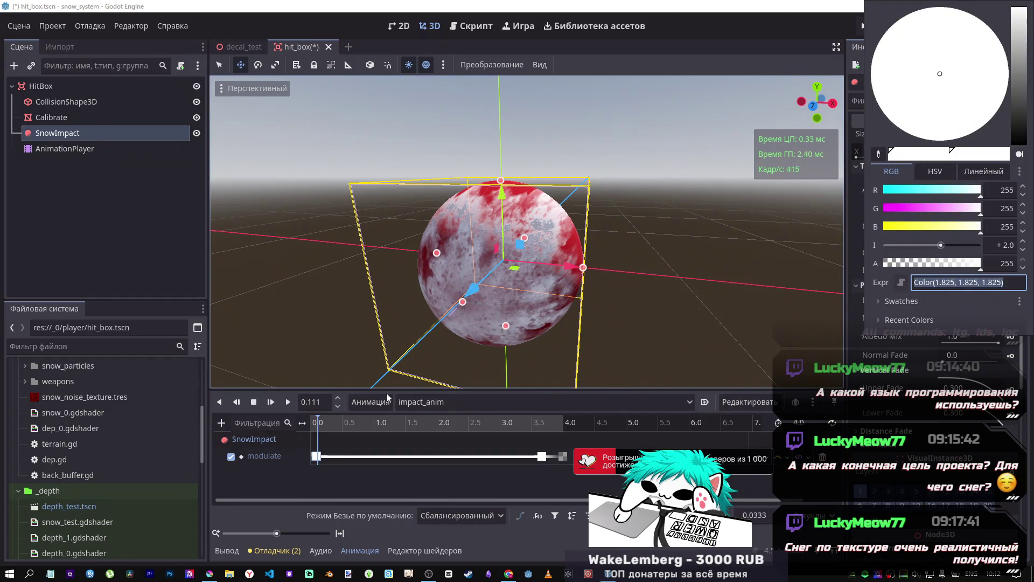
pyautogui.click(356, 458)
pyautogui.click(317, 457)
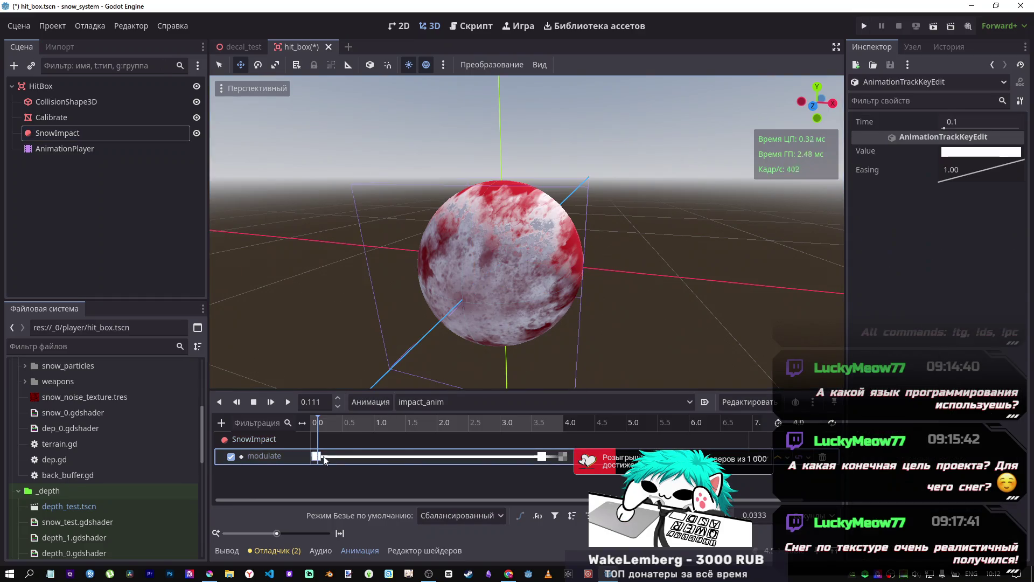
# Inspect the modulate keyframe's colour and preview the colour change near the animation start
pyautogui.click(981, 151)
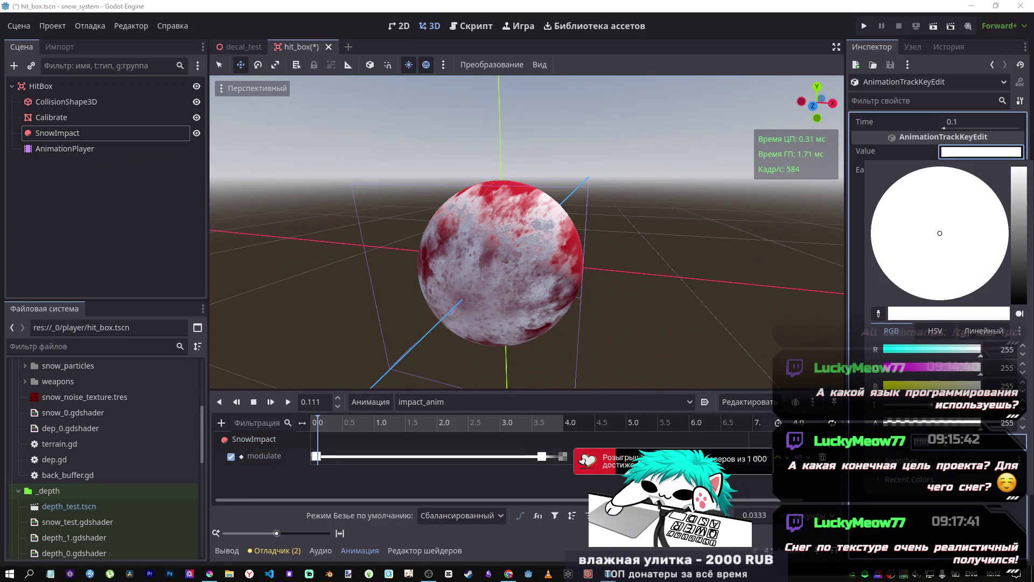
pyautogui.press('Escape')
pyautogui.click(541, 457)
pyautogui.click(319, 426)
pyautogui.moveTo(319, 425)
pyautogui.mouseDown()
pyautogui.moveTo(367, 422)
pyautogui.moveTo(316, 426)
pyautogui.moveTo(331, 429)
pyautogui.mouseUp()
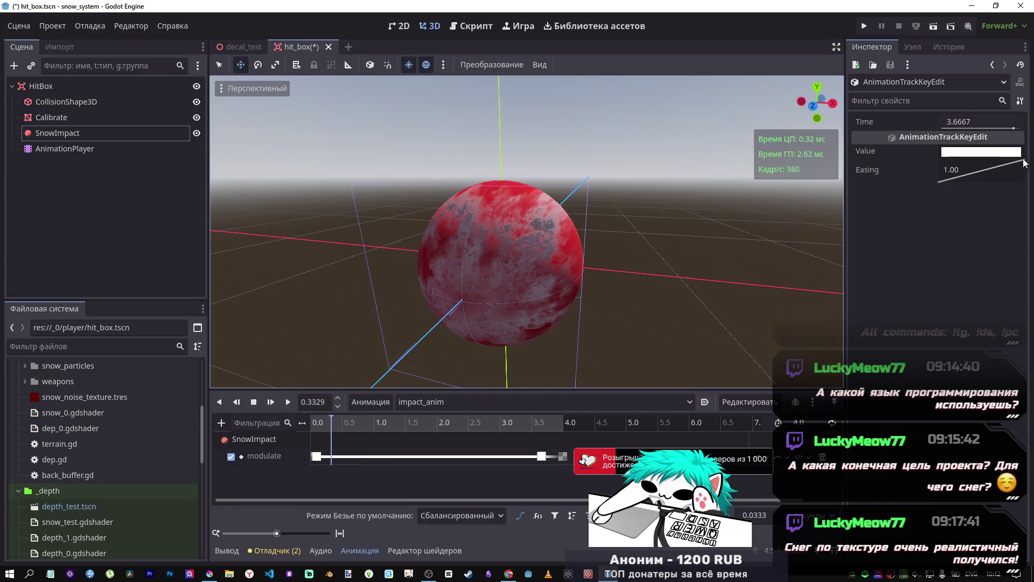
pyautogui.click(981, 152)
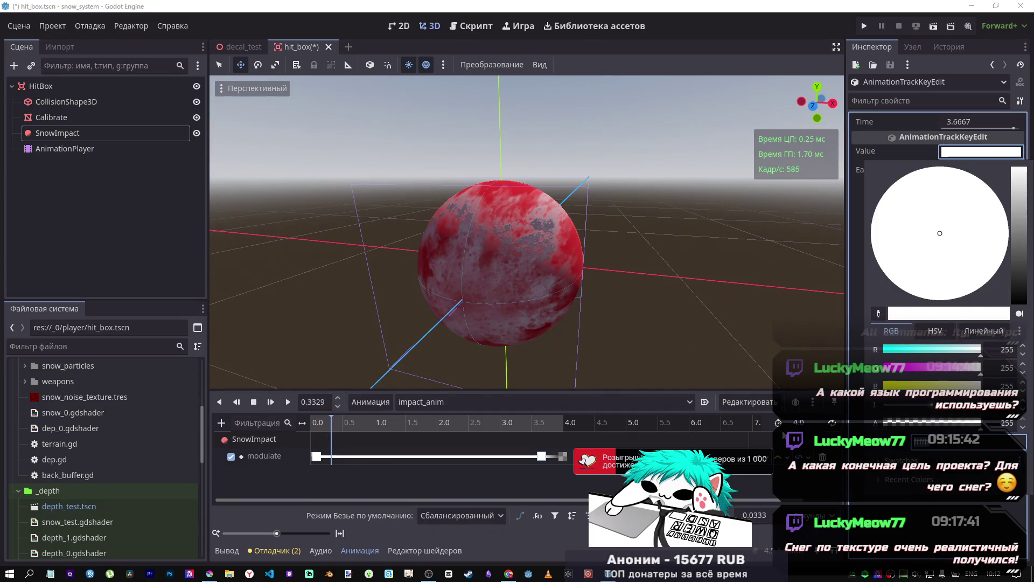
pyautogui.press('Escape')
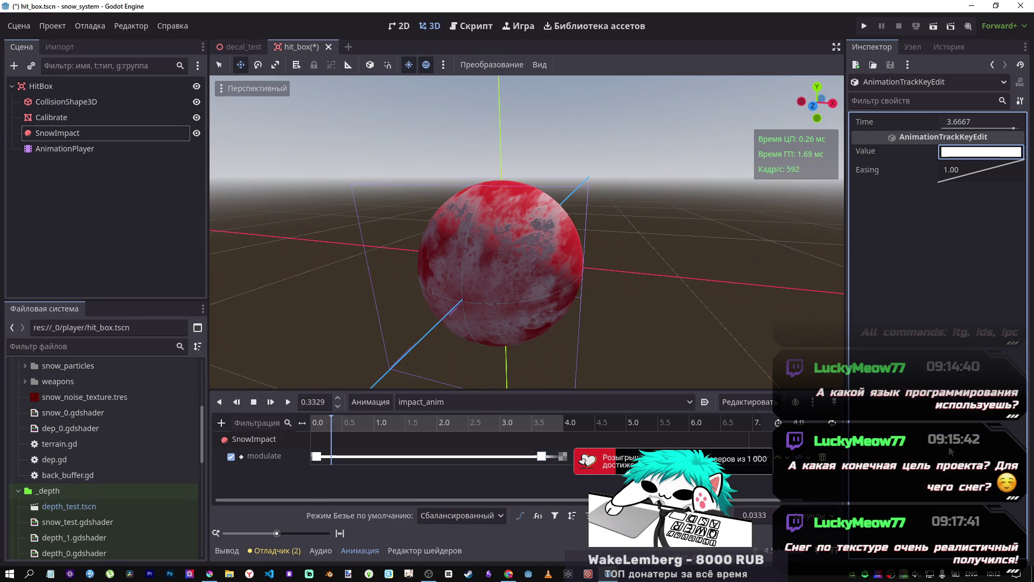
pyautogui.click(964, 152)
pyautogui.click(964, 153)
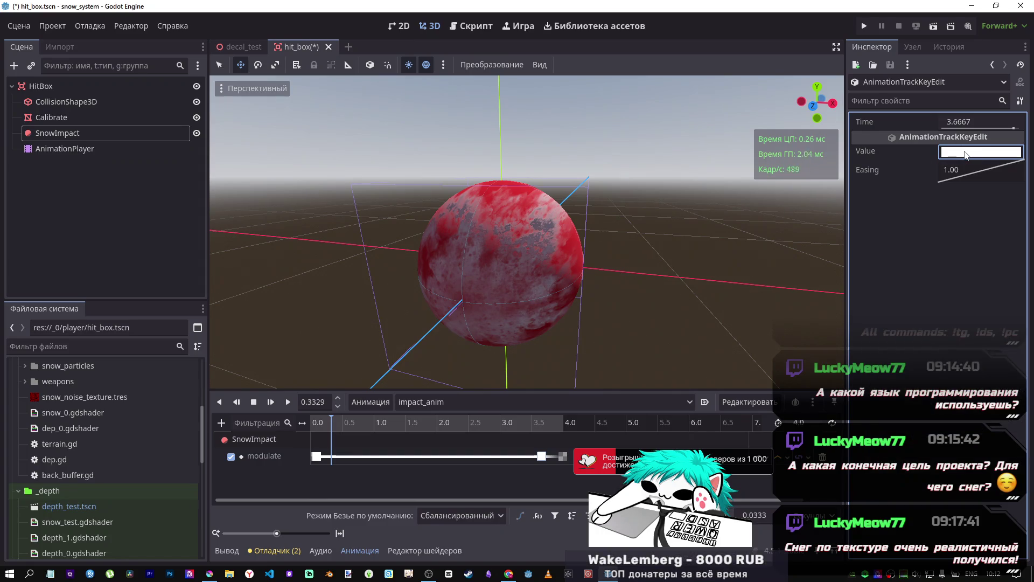
pyautogui.click(325, 462)
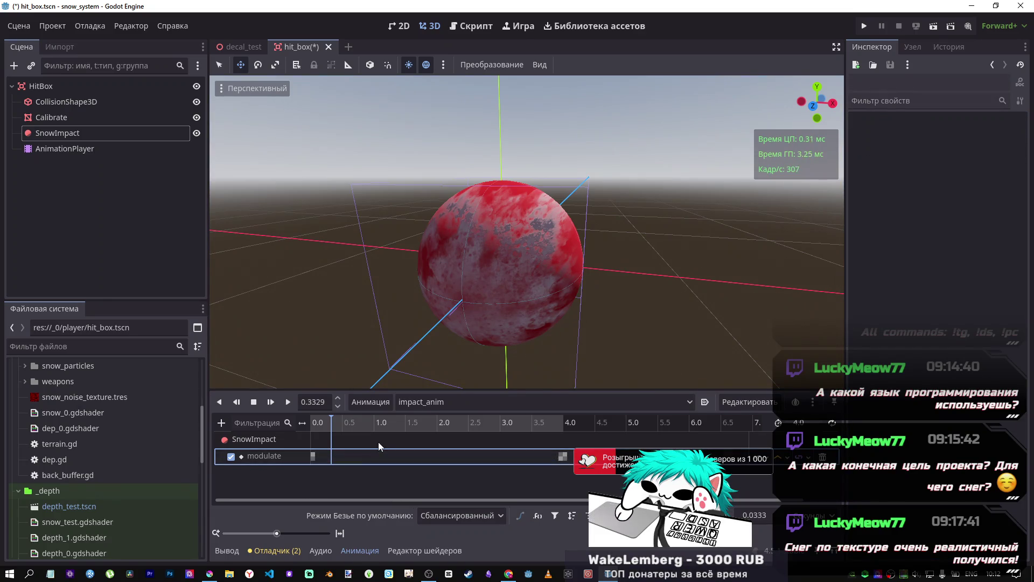
pyautogui.click(325, 426)
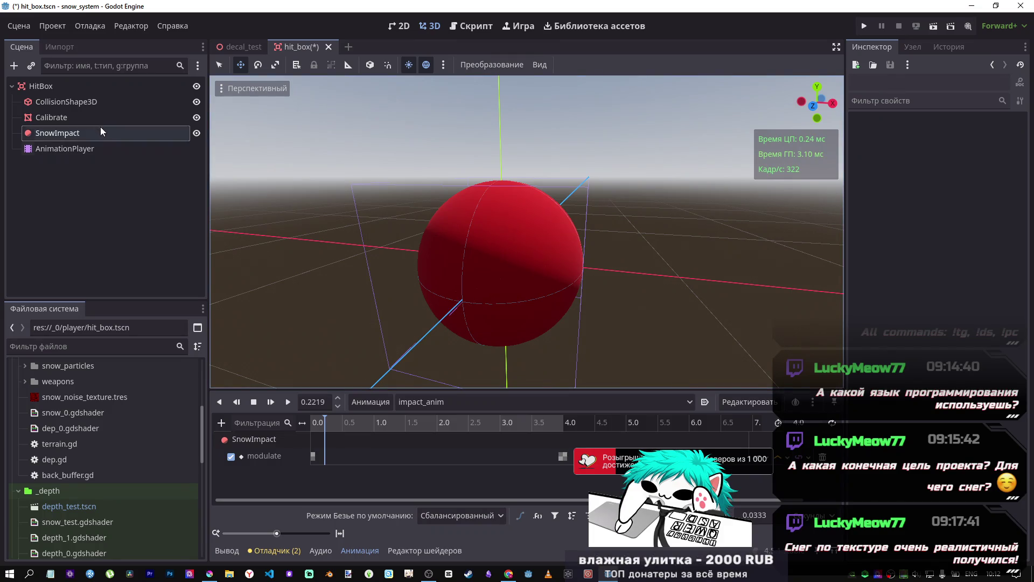
# Insert an extra key on impact_anim's modulate track, then delete it again
pyautogui.click(89, 134)
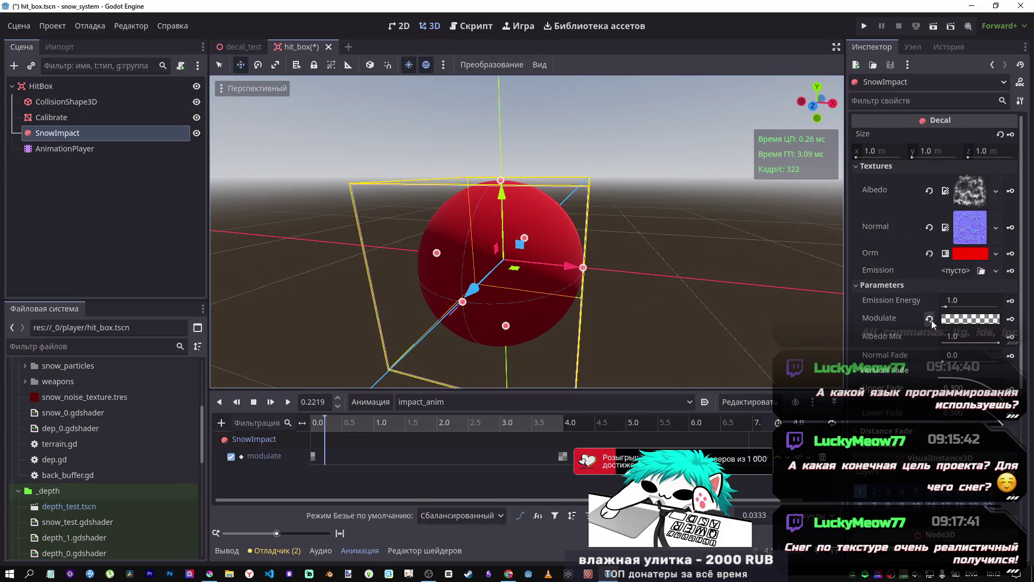
pyautogui.moveTo(931, 319)
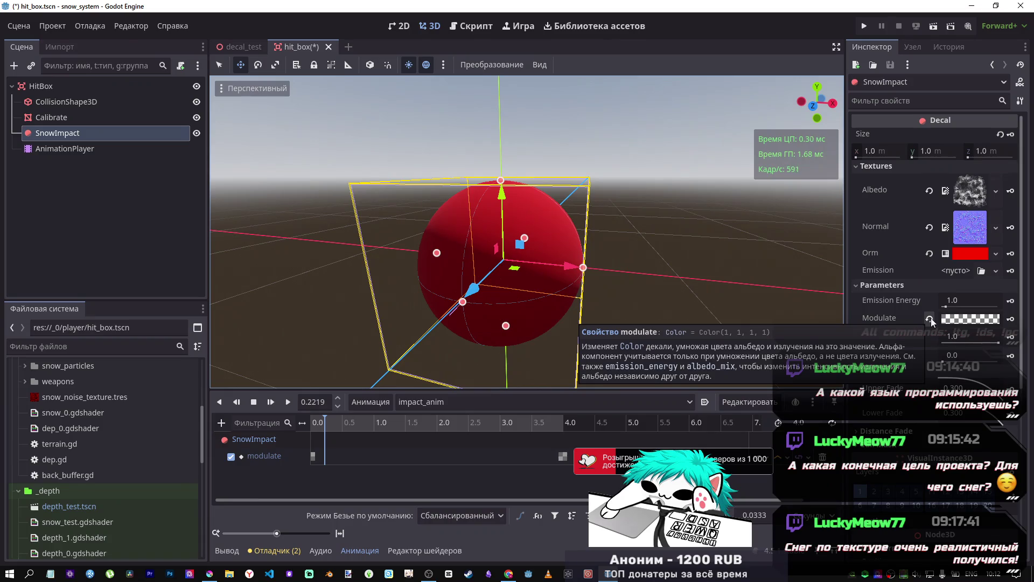
pyautogui.rightClick(334, 457)
pyautogui.click(338, 461)
pyautogui.click(333, 457)
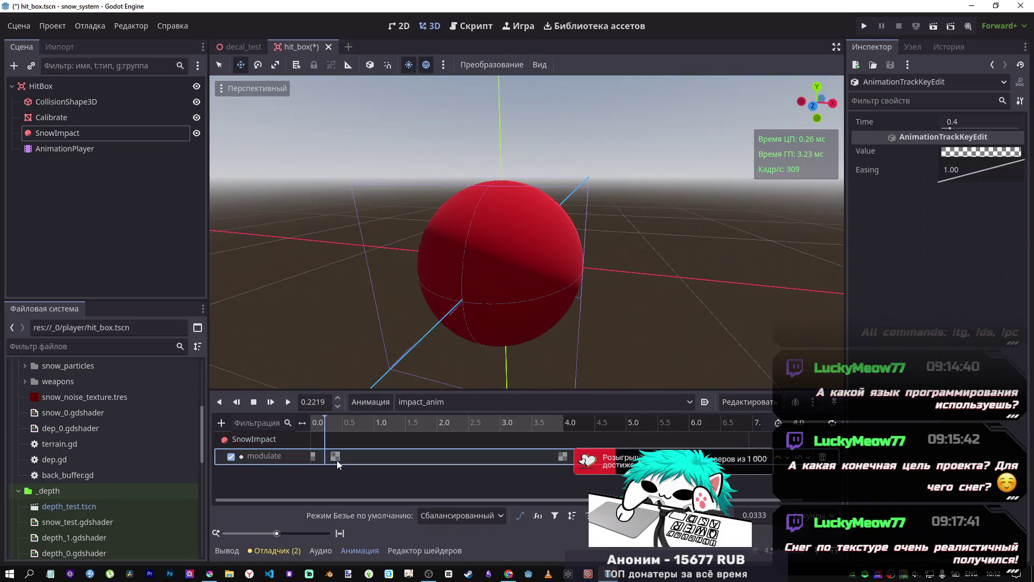
pyautogui.rightClick(336, 457)
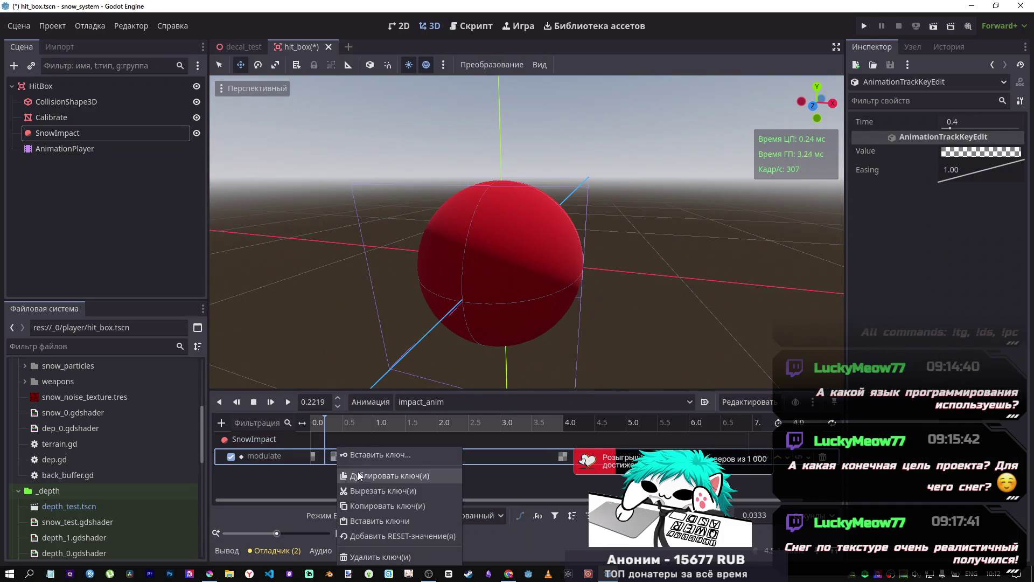
pyautogui.click(377, 555)
# Revert SnowImpact's decal modulate to white with full opacity
pyautogui.click(97, 133)
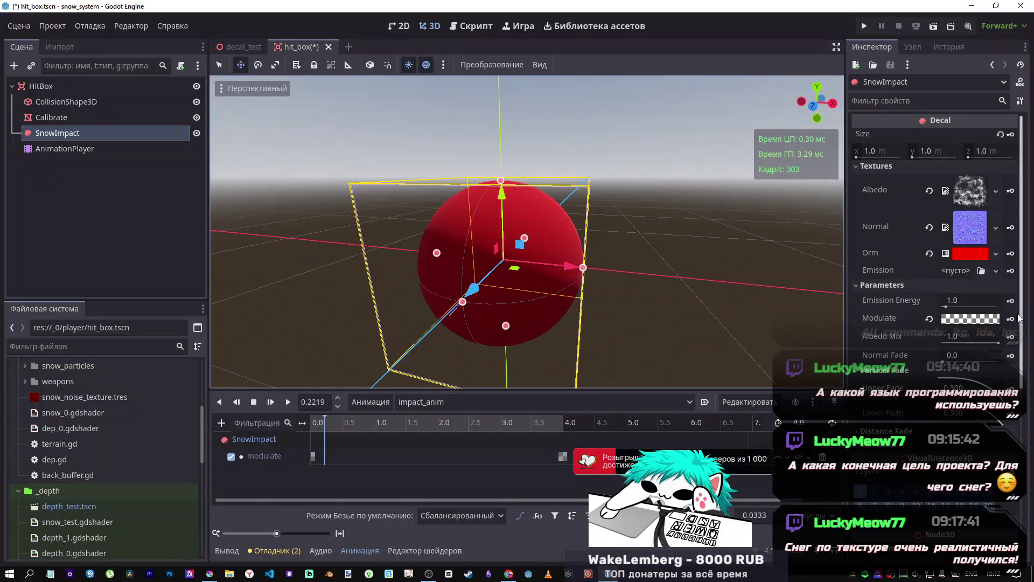
pyautogui.click(929, 318)
pyautogui.click(958, 318)
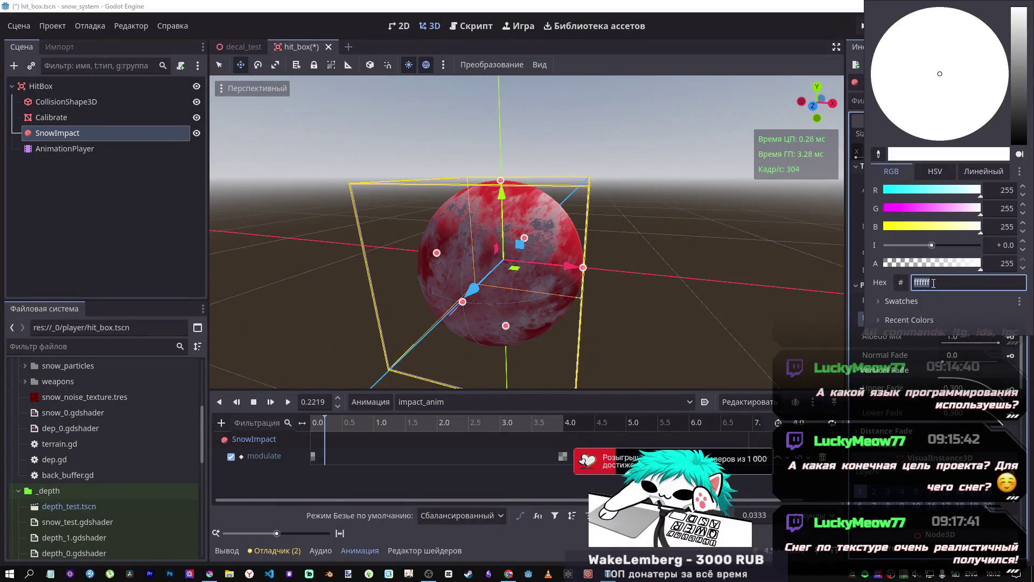
pyautogui.press('Return')
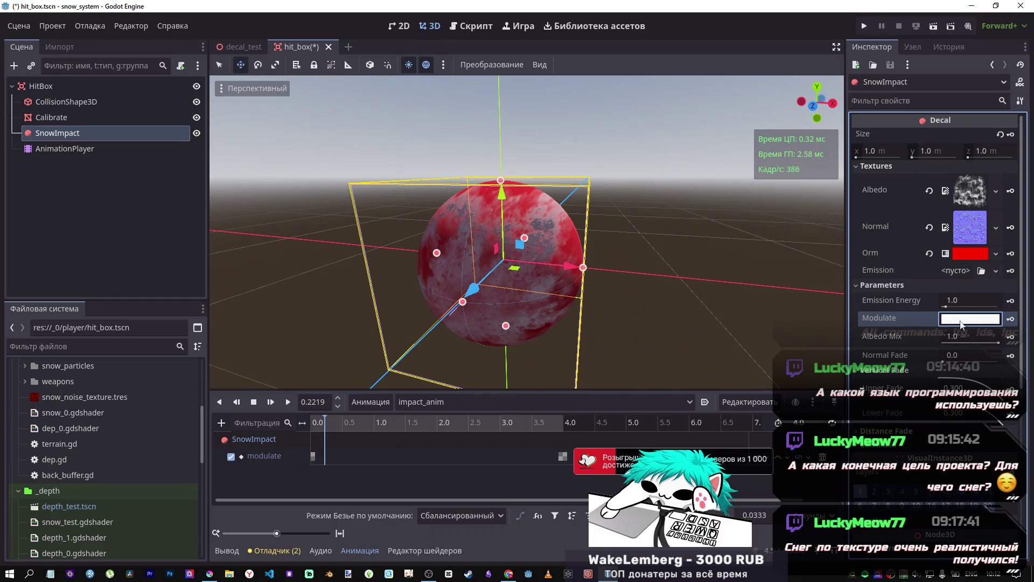
pyautogui.click(952, 320)
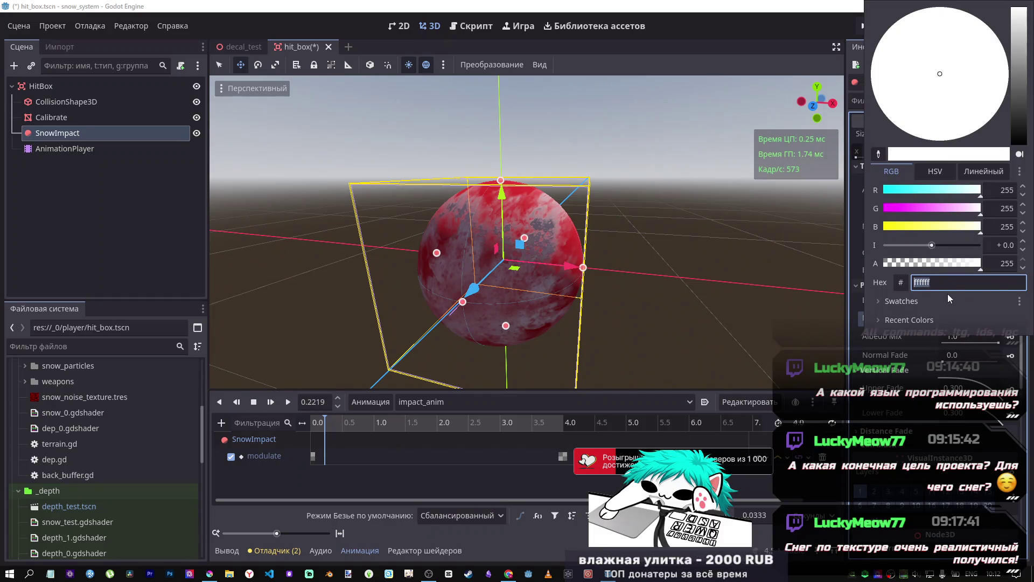
pyautogui.press('Tab')
pyautogui.click(906, 264)
pyautogui.moveTo(907, 266)
pyautogui.mouseDown()
pyautogui.moveTo(1023, 271)
pyautogui.moveTo(849, 278)
pyautogui.mouseUp()
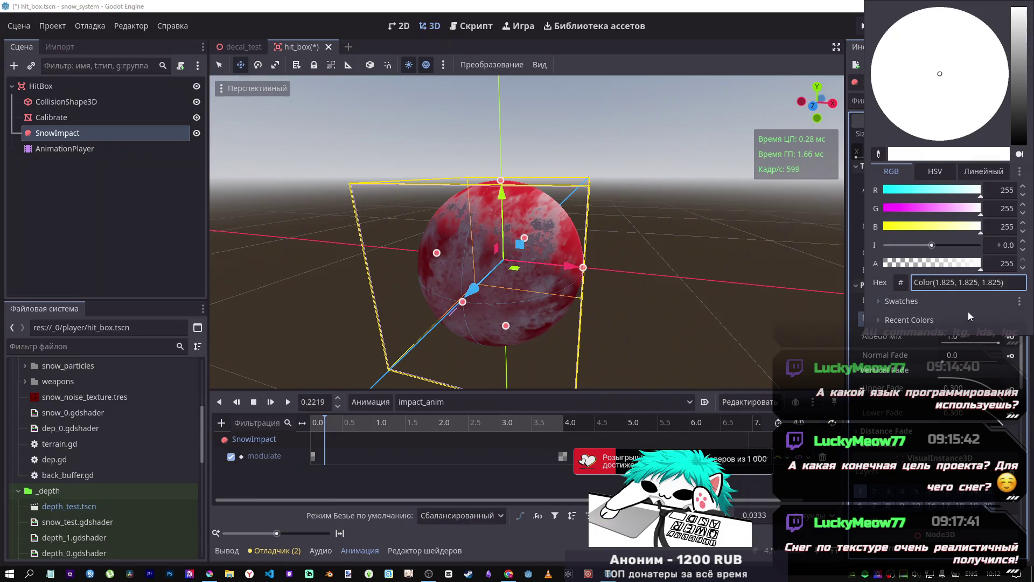
# Raise the SnowImpact decal's modulate colour intensity to 2.0
pyautogui.press('Return')
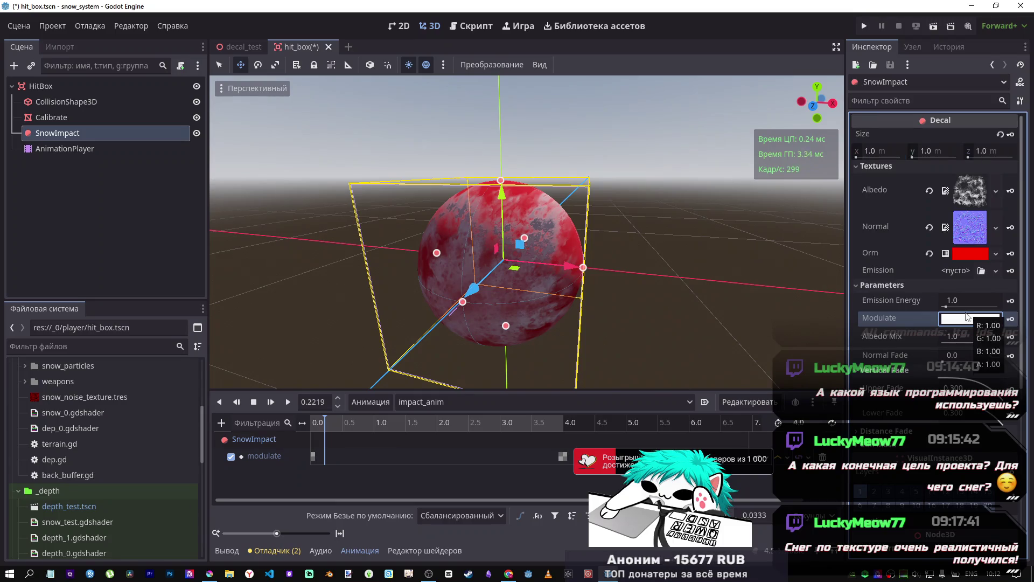
pyautogui.click(967, 318)
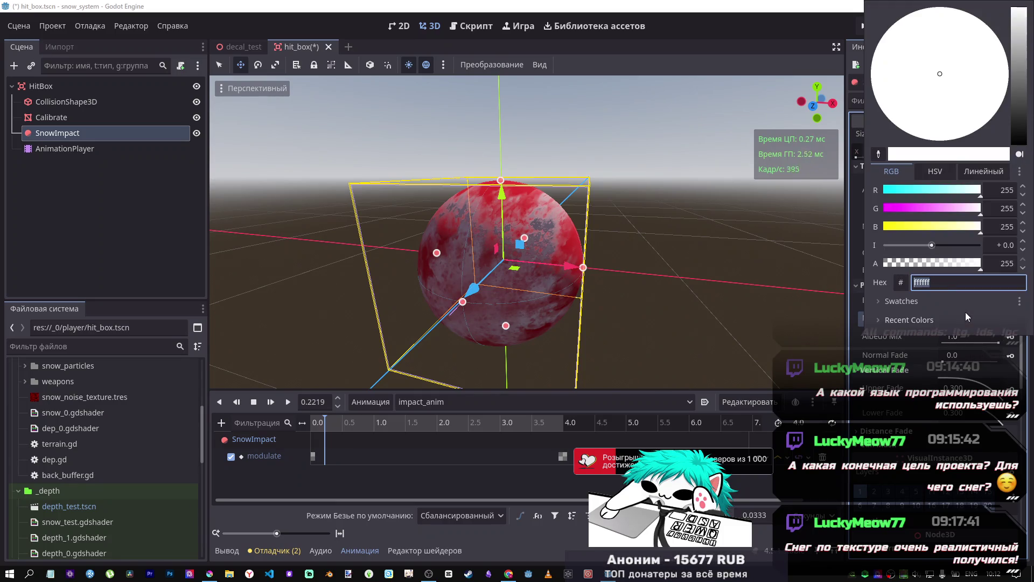
pyautogui.click(1024, 242)
pyautogui.click(1023, 242)
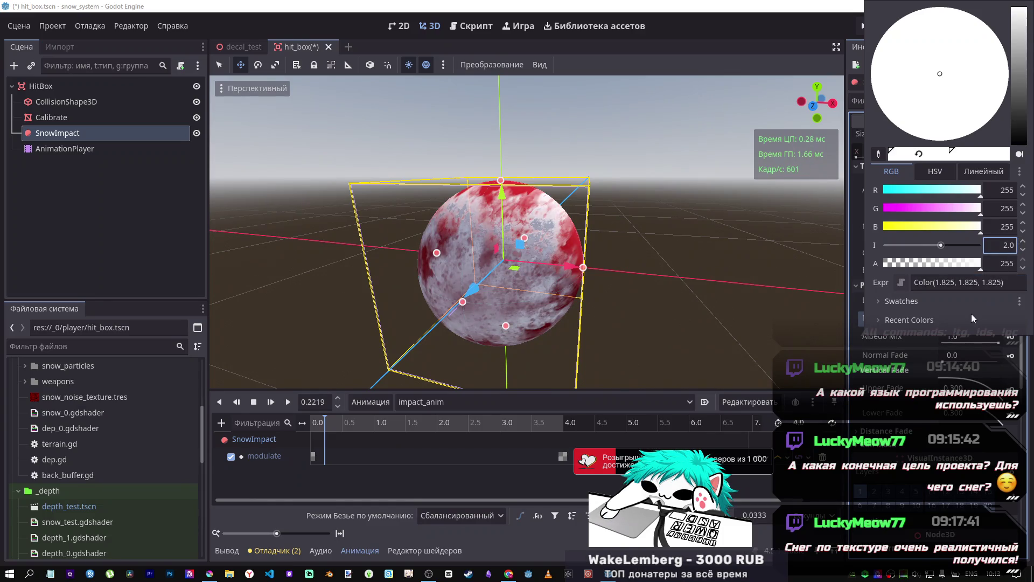
pyautogui.press('Return')
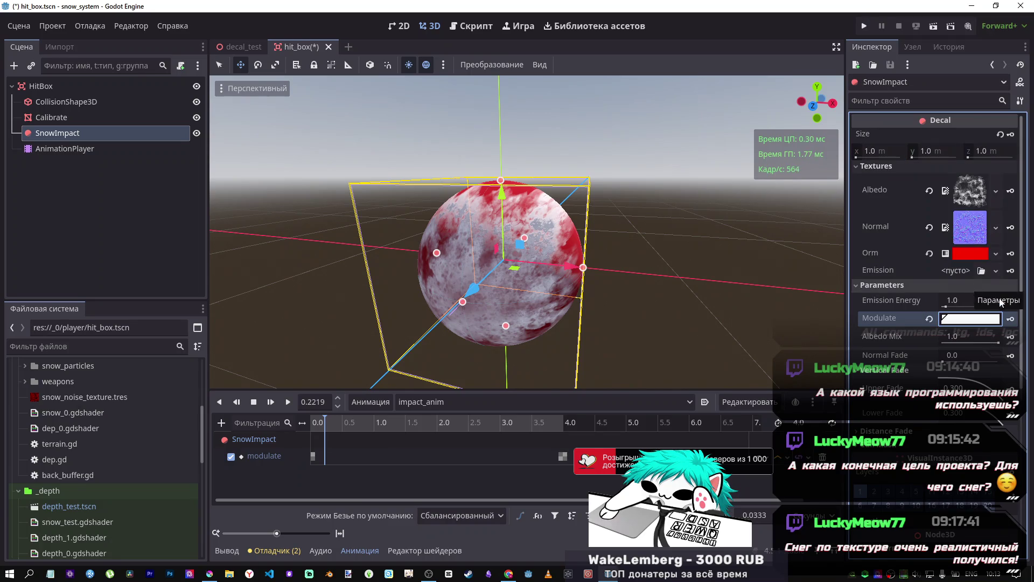
# Key the modulate colour on the track and duplicate the keyframe as a second key
pyautogui.click(1011, 318)
pyautogui.click(324, 457)
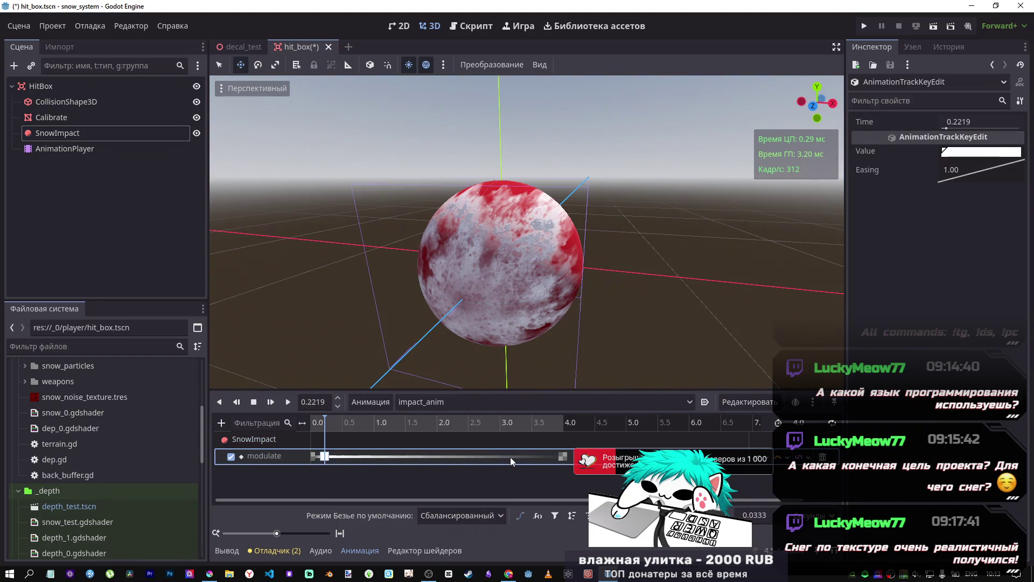
pyautogui.moveTo(325, 457)
pyautogui.mouseDown()
pyautogui.moveTo(506, 458)
pyautogui.moveTo(486, 459)
pyautogui.mouseUp()
pyautogui.rightClick(485, 462)
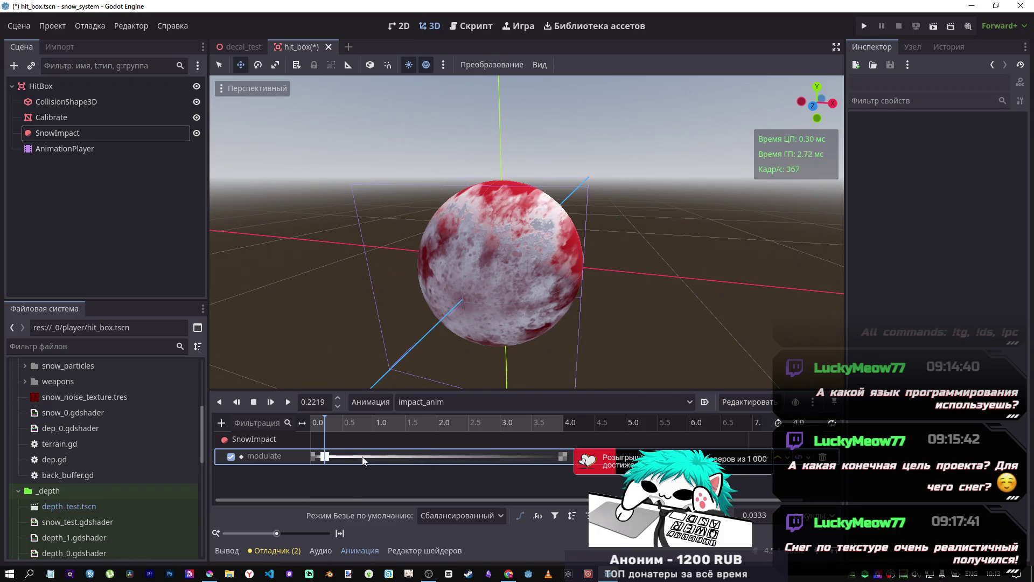
pyautogui.moveTo(326, 457)
pyautogui.mouseDown()
pyautogui.moveTo(416, 458)
pyautogui.moveTo(325, 463)
pyautogui.mouseUp()
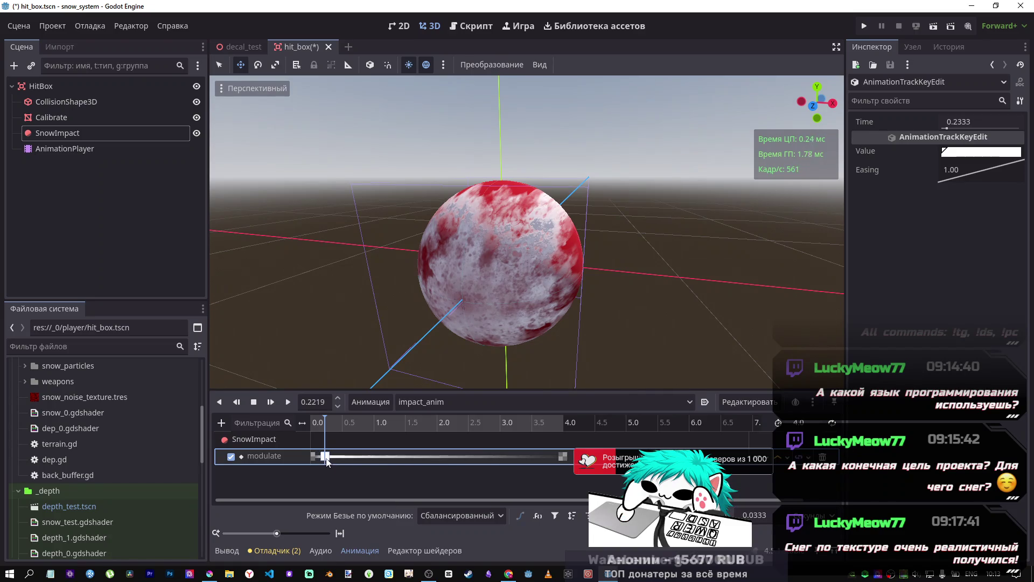
pyautogui.click(366, 461)
pyautogui.click(328, 459)
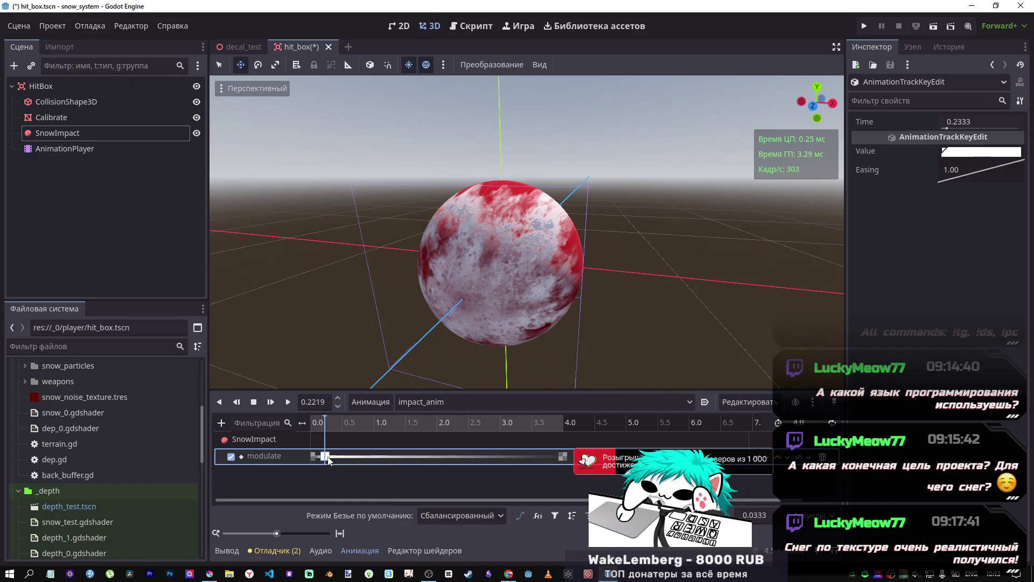
pyautogui.click(490, 426)
pyautogui.hotkey('ctrl', 'd')
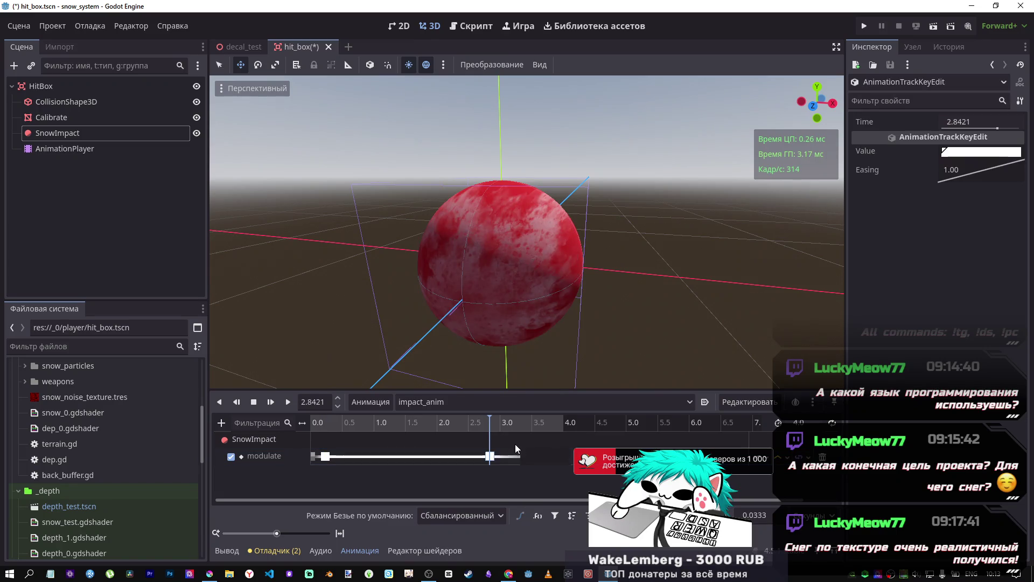
pyautogui.moveTo(490, 457)
pyautogui.mouseDown()
pyautogui.moveTo(541, 457)
pyautogui.moveTo(539, 422)
pyautogui.moveTo(561, 426)
pyautogui.moveTo(289, 424)
pyautogui.moveTo(332, 428)
pyautogui.mouseUp()
# Move the first modulate keyframe to 0.1 s
pyautogui.click(326, 456)
pyautogui.click(315, 403)
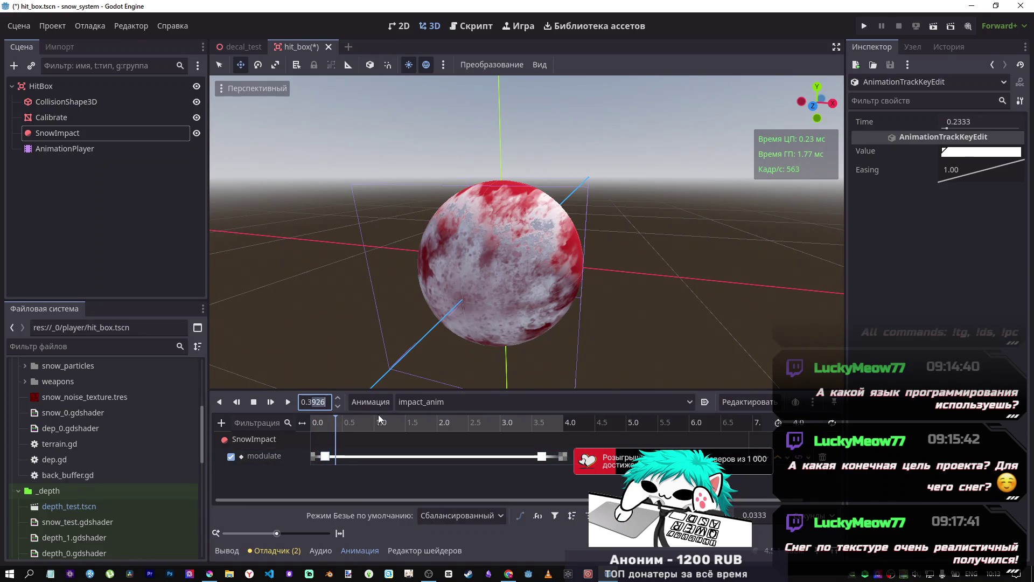
pyautogui.write('1')
pyautogui.press('Return')
pyautogui.moveTo(328, 456); pyautogui.dragTo(319, 459)
# Position the end modulate keyframe at 3.5 s
pyautogui.scroll(5, 396, 508)
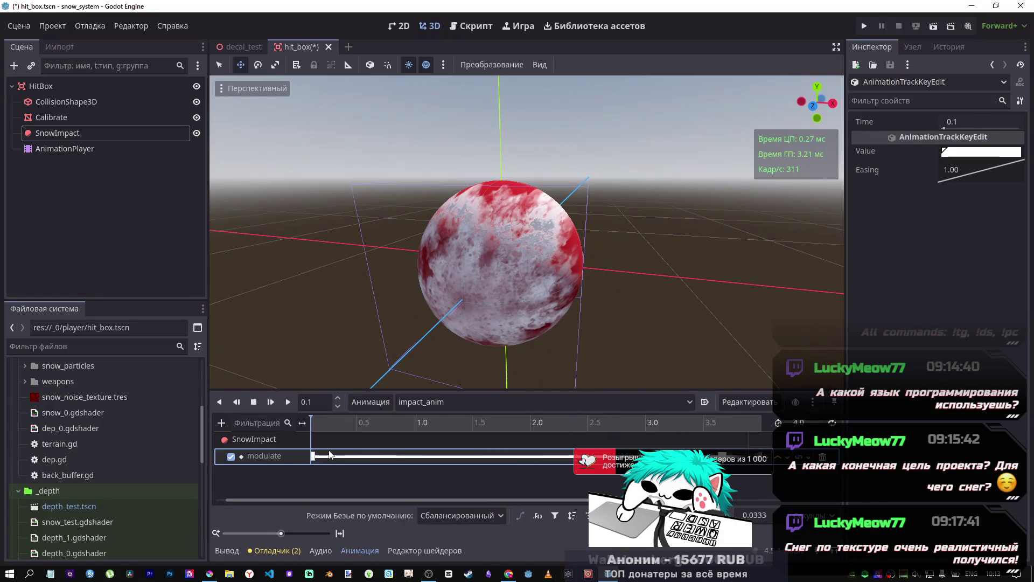
pyautogui.scroll(3, 360, 501)
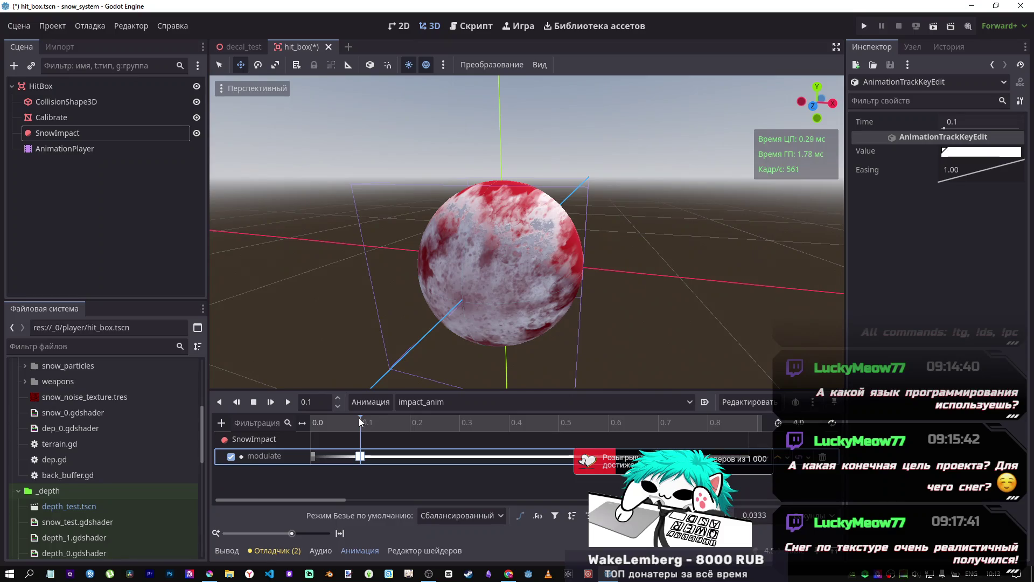
pyautogui.scroll(-8, 363, 458)
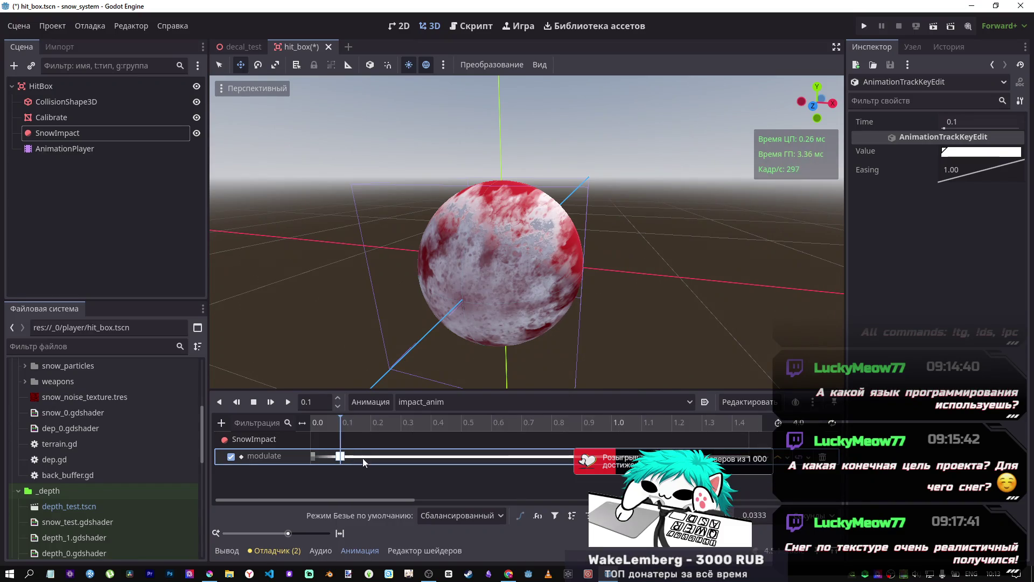
pyautogui.moveTo(534, 426)
pyautogui.mouseDown()
pyautogui.moveTo(557, 427)
pyautogui.moveTo(528, 460)
pyautogui.mouseUp()
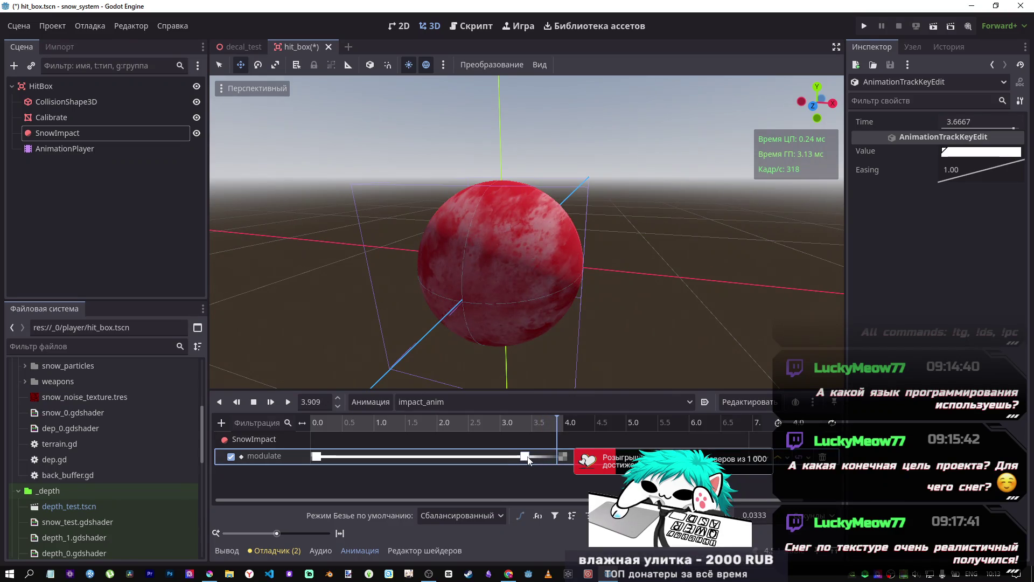
pyautogui.click(532, 425)
pyautogui.moveTo(532, 426)
pyautogui.mouseDown()
pyautogui.moveTo(567, 430)
pyautogui.moveTo(545, 429)
pyautogui.moveTo(562, 433)
pyautogui.moveTo(535, 459)
pyautogui.mouseUp()
pyautogui.click(538, 458)
pyautogui.click(532, 426)
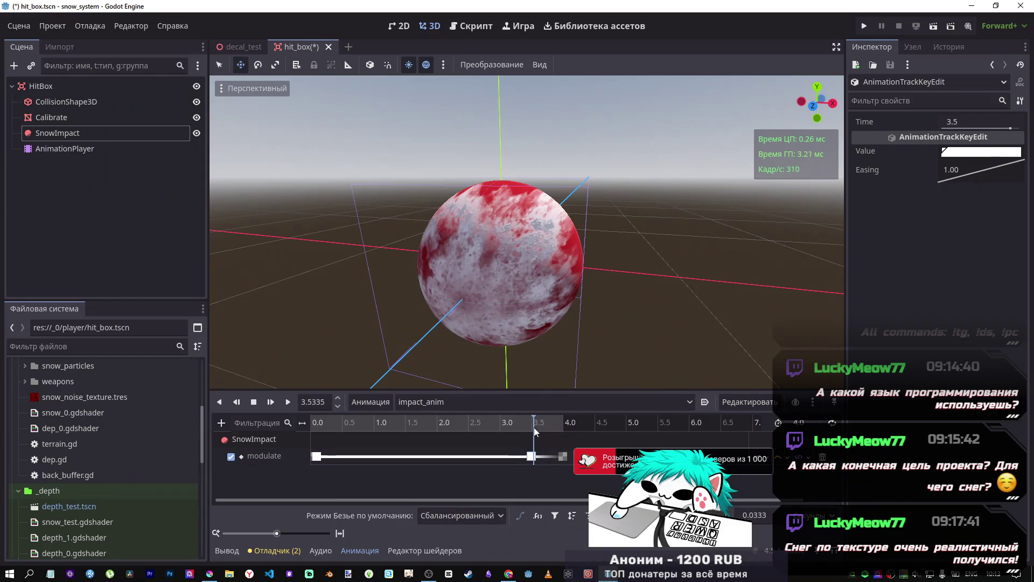
pyautogui.click(532, 427)
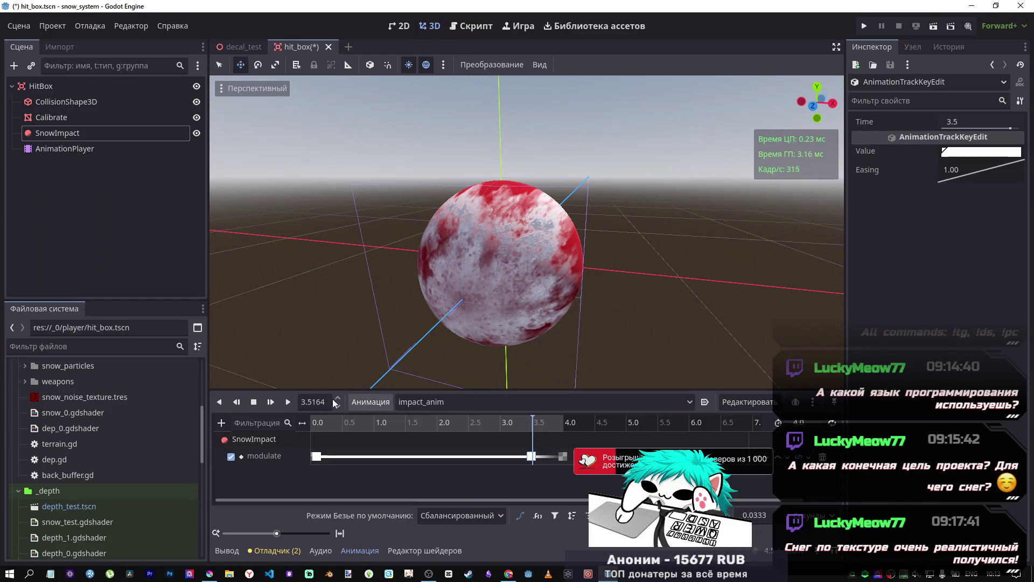
pyautogui.doubleClick(313, 404)
pyautogui.write('3.5')
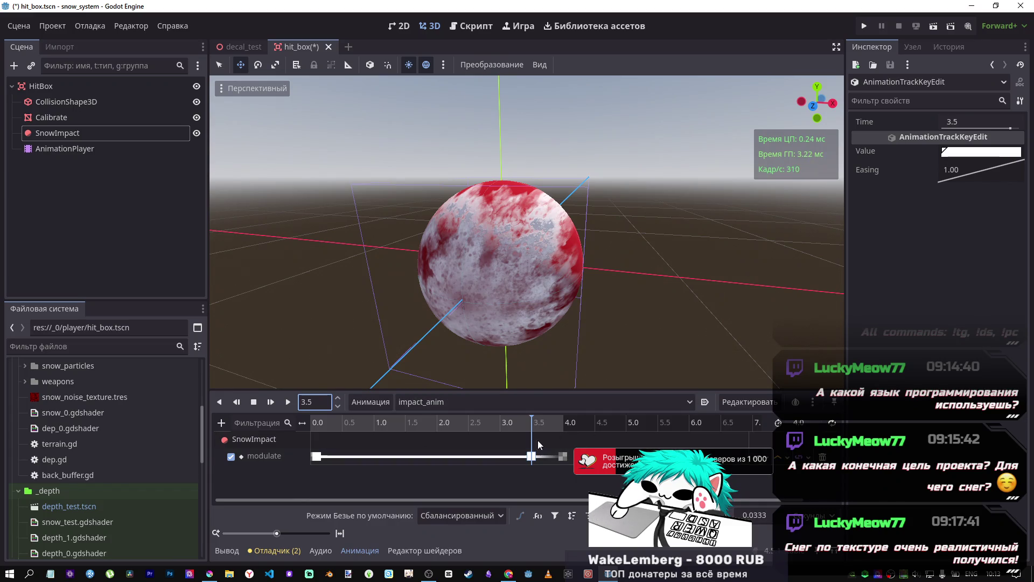
# Save the hit_box scene and switch to the YouTube window
pyautogui.hotkey('ctrl', 's')
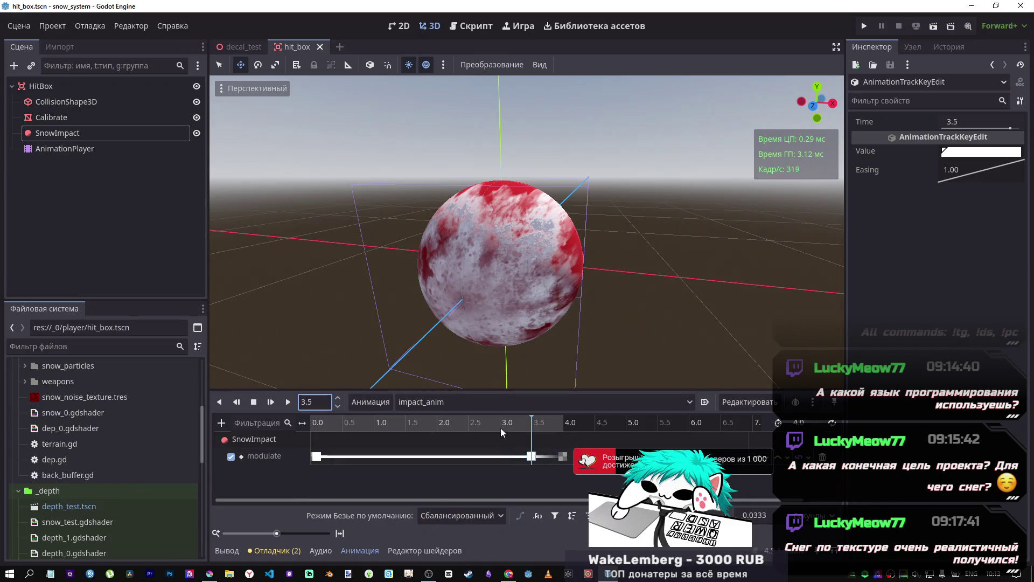
pyautogui.hotkey('alt', 'Tab')
pyautogui.hotkey('alt', 'Tab')
pyautogui.press('Tab')
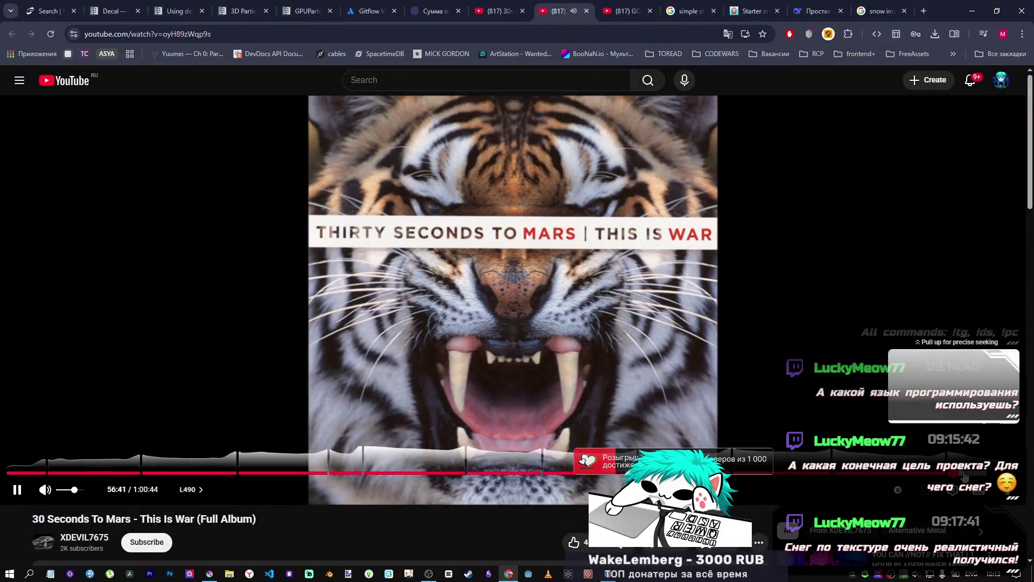
# Seek the 30 Seconds To Mars album video to about 57:20 and return to Godot
pyautogui.click(965, 473)
pyautogui.click(963, 474)
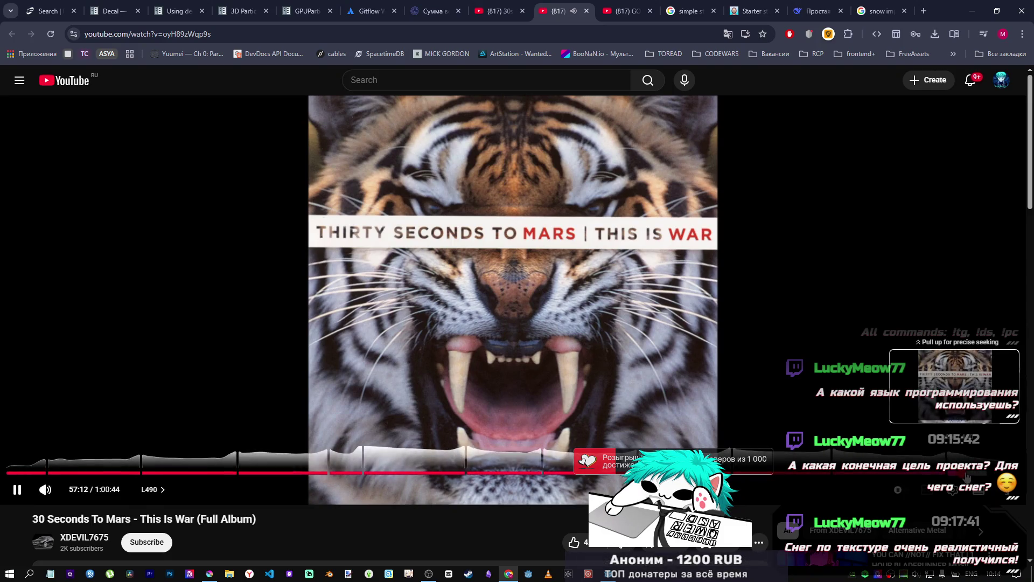
pyautogui.click(966, 474)
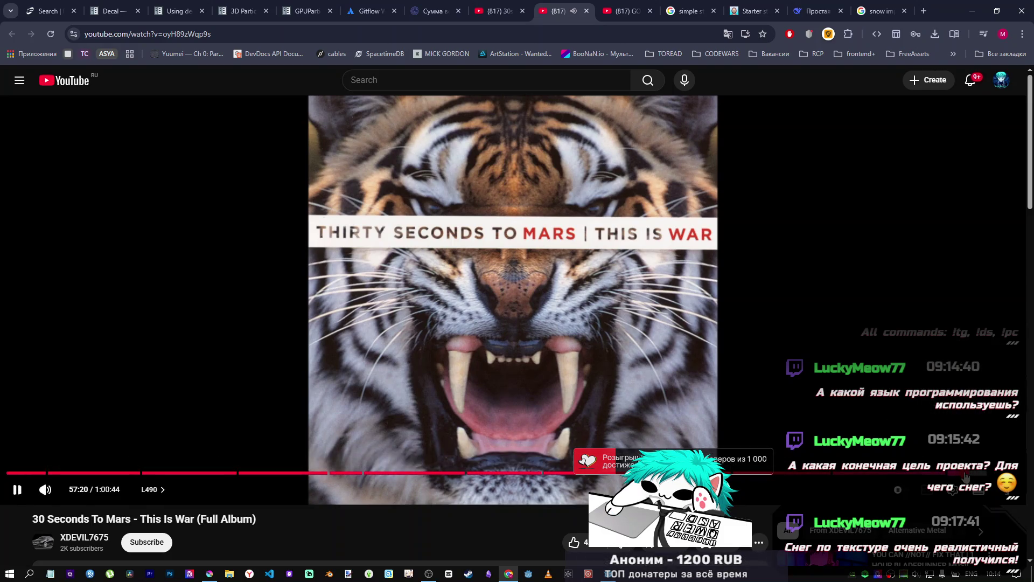
pyautogui.hotkey('alt', 'Tab')
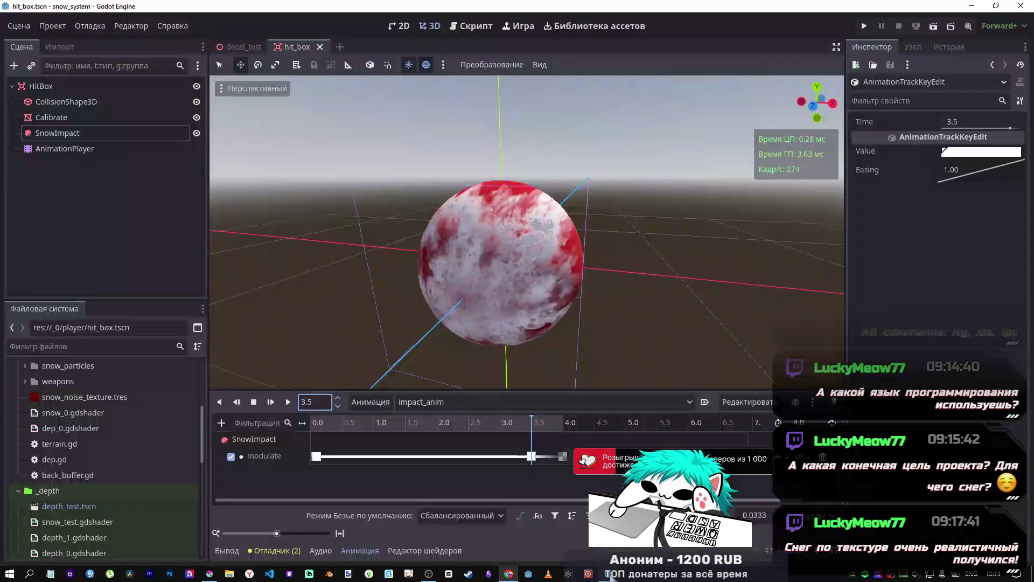
# Preview impact_anim around 0.6 s, then attach a new hit_box.gd script to the HitBox node
pyautogui.moveTo(566, 423); pyautogui.dragTo(234, 421)
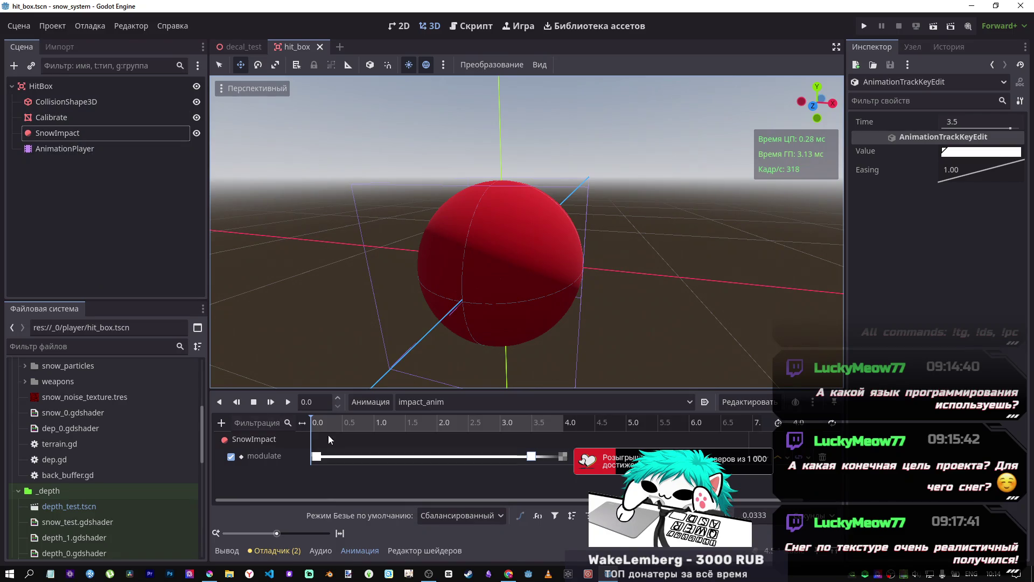
pyautogui.click(351, 423)
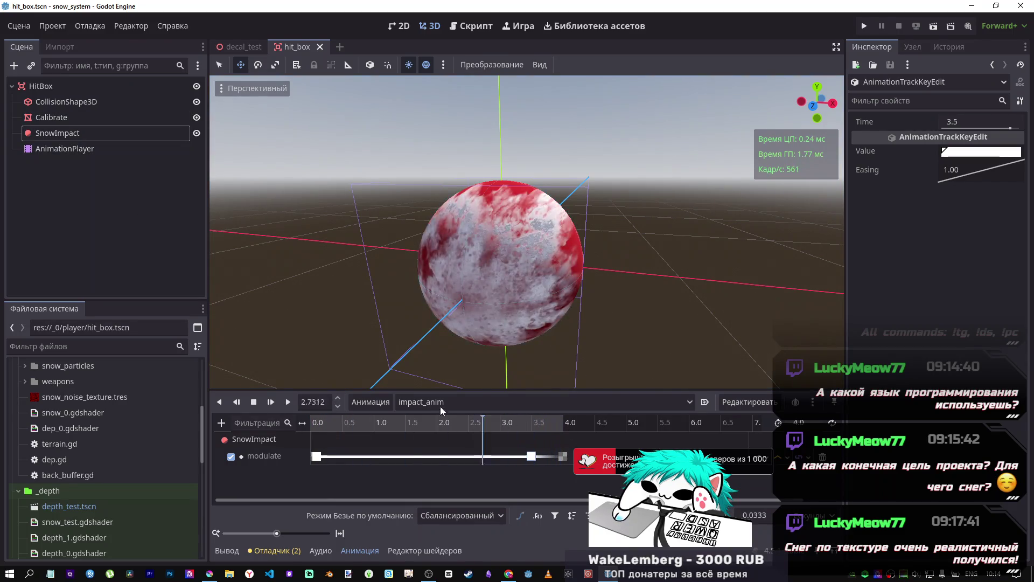
pyautogui.click(27, 107)
pyautogui.click(68, 90)
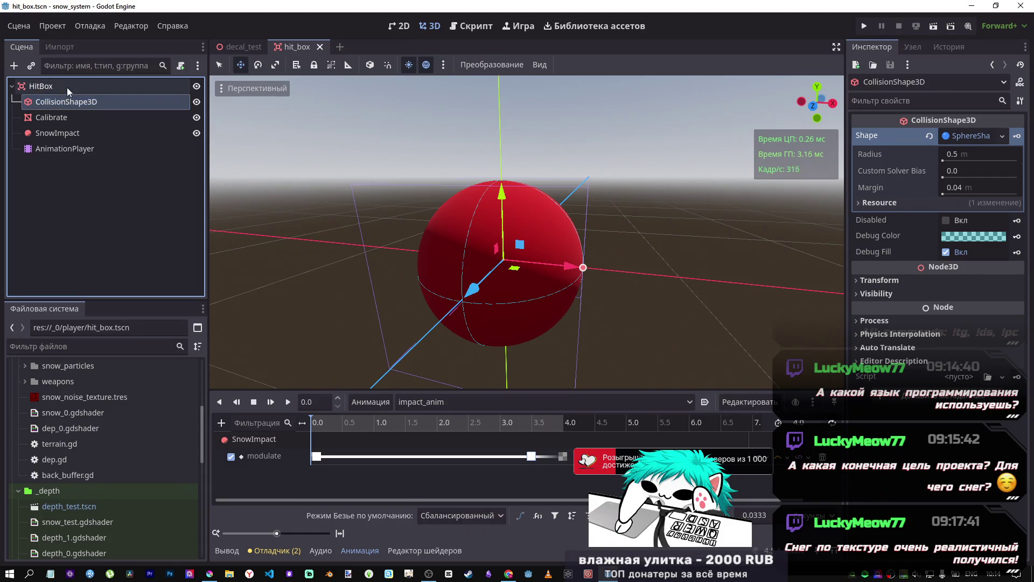
pyautogui.click(180, 65)
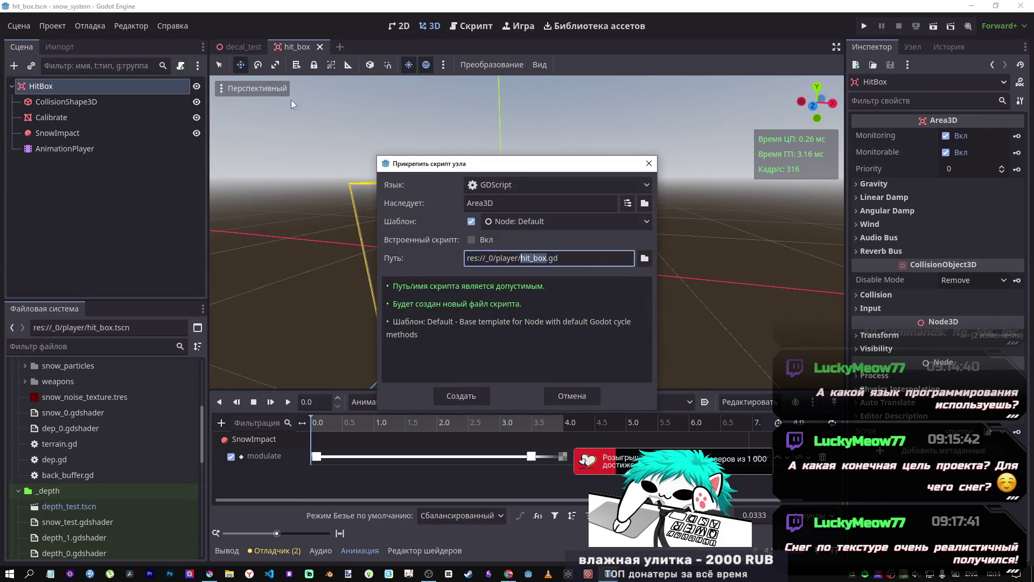
pyautogui.click(470, 395)
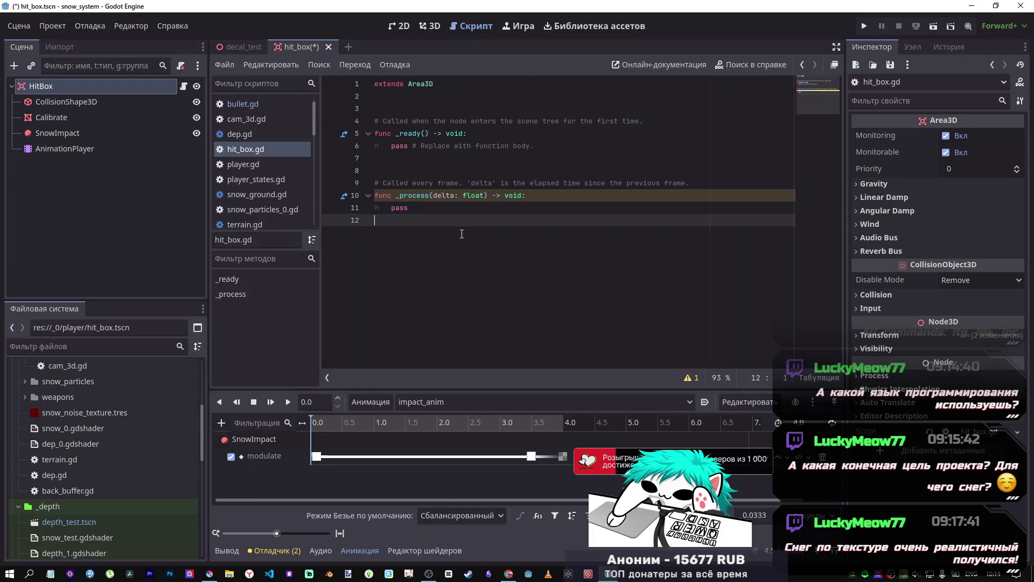
# Delete the template functions from hit_box.gd and open the Area3D documentation
pyautogui.moveTo(377, 220); pyautogui.dragTo(322, 117)
pyautogui.press('BackSpace')
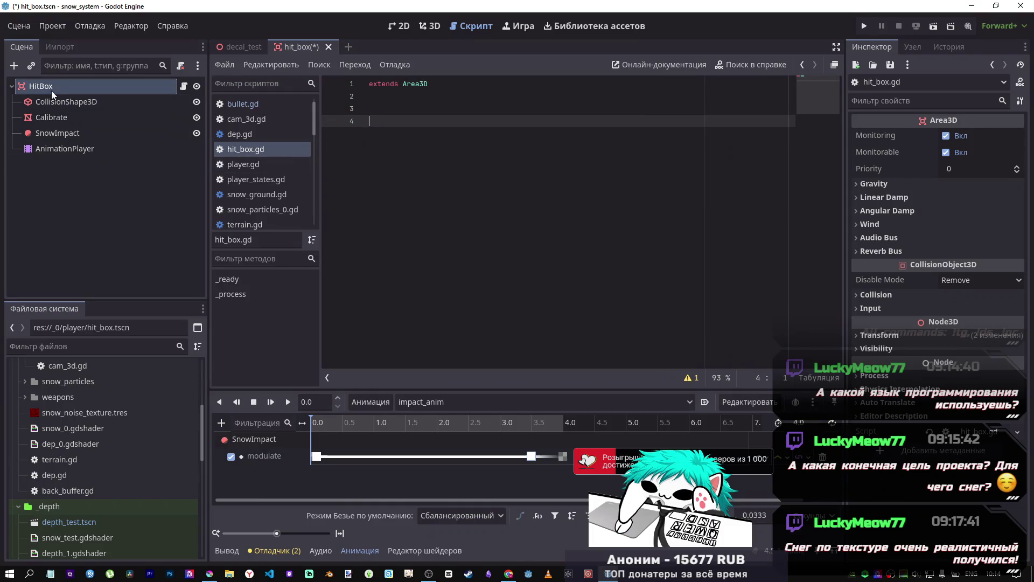
pyautogui.click(50, 90)
pyautogui.click(1021, 81)
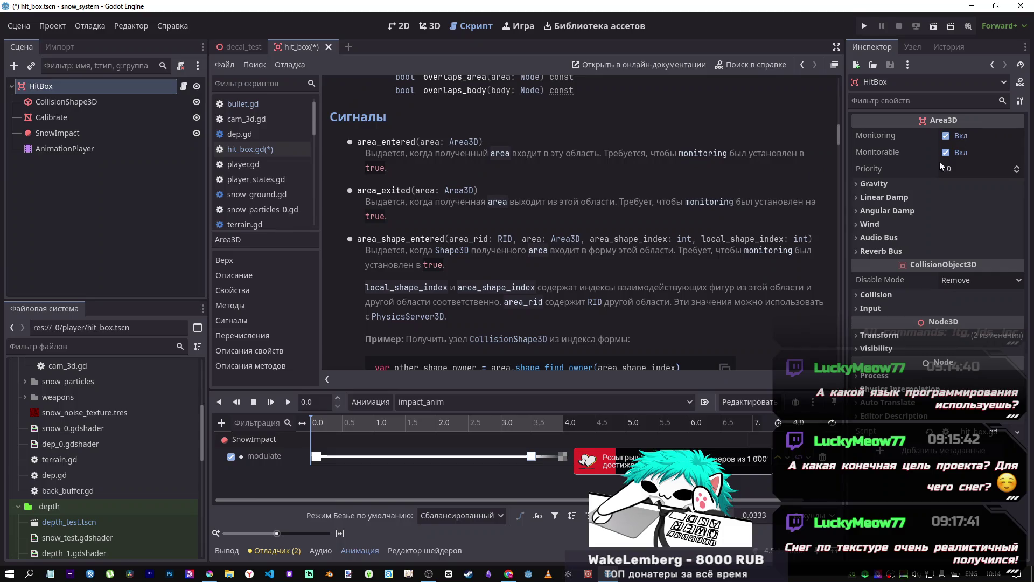
# Browse HitBox's Groups and Signals lists and start connecting the body_entered signal
pyautogui.click(916, 47)
pyautogui.click(889, 47)
pyautogui.click(916, 47)
pyautogui.click(943, 47)
pyautogui.click(911, 48)
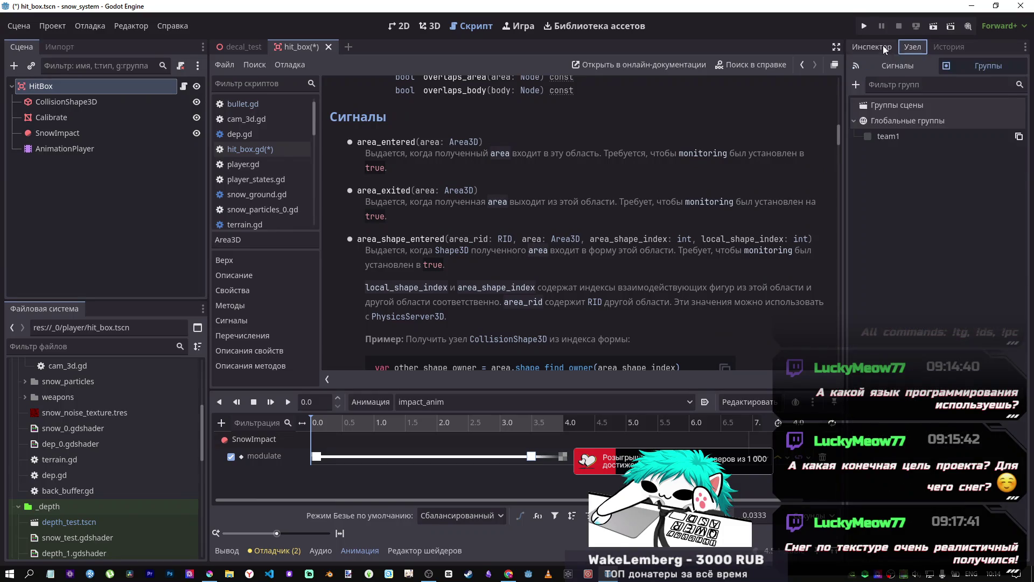
pyautogui.click(884, 46)
pyautogui.click(910, 48)
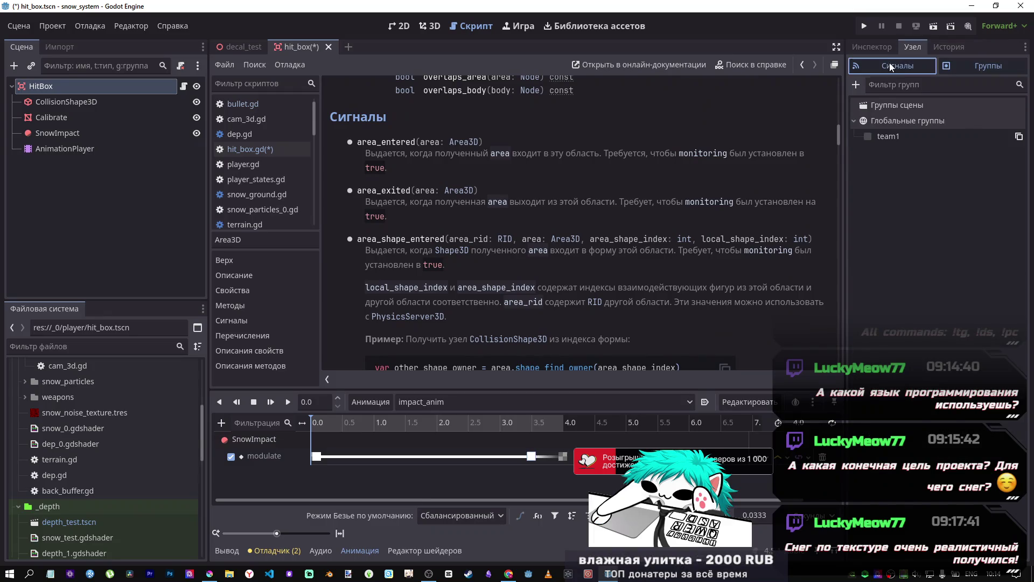
pyautogui.click(900, 66)
pyautogui.scroll(-2, 894, 223)
pyautogui.scroll(2, 924, 169)
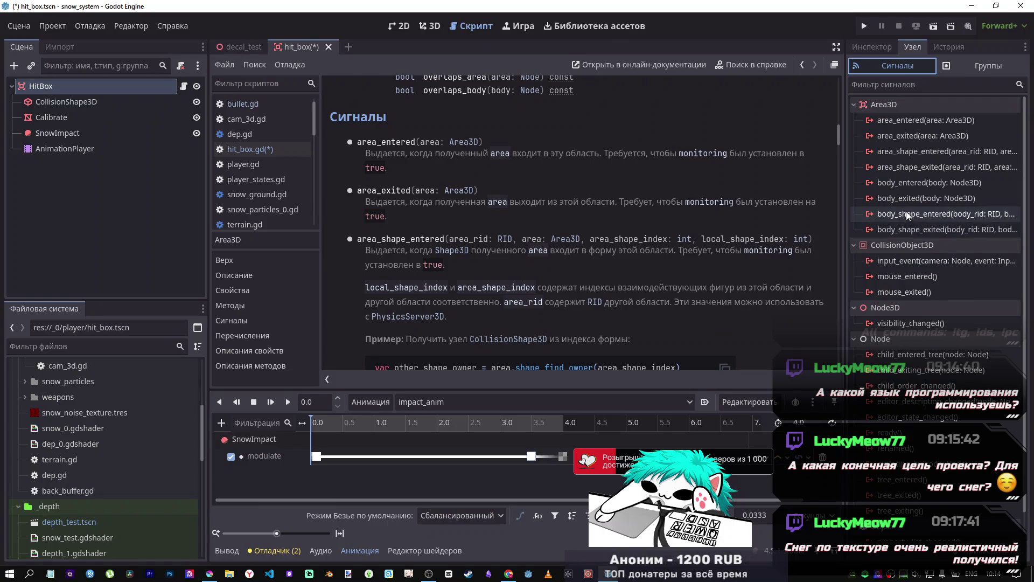
pyautogui.moveTo(914, 203)
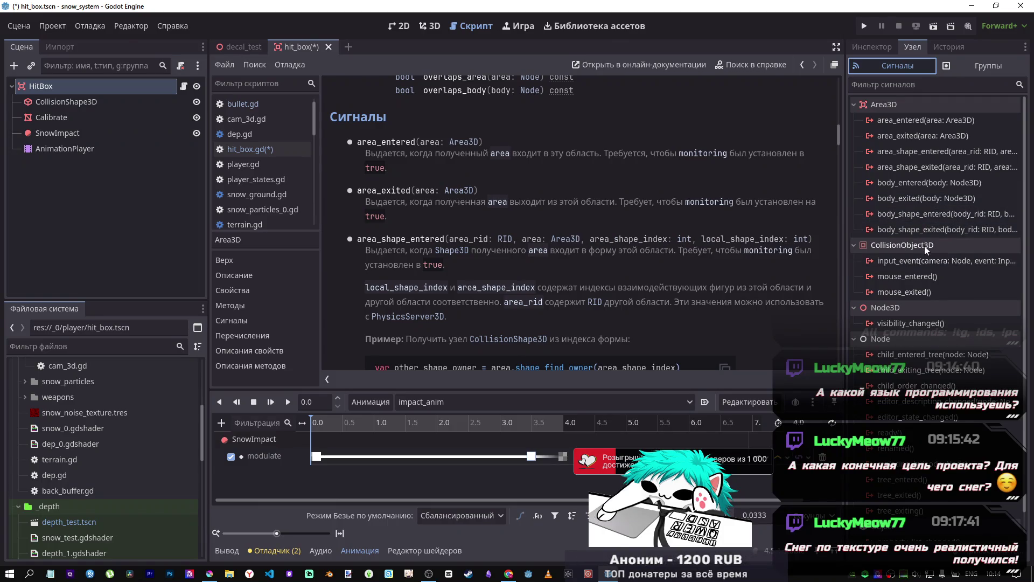
pyautogui.doubleClick(927, 187)
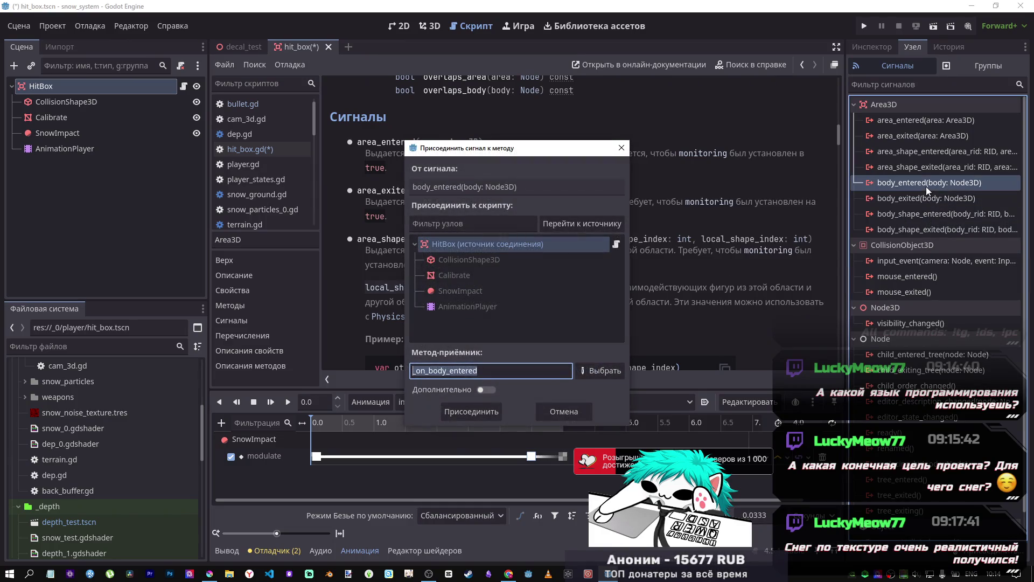
# Connect body_entered to a new _on_body_entered handler and replace pass with an 'if body is' check
pyautogui.click(468, 407)
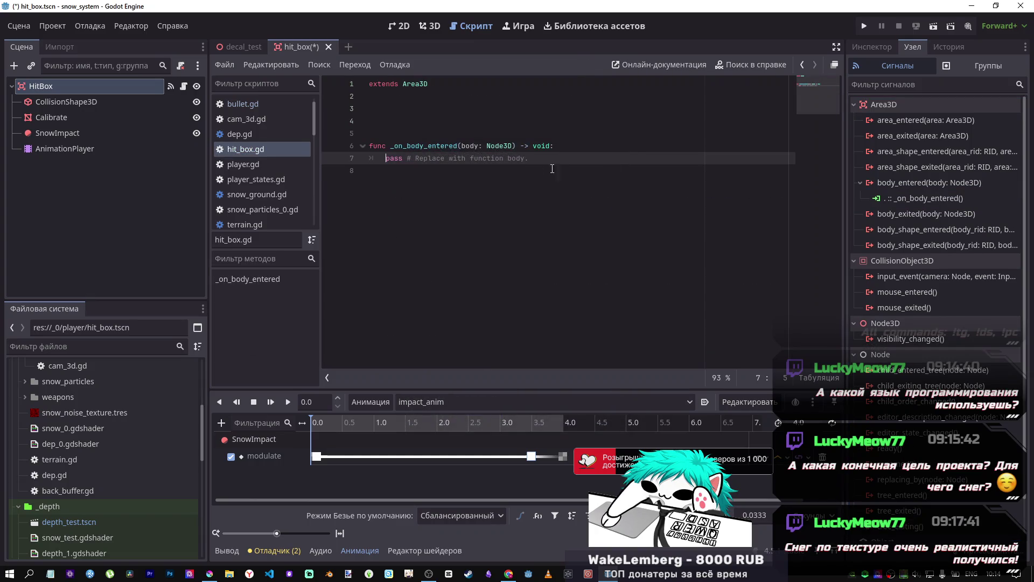
pyautogui.moveTo(529, 157); pyautogui.dragTo(386, 161)
pyautogui.write('if body')
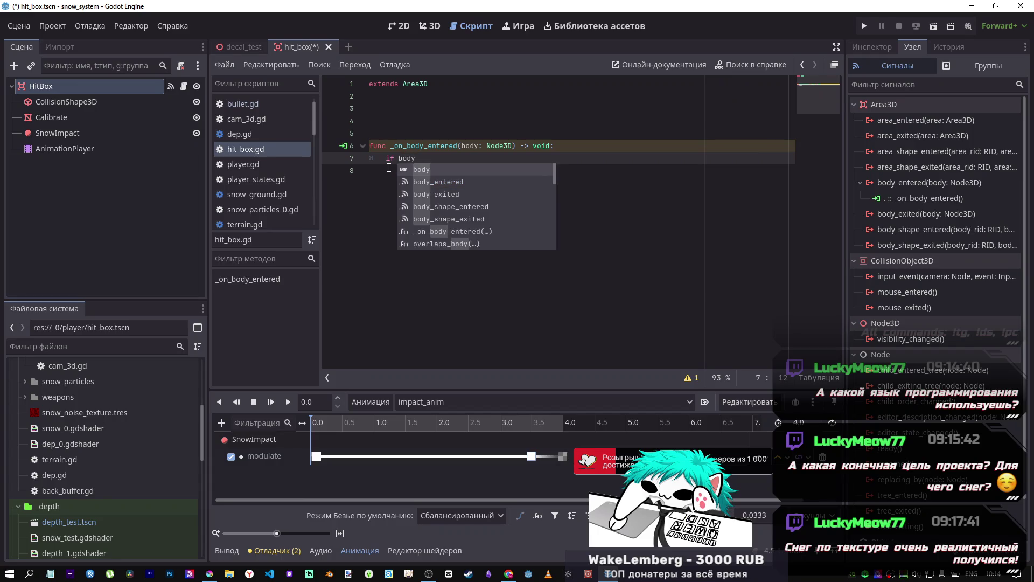
pyautogui.write(' is')
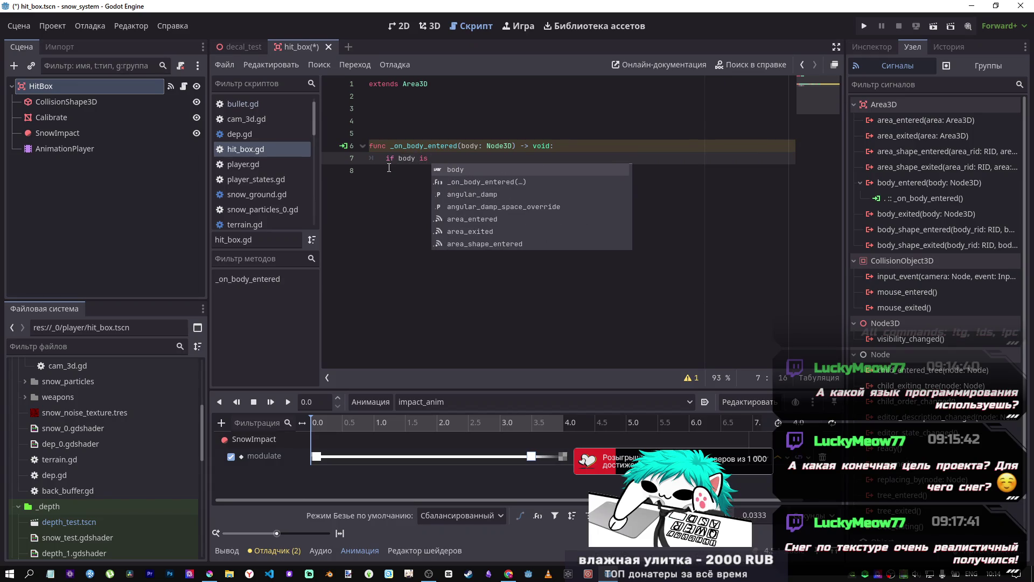
pyautogui.press('BackSpace')
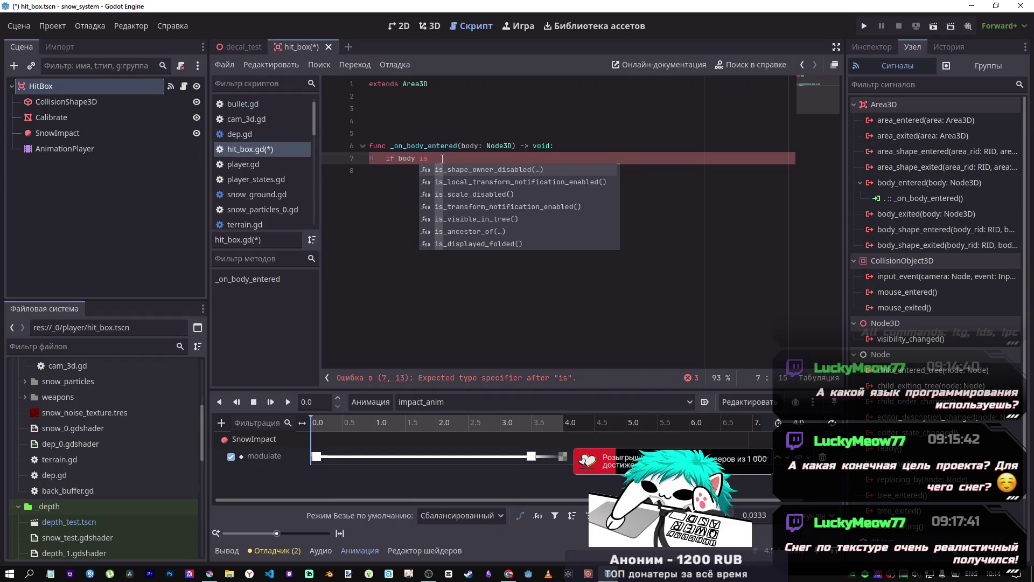
pyautogui.moveTo(449, 157); pyautogui.dragTo(419, 158)
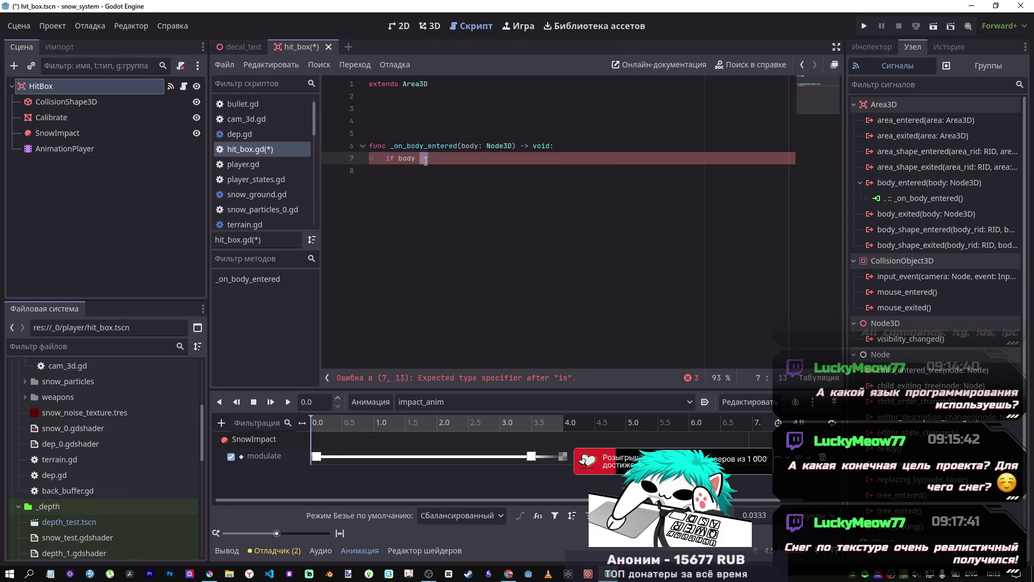
pyautogui.write('s')
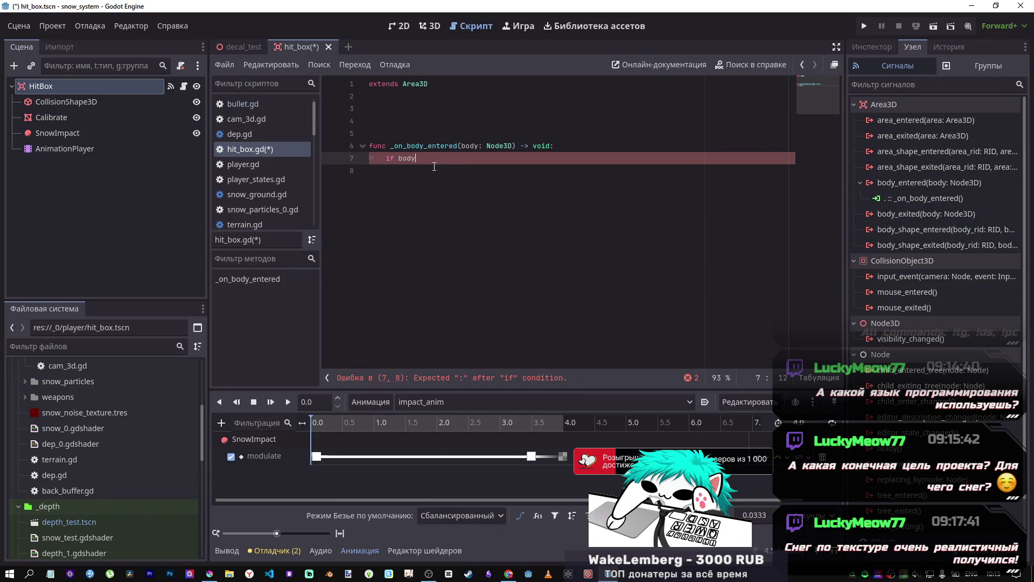
pyautogui.click(429, 177)
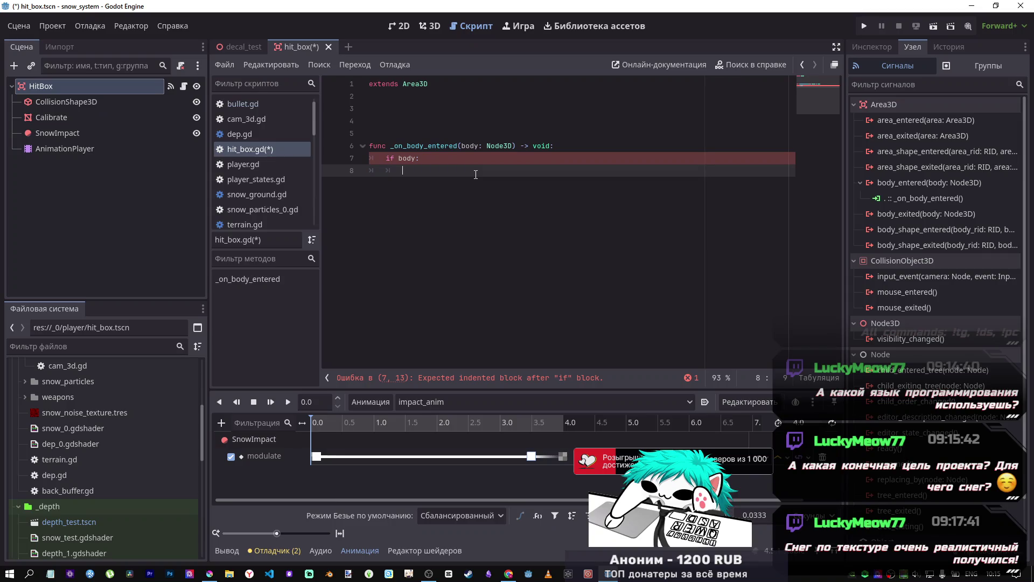
pyautogui.click(416, 158)
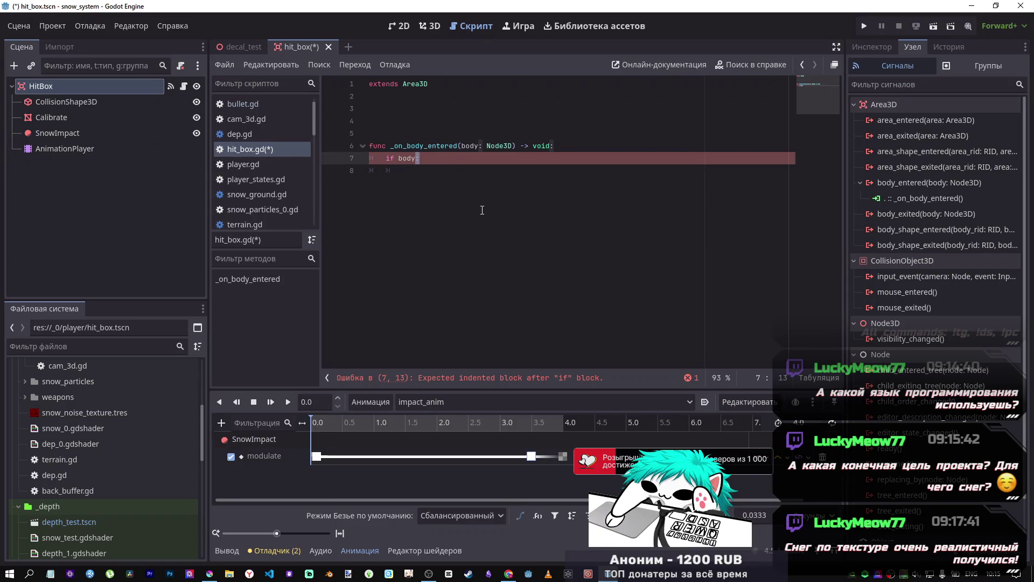
# Open the bullet scene's script, add a breakpoint at line 31, and return to hit_box.gd
pyautogui.scroll(5, 115, 479)
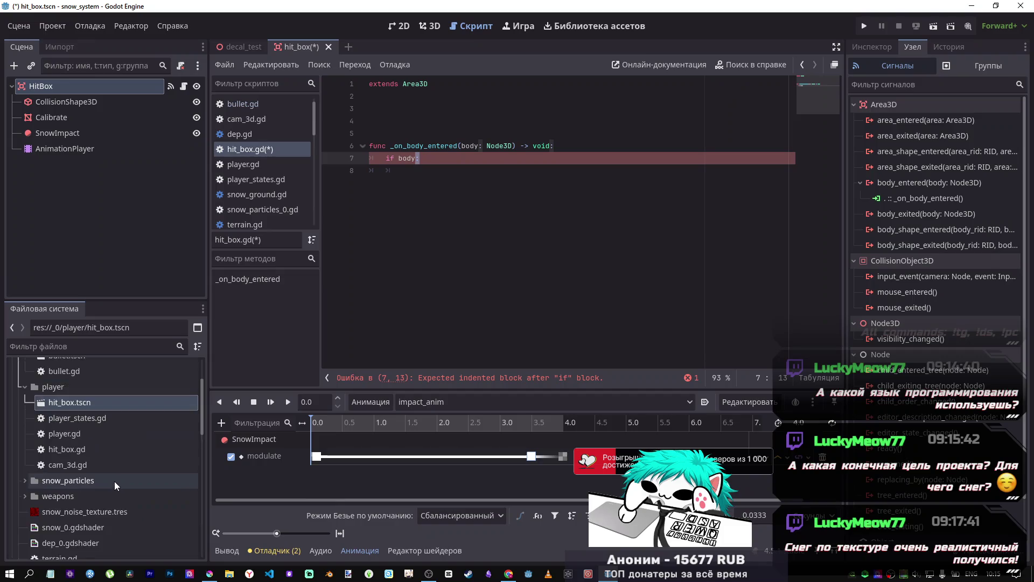
pyautogui.doubleClick(60, 429)
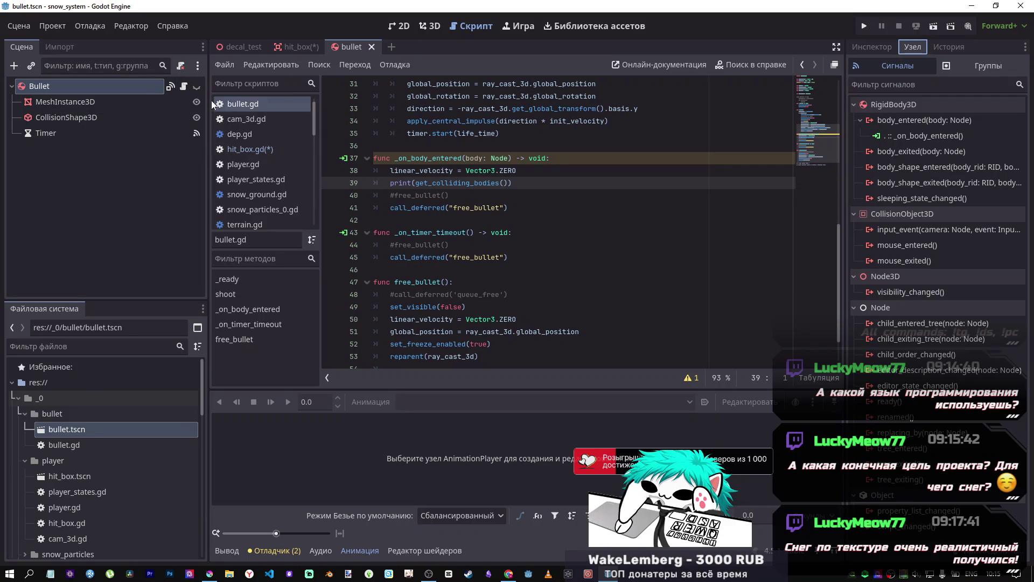
pyautogui.click(331, 84)
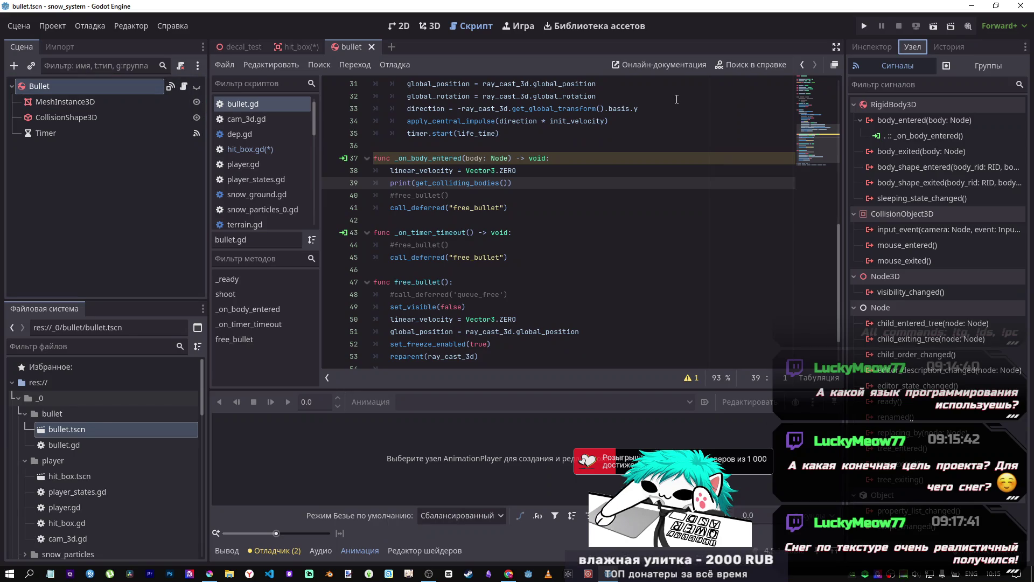
pyautogui.click(297, 47)
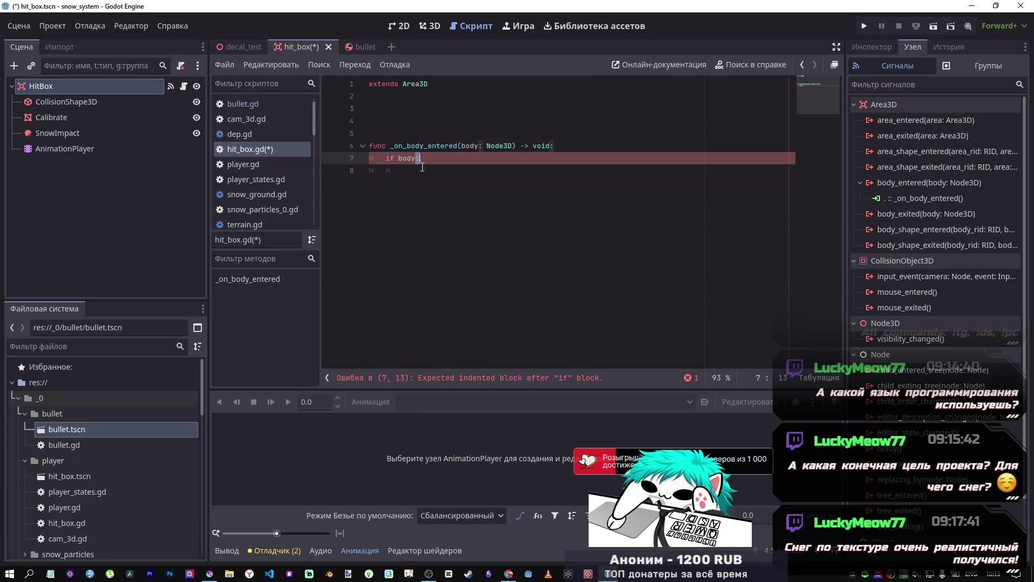
# Complete 'if body is RigidBody3D:' and start a nested body.is_in_group check
pyautogui.press('Down')
pyautogui.press('Up')
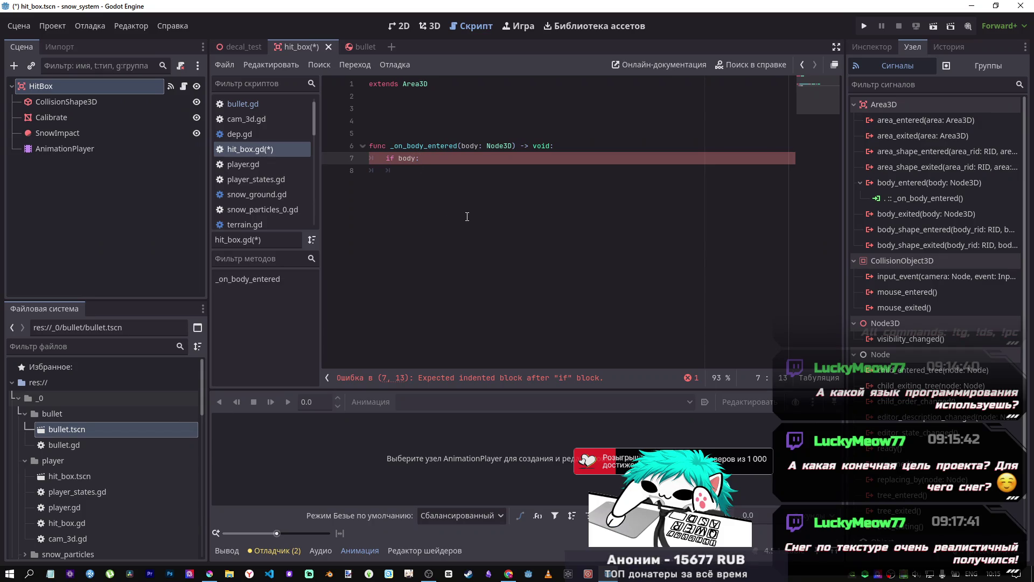
pyautogui.write('is ')
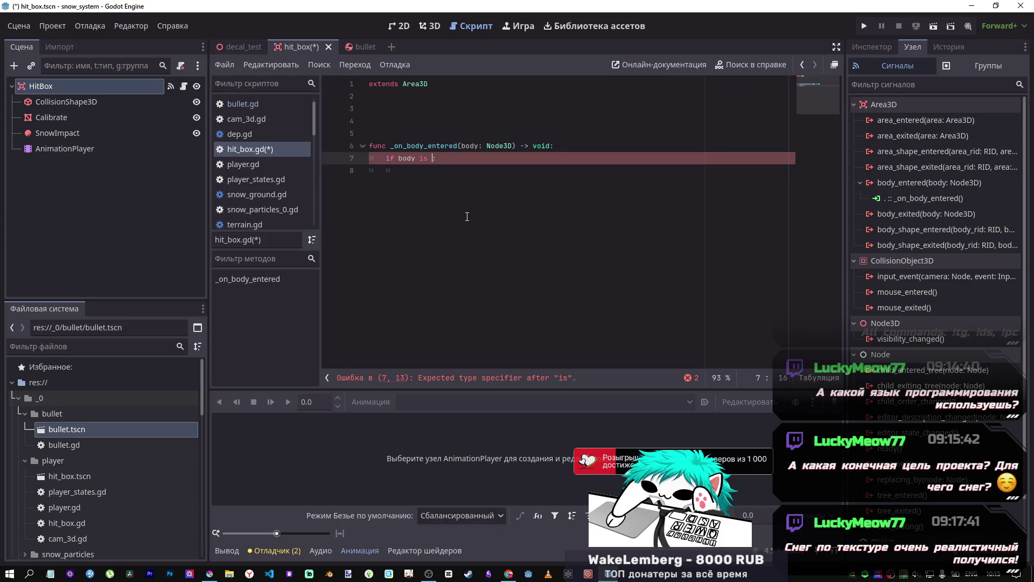
pyautogui.write('Rigid')
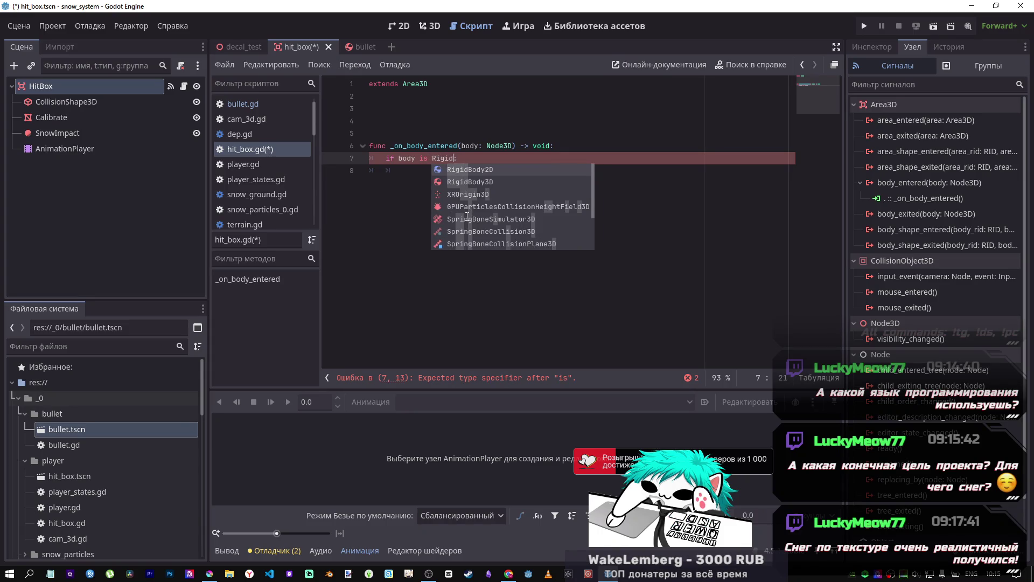
pyautogui.press('Down')
pyautogui.press('Down')
pyautogui.press('Return')
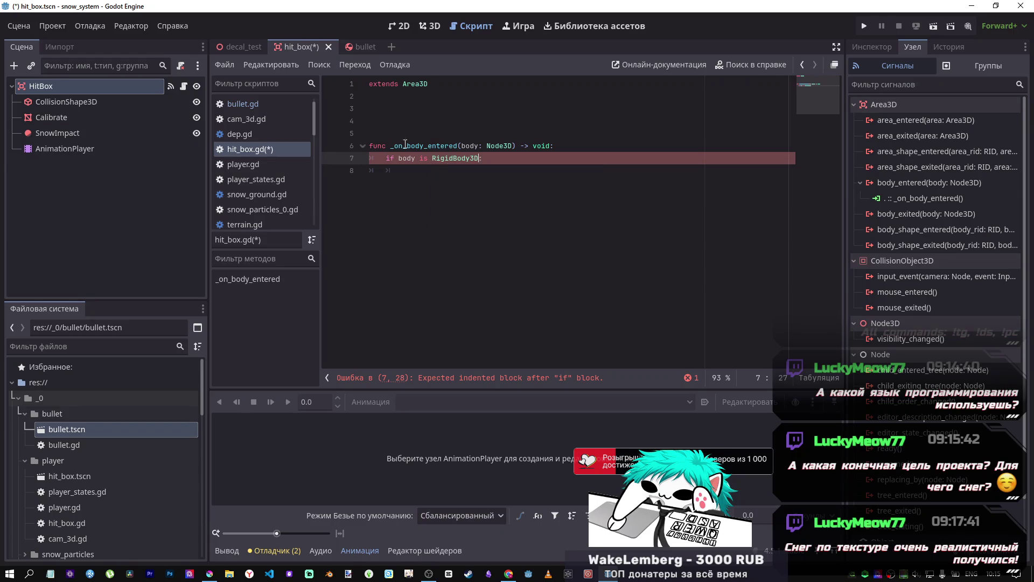
pyautogui.press('Down')
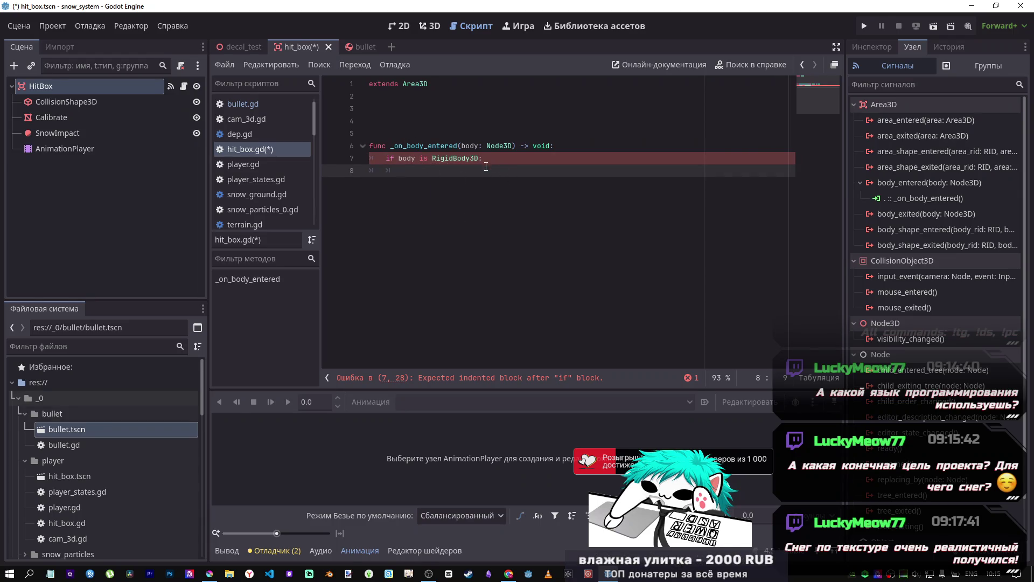
pyautogui.write('if ')
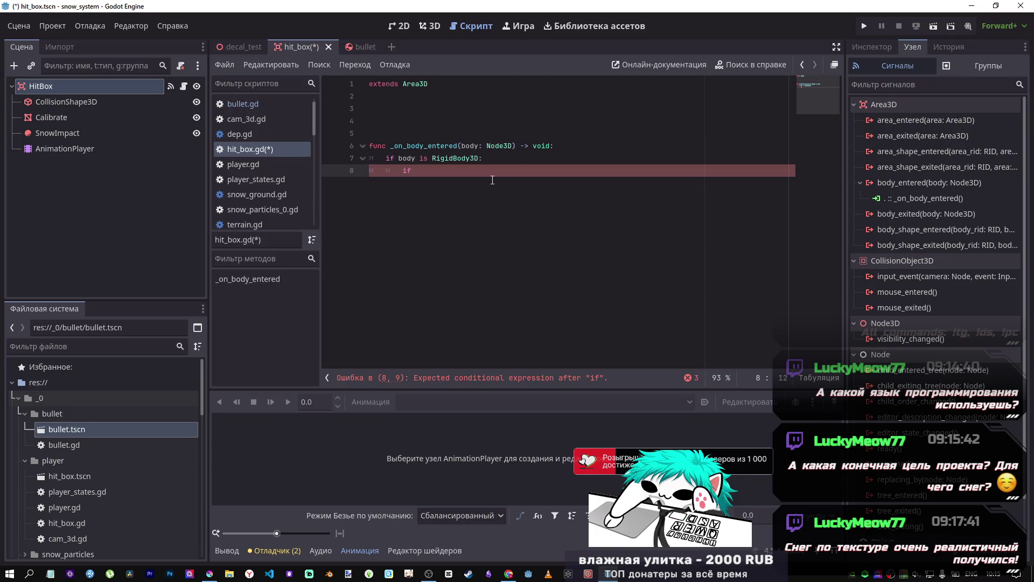
pyautogui.write('body')
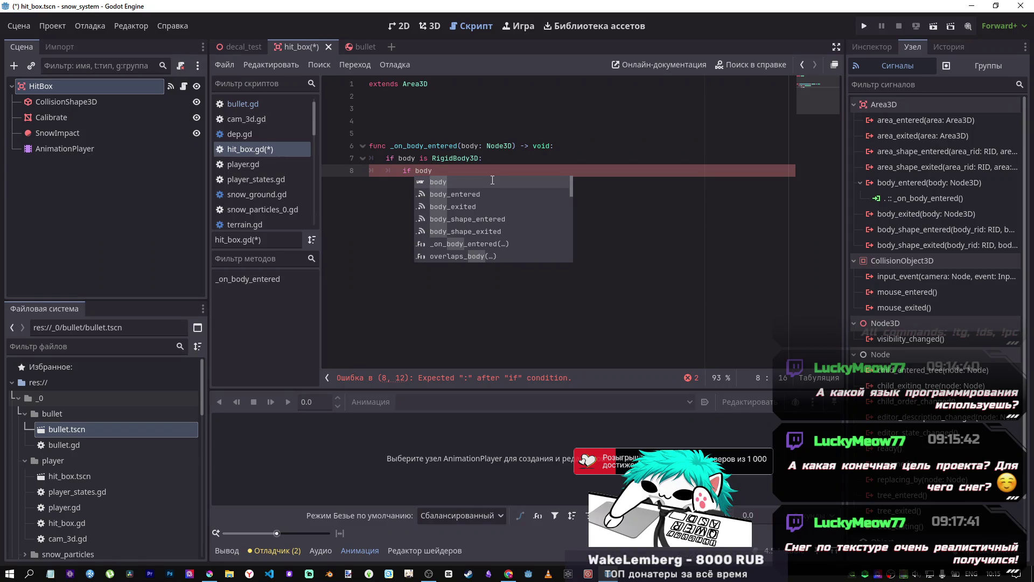
pyautogui.write('.is')
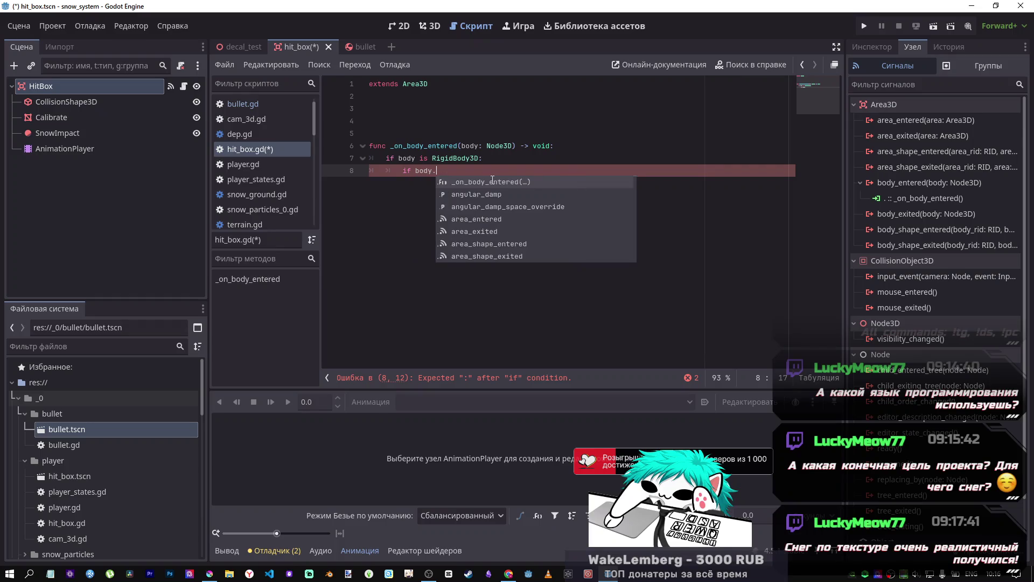
pyautogui.write('_in')
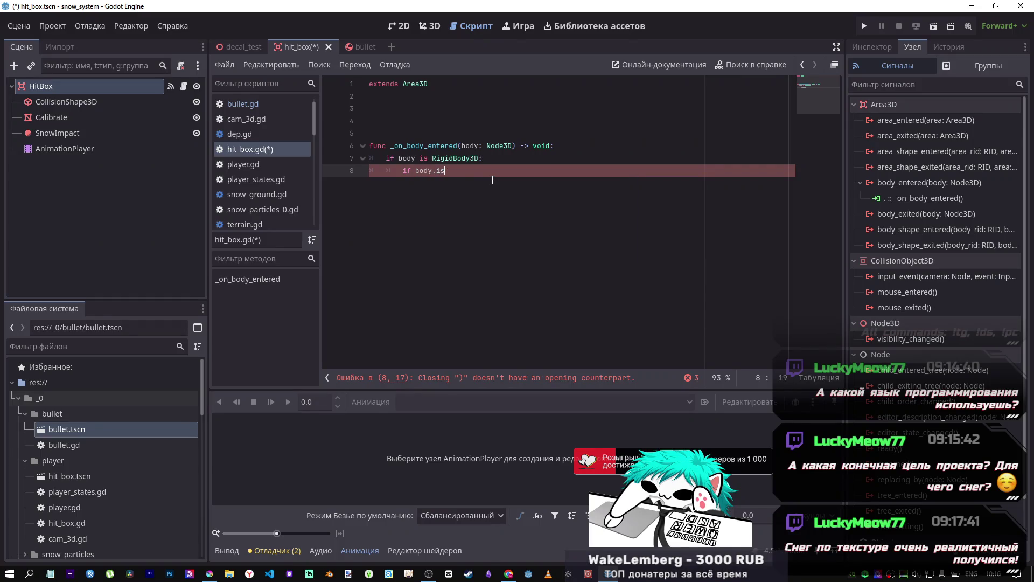
pyautogui.write('_g')
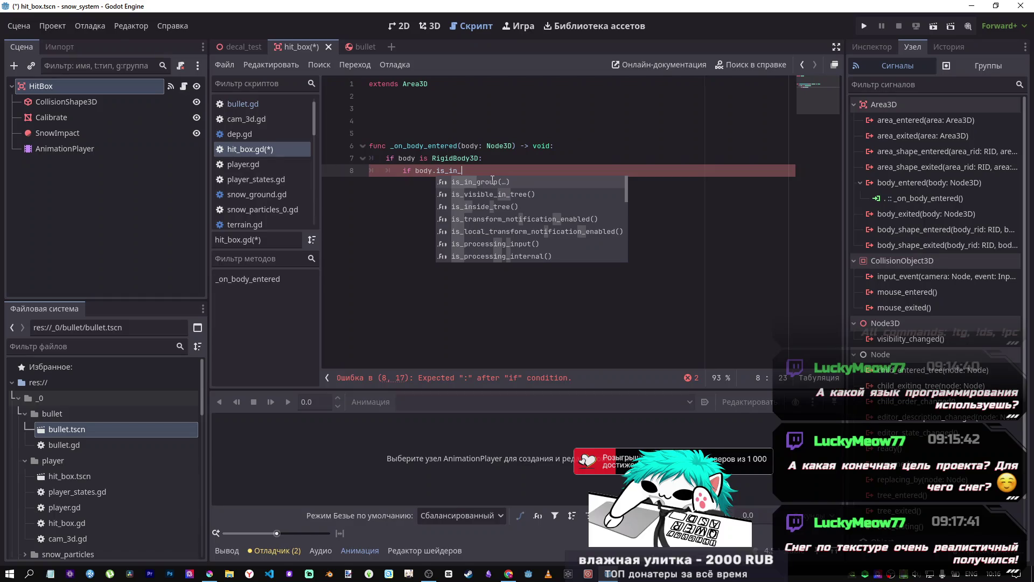
pyautogui.press('Return')
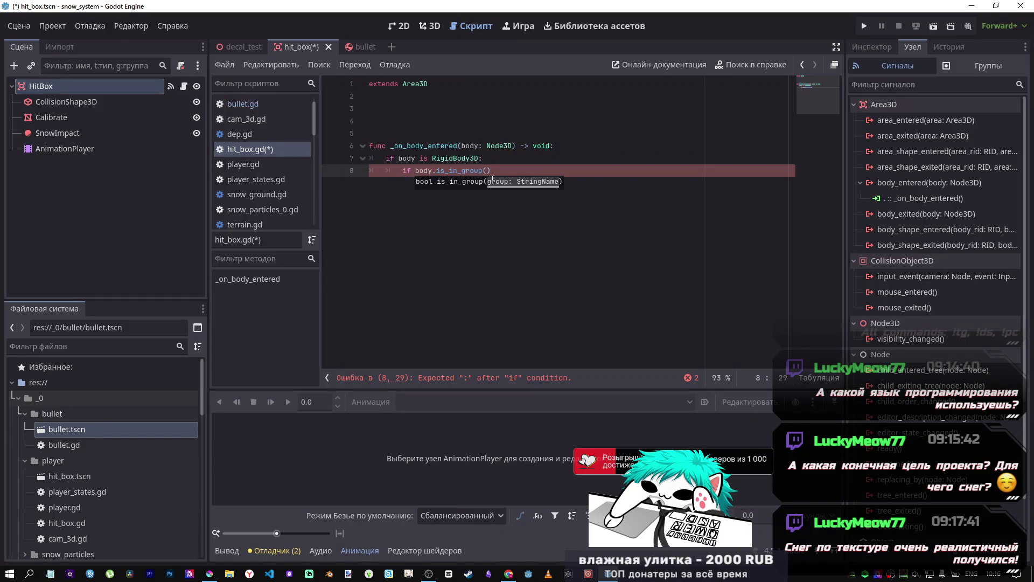
# Fill in 'team2' as the group name in the is_in_group check on line 8
pyautogui.write('team2')
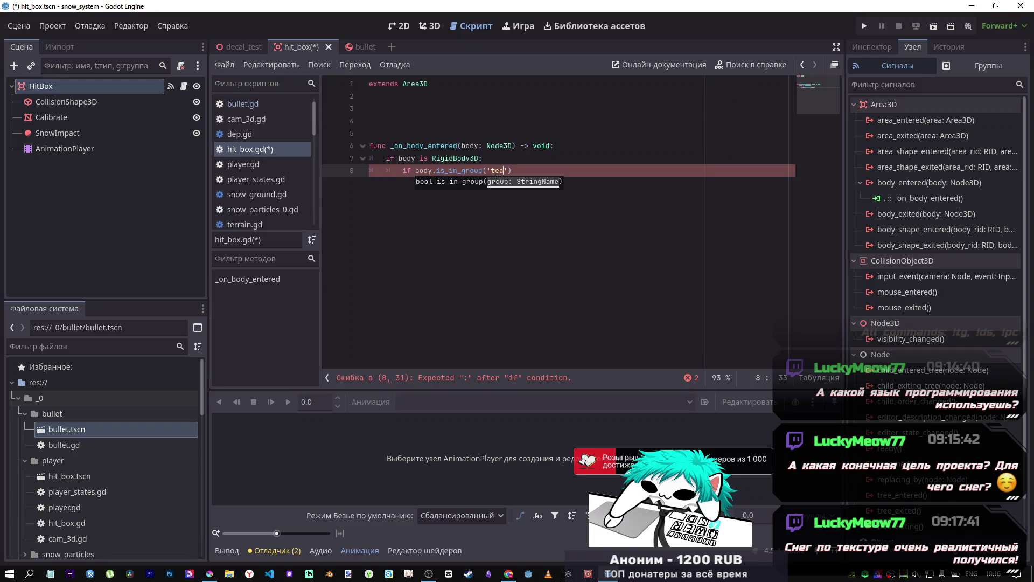
pyautogui.click(514, 171)
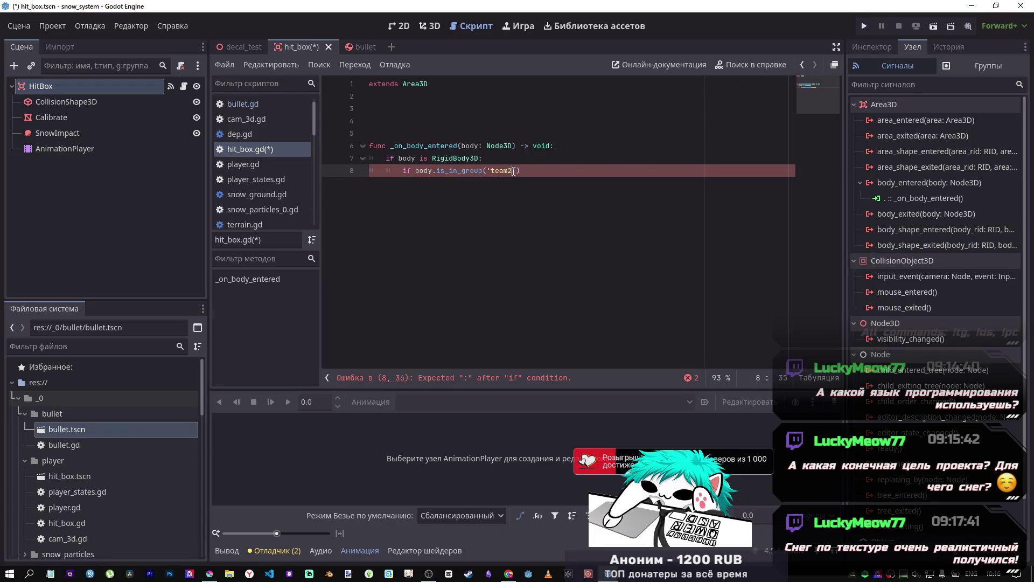
pyautogui.moveTo(515, 171); pyautogui.dragTo(491, 171)
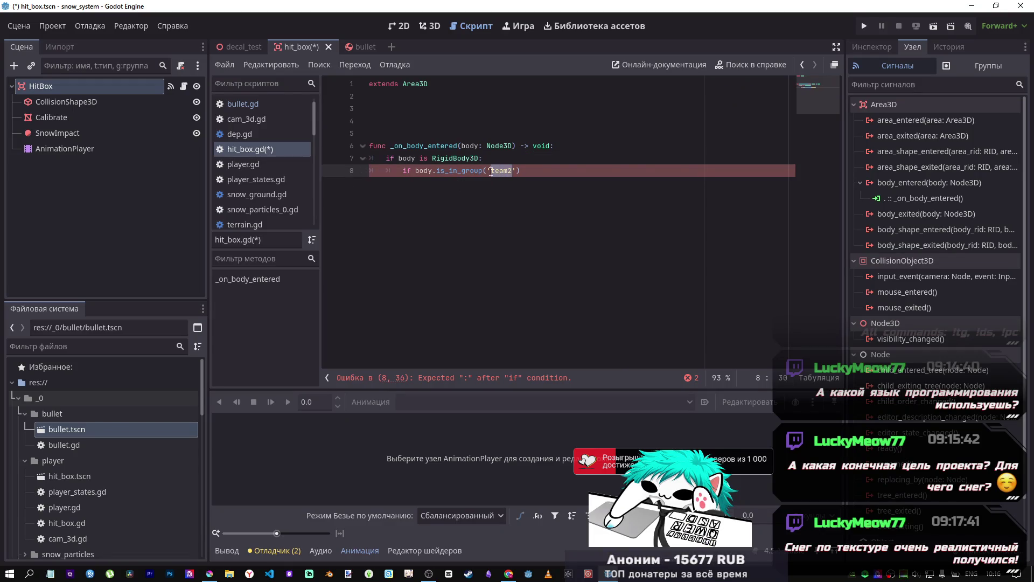
pyautogui.click(416, 171)
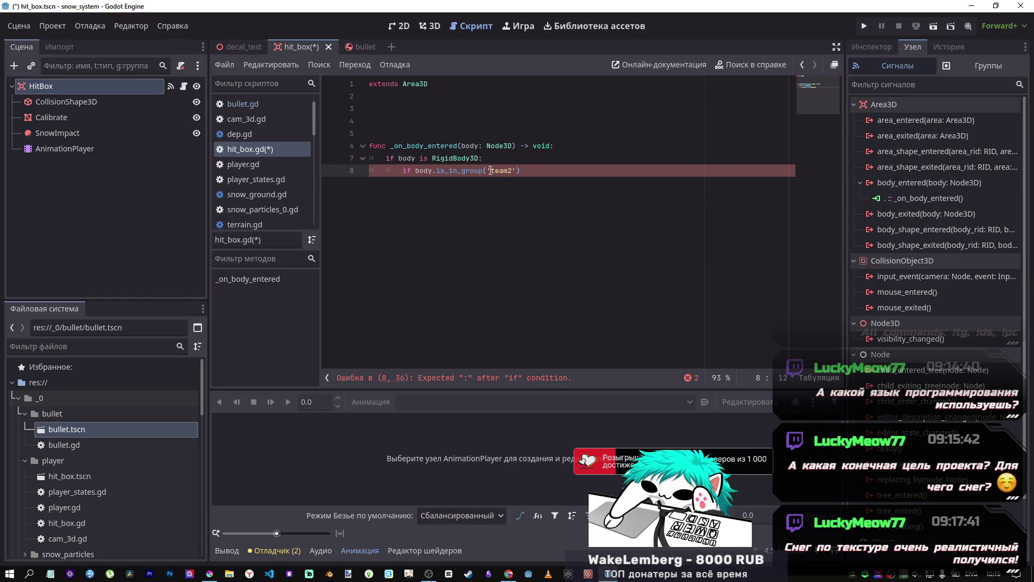
pyautogui.click(519, 180)
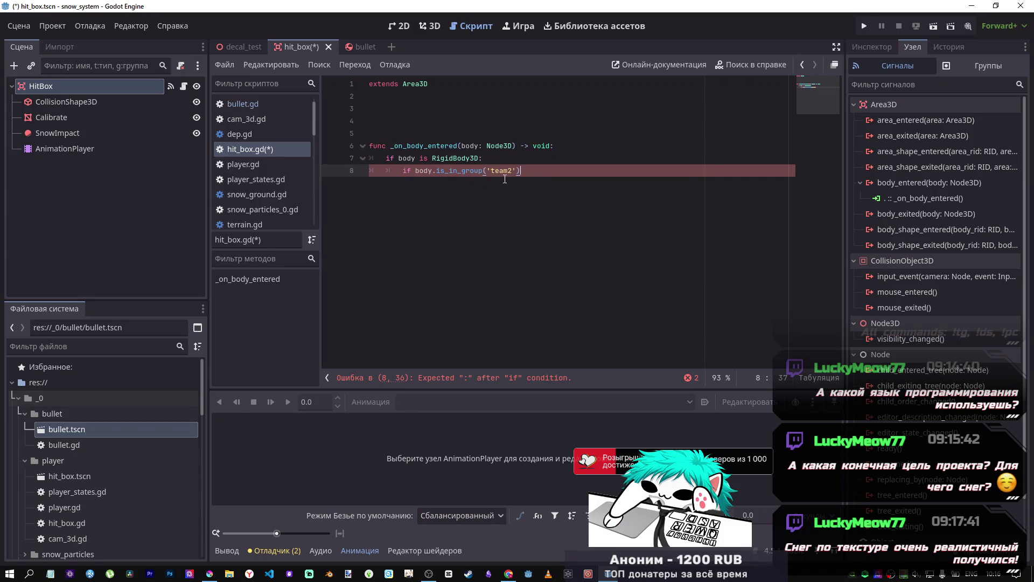
pyautogui.moveTo(514, 171); pyautogui.dragTo(491, 171)
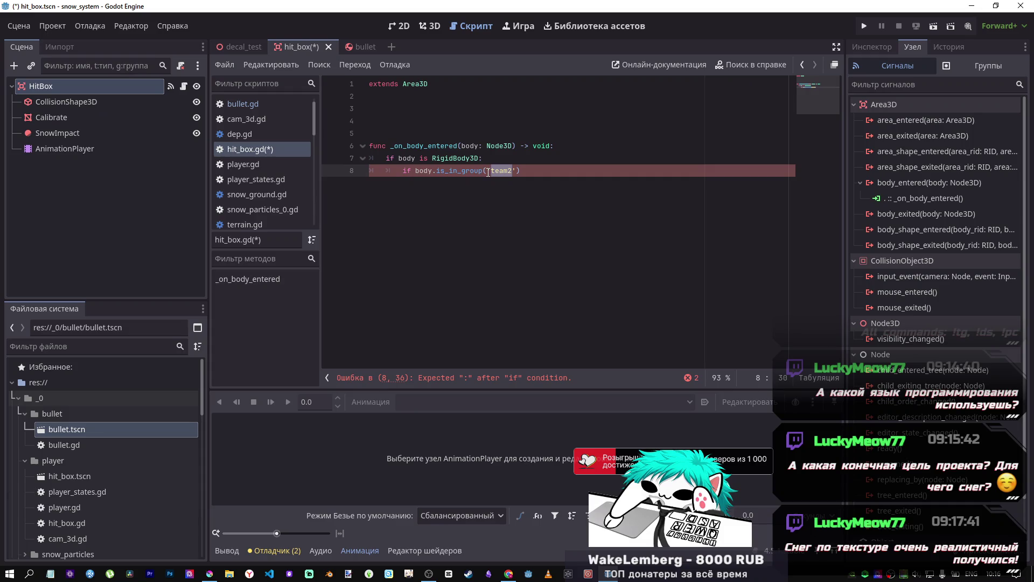
# Prefix body with '!' so line 8 reads if !body.is_in_group('team2'), then switch to the browser
pyautogui.click(415, 170)
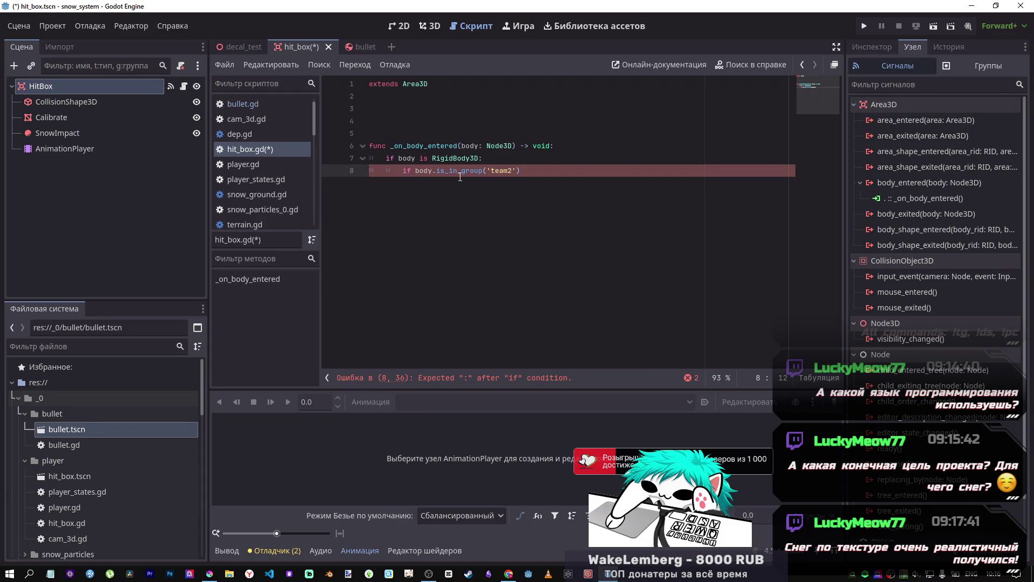
pyautogui.write('!')
pyautogui.click(506, 170)
pyautogui.doubleClick(506, 170)
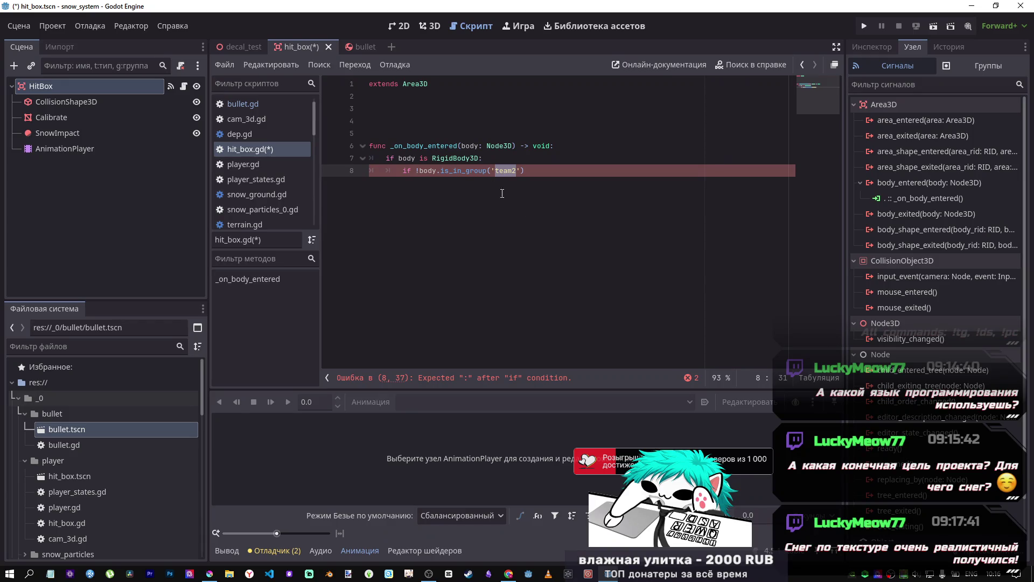
pyautogui.click(475, 121)
pyautogui.moveTo(471, 153)
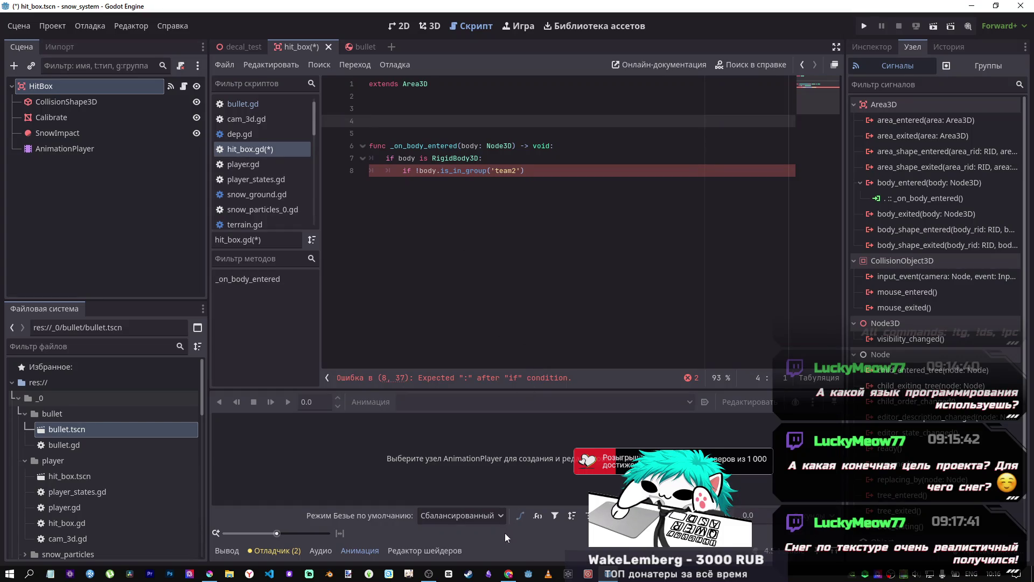
pyautogui.click(511, 574)
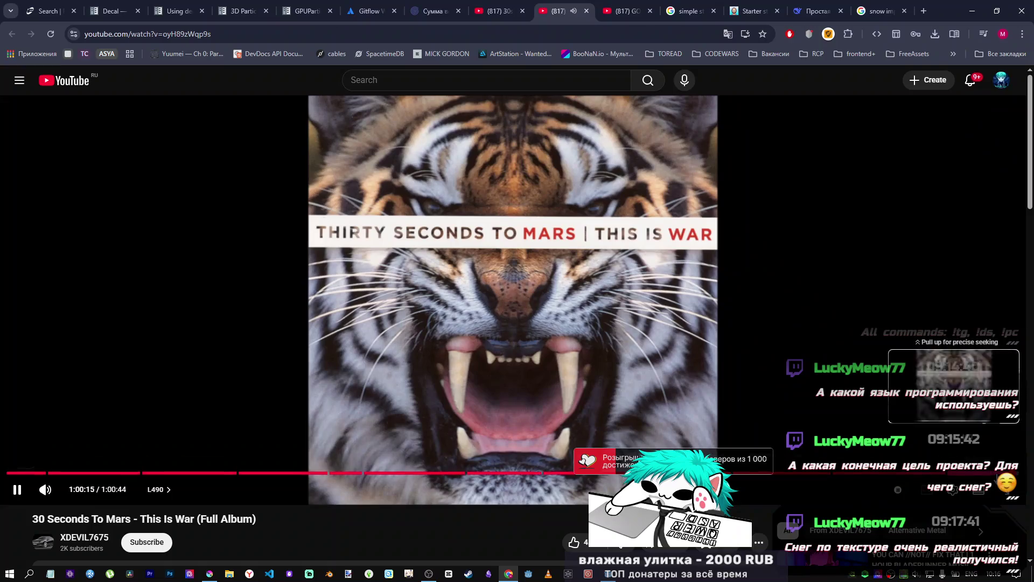
# Close the Godot Blood VFX tutorial tab and return to the 30stm search results
pyautogui.scroll(-3, 377, 323)
pyautogui.scroll(3, 378, 324)
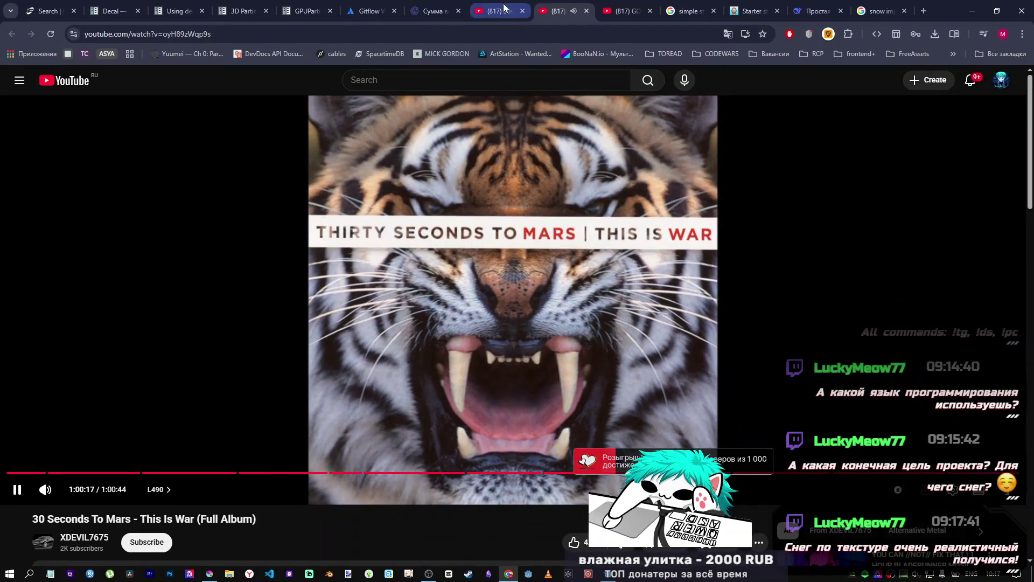
pyautogui.click(523, 6)
pyautogui.click(614, 10)
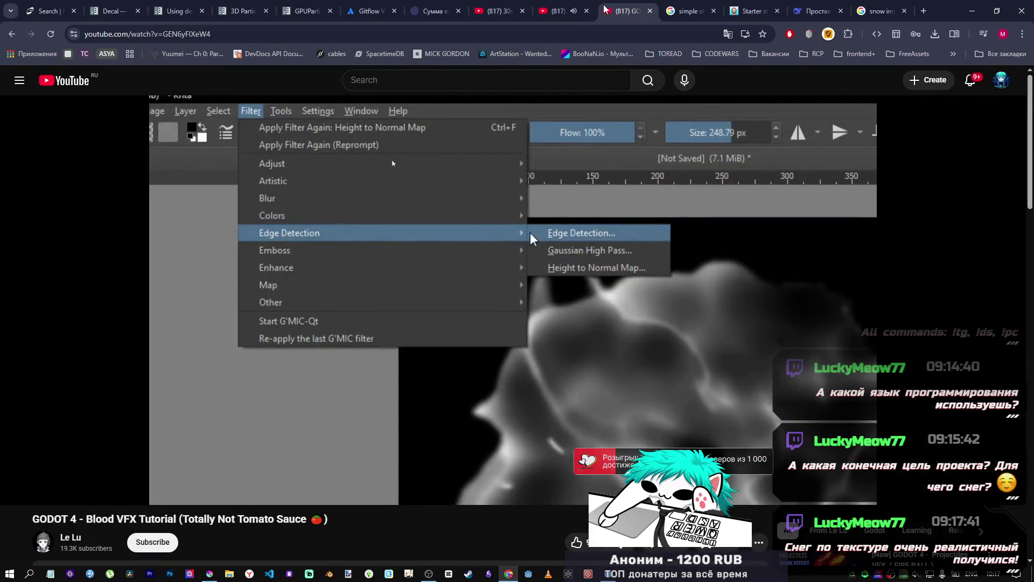
pyautogui.hotkey('ctrl', 'w')
pyautogui.click(496, 11)
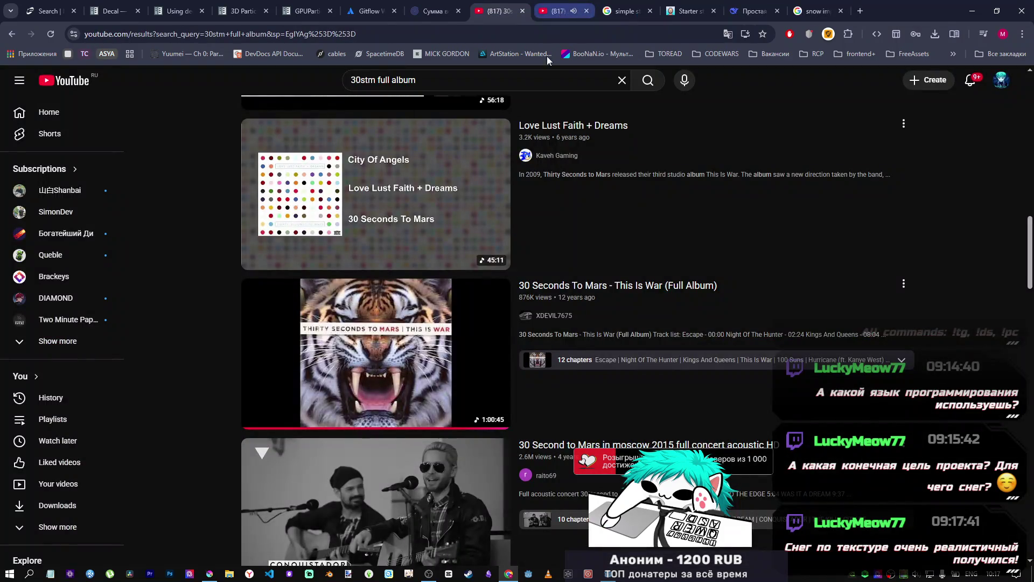
# Open the TANPA IKLAN 30 Seconds To Mars full album video in a background tab
pyautogui.scroll(-6, 485, 378)
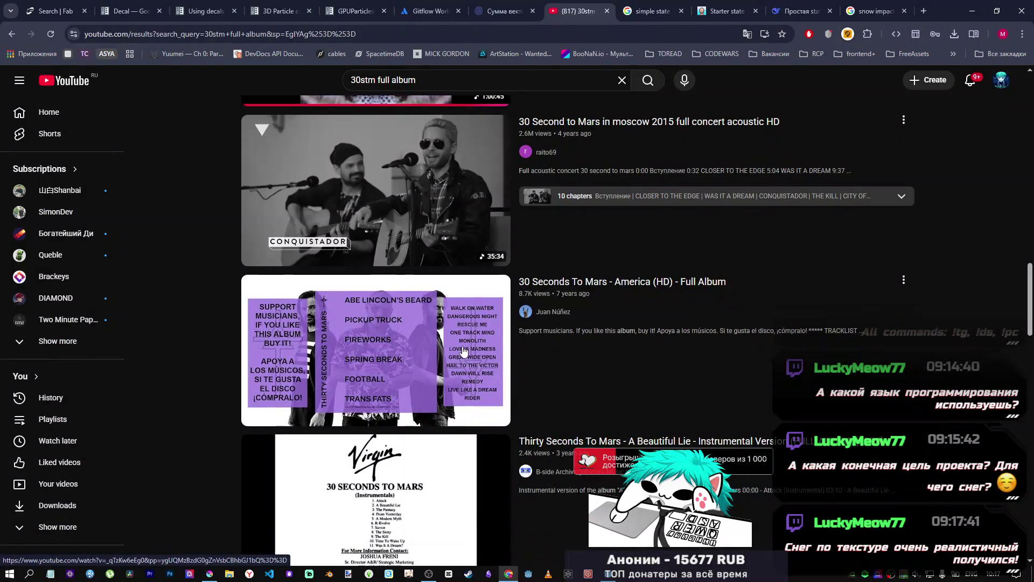
pyautogui.scroll(-18, 463, 351)
pyautogui.scroll(8, 448, 349)
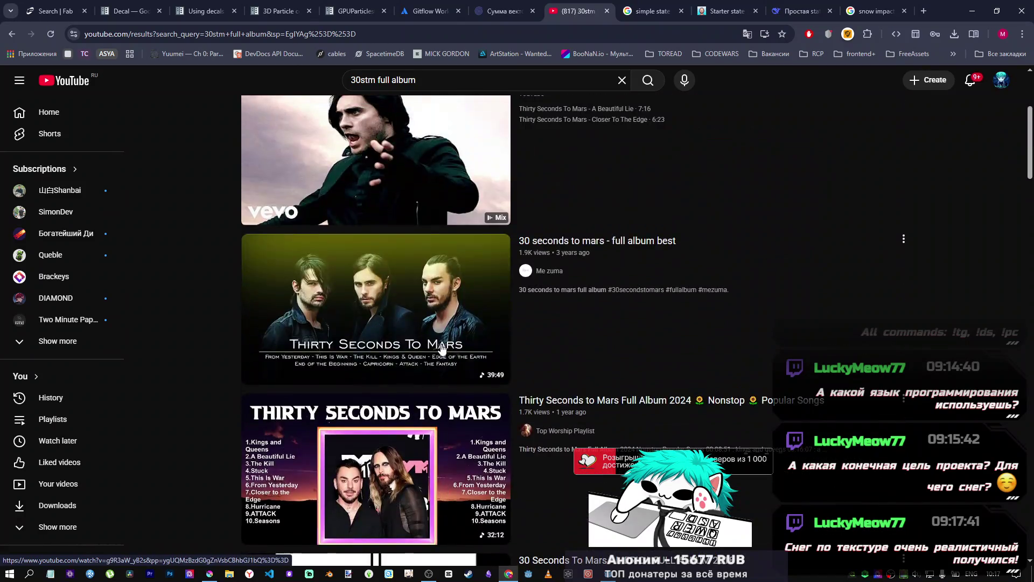
pyautogui.moveTo(439, 474)
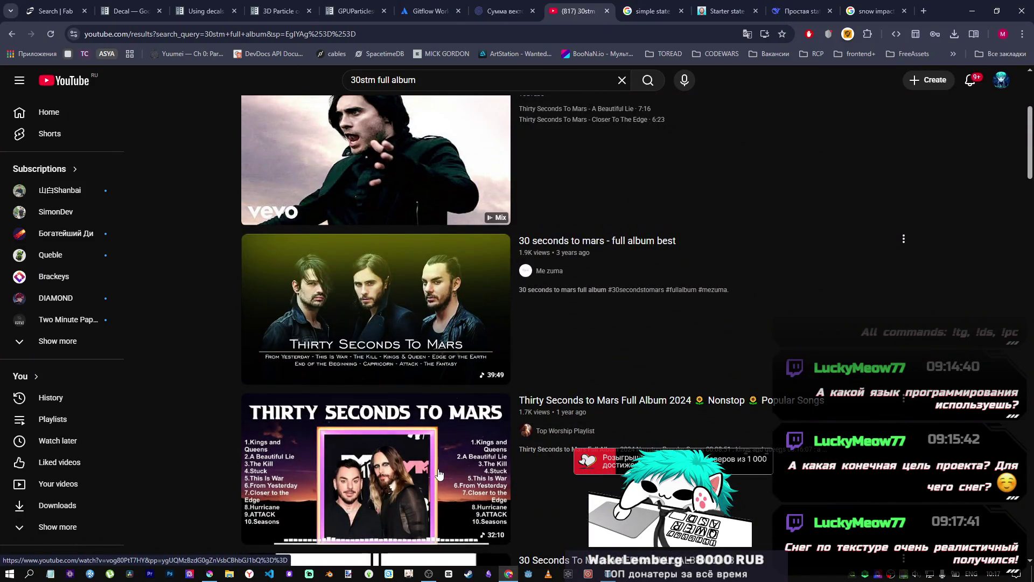
pyautogui.scroll(3, 439, 474)
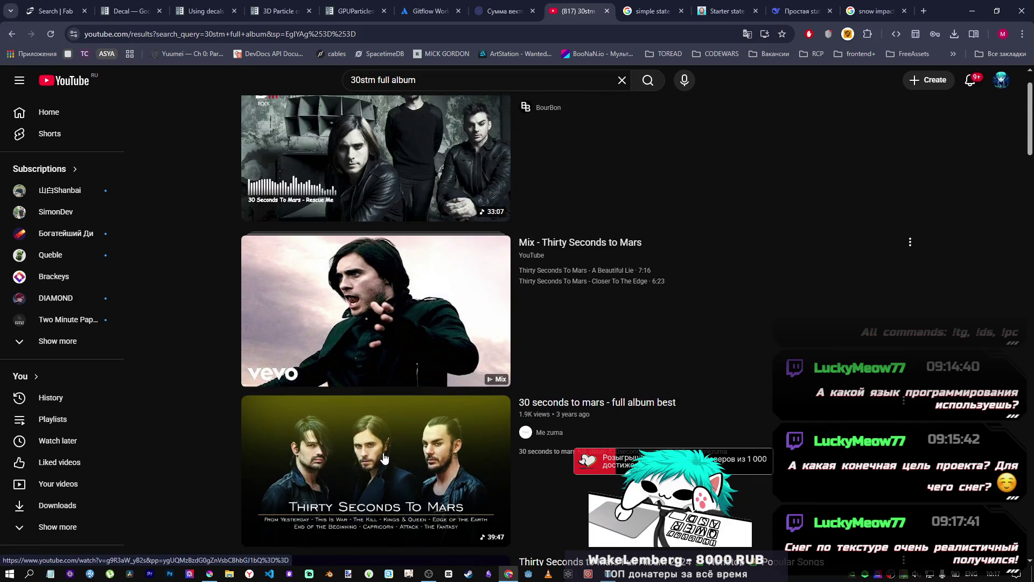
pyautogui.scroll(-2, 385, 458)
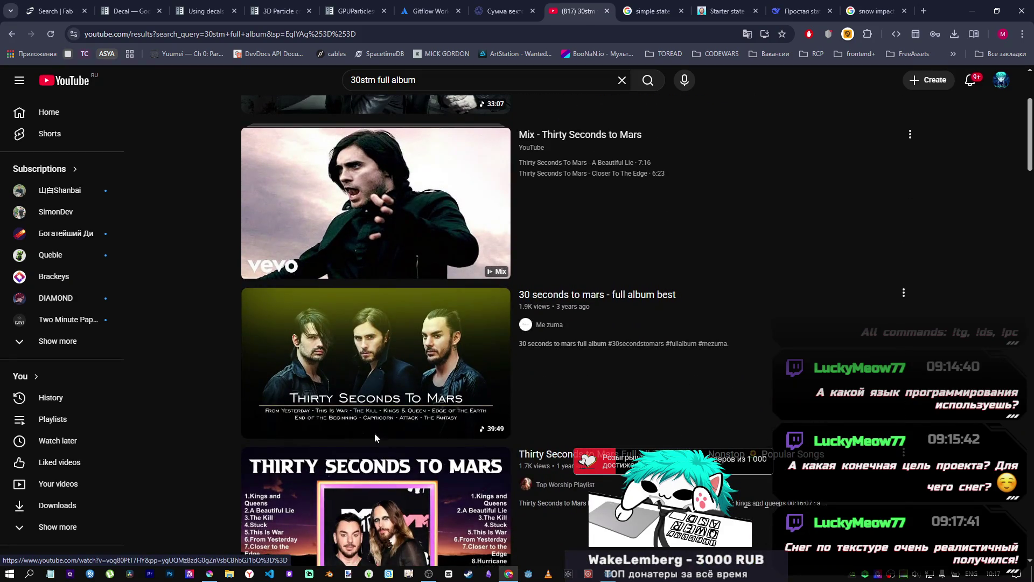
pyautogui.scroll(3, 375, 438)
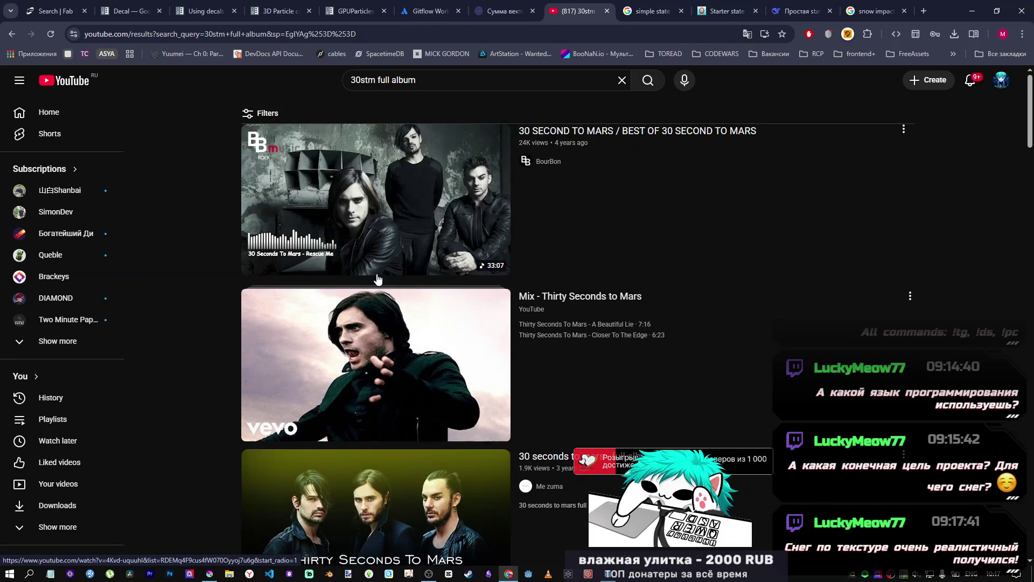
pyautogui.scroll(-20, 378, 279)
pyautogui.scroll(-8, 402, 460)
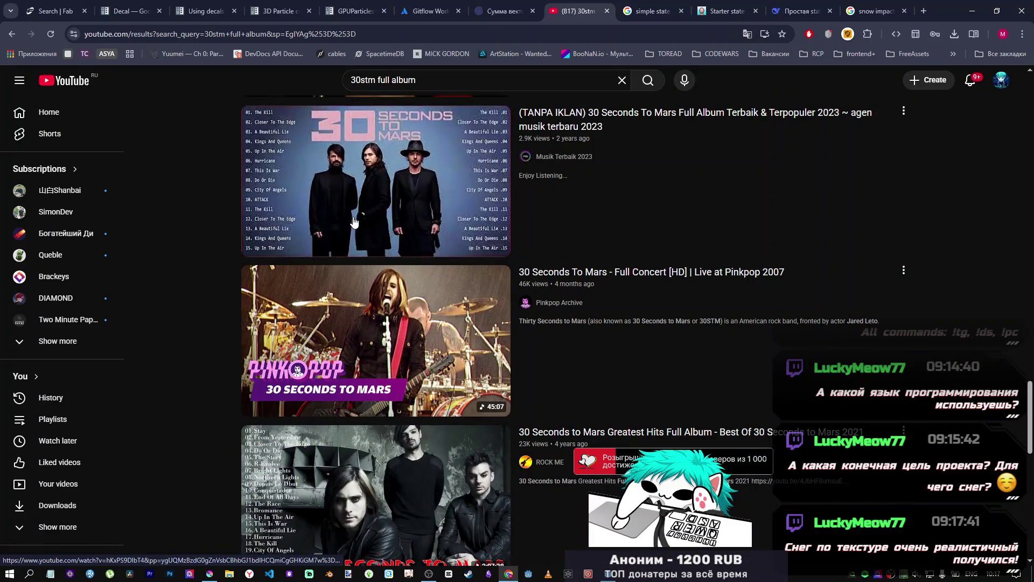
pyautogui.middleClick(354, 222)
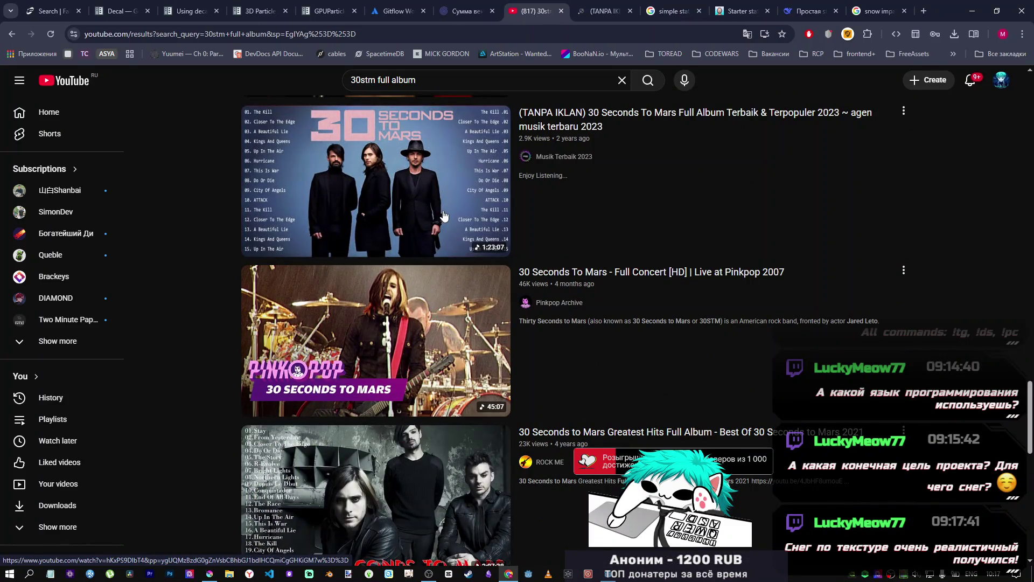
# Check the full album video tab, then browse the 30 Seconds to Mars search results on YouTube
pyautogui.click(601, 11)
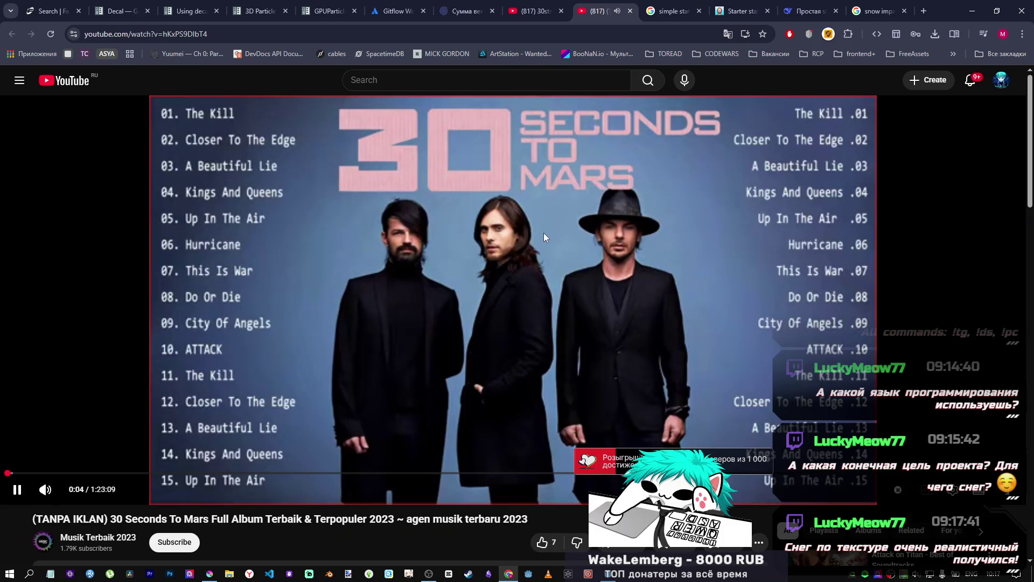
pyautogui.click(535, 11)
pyautogui.scroll(-3, 381, 321)
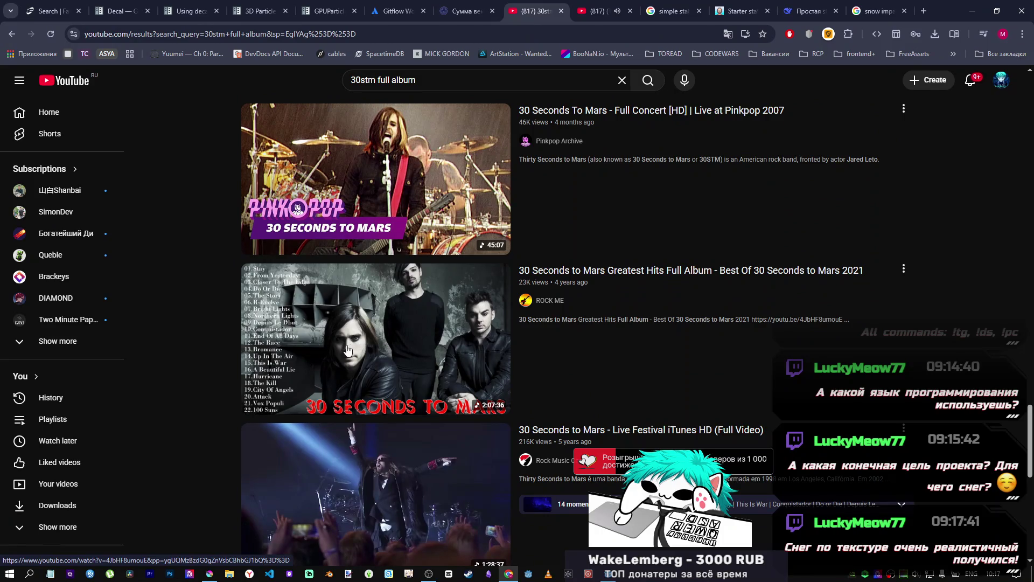
pyautogui.scroll(-3, 348, 351)
pyautogui.scroll(1, 281, 355)
pyautogui.scroll(-6, 254, 363)
pyautogui.scroll(11, 254, 363)
pyautogui.scroll(-3, 256, 361)
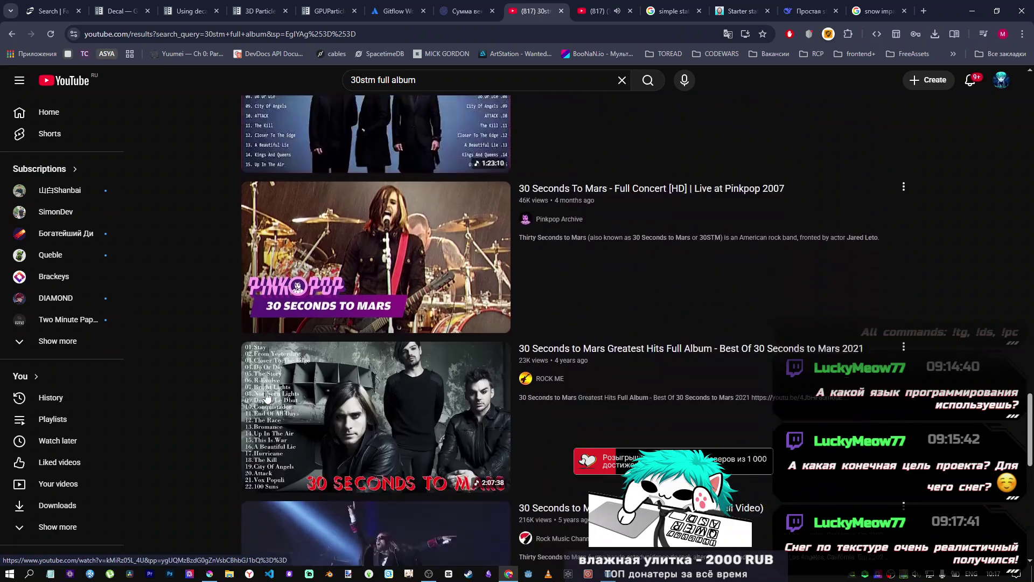
pyautogui.scroll(1, 285, 376)
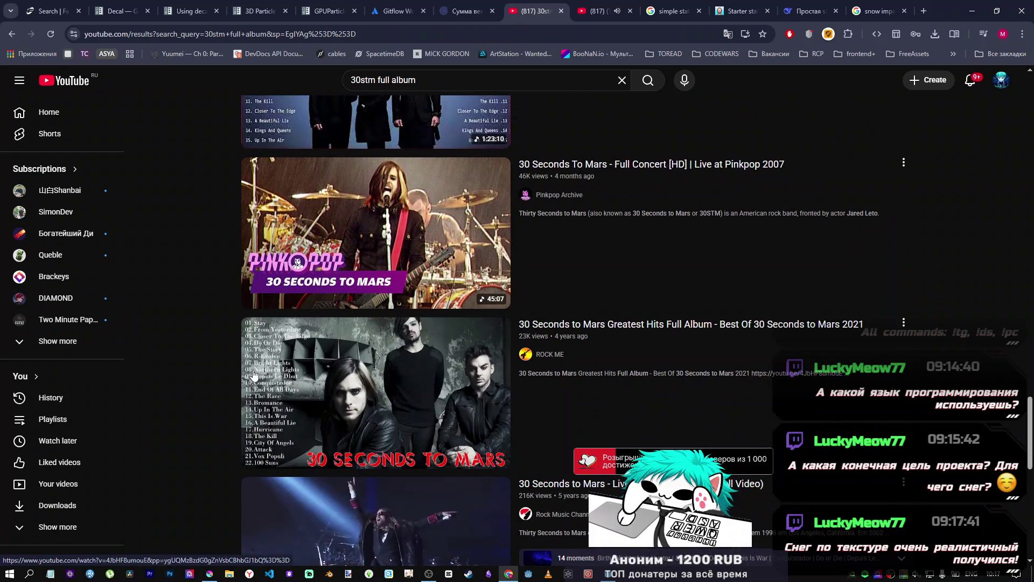
pyautogui.scroll(3, 257, 372)
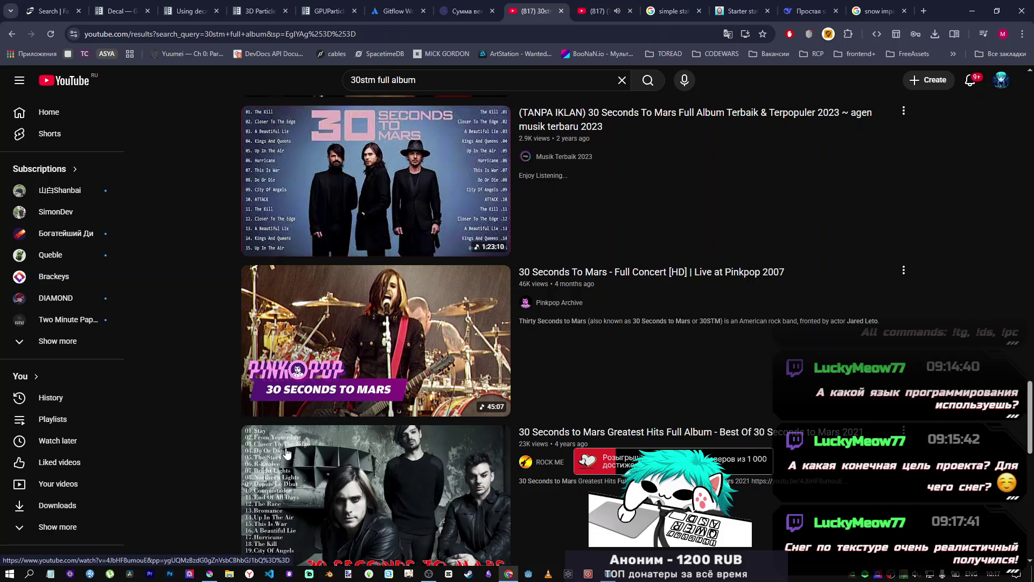
pyautogui.scroll(3, 288, 450)
pyautogui.scroll(-4, 294, 442)
pyautogui.scroll(5, 300, 425)
pyautogui.scroll(9, 300, 425)
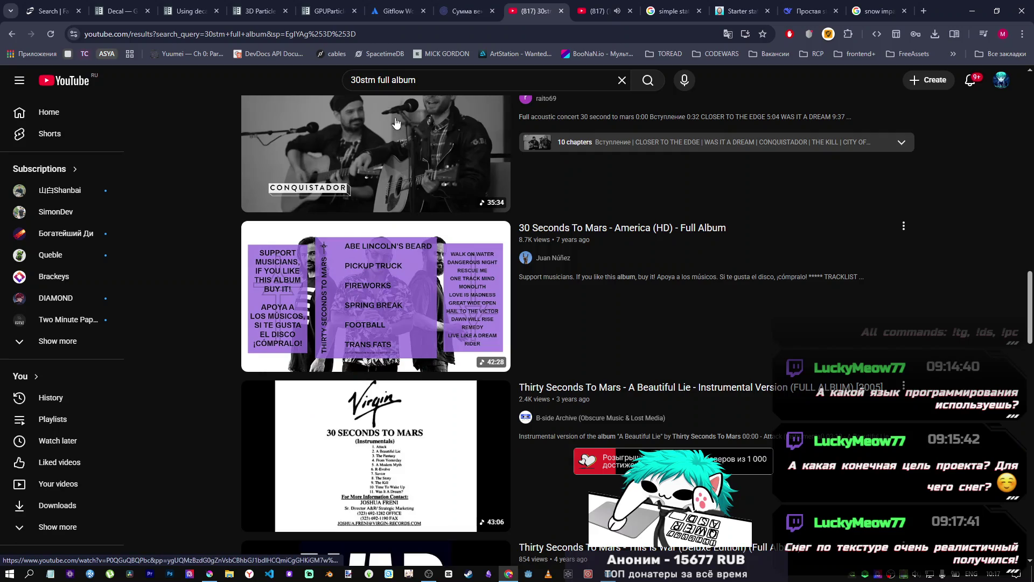
# Search for '30stm full album the kill' and play the A Beautiful Lie album playlist
pyautogui.click(430, 79)
pyautogui.write('the ')
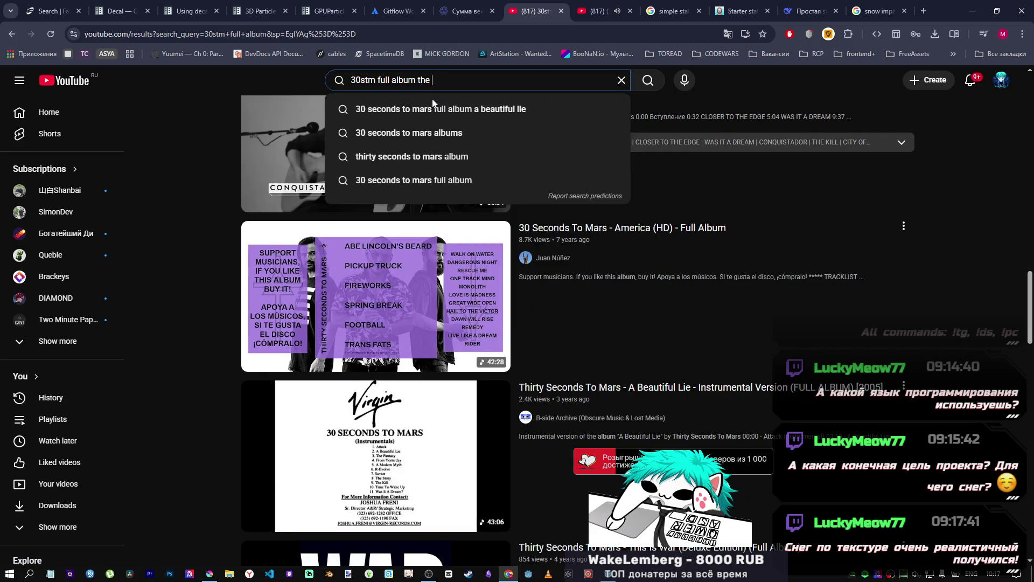
pyautogui.write('kill')
pyautogui.press('Return')
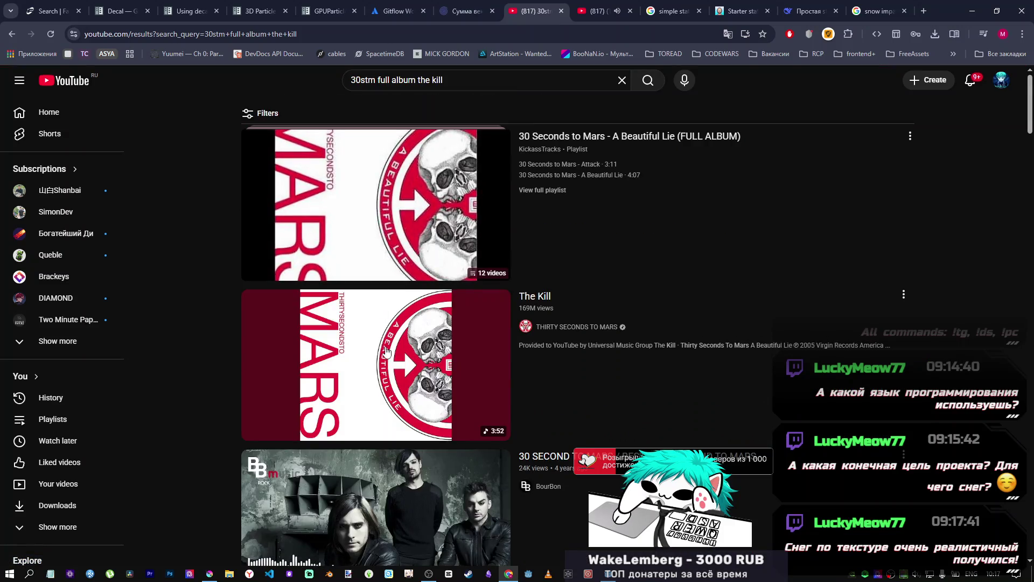
pyautogui.scroll(-5, 386, 308)
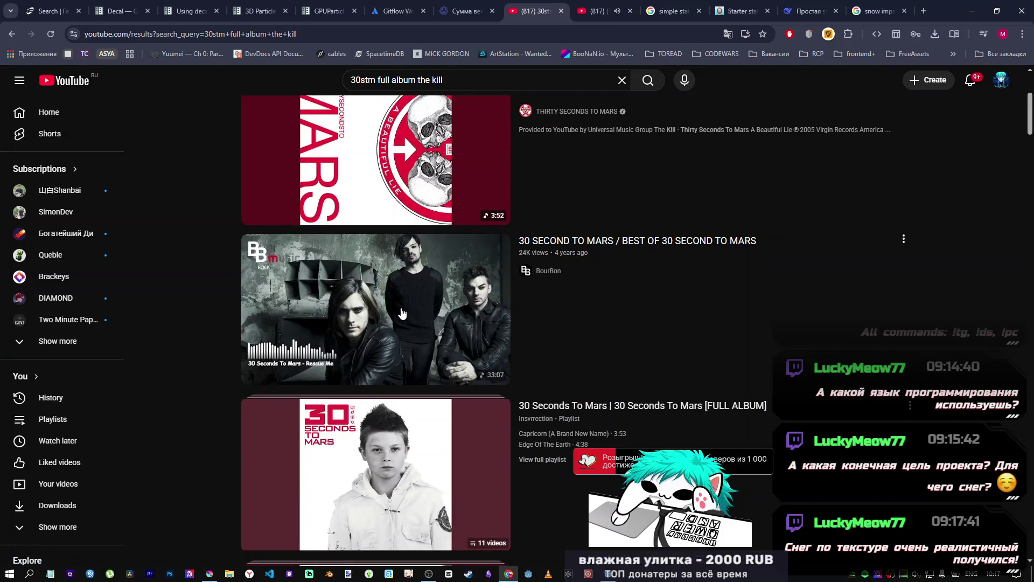
pyautogui.scroll(-5, 406, 322)
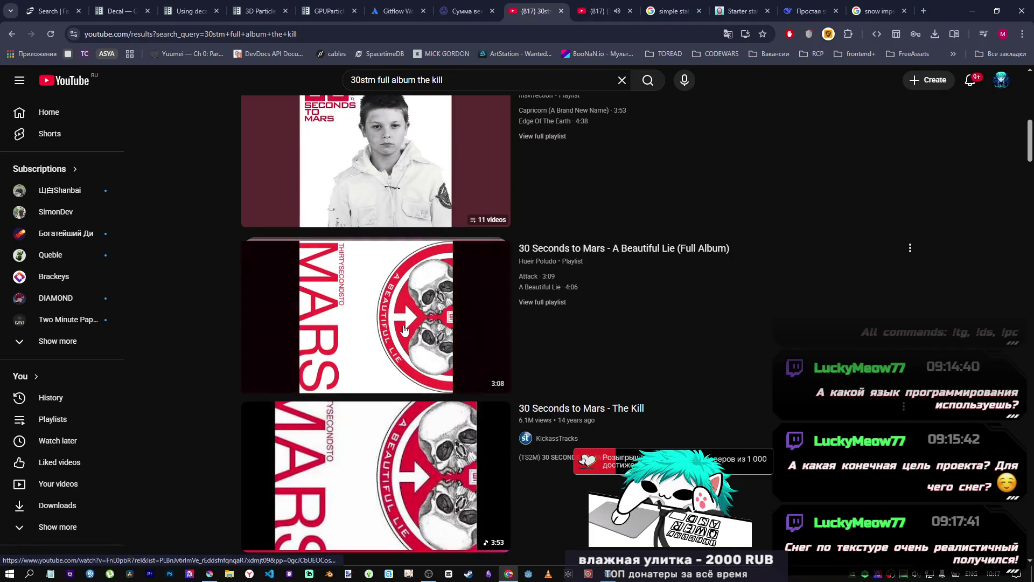
pyautogui.scroll(7, 404, 330)
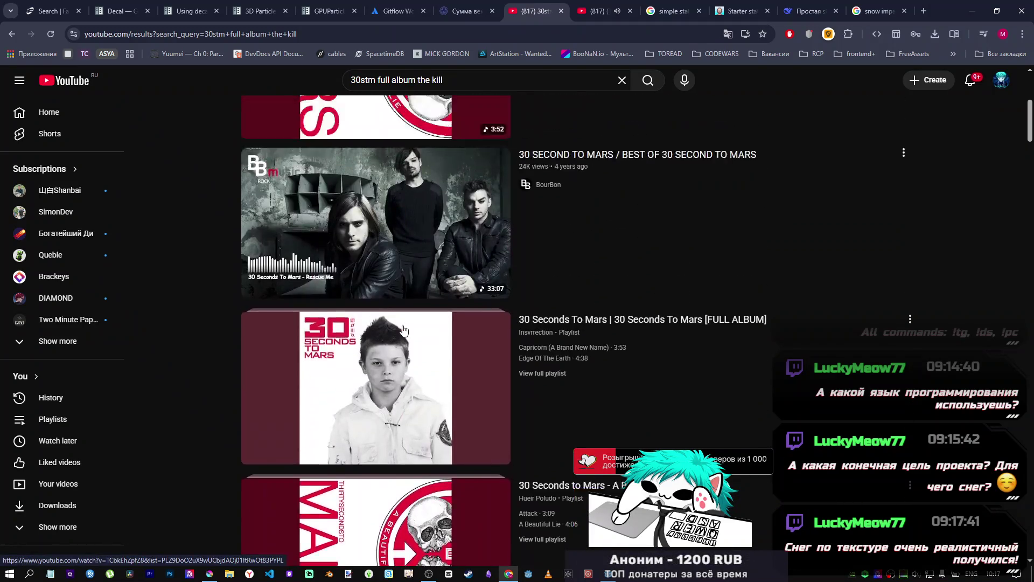
pyautogui.scroll(-3, 404, 330)
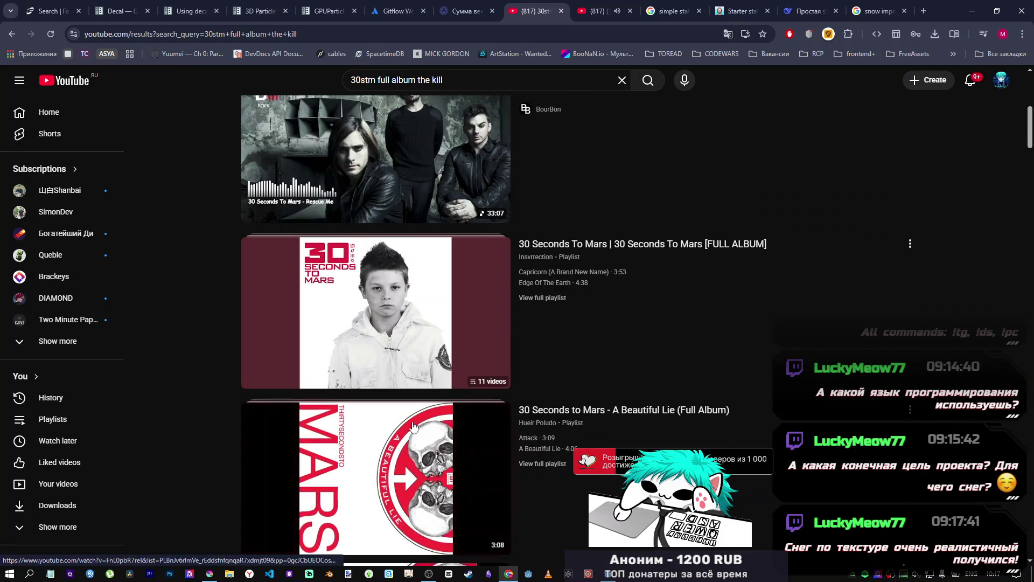
pyautogui.scroll(5, 437, 431)
pyautogui.scroll(1, 445, 430)
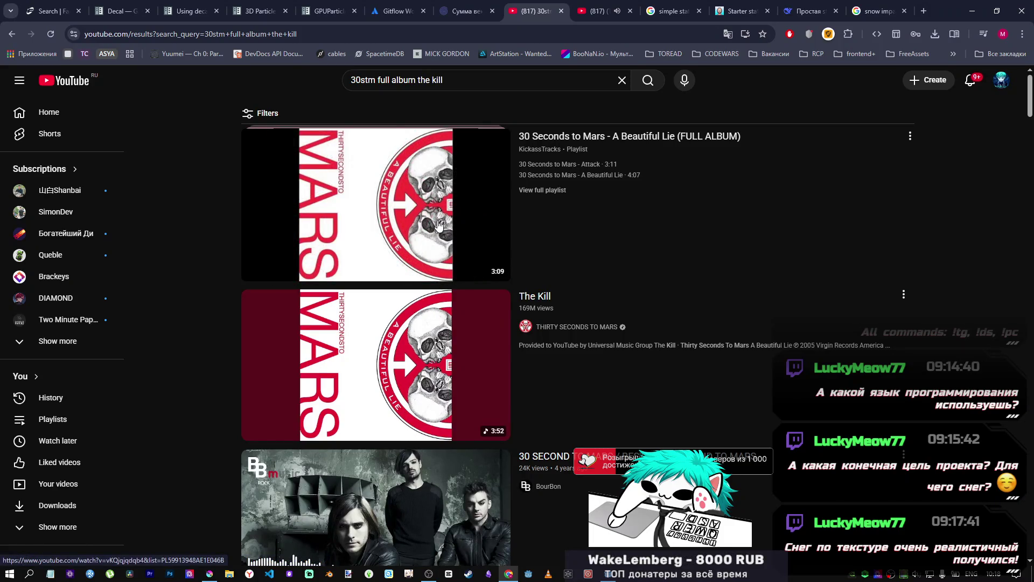
pyautogui.click(437, 227)
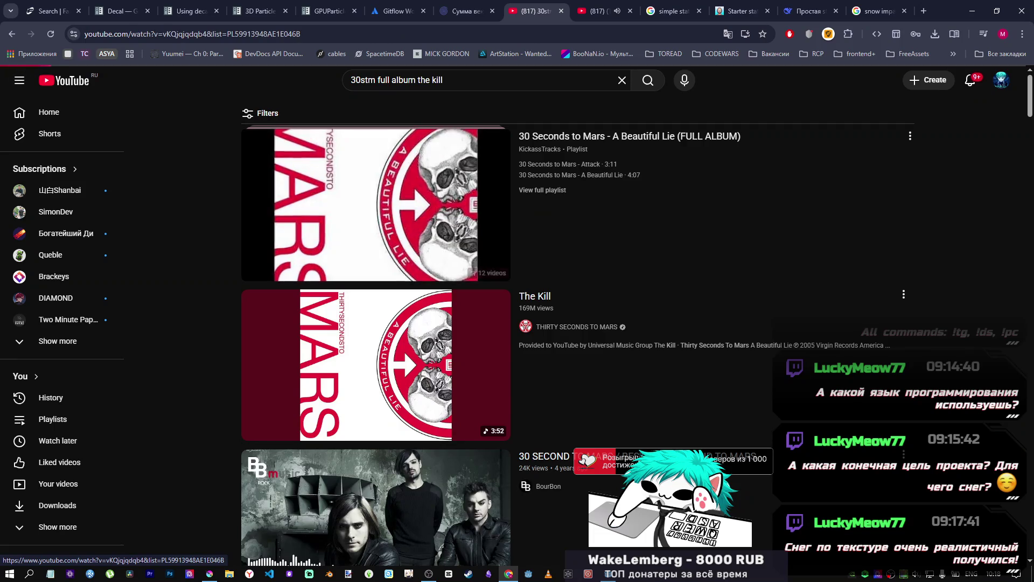
# Close the other YouTube tab and the snow impact image tab, then return to Godot's hit_box.gd
pyautogui.middleClick(596, 13)
pyautogui.click(638, 11)
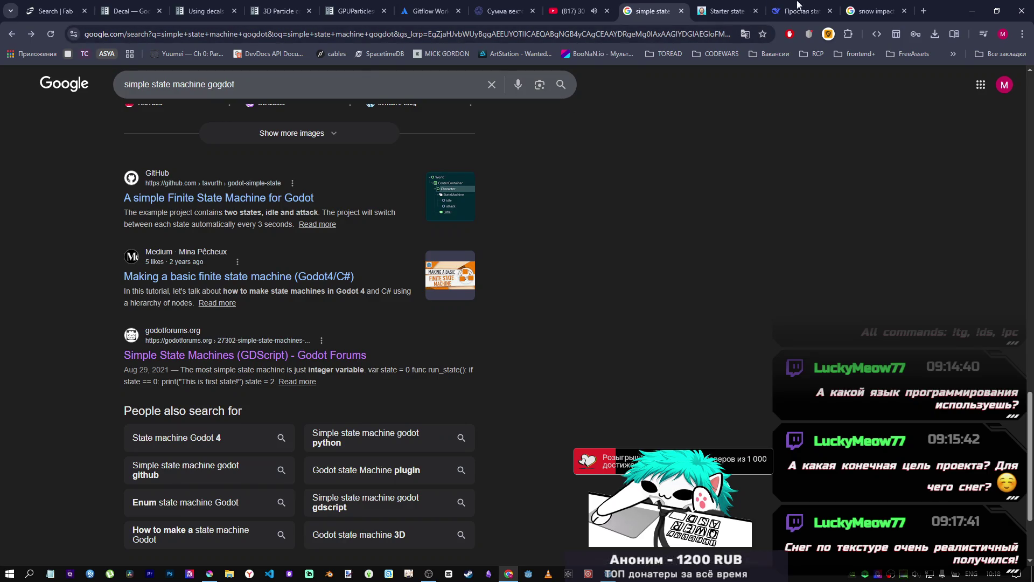
pyautogui.click(868, 10)
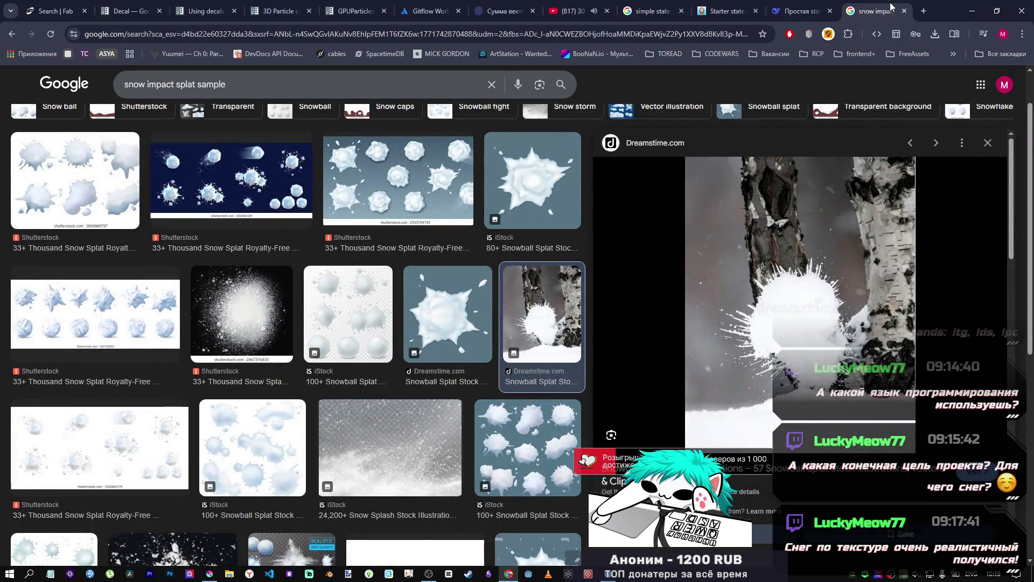
pyautogui.click(904, 10)
pyautogui.hotkey('alt', 'Tab')
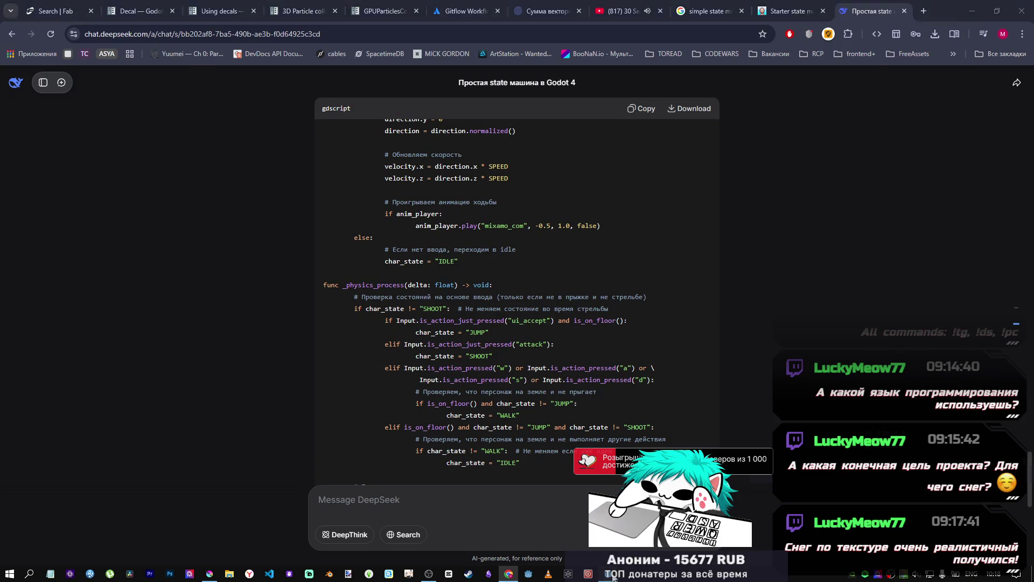
pyautogui.click(521, 171)
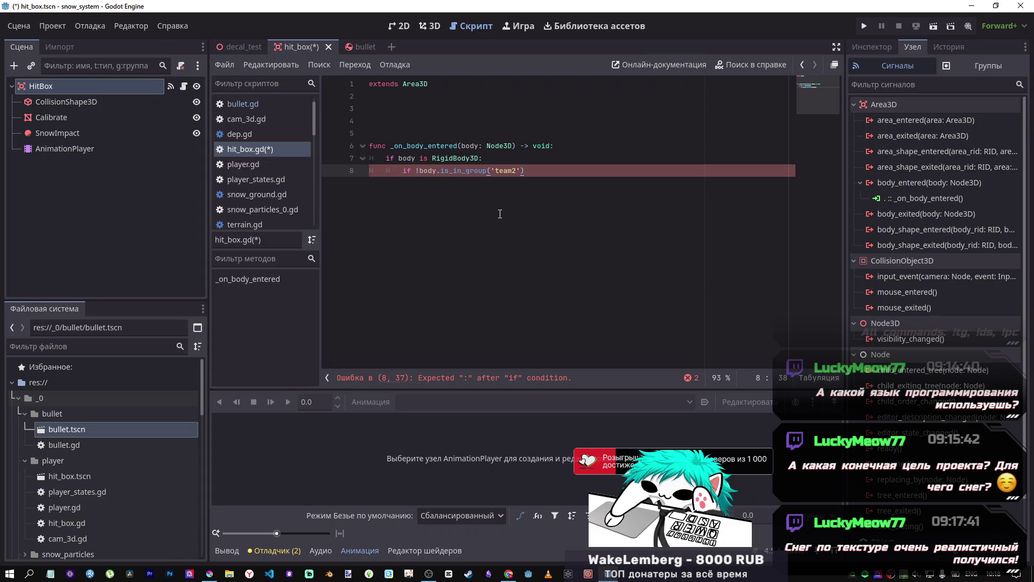
# Replace 'team2' with 'enemy' in line 8's is_in_group check and open an indented line below
pyautogui.moveTo(517, 170); pyautogui.dragTo(491, 170)
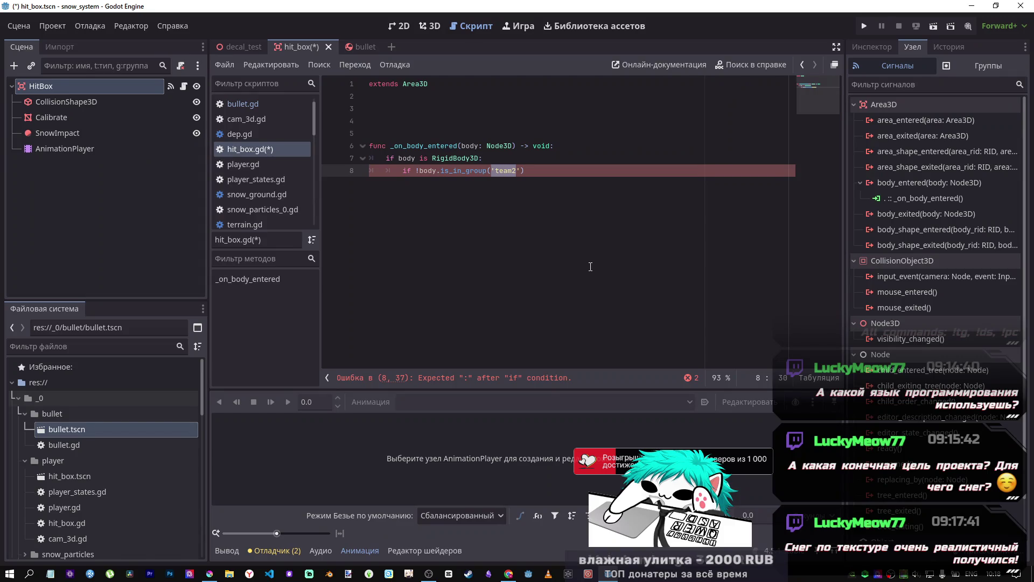
pyautogui.press('BackSpace')
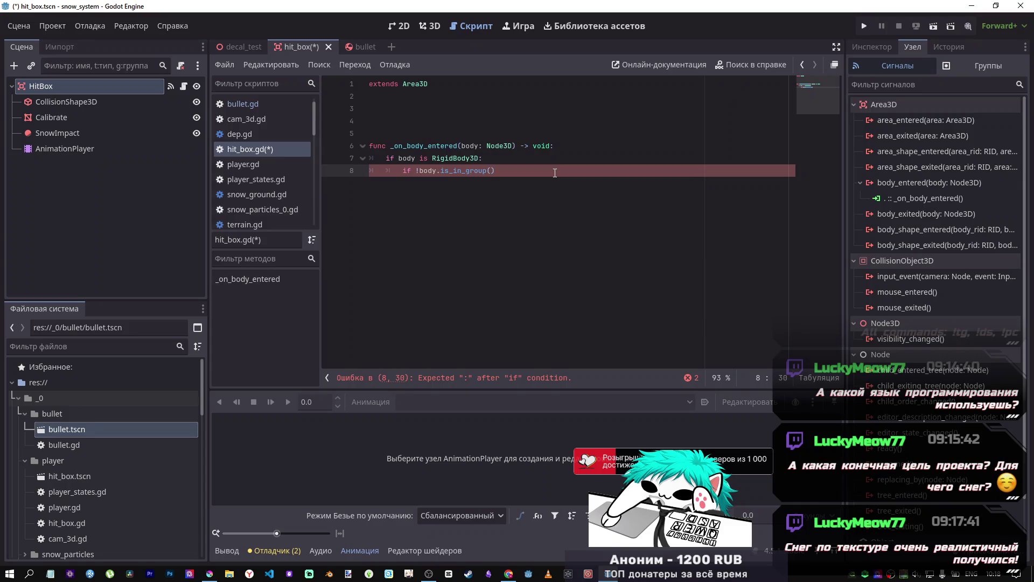
pyautogui.write('em')
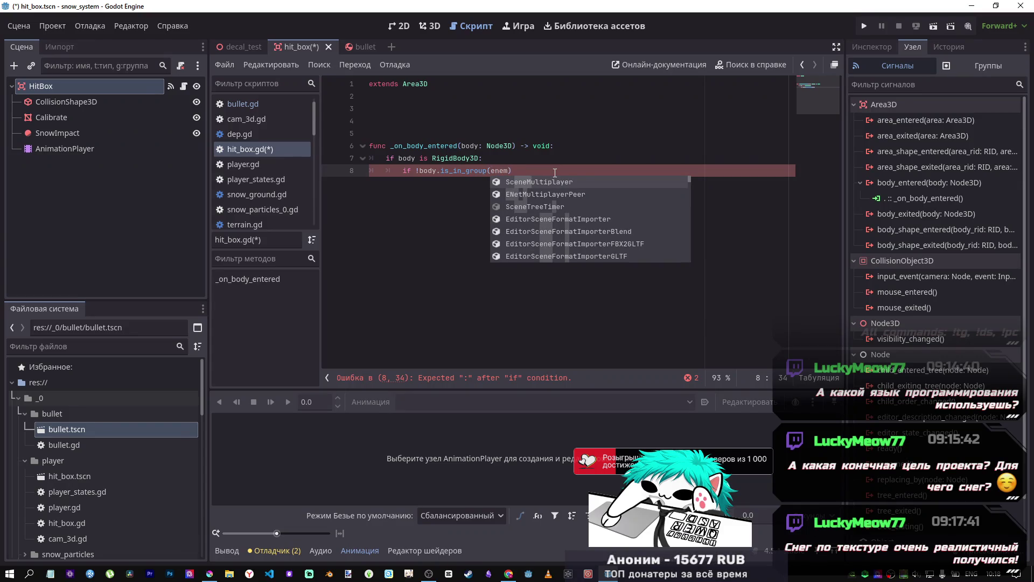
pyautogui.write('y')
pyautogui.doubleClick(498, 171)
pyautogui.write("'")
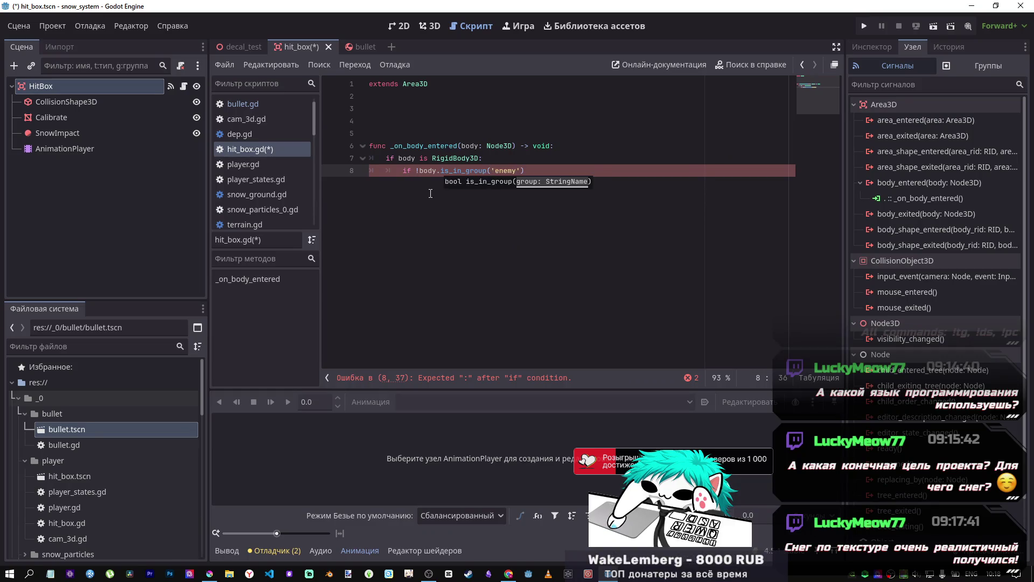
pyautogui.press('End')
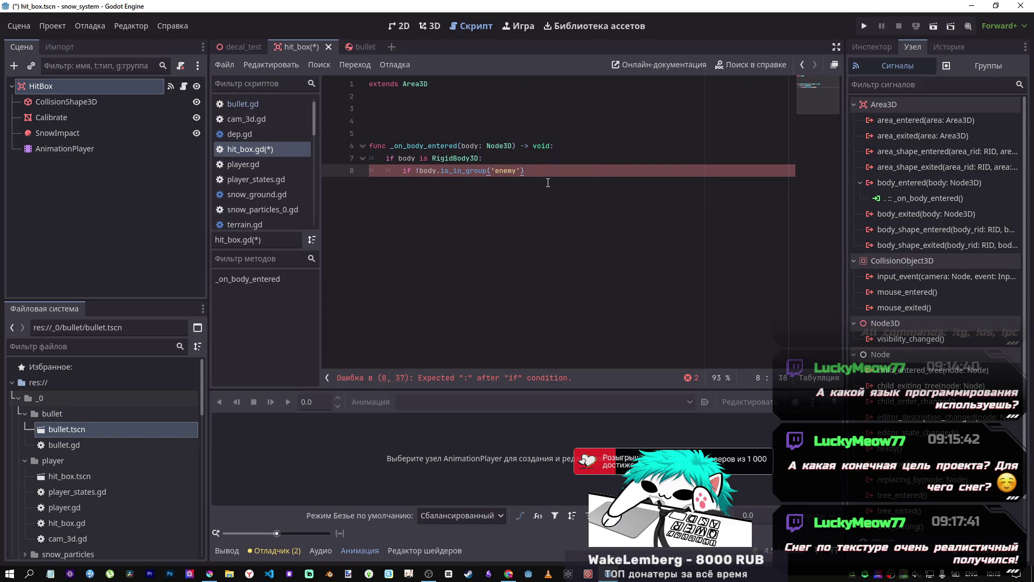
pyautogui.press('Return')
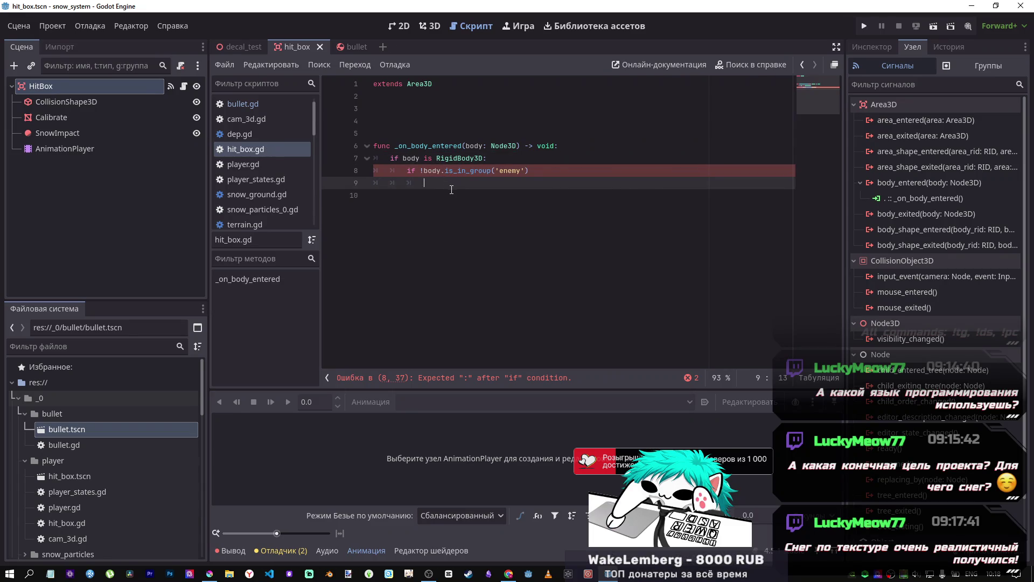
pyautogui.hotkey('ctrl', 's')
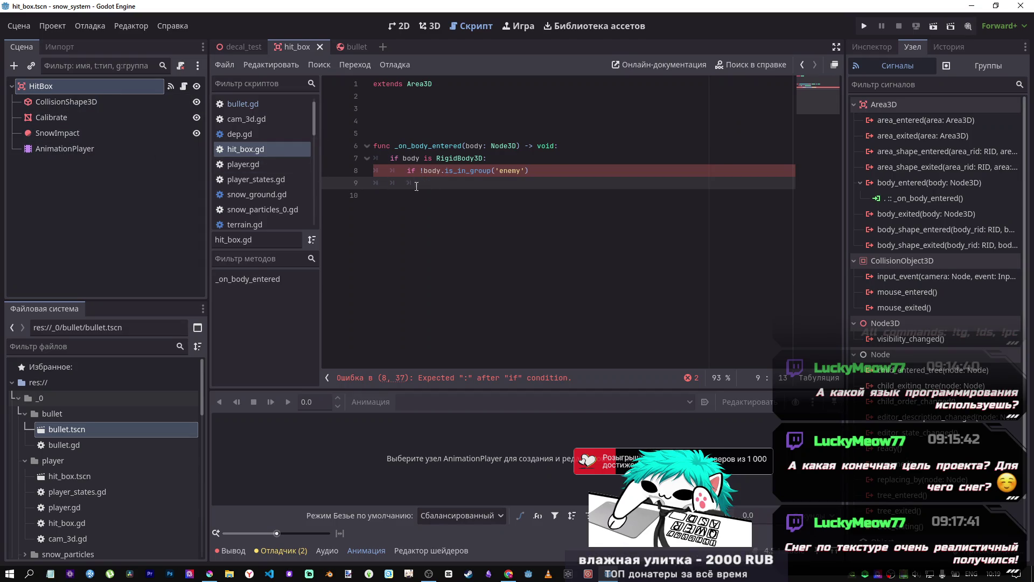
pyautogui.moveTo(100, 151); pyautogui.dragTo(372, 122)
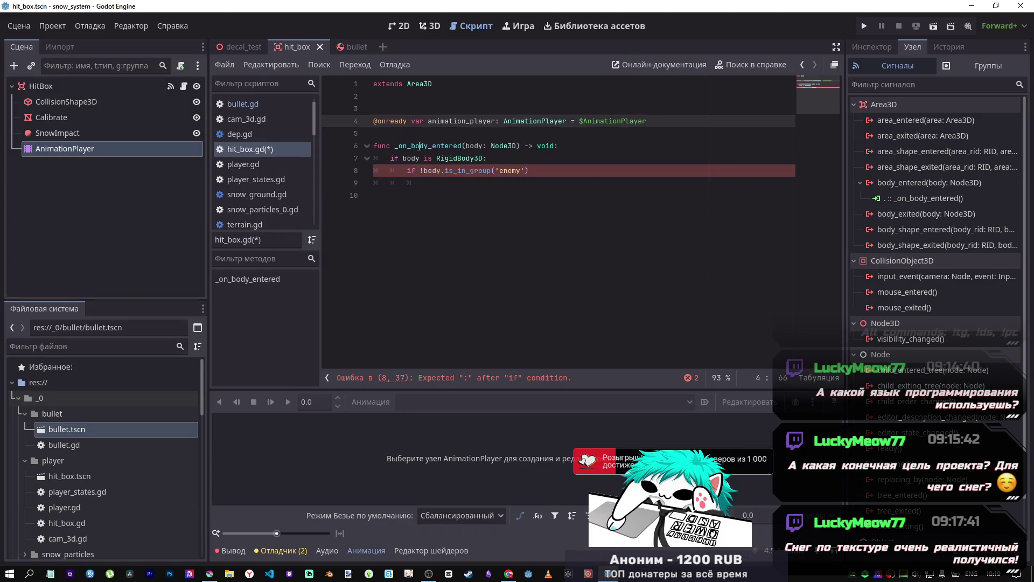
pyautogui.click(413, 146)
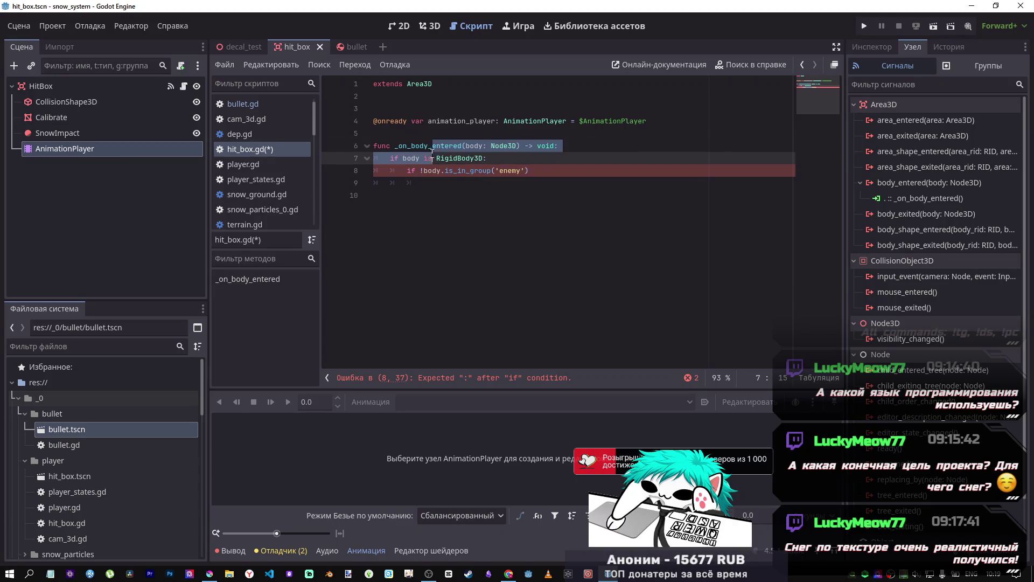
pyautogui.press('Up')
pyautogui.press('Up')
pyautogui.moveTo(646, 121); pyautogui.dragTo(478, 121)
pyautogui.doubleClick(445, 120)
pyautogui.hotkey('ctrl', 'c')
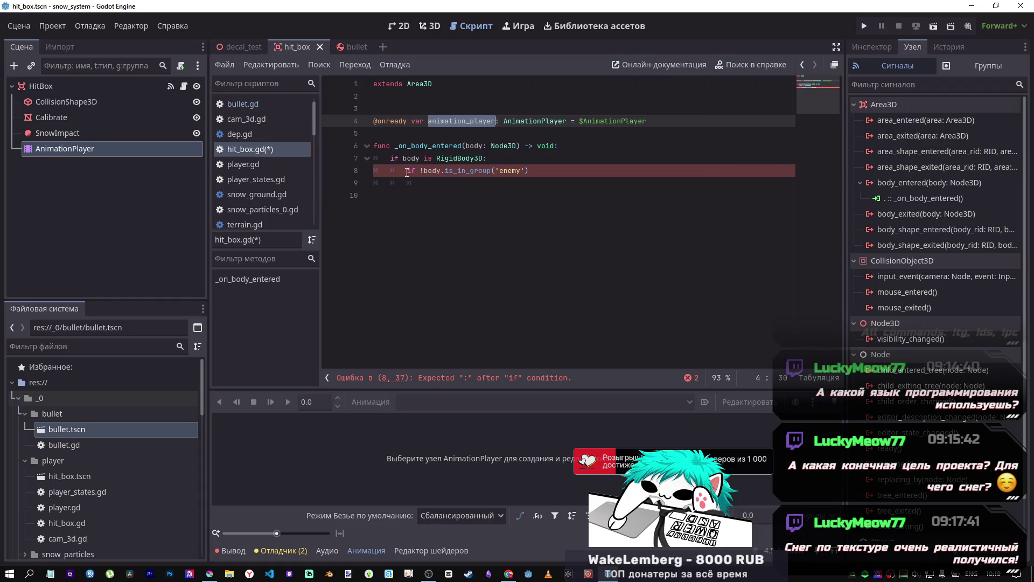
# Call animation_player.play("impact_anim") on line 9 and save hit_box.gd
pyautogui.click(435, 185)
pyautogui.hotkey('ctrl', 'v')
pyautogui.write('play')
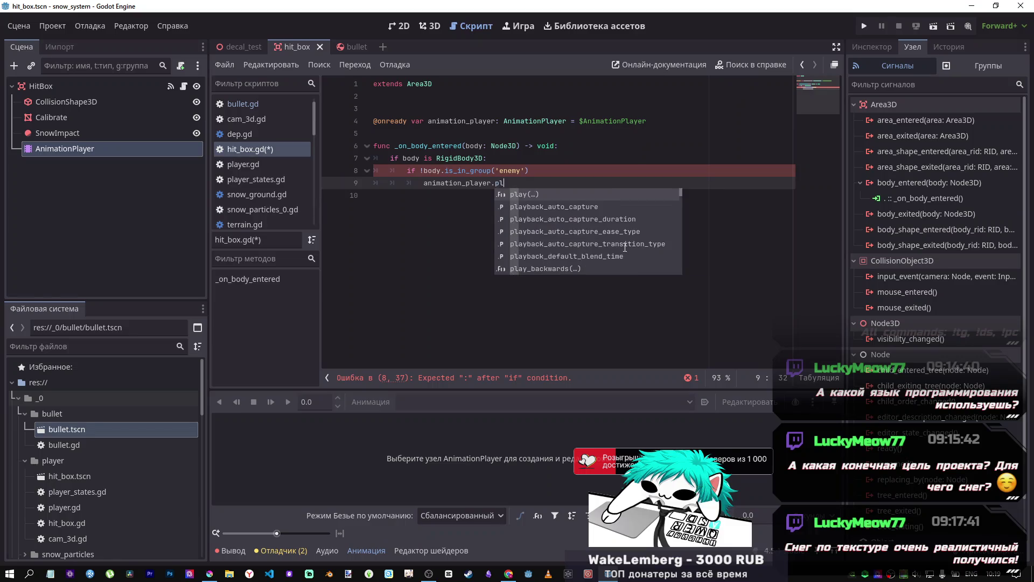
pyautogui.press('Return')
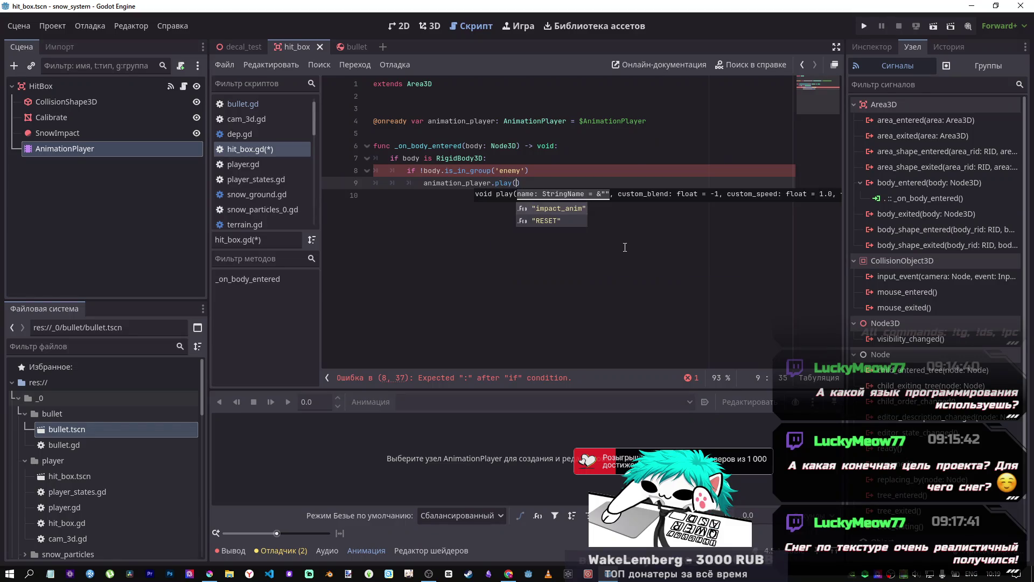
pyautogui.click(546, 210)
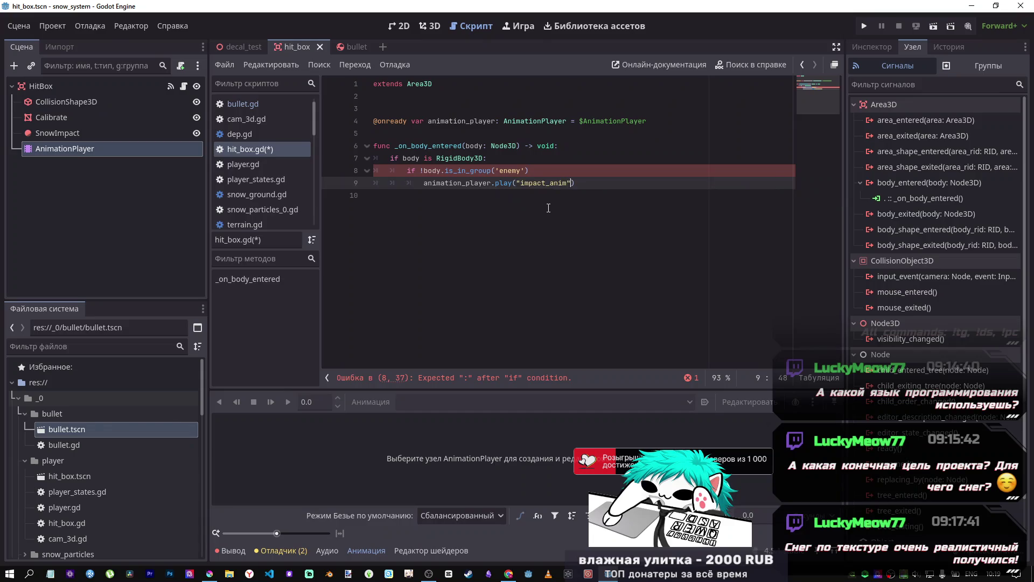
pyautogui.press('Up')
pyautogui.hotkey('ctrl', 's')
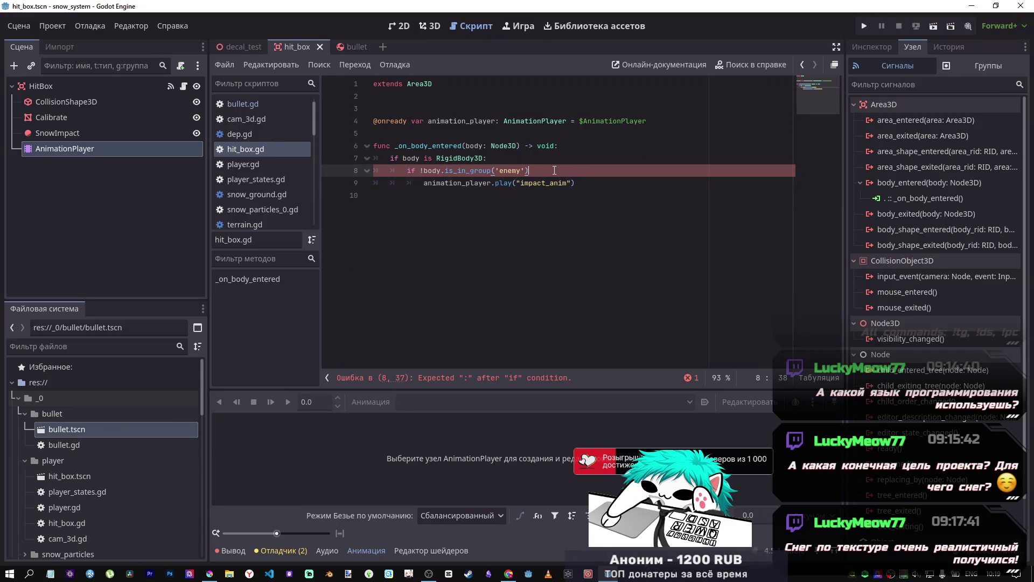
# Select the word enemy in the line 8 group check
pyautogui.click(518, 183)
pyautogui.click(542, 172)
pyautogui.click(506, 169)
pyautogui.keyDown('shift'); pyautogui.click(498, 170); pyautogui.keyUp('shift')
pyautogui.click(512, 170)
pyautogui.doubleClick(519, 171)
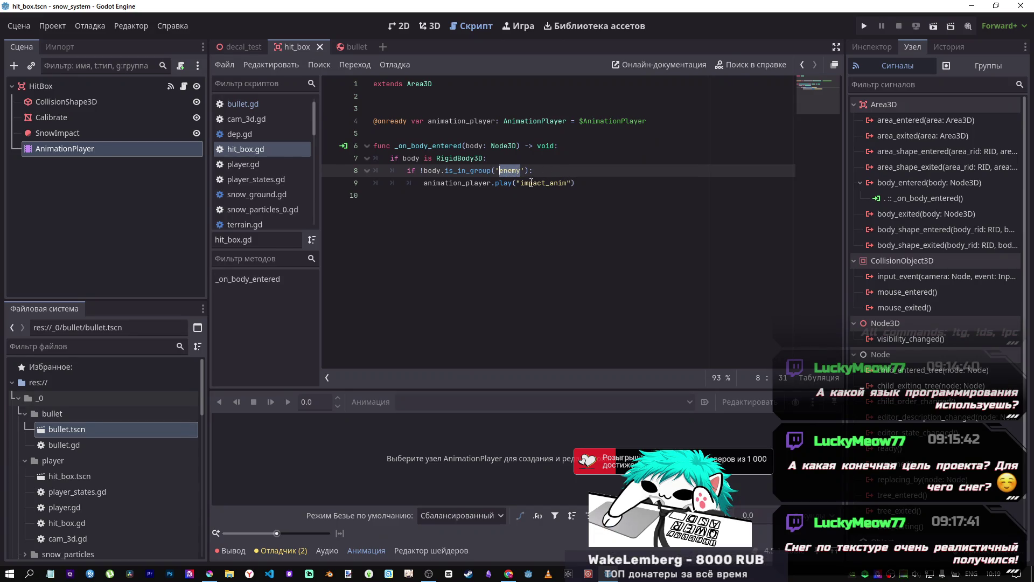
# Wrap enemy on line 8 in double quotes, save hit_box.gd, and open bullet.gd
pyautogui.click(521, 183)
pyautogui.moveTo(500, 171); pyautogui.dragTo(523, 172)
pyautogui.write('"')
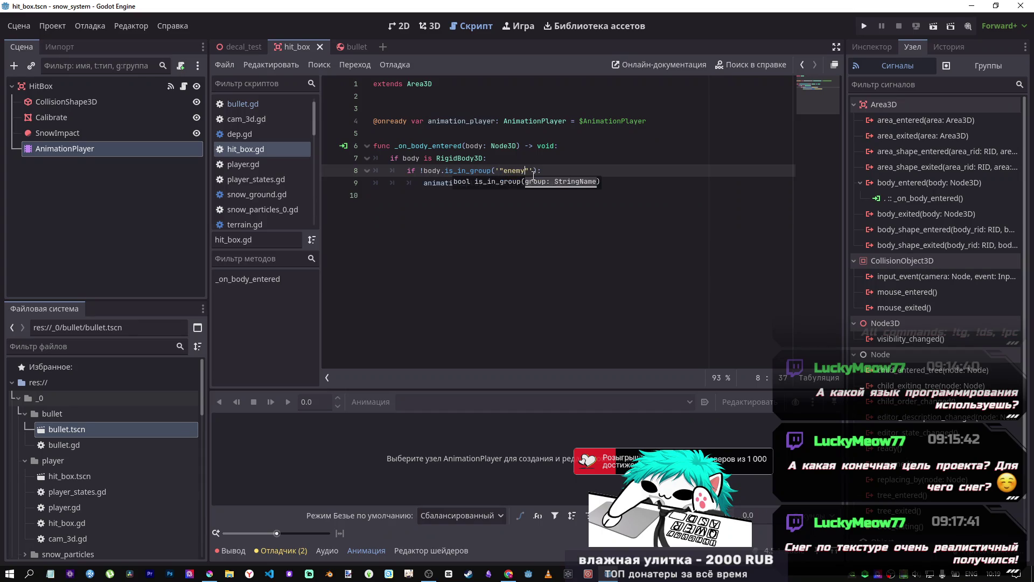
pyautogui.press('Right')
pyautogui.press('Delete')
pyautogui.press('Left')
pyautogui.press('Left')
pyautogui.press('Left')
pyautogui.press('BackSpace')
pyautogui.press('End')
pyautogui.hotkey('ctrl', 's')
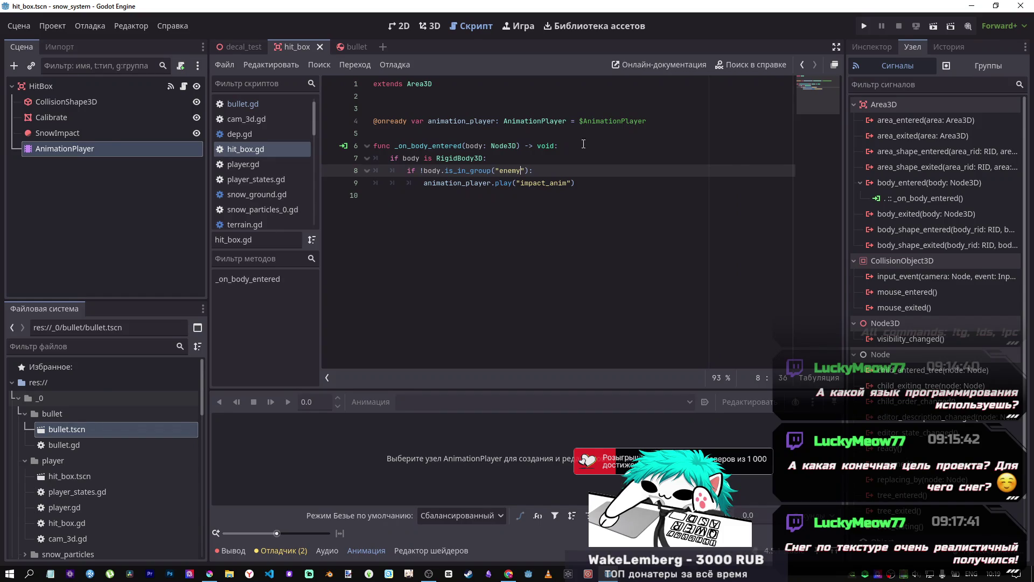
pyautogui.click(346, 48)
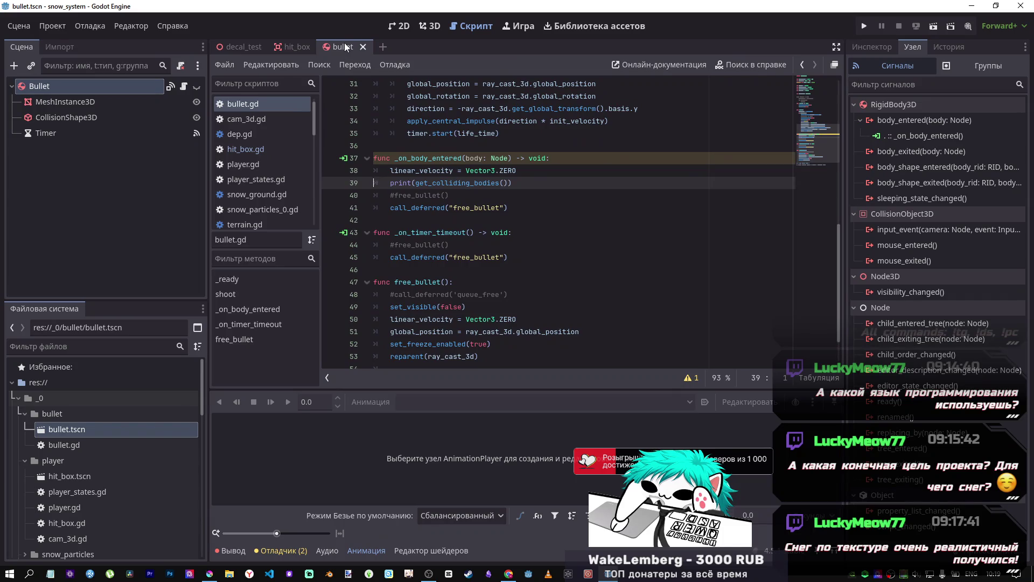
pyautogui.click(54, 86)
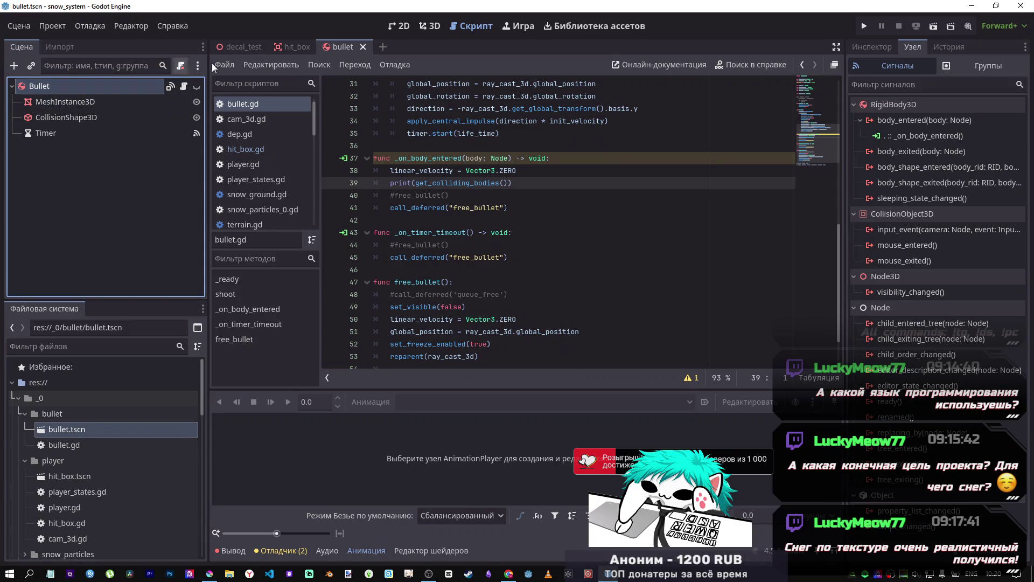
pyautogui.click(291, 47)
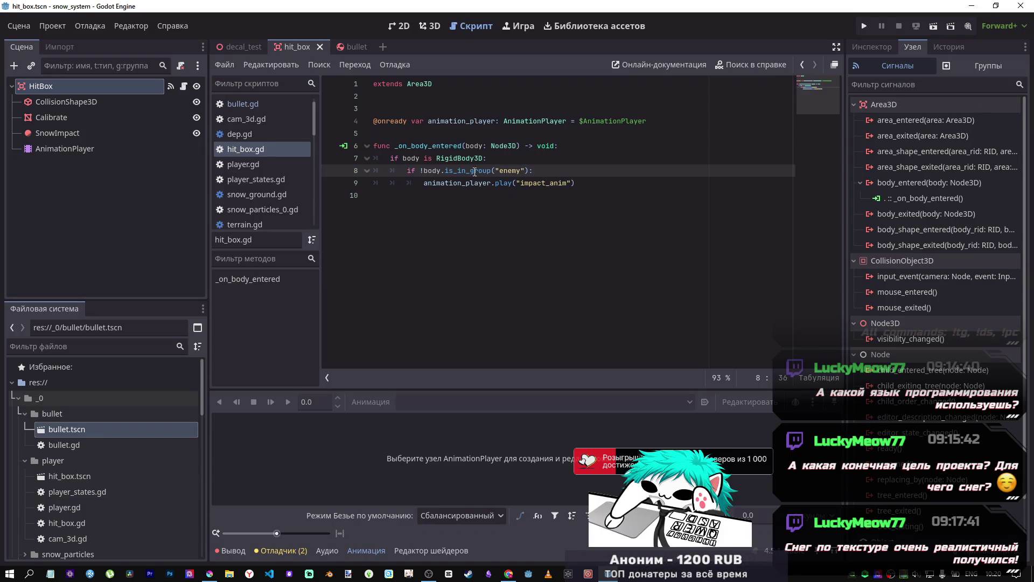
# Negate the is_in_group check on line 8 and rearrange its line below the RigidBody3D check
pyautogui.click(423, 171)
pyautogui.write('!')
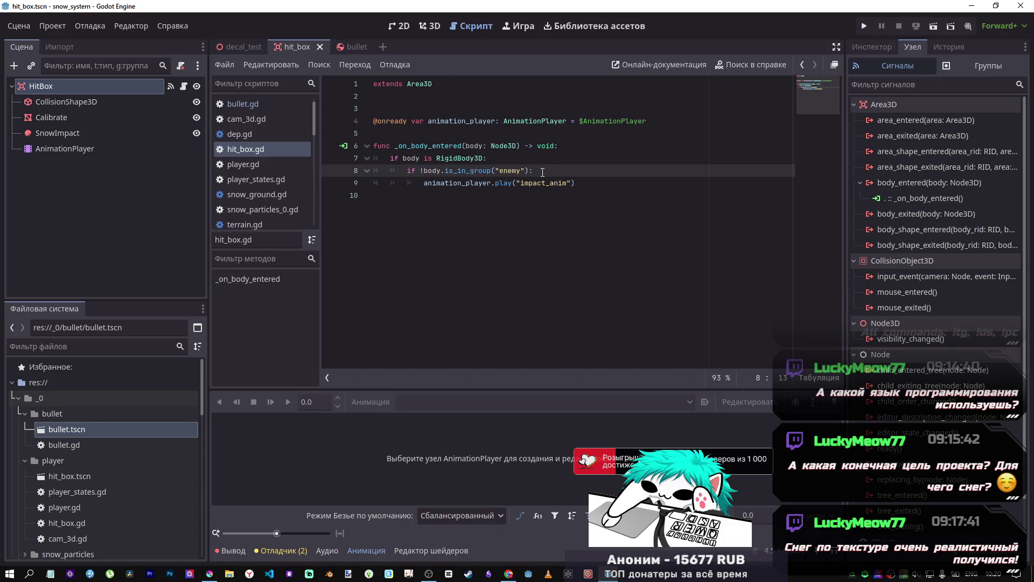
pyautogui.moveTo(530, 170); pyautogui.dragTo(408, 171)
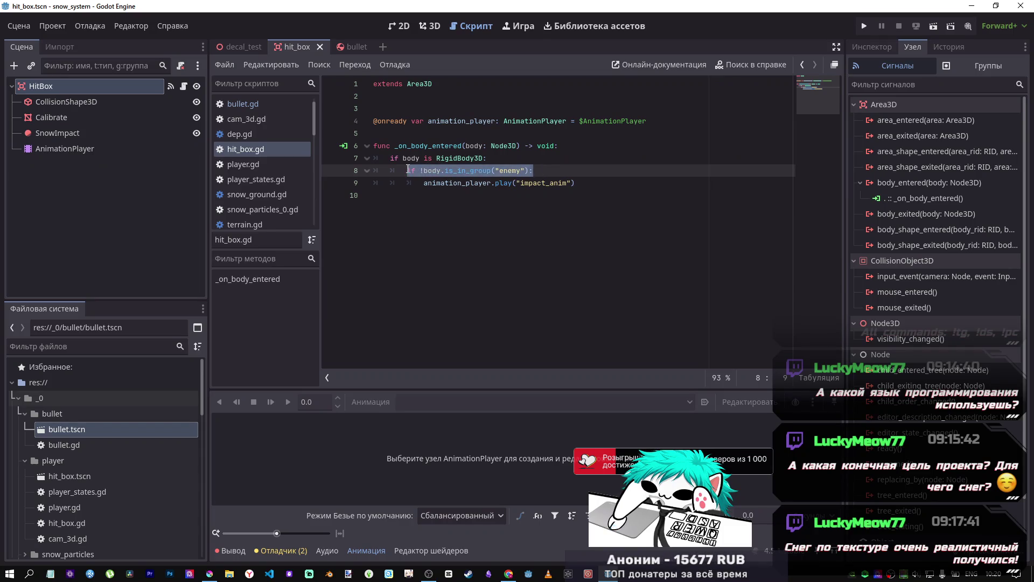
pyautogui.click(424, 172)
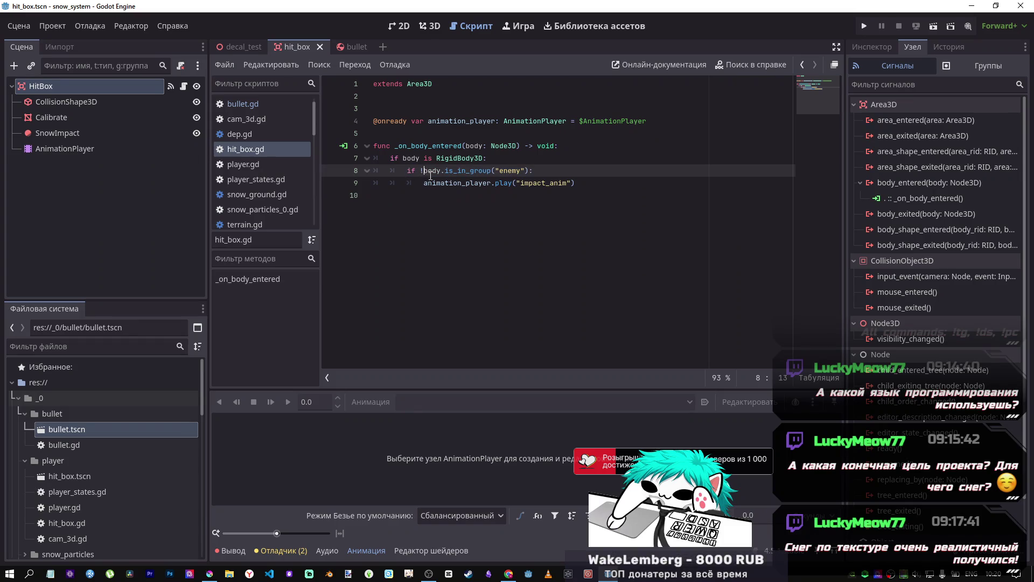
pyautogui.click(495, 160)
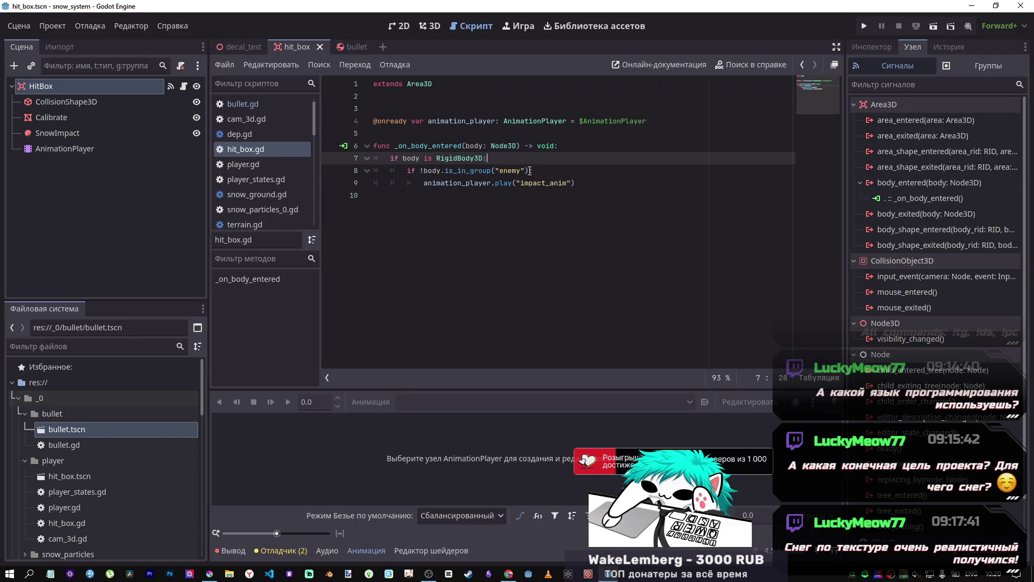
pyautogui.moveTo(535, 172); pyautogui.dragTo(417, 172)
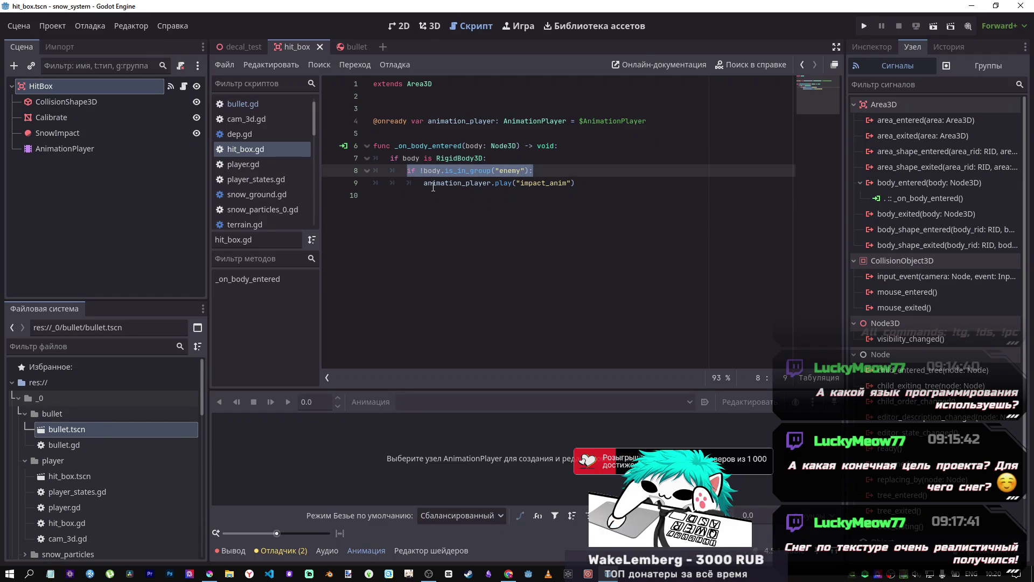
pyautogui.press('Left')
pyautogui.press('BackSpace')
pyautogui.press('Return')
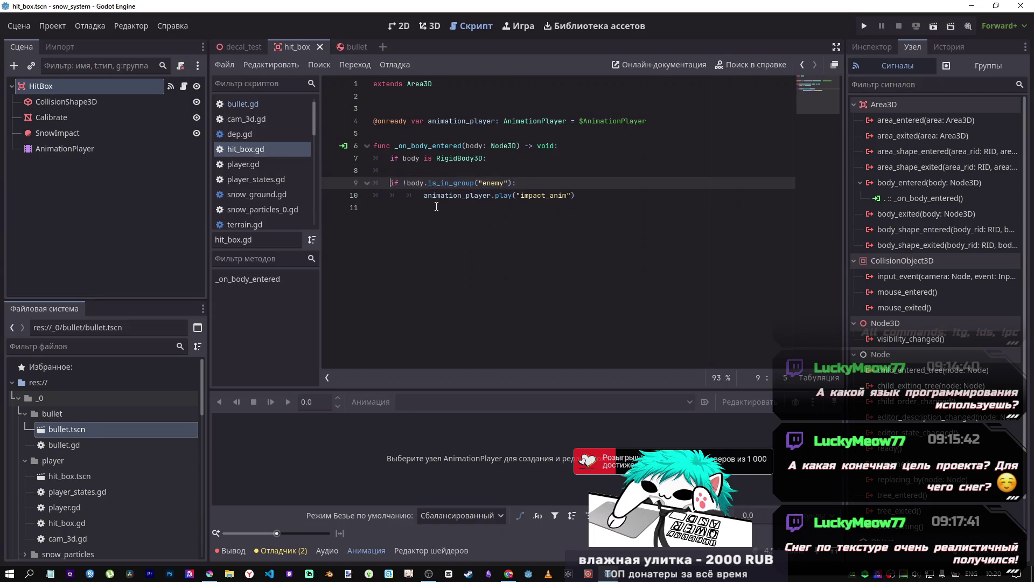
pyautogui.click(528, 172)
pyautogui.press('Delete')
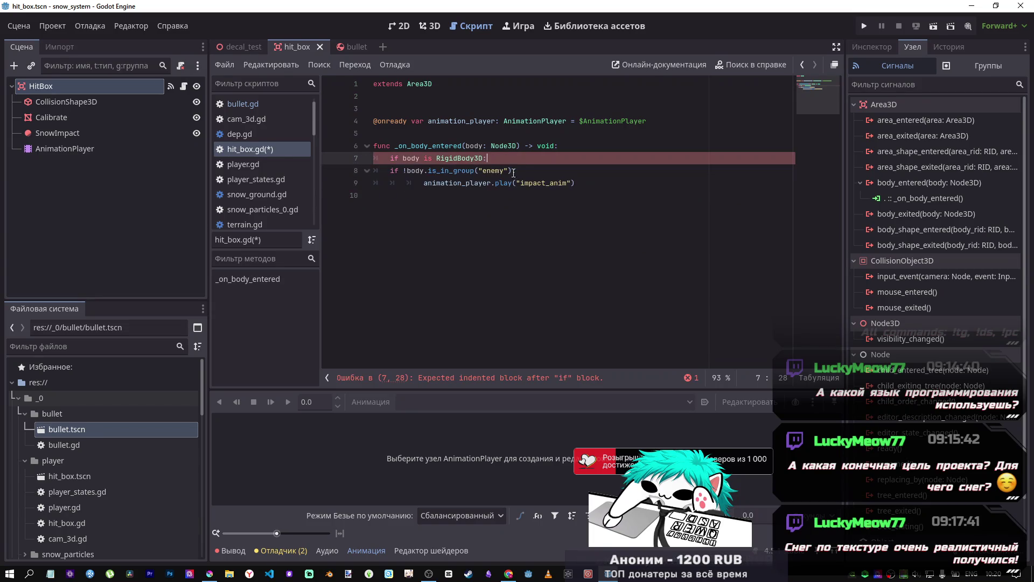
pyautogui.press('Return')
# Nest the group check under the RigidBody3D if, add return, and re-indent the impact_anim call
pyautogui.moveTo(488, 159)
pyautogui.mouseDown()
pyautogui.moveTo(391, 159)
pyautogui.moveTo(399, 183)
pyautogui.moveTo(376, 208)
pyautogui.mouseUp()
pyautogui.press('Tab')
pyautogui.click(489, 171)
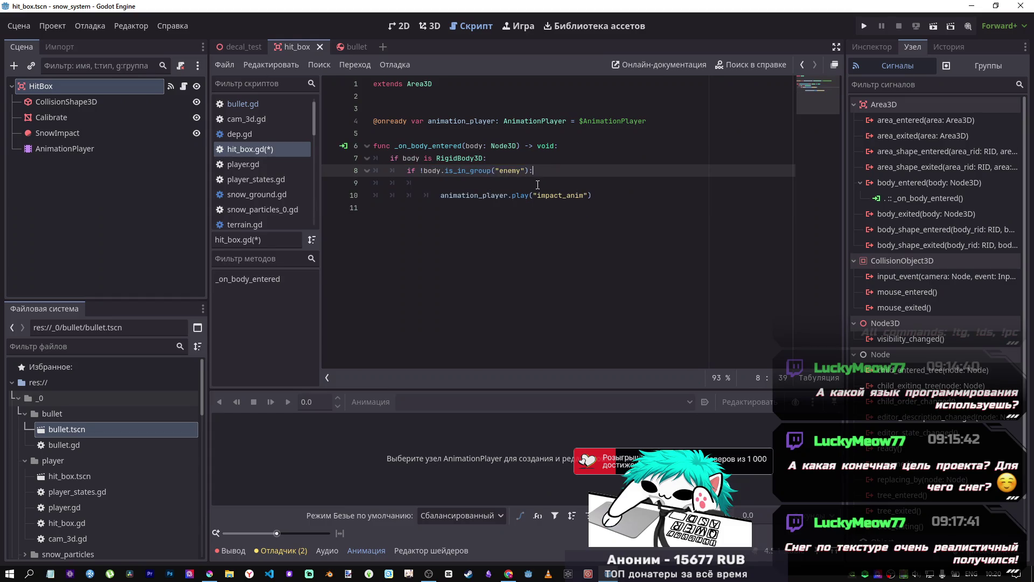
pyautogui.press('Return')
pyautogui.write('r')
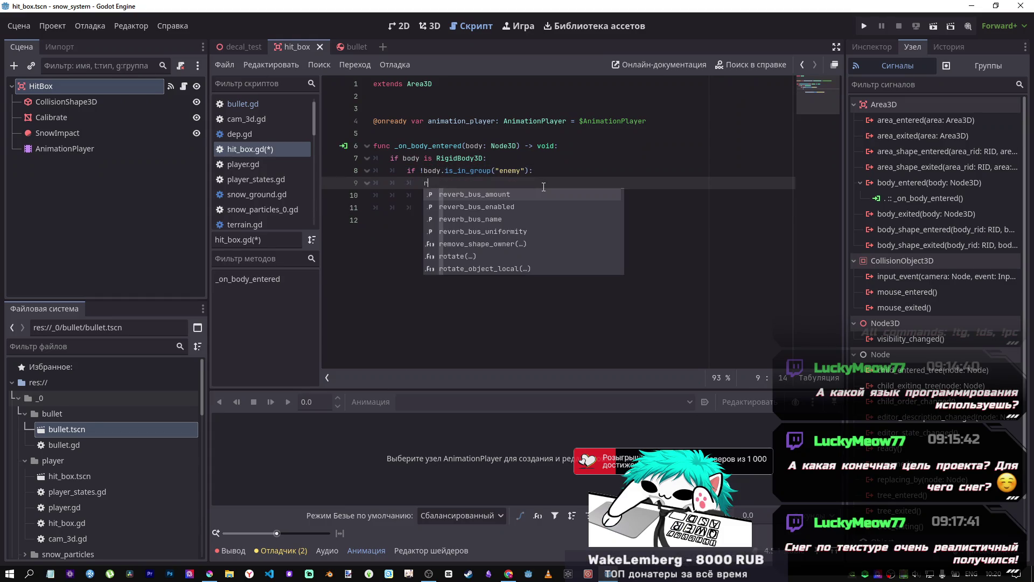
pyautogui.write('eturn')
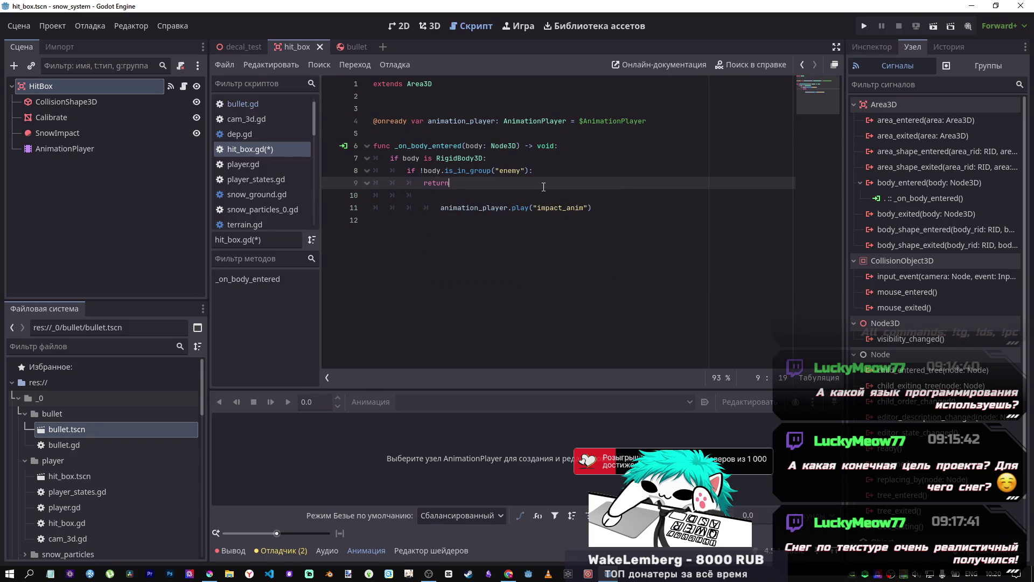
pyautogui.moveTo(440, 207); pyautogui.dragTo(342, 196)
pyautogui.press('BackSpace')
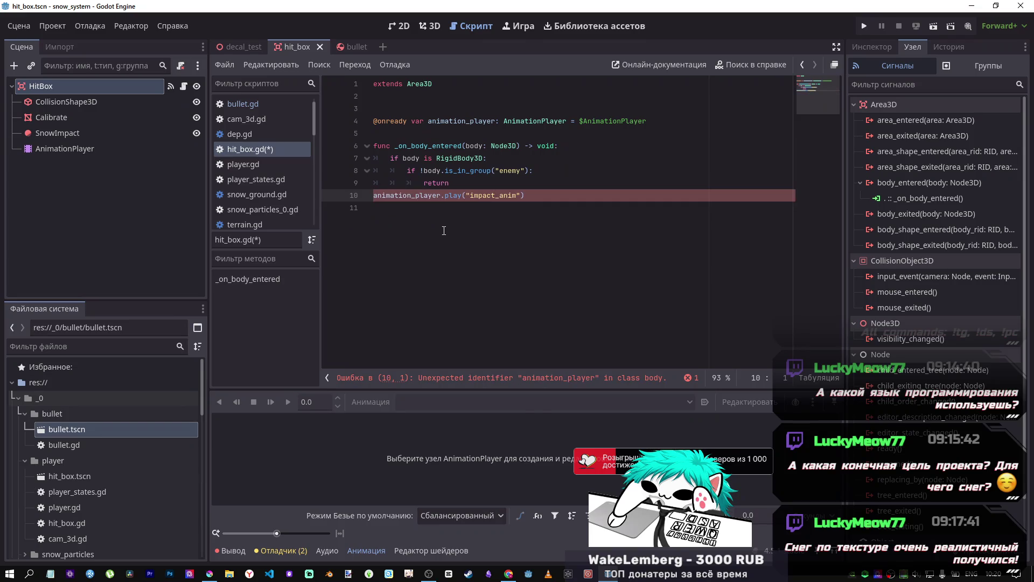
pyautogui.press('Tab')
pyautogui.press('Return')
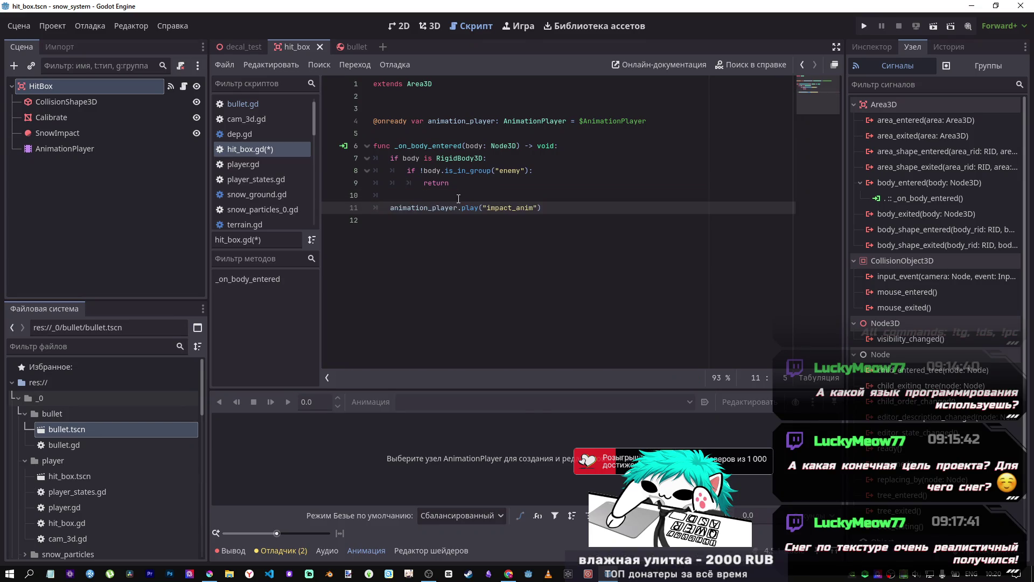
# Change the checked group name from "enemy" to "team1"
pyautogui.click(460, 183)
pyautogui.keyDown('shift'); pyautogui.click(421, 171); pyautogui.keyUp('shift')
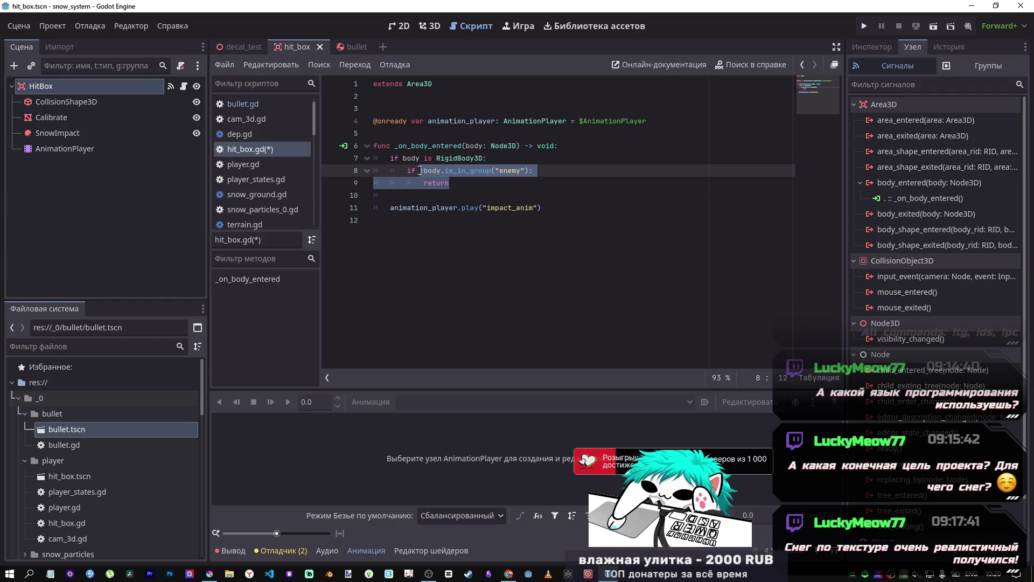
pyautogui.click(473, 184)
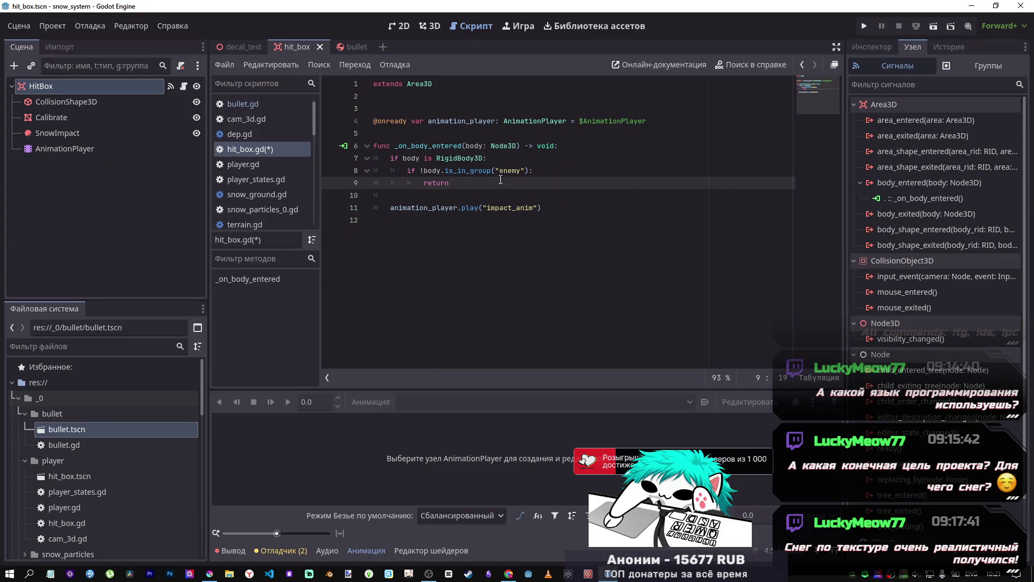
pyautogui.moveTo(522, 170); pyautogui.dragTo(504, 166)
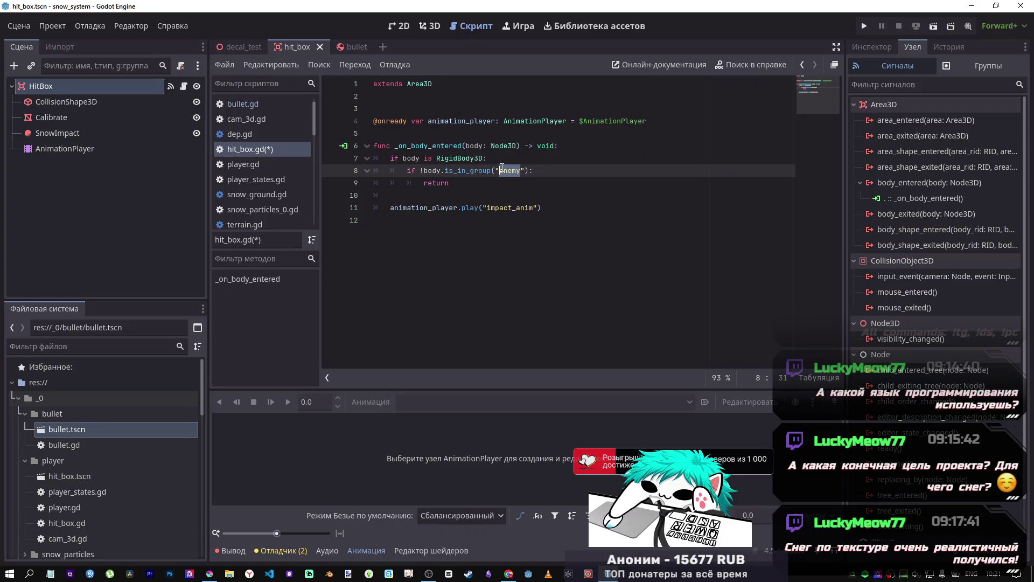
pyautogui.write('team1')
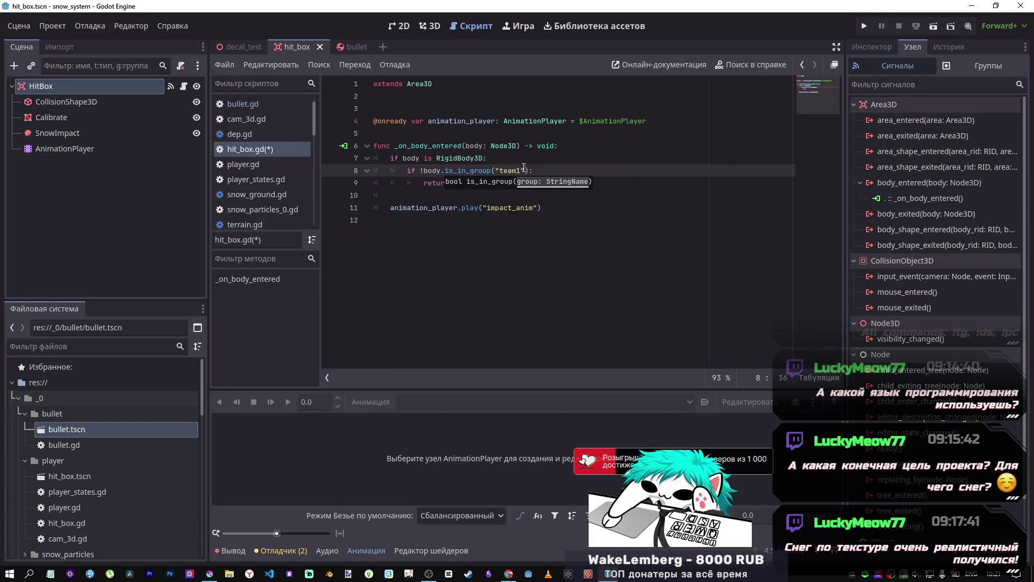
pyautogui.click(520, 171)
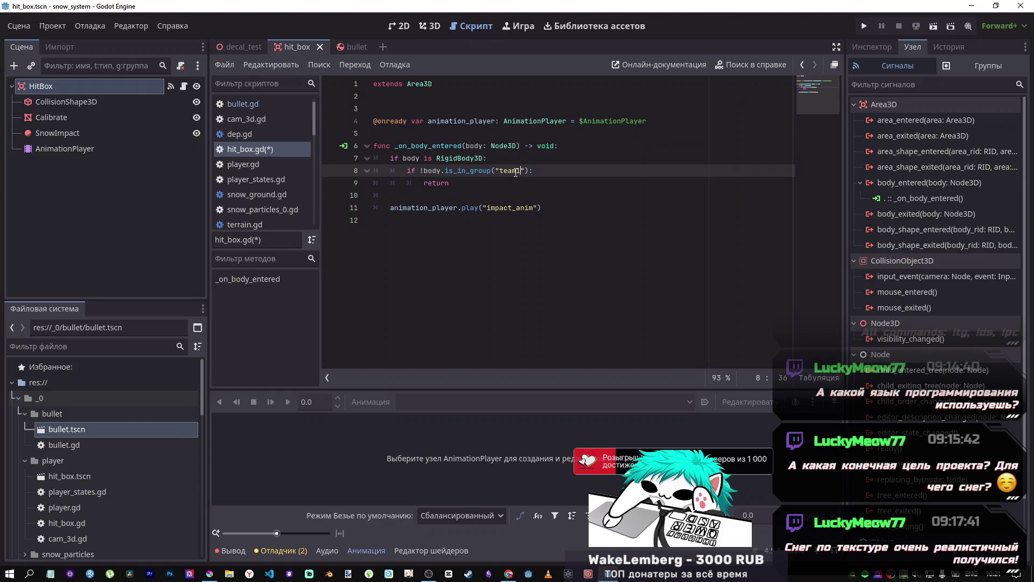
pyautogui.keyDown('ctrl'); pyautogui.click(481, 175); pyautogui.keyUp('ctrl')
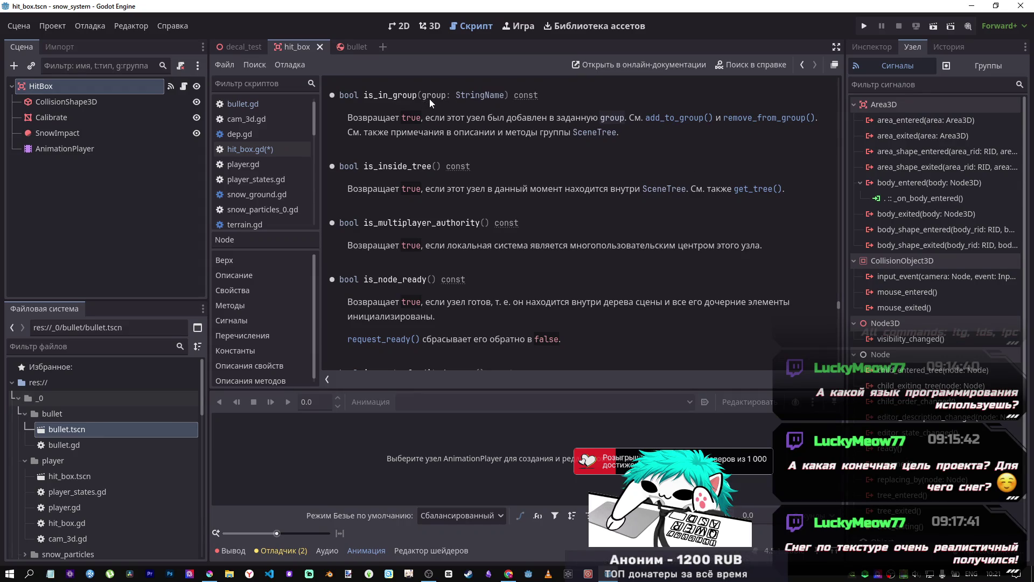
pyautogui.moveTo(465, 97)
pyautogui.mouseDown()
pyautogui.moveTo(504, 97)
pyautogui.moveTo(507, 118)
pyautogui.mouseUp()
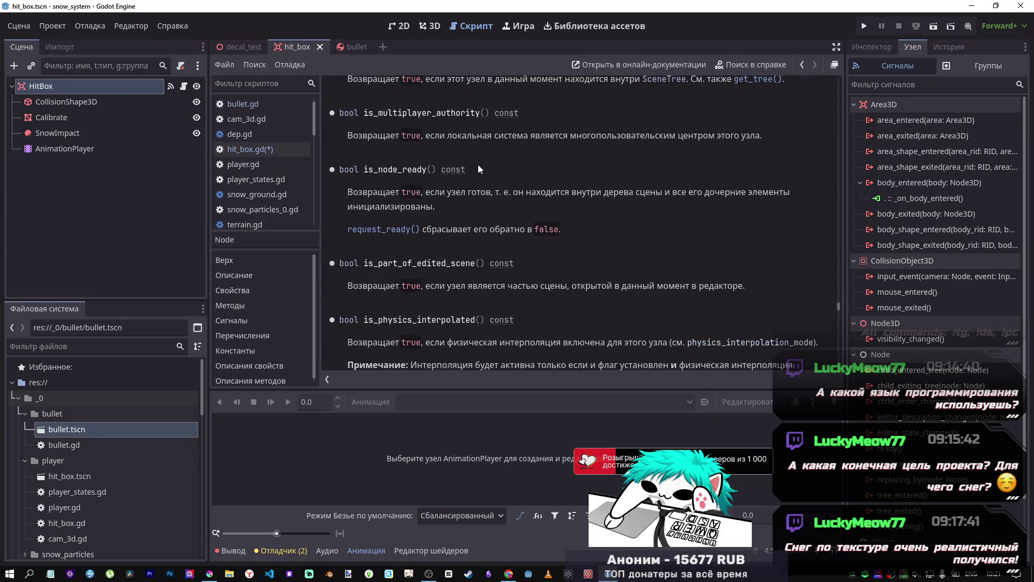
pyautogui.scroll(-3, 477, 167)
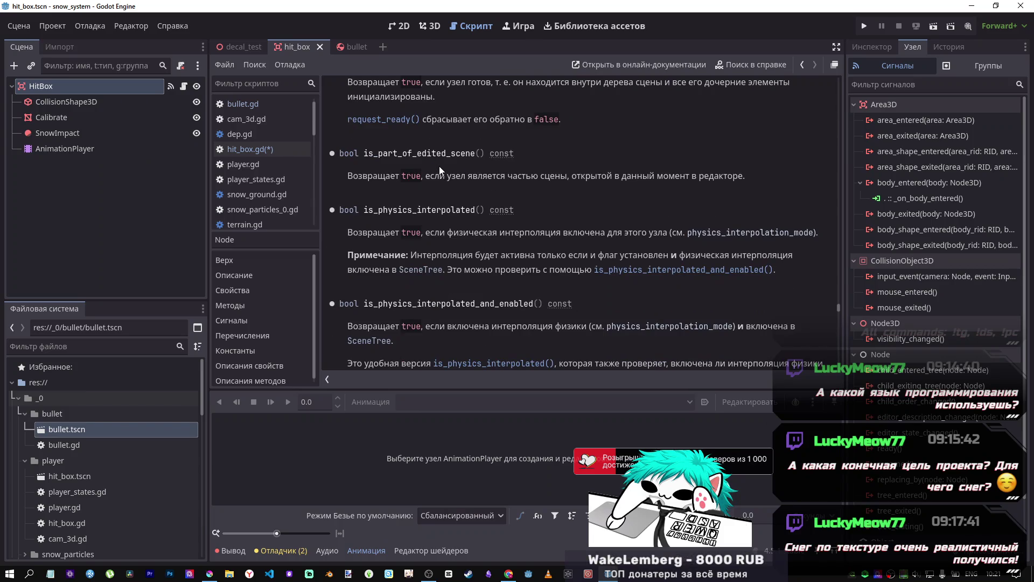
pyautogui.scroll(9, 439, 167)
pyautogui.scroll(5, 442, 163)
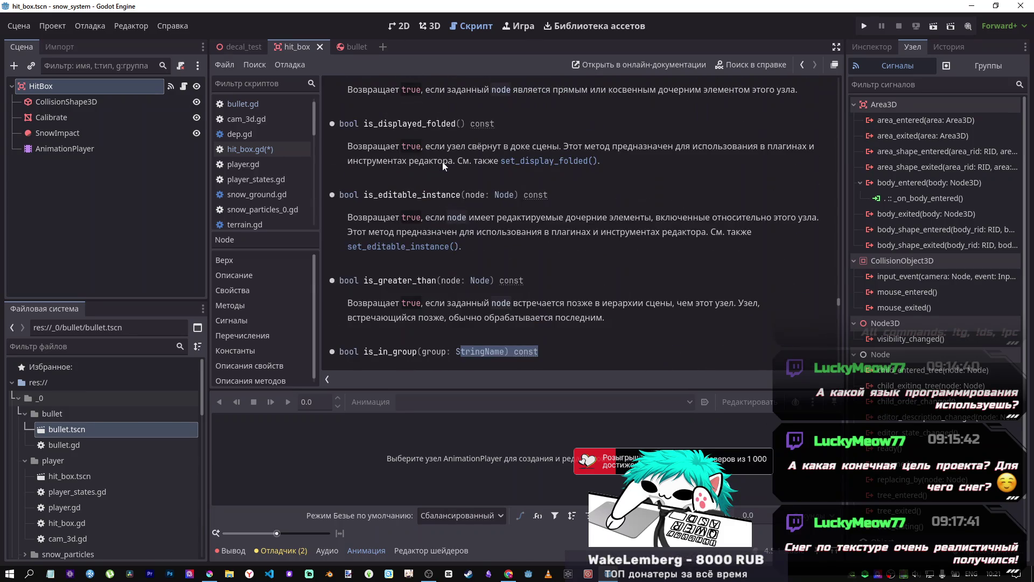
pyautogui.scroll(-5, 443, 159)
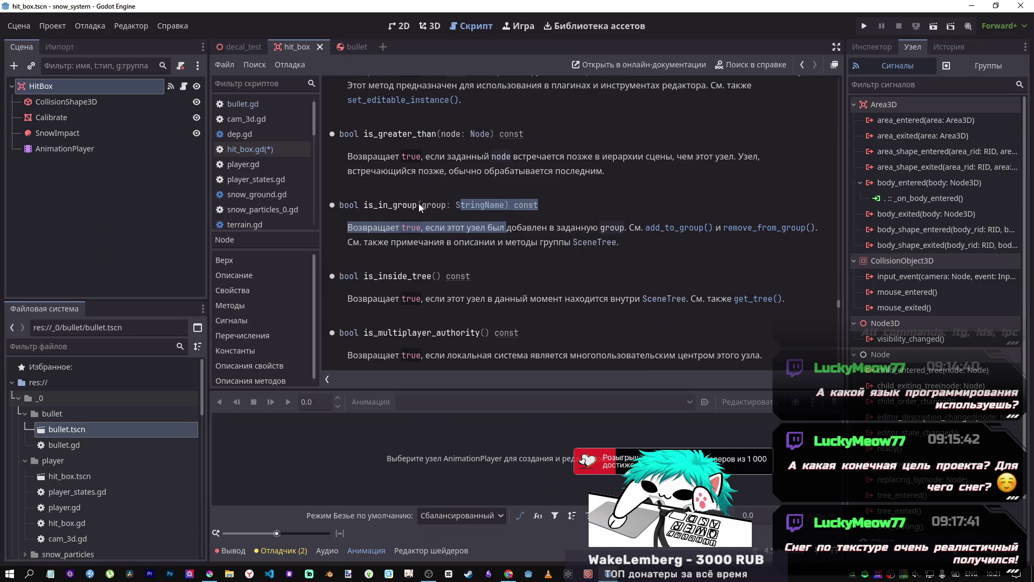
pyautogui.click(419, 202)
pyautogui.moveTo(470, 204); pyautogui.dragTo(564, 201)
pyautogui.click(566, 203)
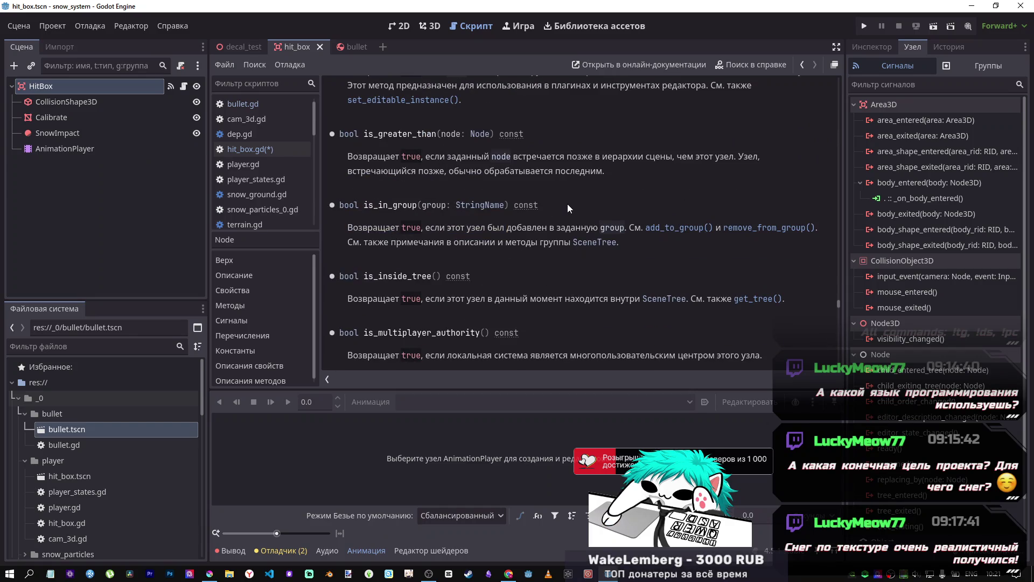
pyautogui.click(246, 151)
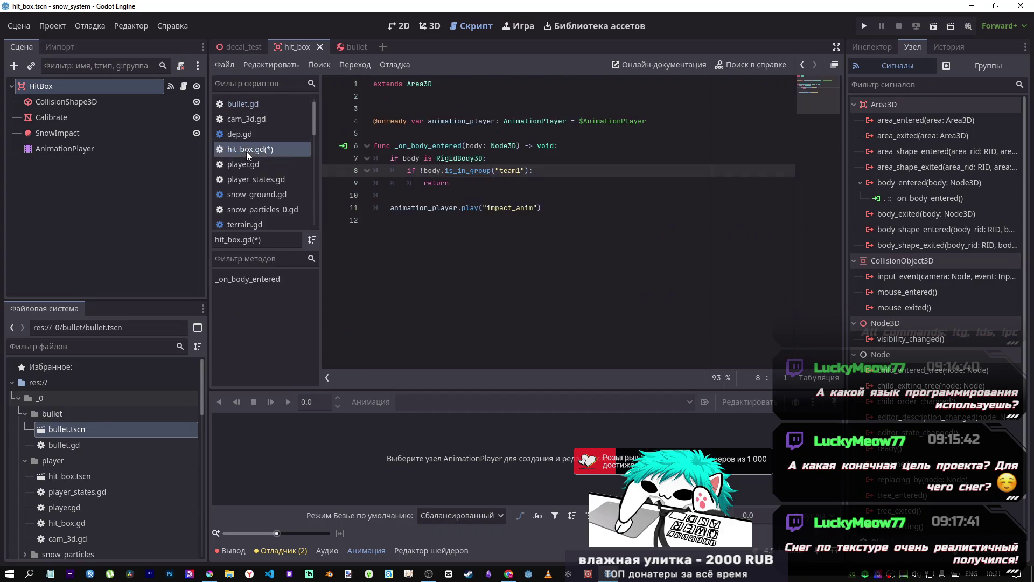
pyautogui.click(551, 183)
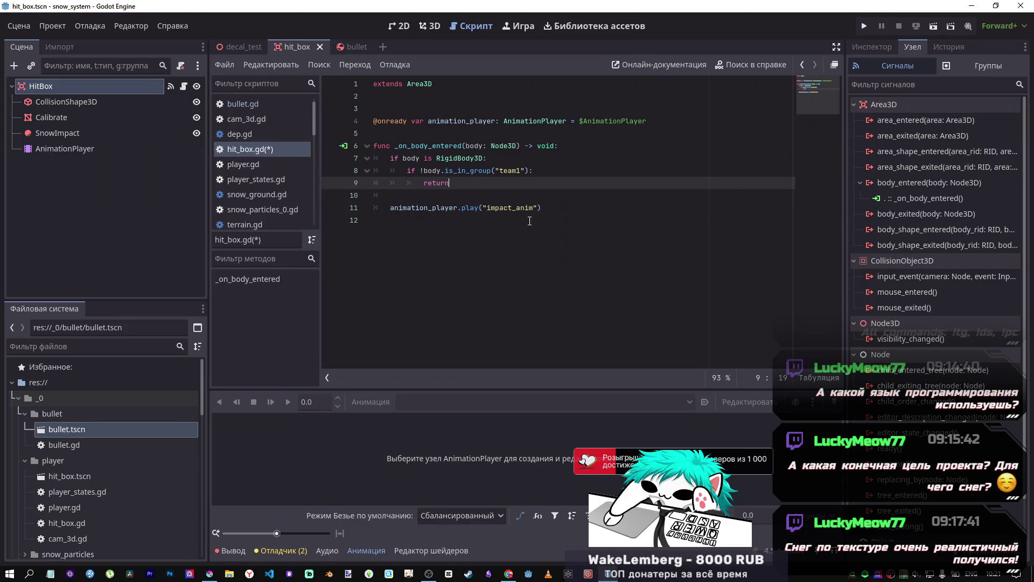
pyautogui.keyDown('ctrl'); pyautogui.click(469, 171); pyautogui.keyUp('ctrl')
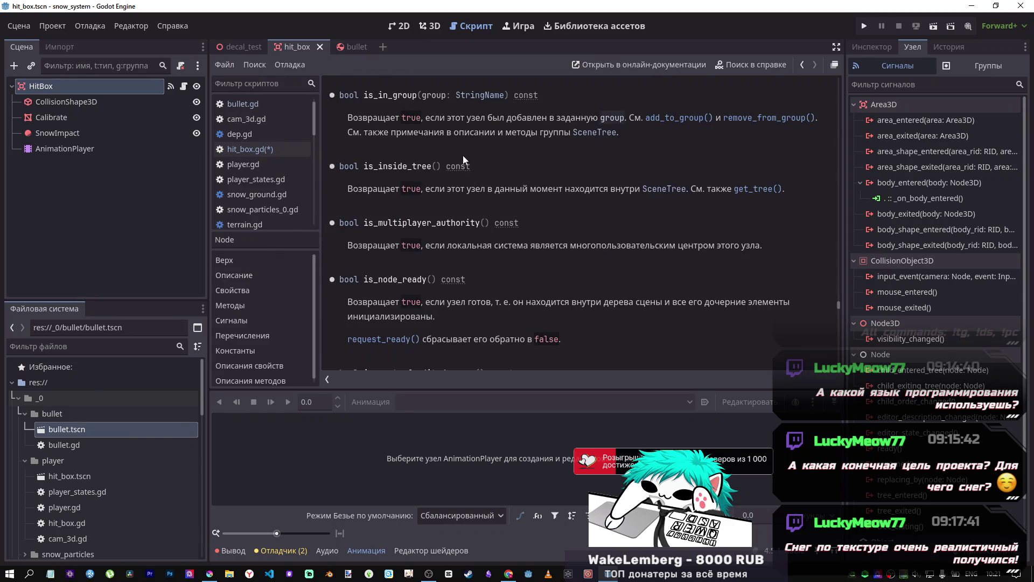
pyautogui.hotkey('alt', 'Left')
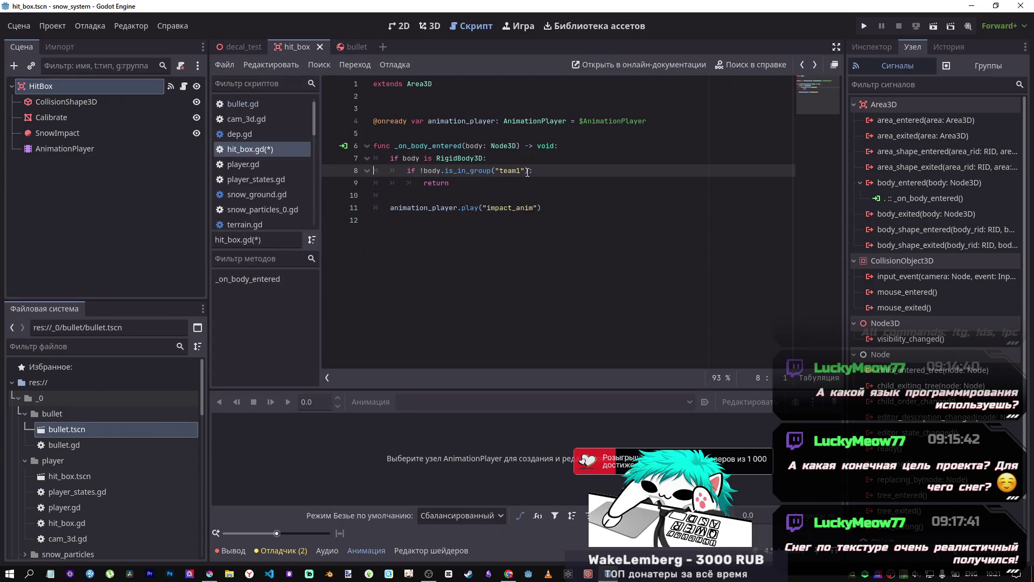
pyautogui.moveTo(531, 170); pyautogui.dragTo(431, 169)
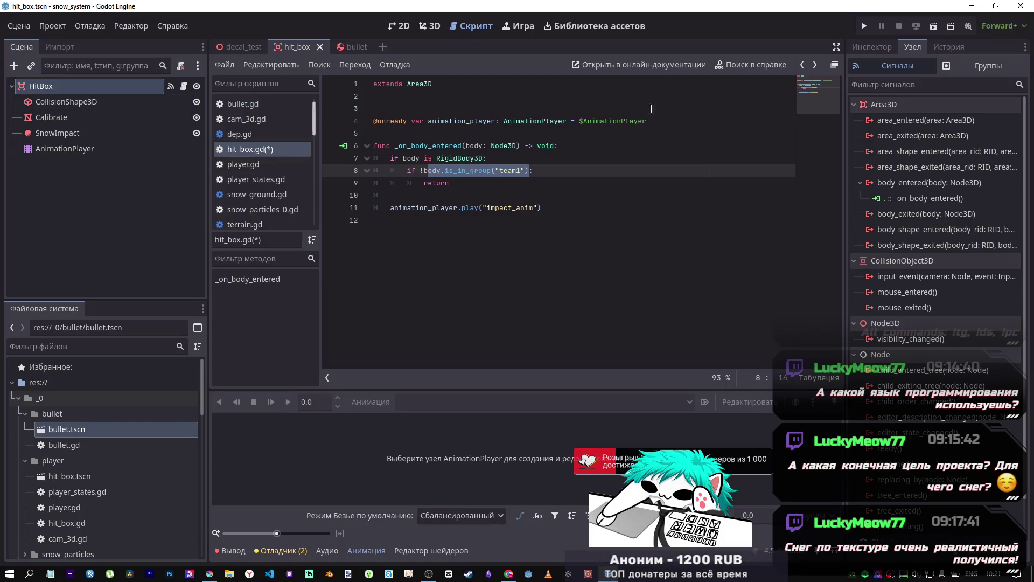
pyautogui.click(436, 183)
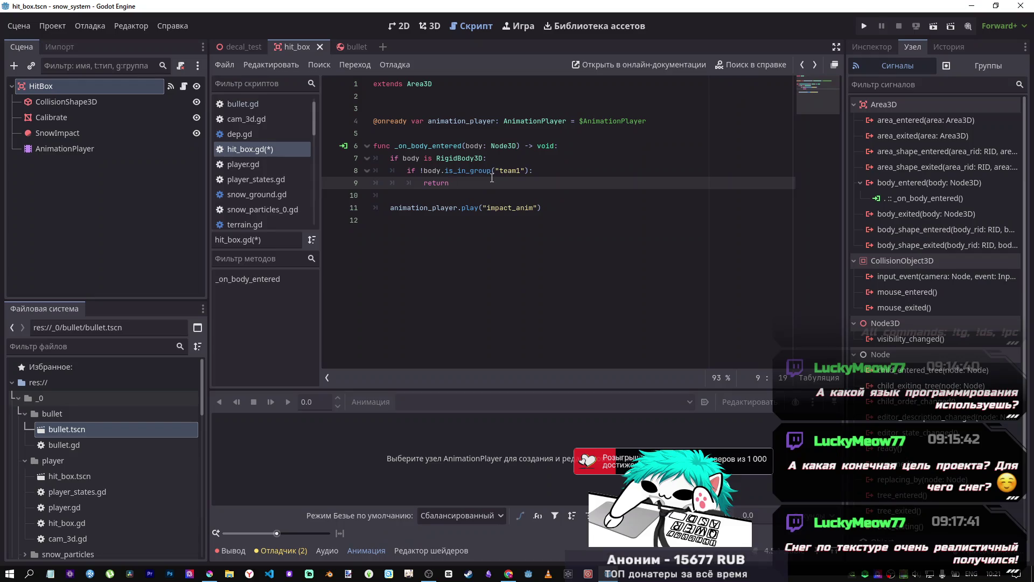
pyautogui.click(424, 170)
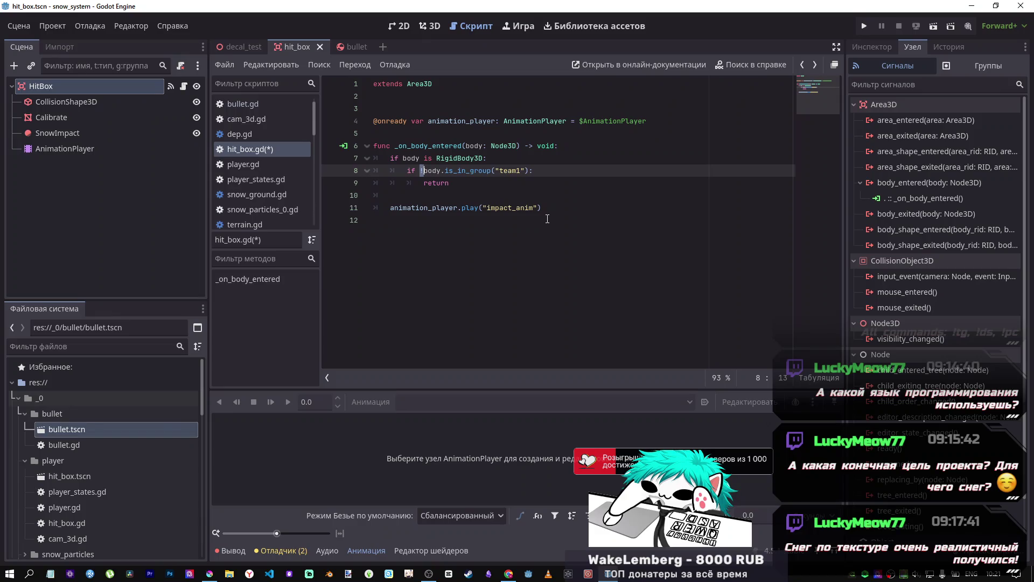
pyautogui.moveTo(451, 183); pyautogui.dragTo(407, 170)
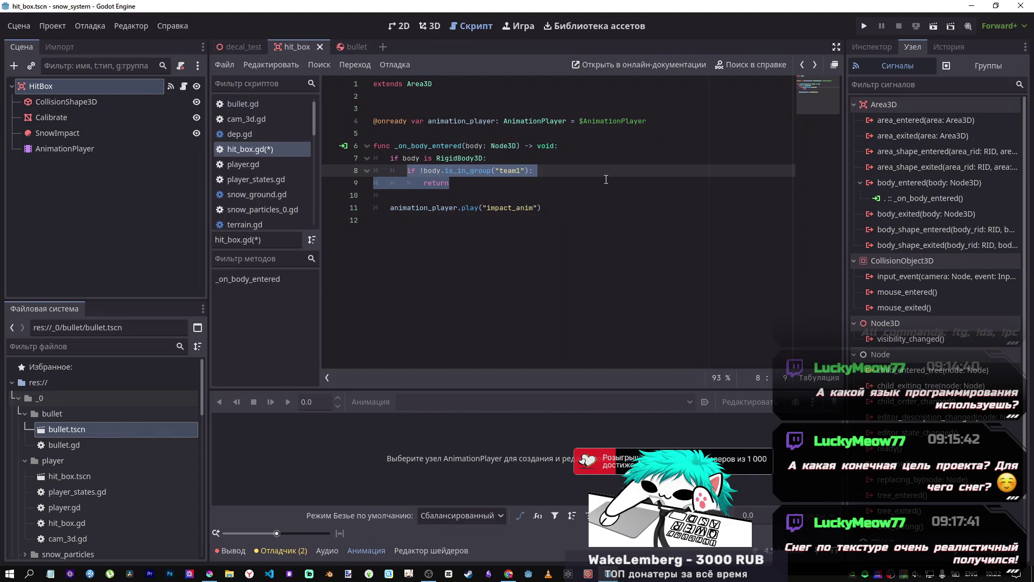
pyautogui.hotkey('ctrl', 'c')
pyautogui.press('Right')
pyautogui.press('Return')
pyautogui.hotkey('ctrl', 'v')
pyautogui.press('Return')
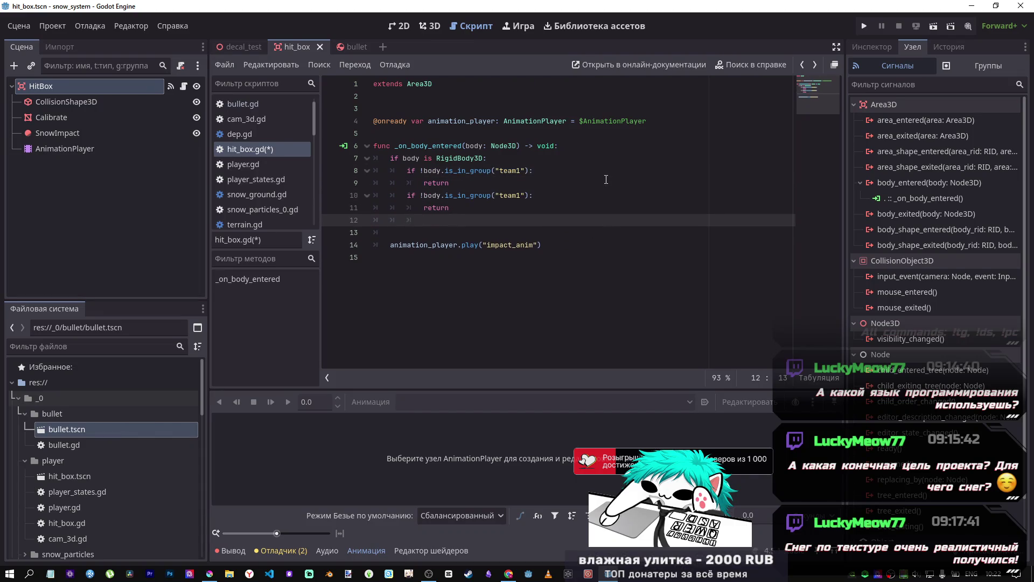
pyautogui.press('BackSpace')
pyautogui.hotkey('ctrl', 'v')
pyautogui.press('Return')
pyautogui.press('BackSpace')
pyautogui.hotkey('ctrl', 'v')
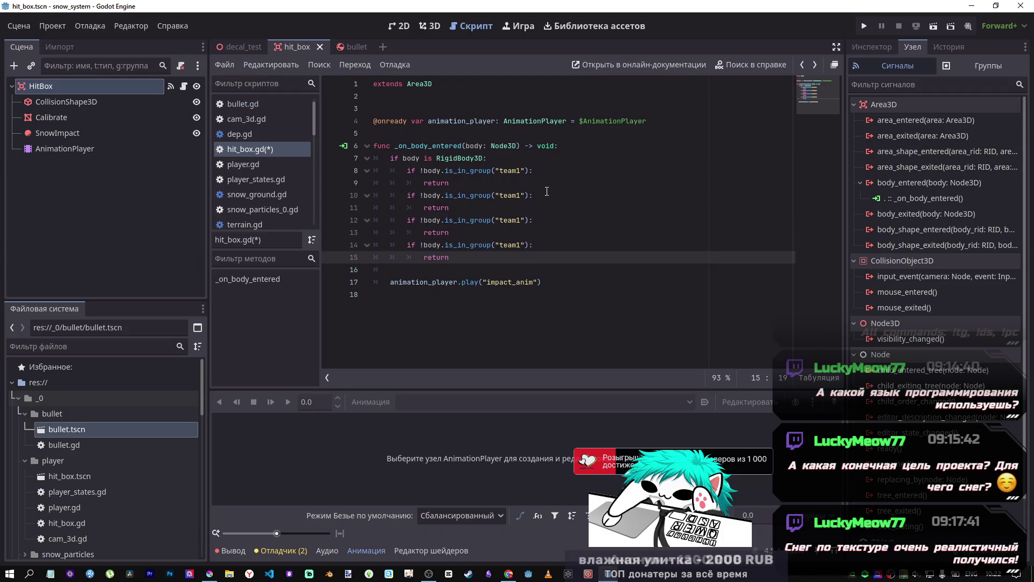
pyautogui.click(521, 195)
pyautogui.press('BackSpace')
pyautogui.write('2')
pyautogui.click(521, 220)
pyautogui.press('BackSpace')
pyautogui.write('3')
pyautogui.click(521, 245)
pyautogui.press('BackSpace')
pyautogui.write('4')
pyautogui.click(547, 219)
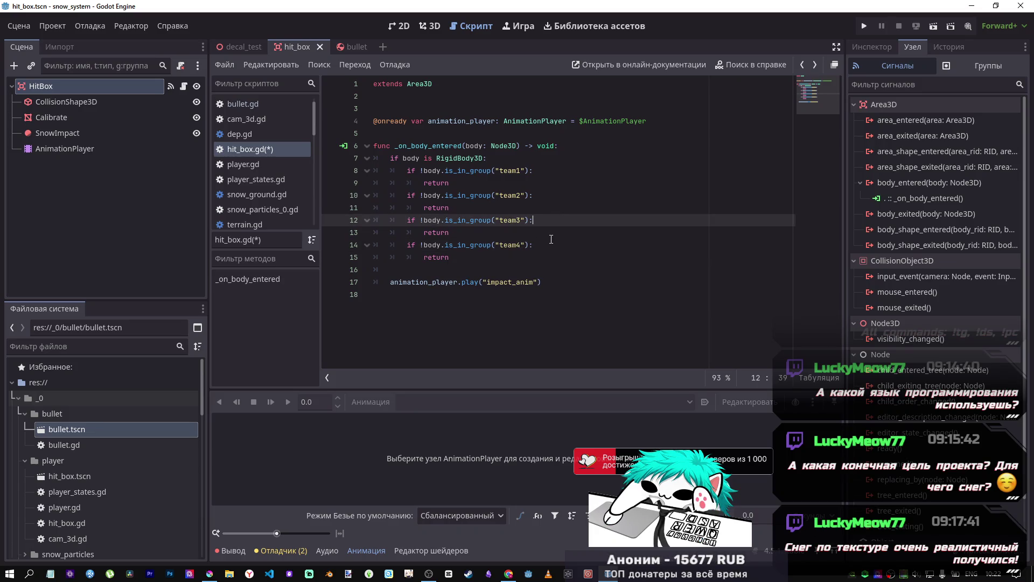
pyautogui.hotkey('ctrl', 's')
pyautogui.press('Up')
pyautogui.press('Up')
pyautogui.press('Up')
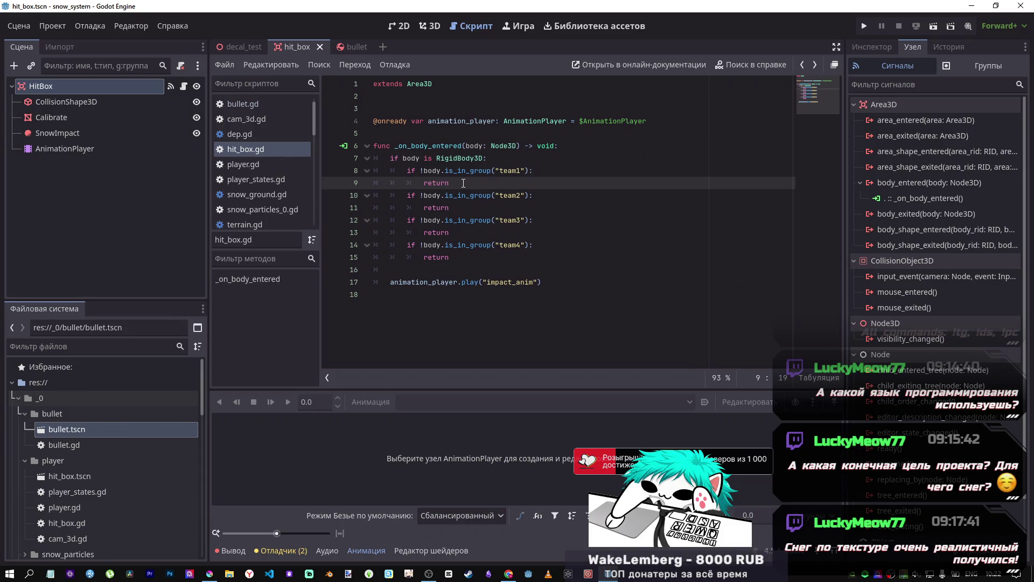
pyautogui.moveTo(449, 258); pyautogui.dragTo(407, 245)
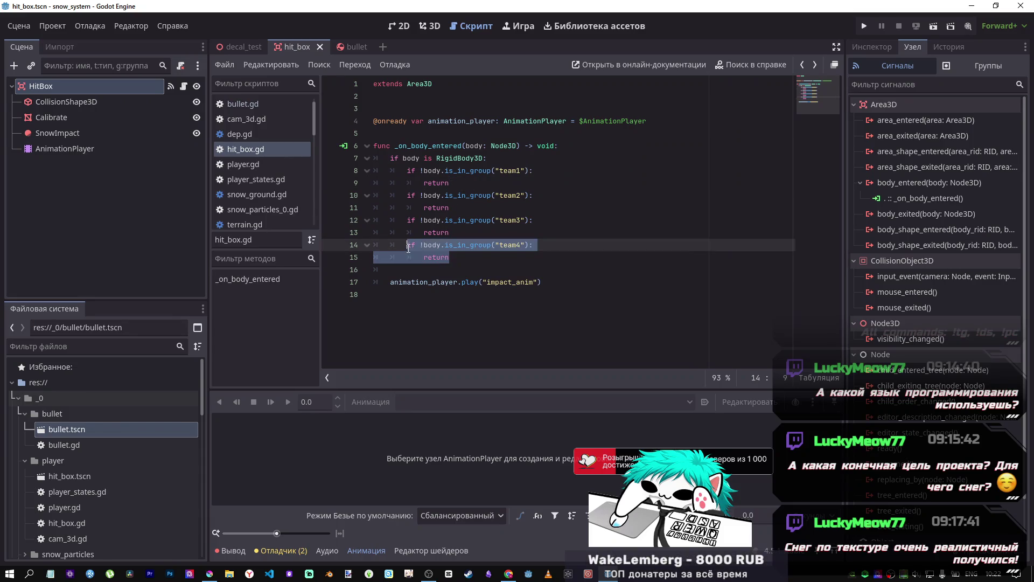
pyautogui.click(459, 263)
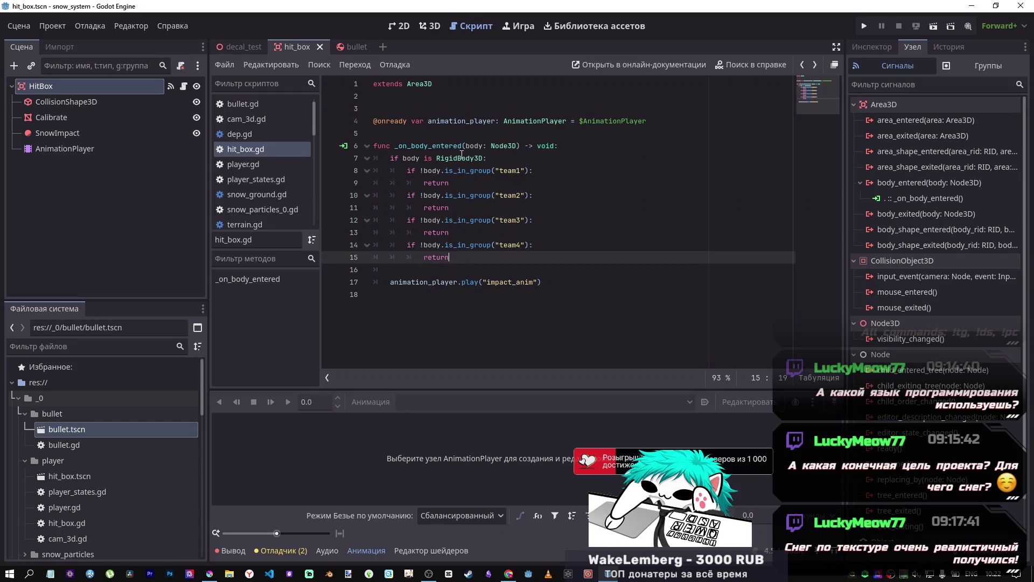
pyautogui.click(503, 162)
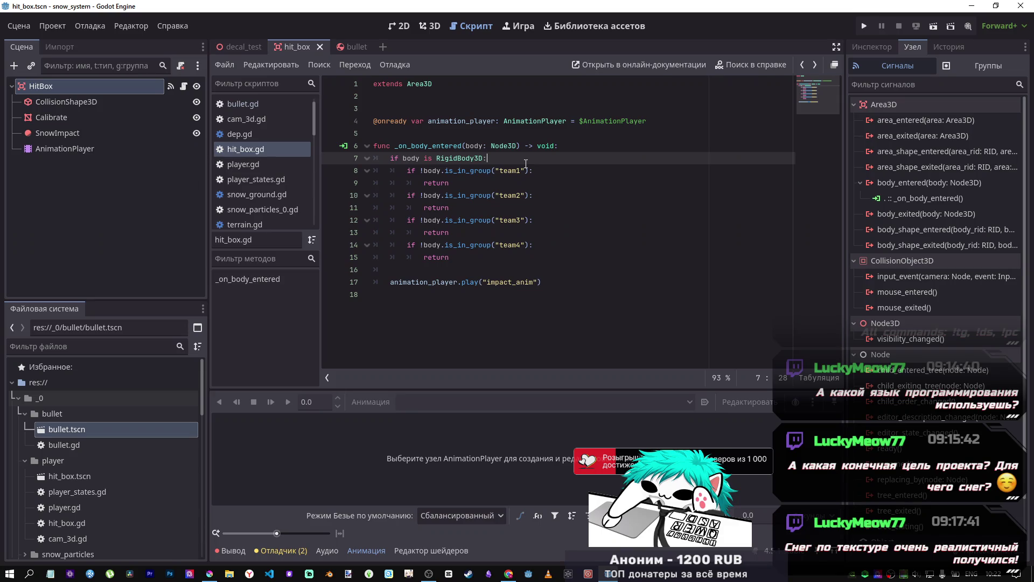
pyautogui.press('Down')
pyautogui.press('Down')
pyautogui.press('Down')
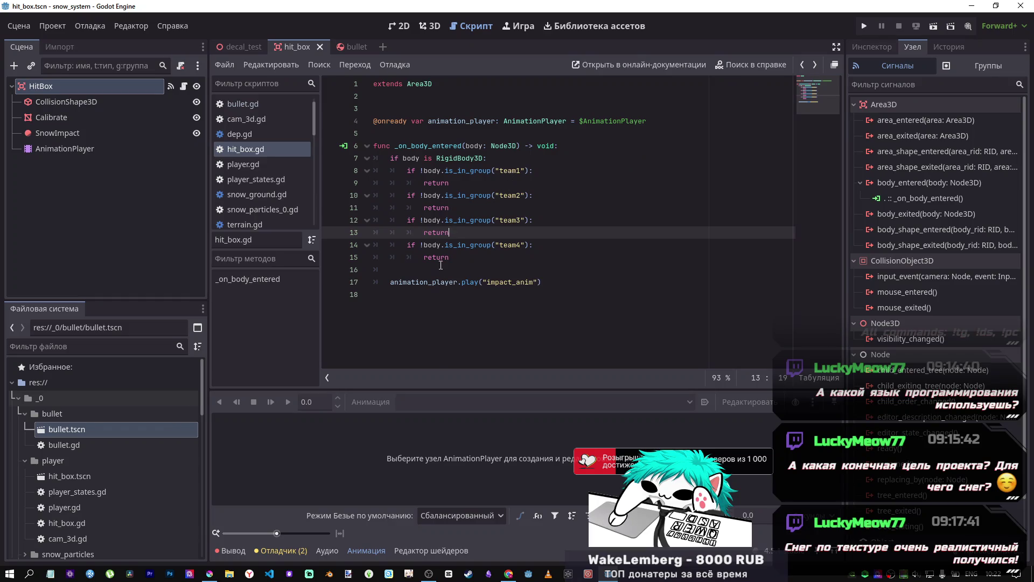
pyautogui.moveTo(498, 175); pyautogui.dragTo(516, 171)
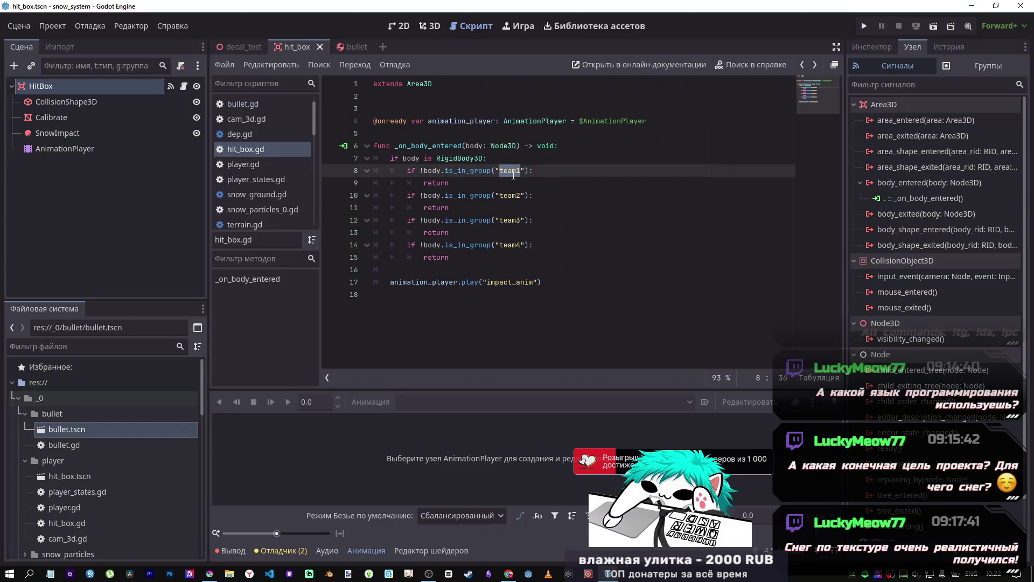
pyautogui.click(385, 96)
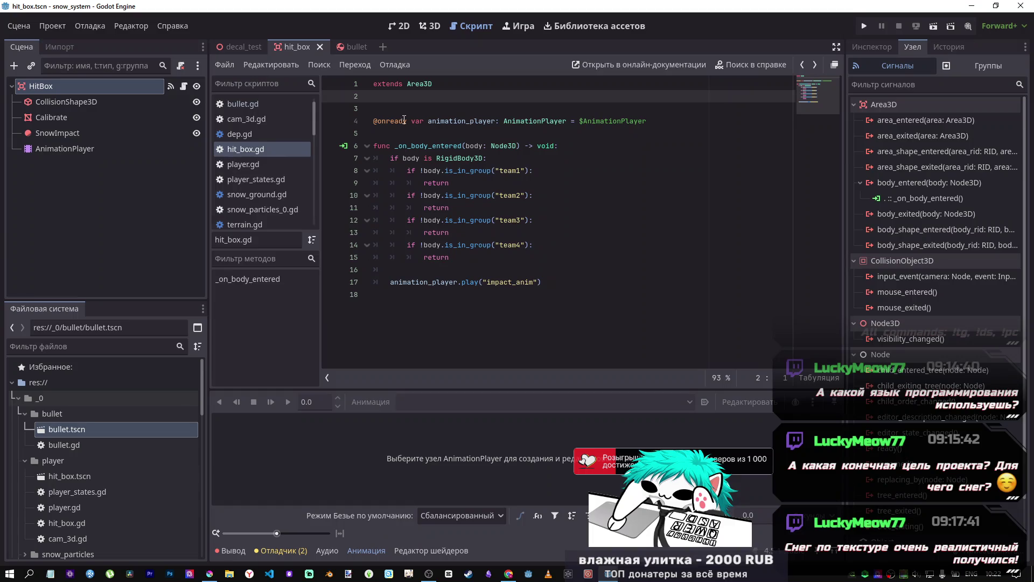
# Start an @ annotation on the blank line 3 above the variables
pyautogui.press('Down')
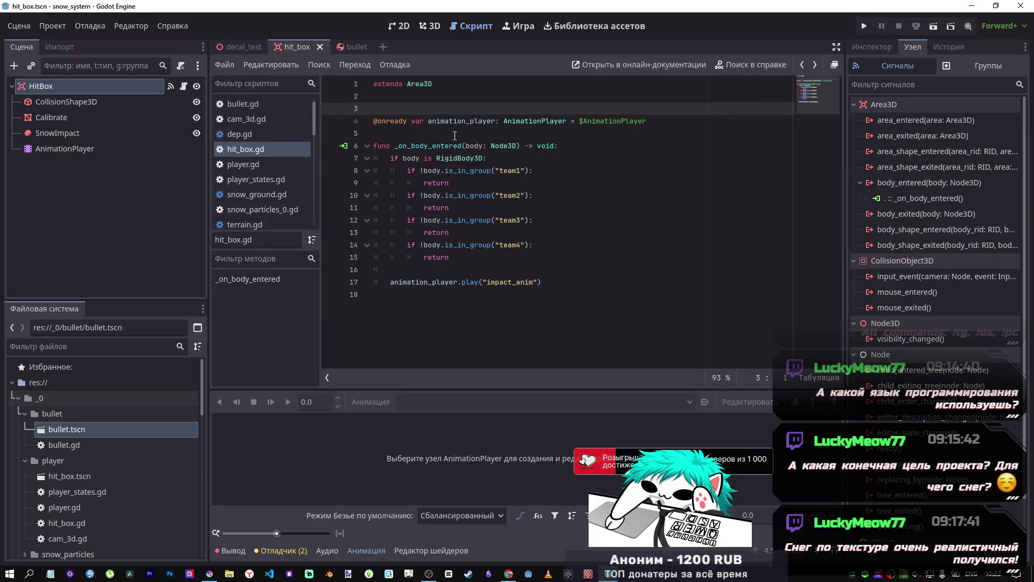
pyautogui.write('@')
pyautogui.press('BackSpace')
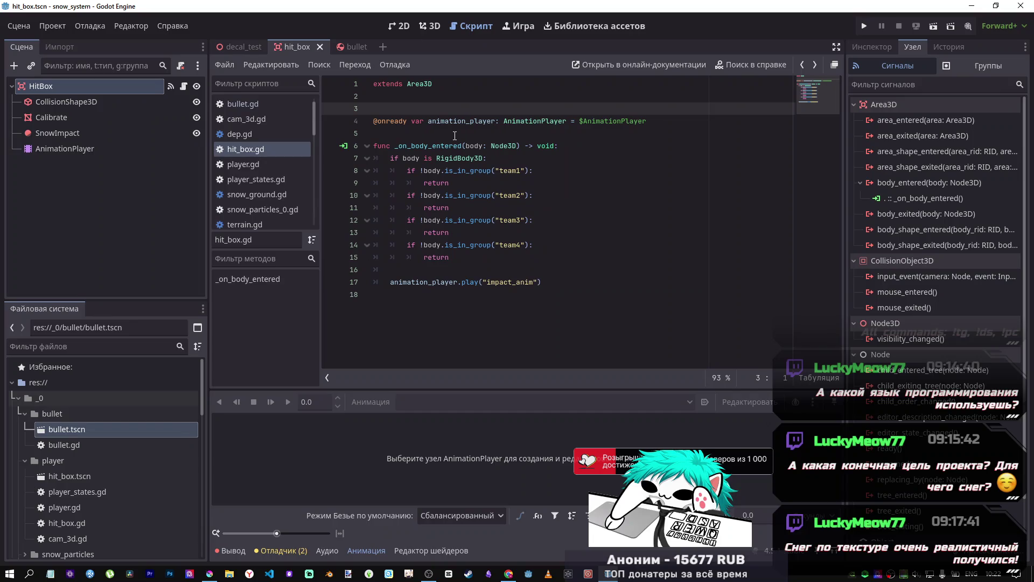
pyautogui.write('tea')
pyautogui.press('BackSpace')
pyautogui.press('BackSpace')
pyautogui.press('BackSpace')
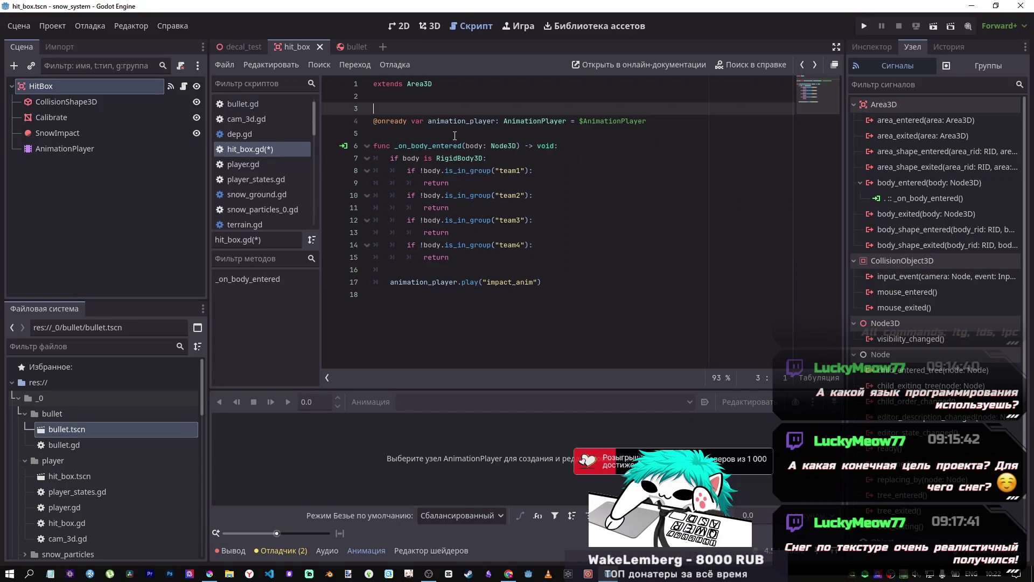
pyautogui.write('@')
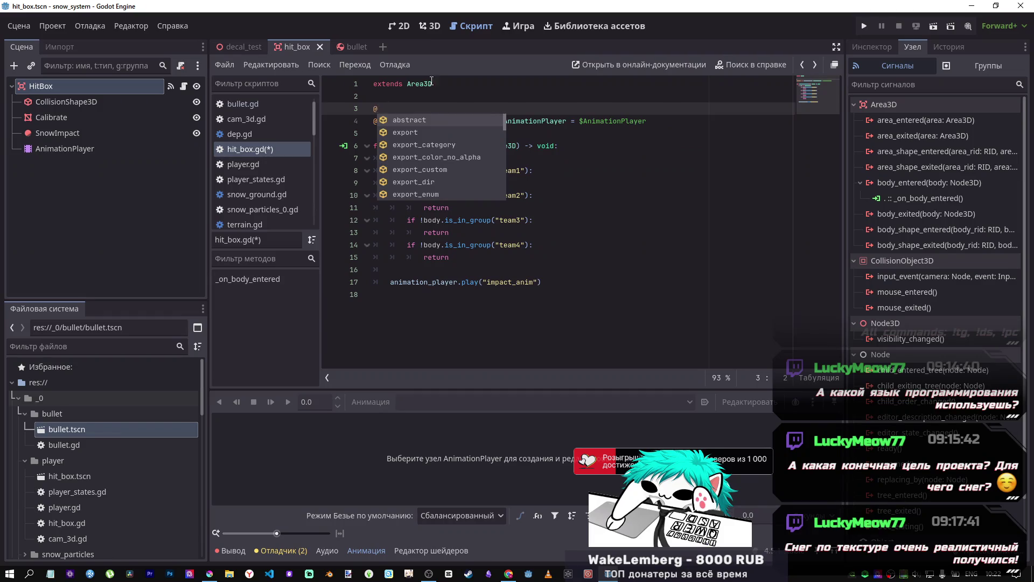
pyautogui.press('Escape')
pyautogui.click(429, 121)
pyautogui.moveTo(429, 121); pyautogui.dragTo(377, 120)
pyautogui.hotkey('ctrl', 'c')
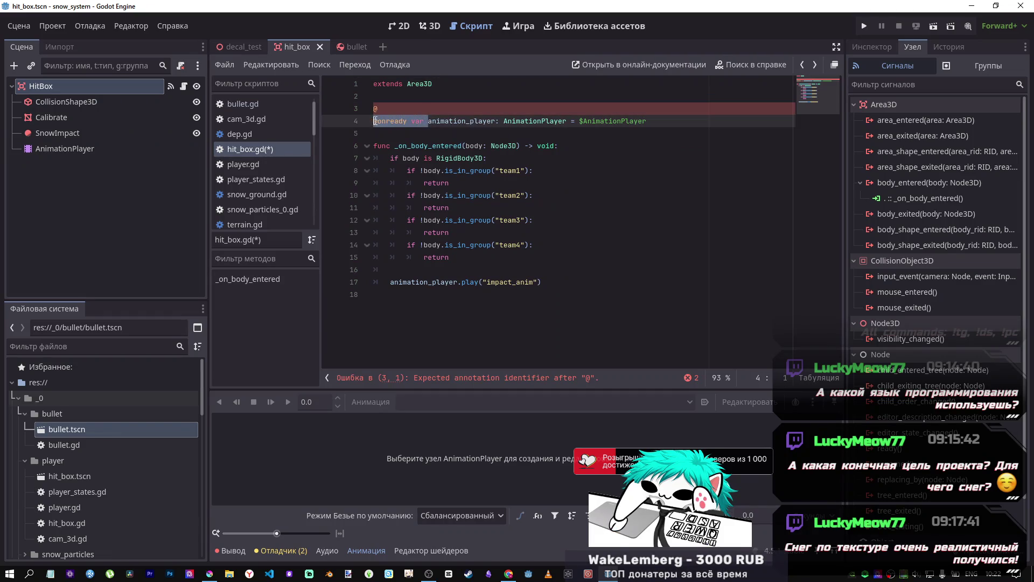
pyautogui.click(448, 110)
pyautogui.hotkey('ctrl', 'v')
pyautogui.write('team_t')
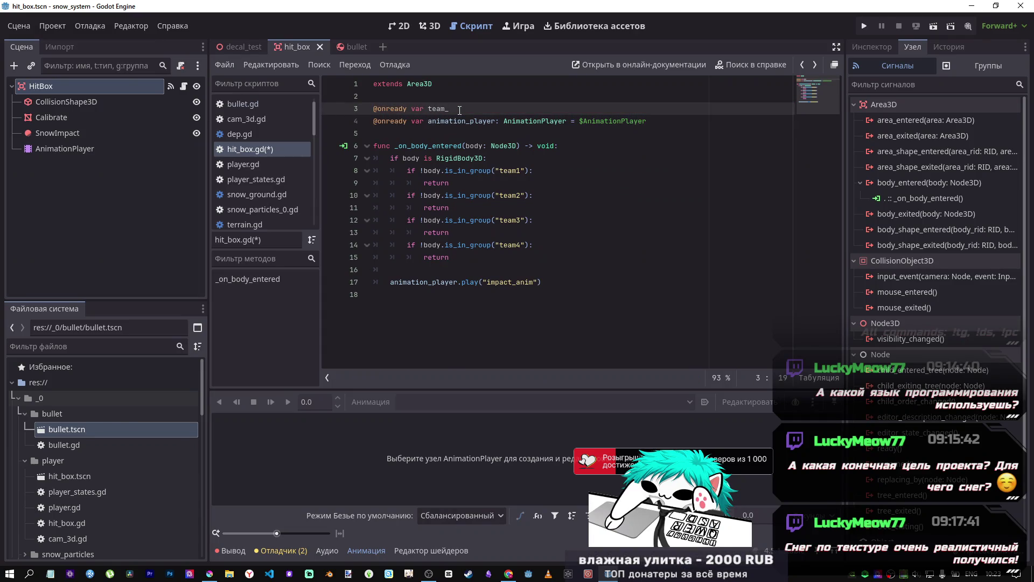
pyautogui.write('ag: ')
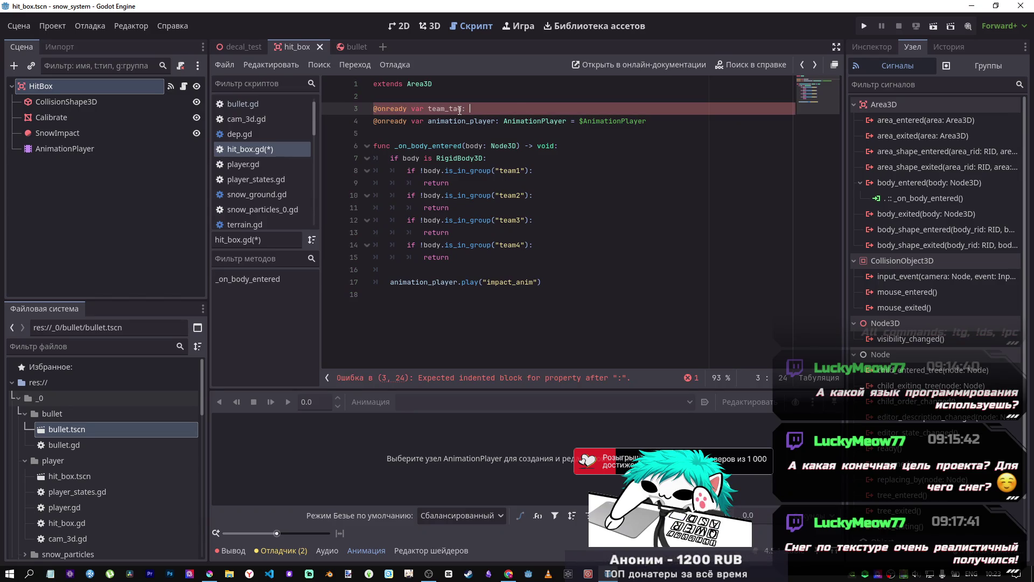
pyautogui.write('String')
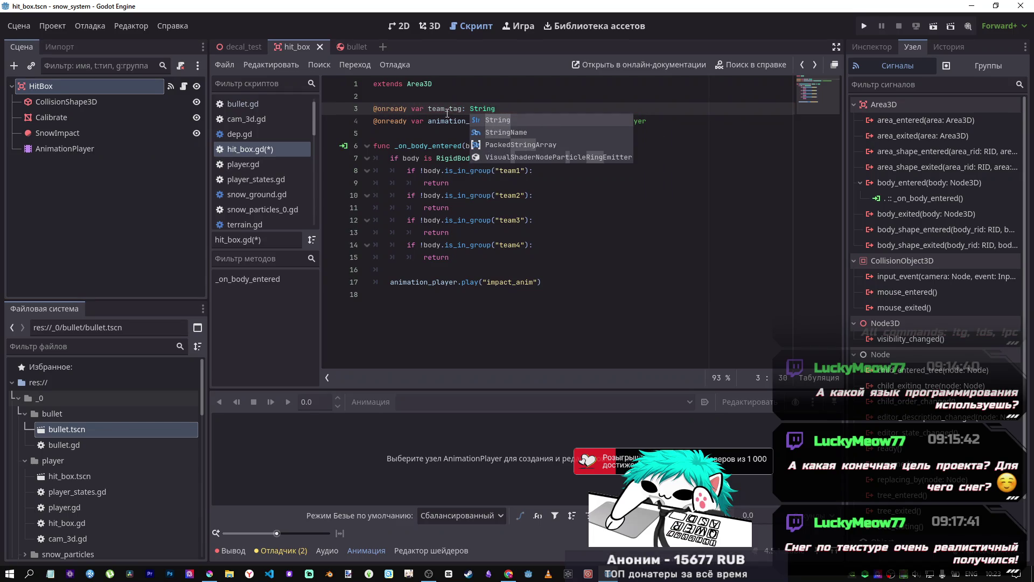
pyautogui.click(447, 113)
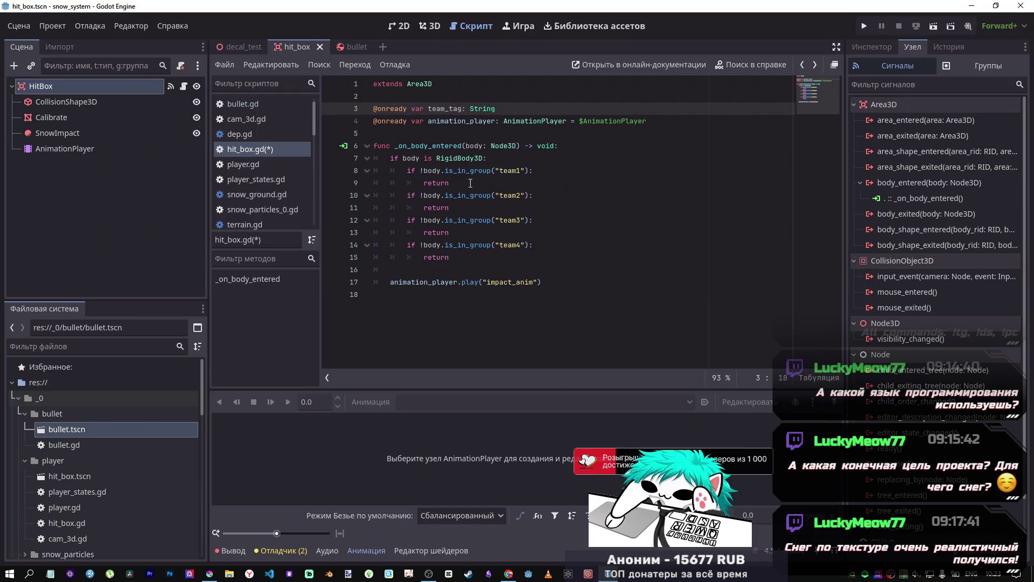
pyautogui.doubleClick(527, 170)
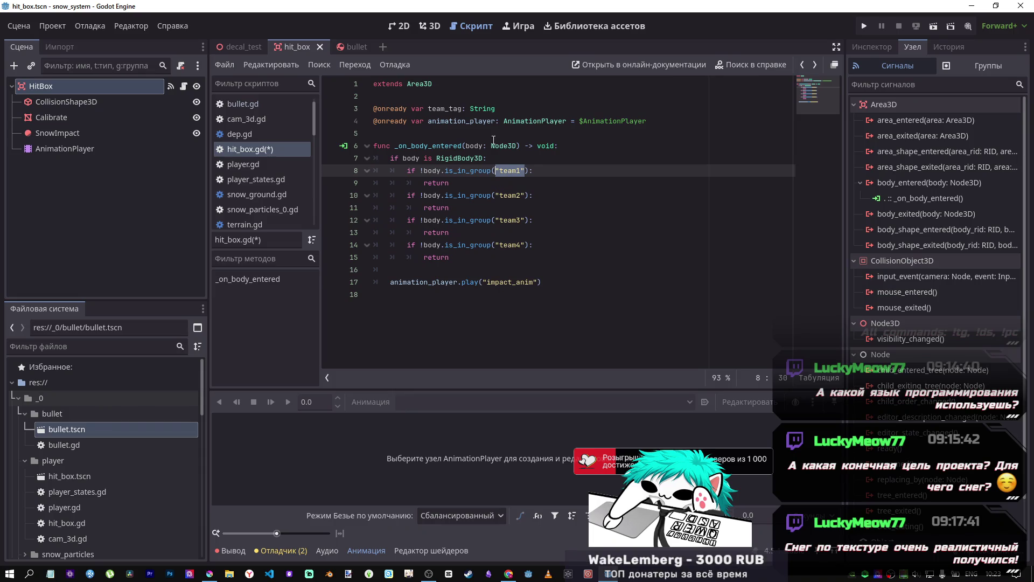
# Assign team_tag the value get_groups(0), choosing get_groups from autocomplete
pyautogui.click(460, 108)
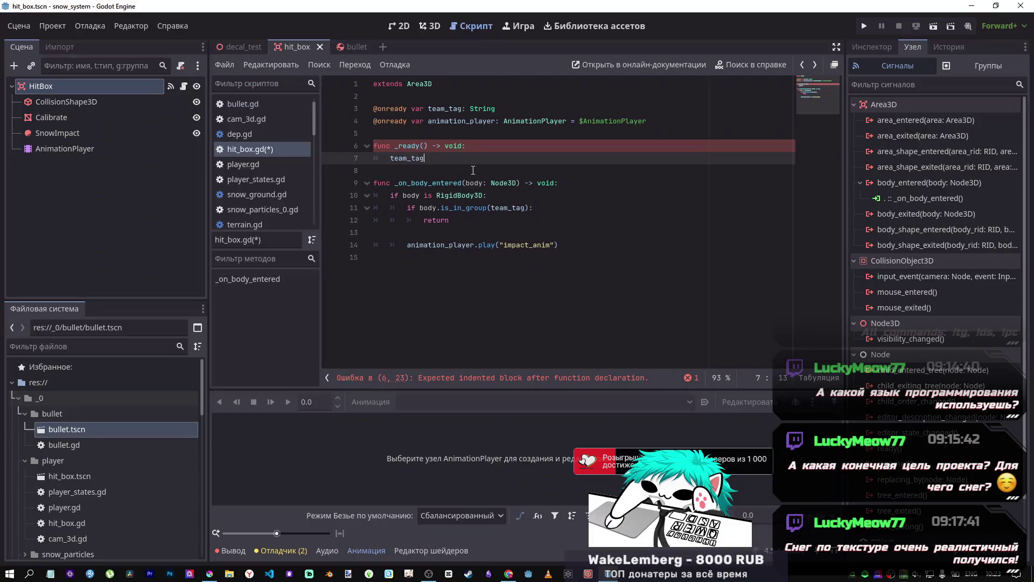
pyautogui.write('= ')
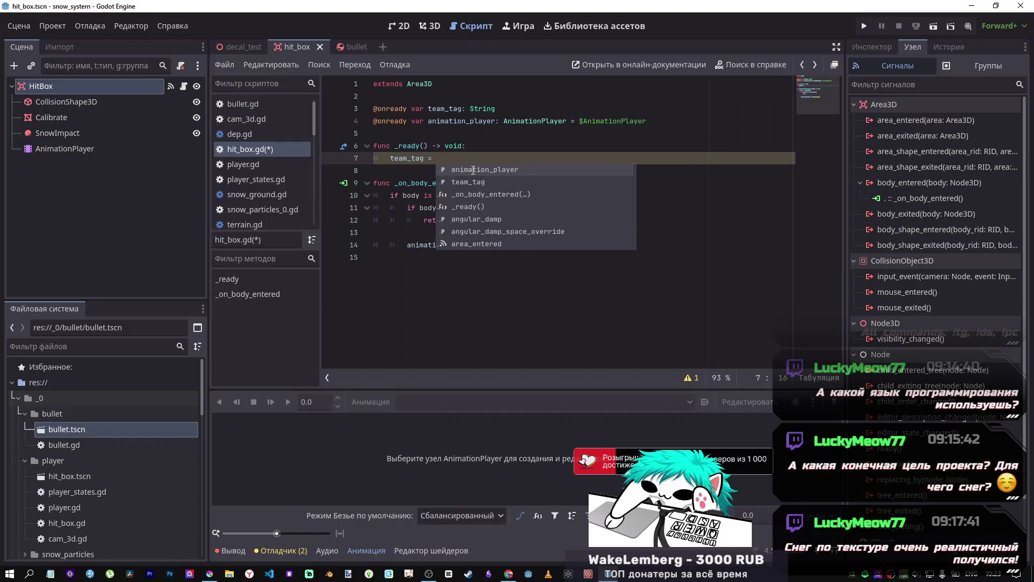
pyautogui.write('is')
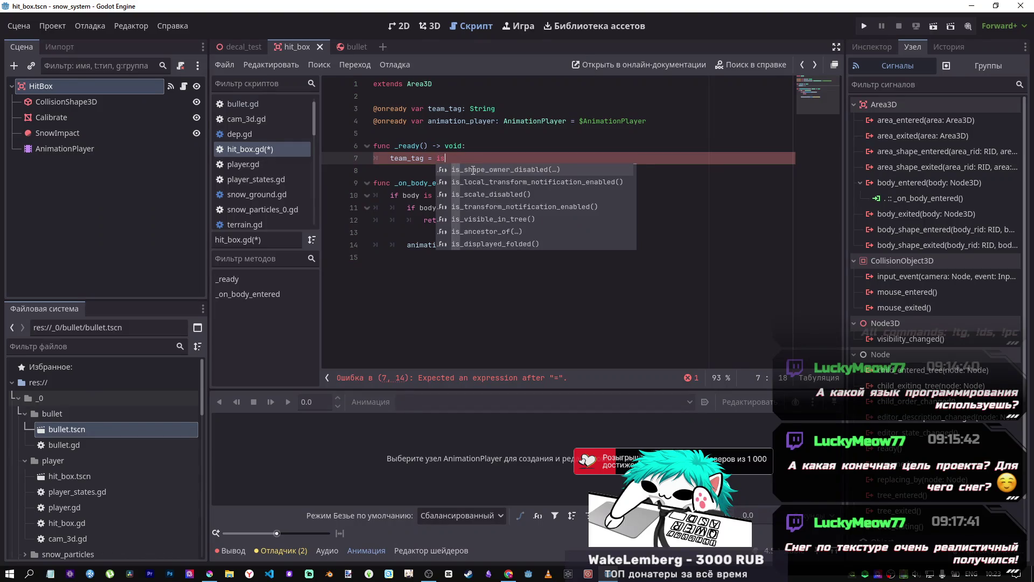
pyautogui.press('BackSpace')
pyautogui.press('BackSpace')
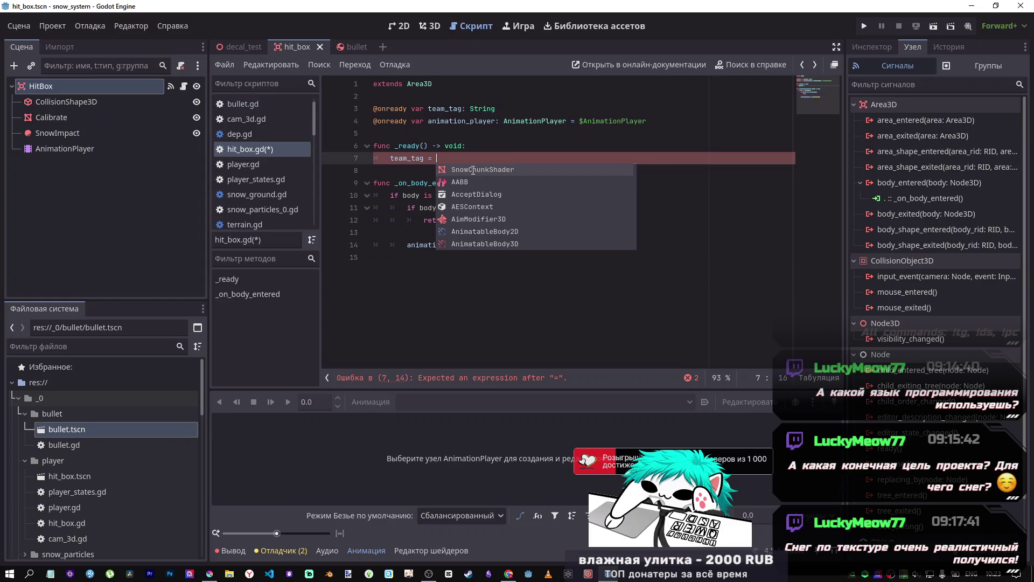
pyautogui.write('groep')
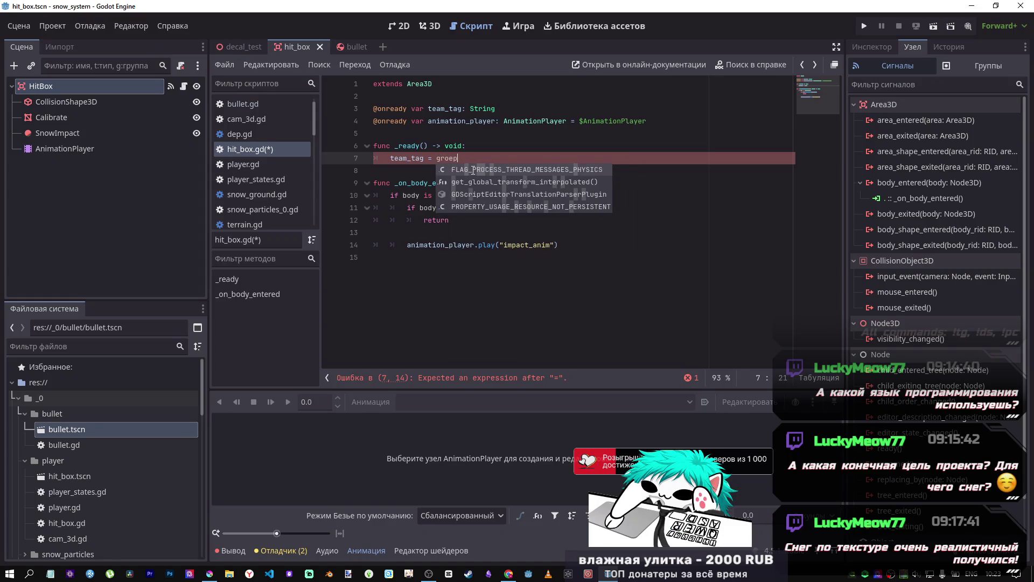
pyautogui.press('BackSpace')
pyautogui.press('BackSpace')
pyautogui.write('up')
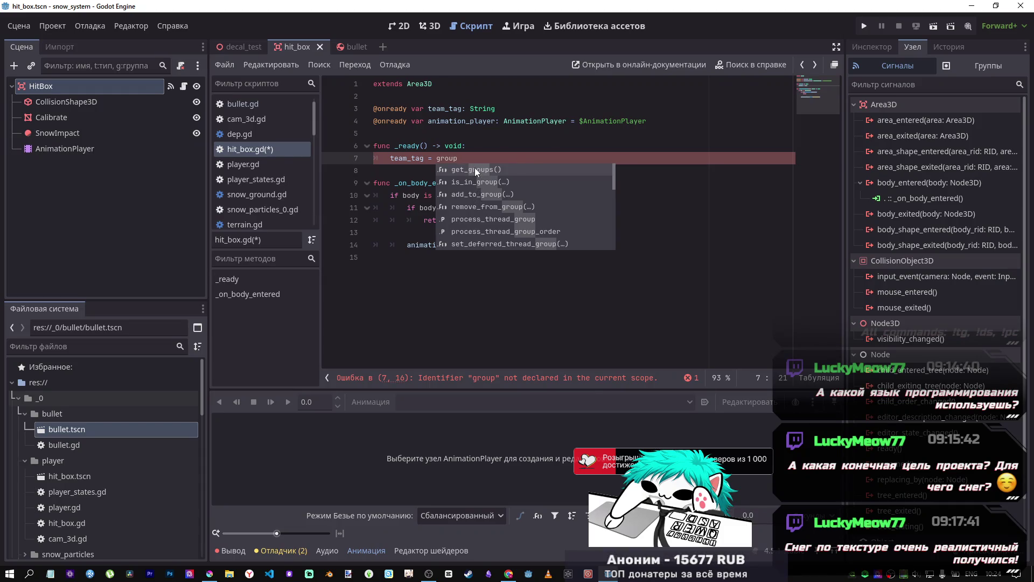
pyautogui.click(474, 170)
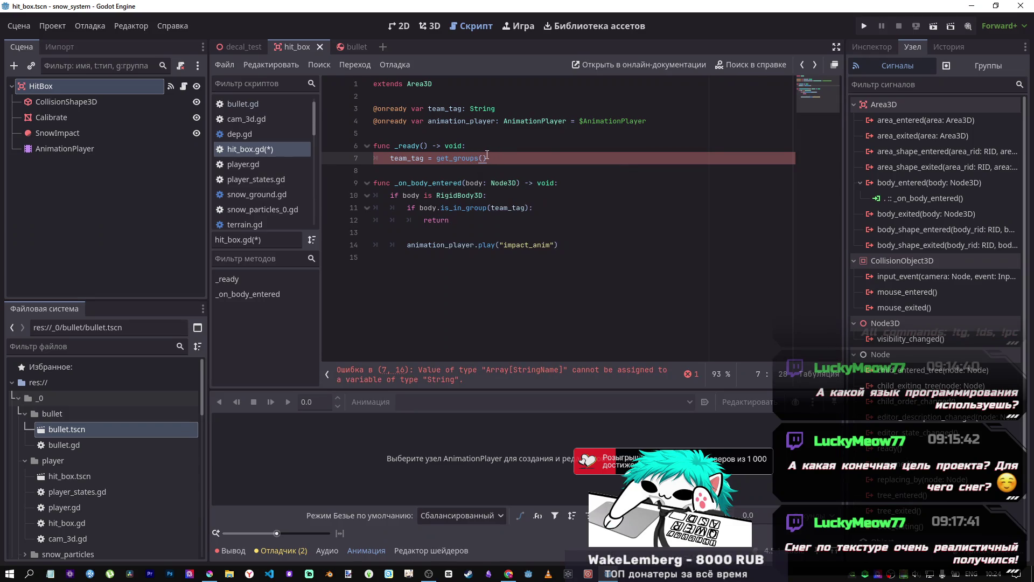
pyautogui.press('Left')
pyautogui.write('0')
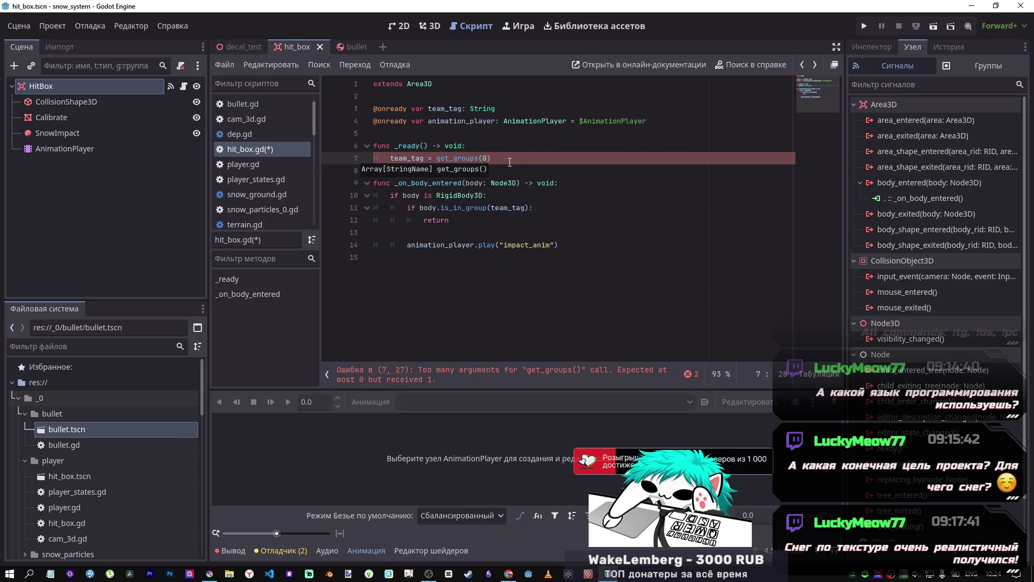
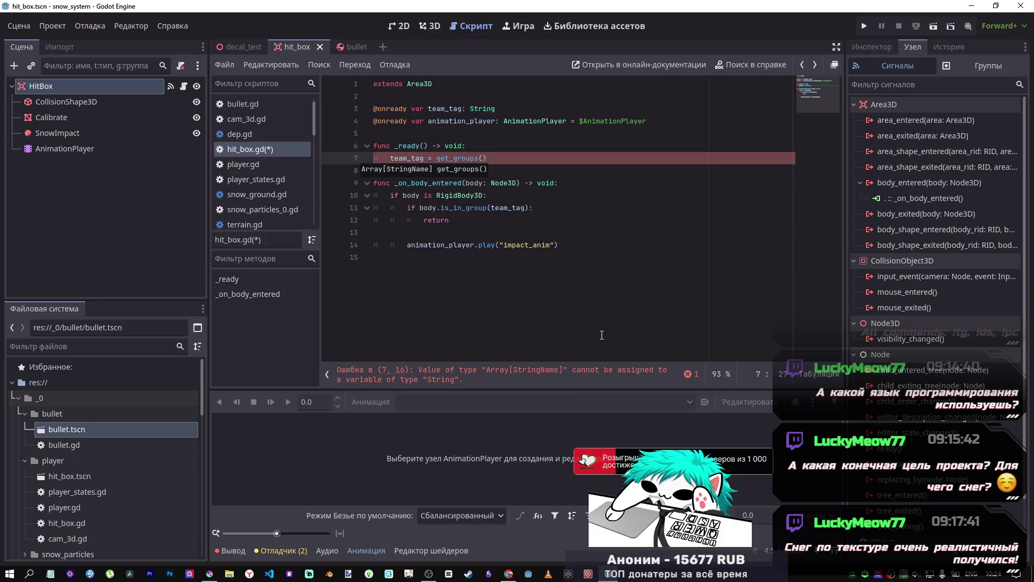
# Close the get_groups() call on line 7 of hit_box.gd and save the script
pyautogui.write(')')
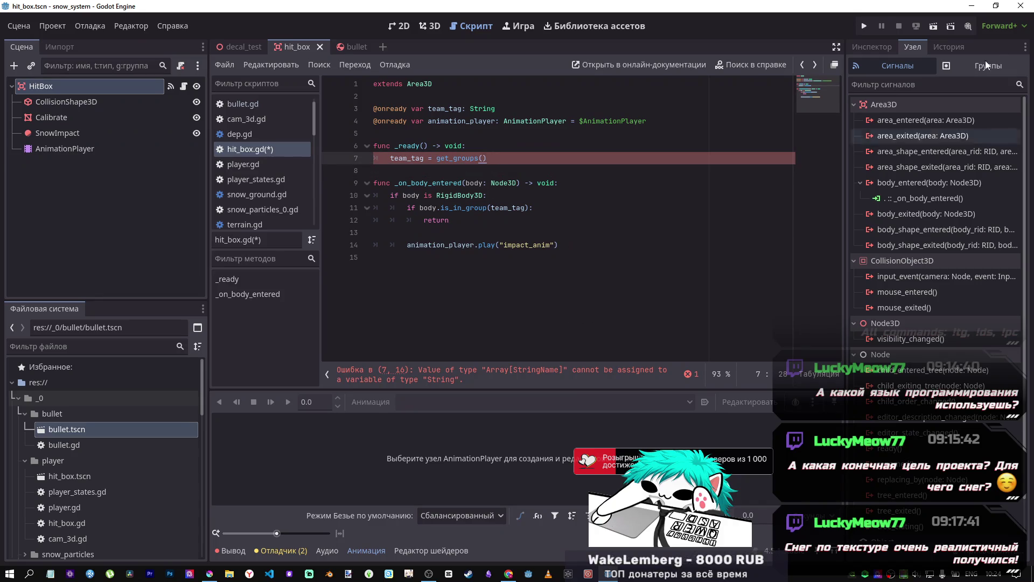
pyautogui.click(878, 50)
pyautogui.click(468, 159)
pyautogui.hotkey('ctrl', 's')
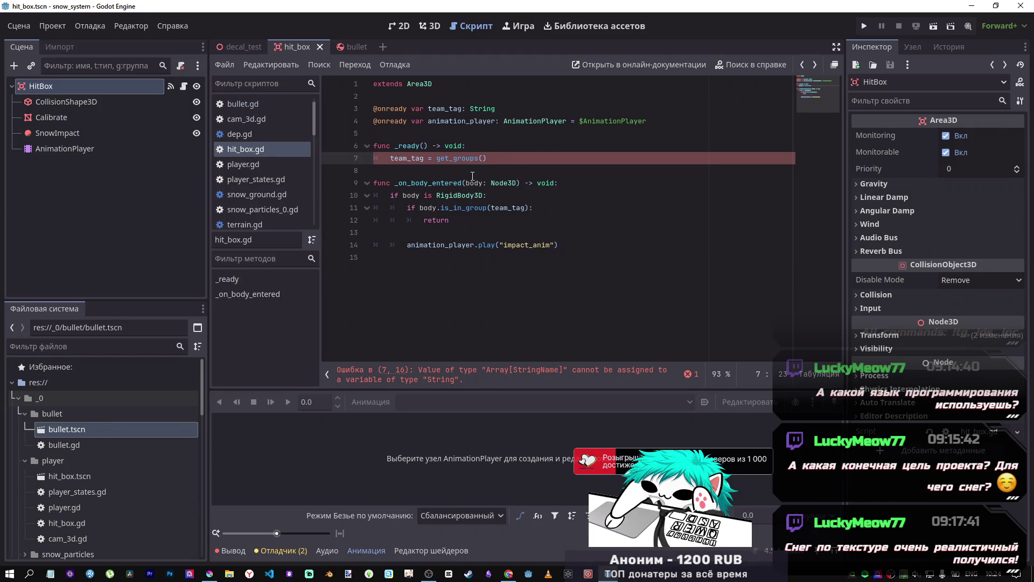
# Append [0] after get_groups() on line 7 so team_tag takes the first group, and save
pyautogui.press('End')
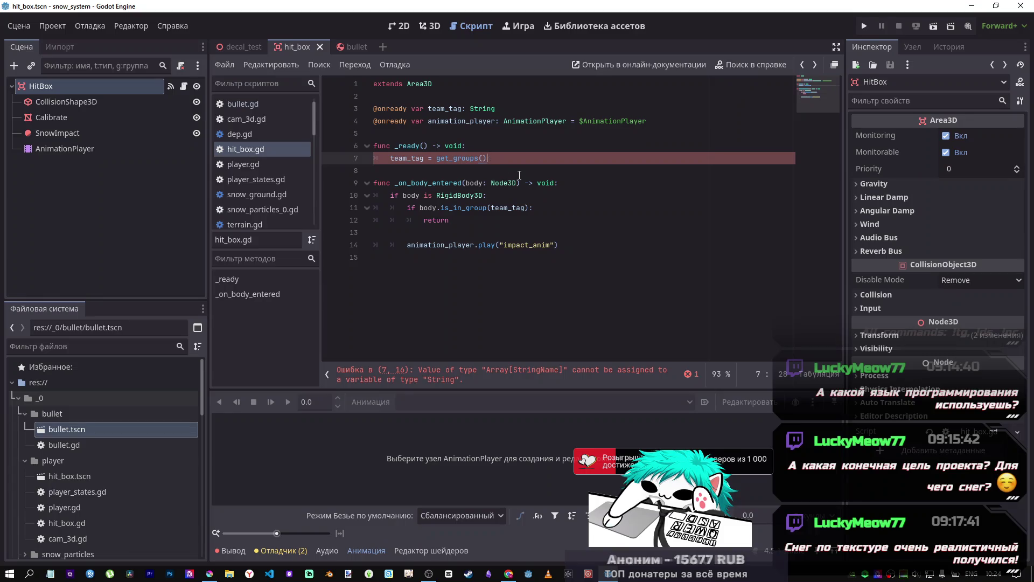
pyautogui.write('[0')
pyautogui.click(483, 158)
pyautogui.press('End')
pyautogui.hotkey('ctrl', 's')
pyautogui.press('End')
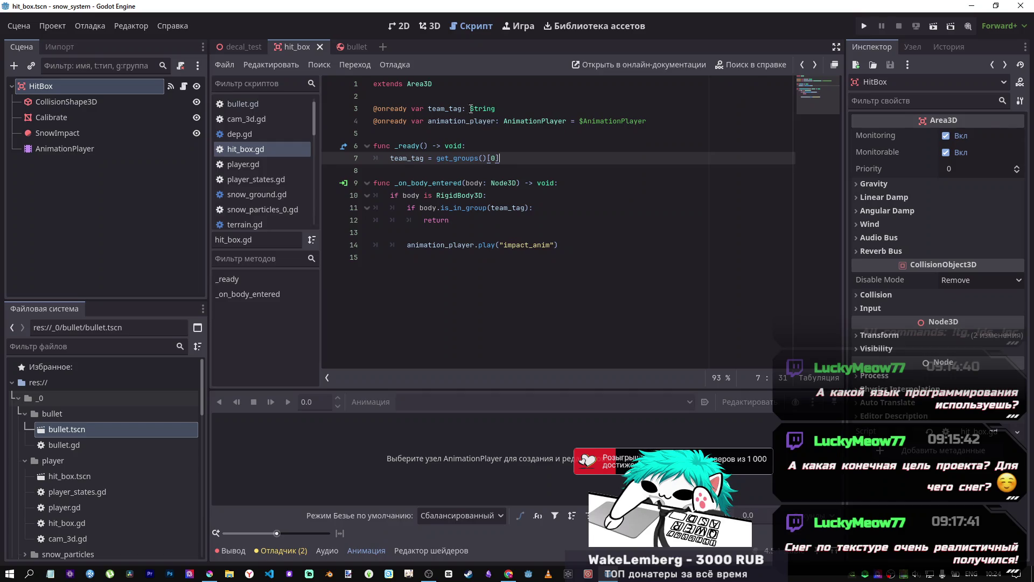
# Review the team_tag declaration against line 7, then glance at the decal_test scene
pyautogui.click(488, 108)
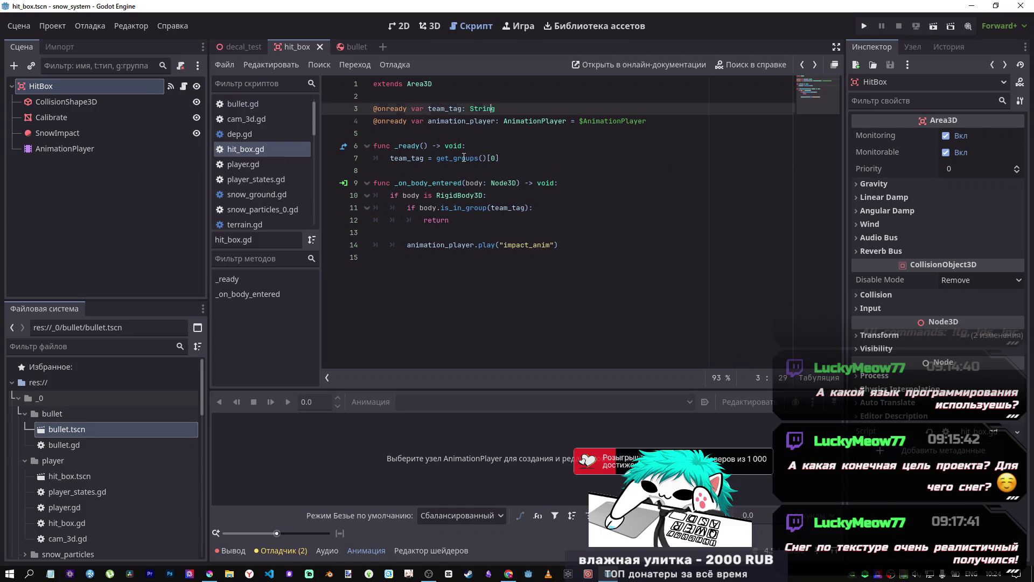
pyautogui.click(465, 158)
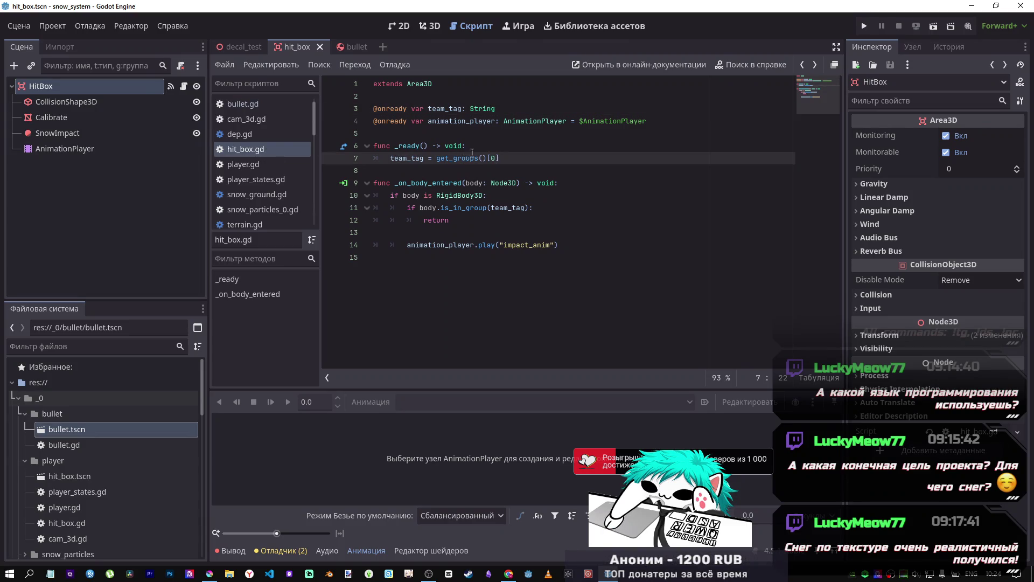
pyautogui.click(109, 89)
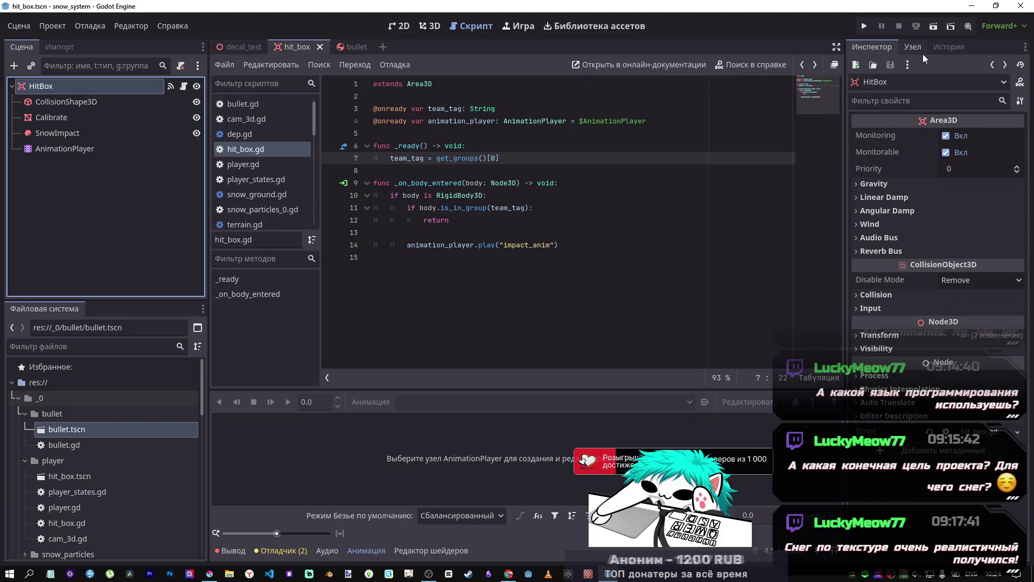
pyautogui.click(494, 147)
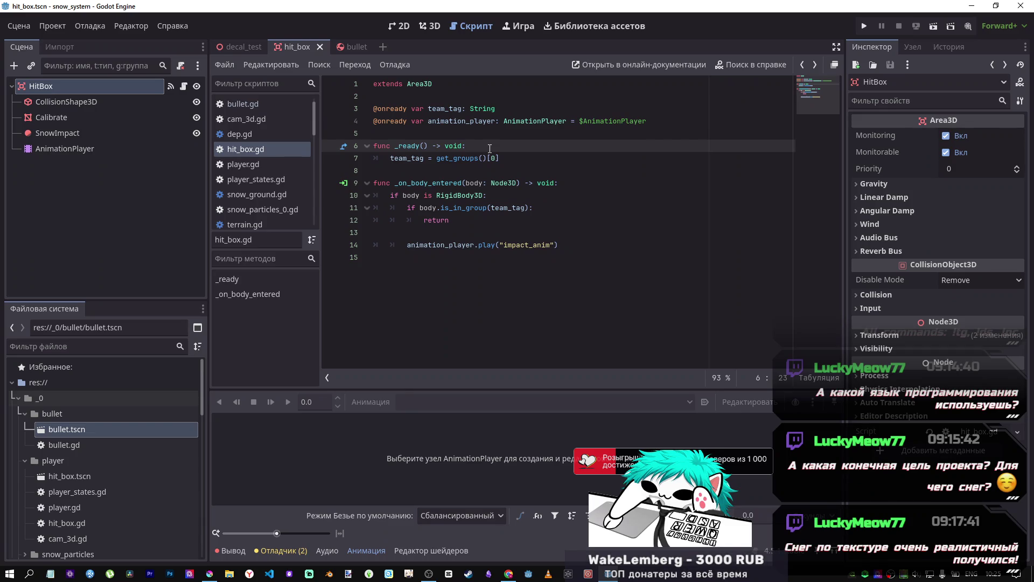
pyautogui.click(437, 157)
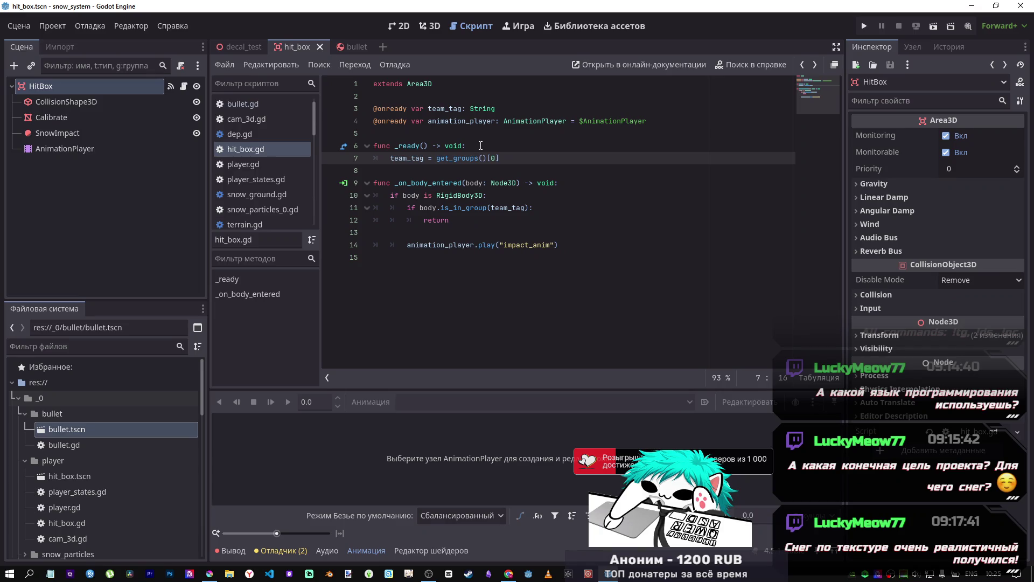
pyautogui.click(238, 49)
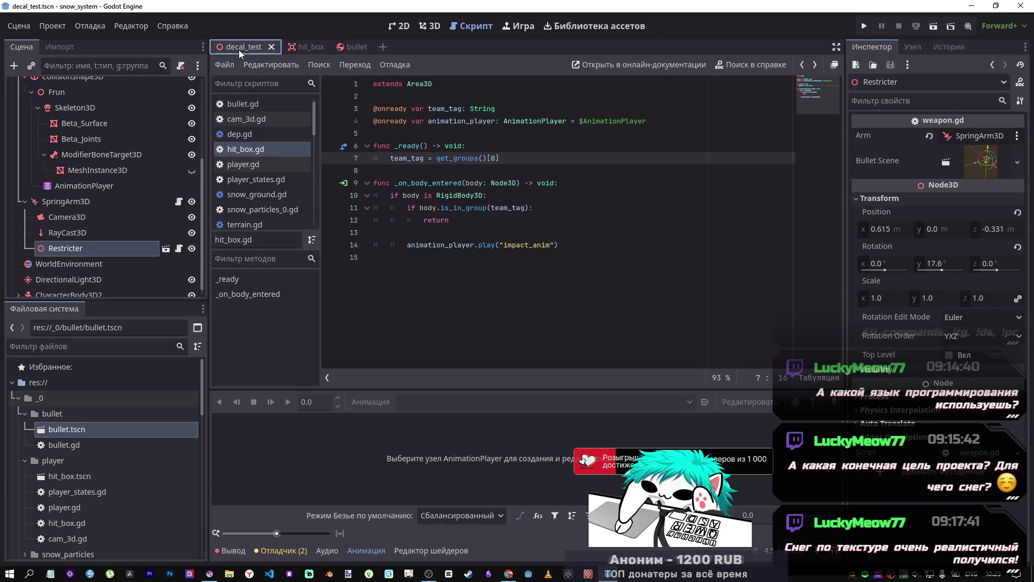
# Return to hit_box.gd with the caret at the end of line 7
pyautogui.click(294, 47)
pyautogui.click(459, 186)
pyautogui.press('Up')
pyautogui.press('Up')
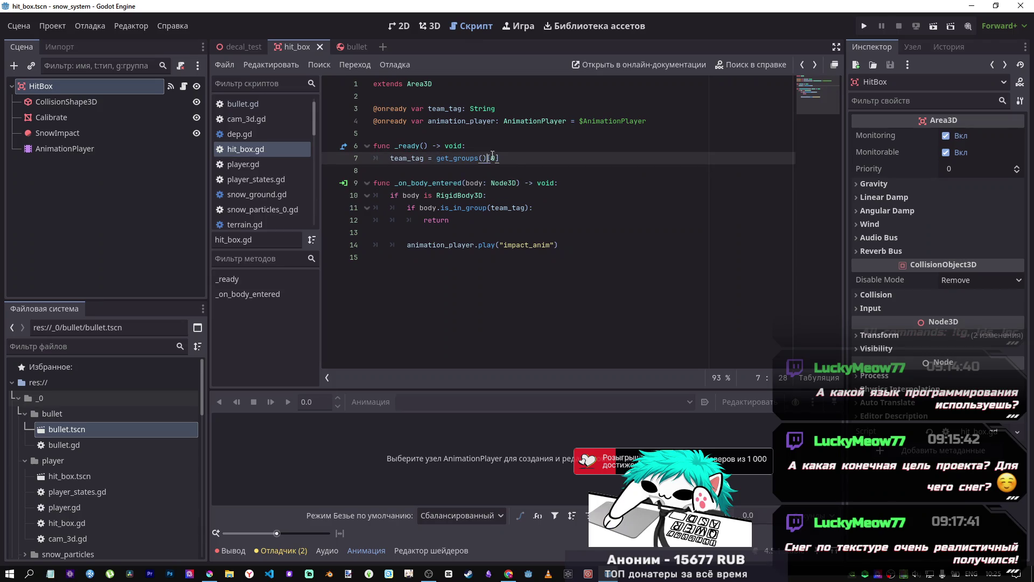
pyautogui.press('End')
pyautogui.moveTo(513, 183)
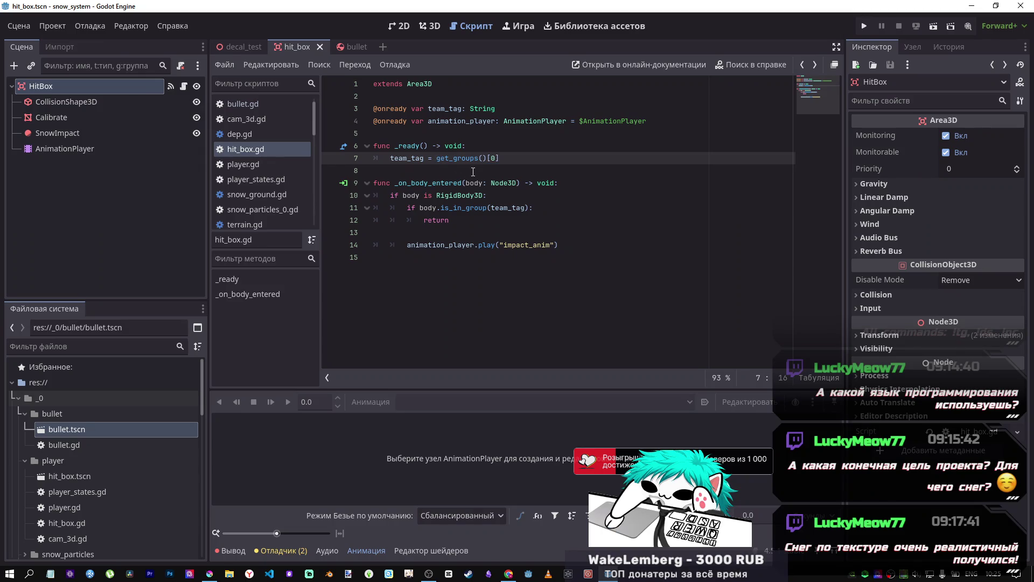
# In the decal_test scene, select CharacterBody3D and show its groups in the Node dock
pyautogui.click(243, 47)
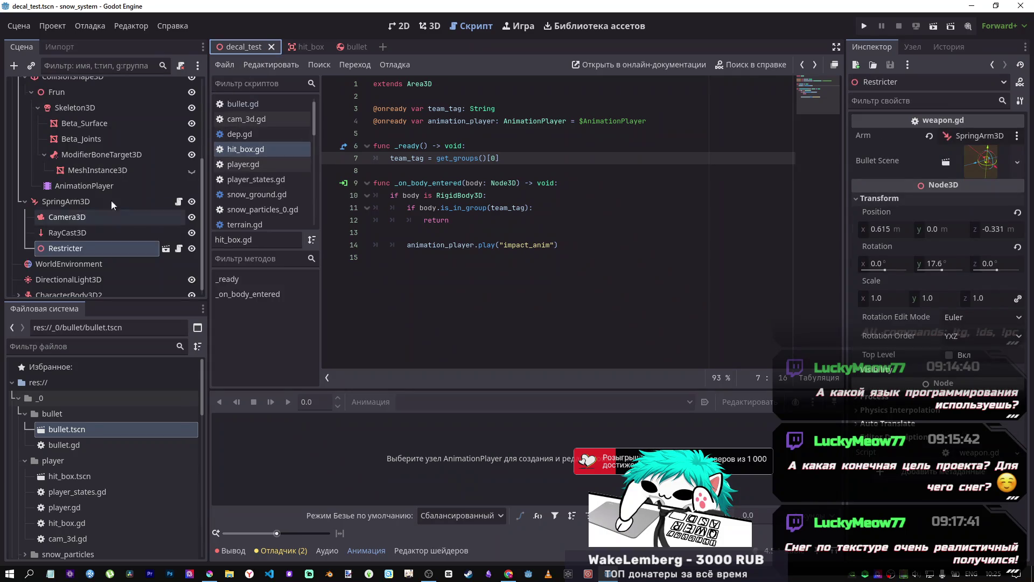
pyautogui.click(33, 198)
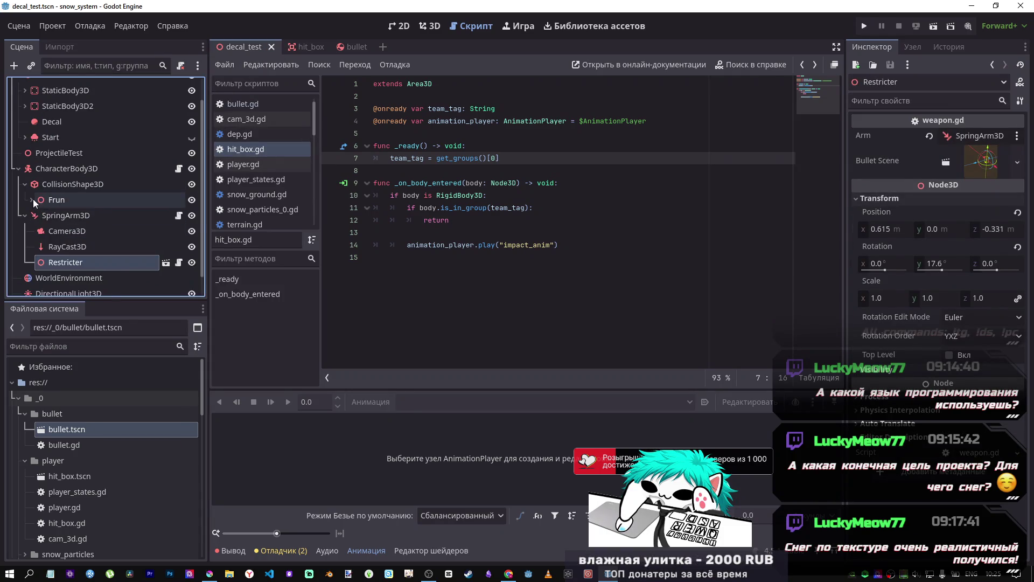
pyautogui.click(67, 217)
pyautogui.click(53, 201)
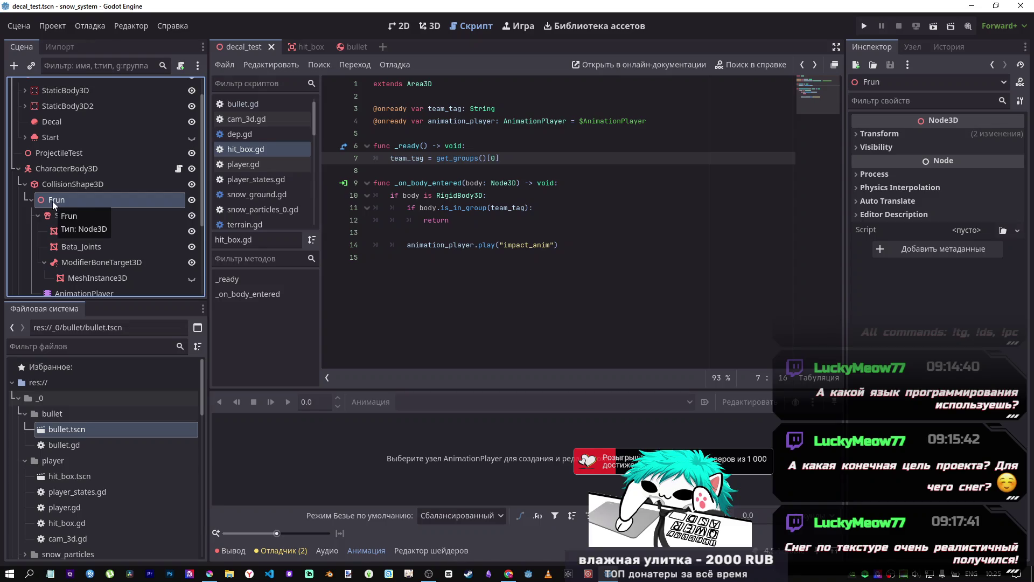
pyautogui.click(65, 172)
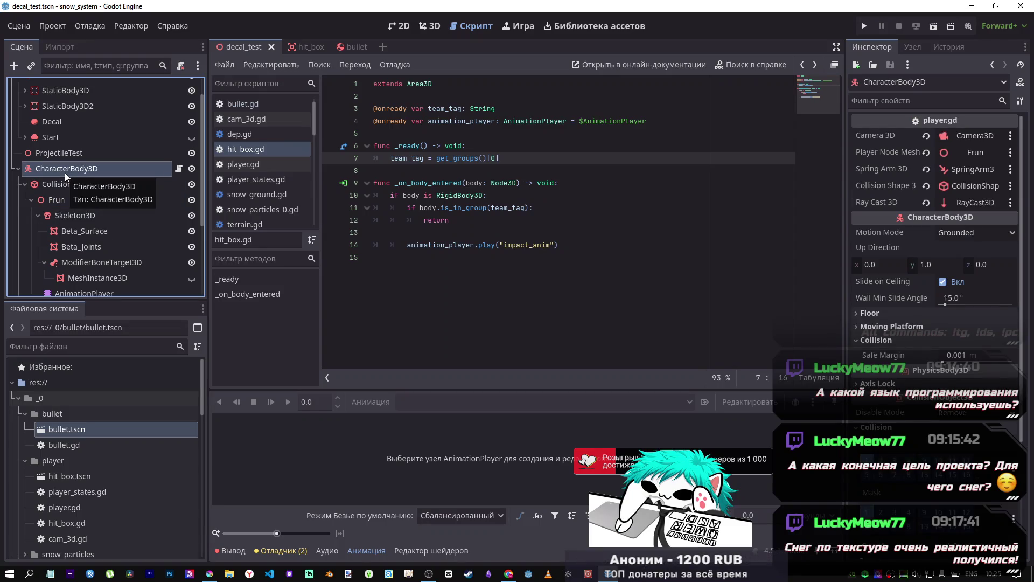
pyautogui.click(948, 48)
pyautogui.click(912, 48)
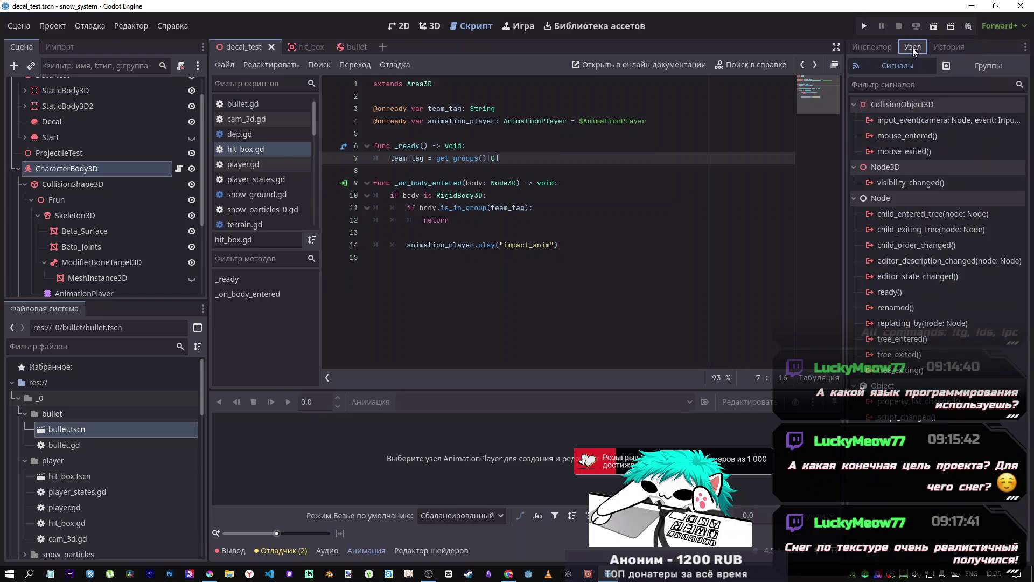
pyautogui.click(977, 66)
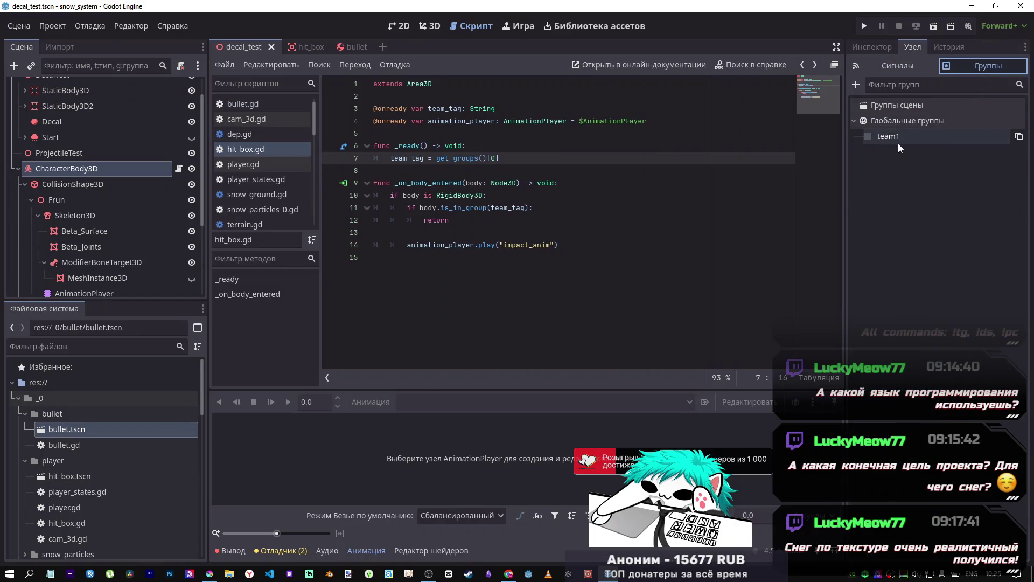
# Toggle CharacterBody3D's team1 membership on and off, comparing it with CollisionShape3D
pyautogui.click(138, 186)
pyautogui.click(117, 171)
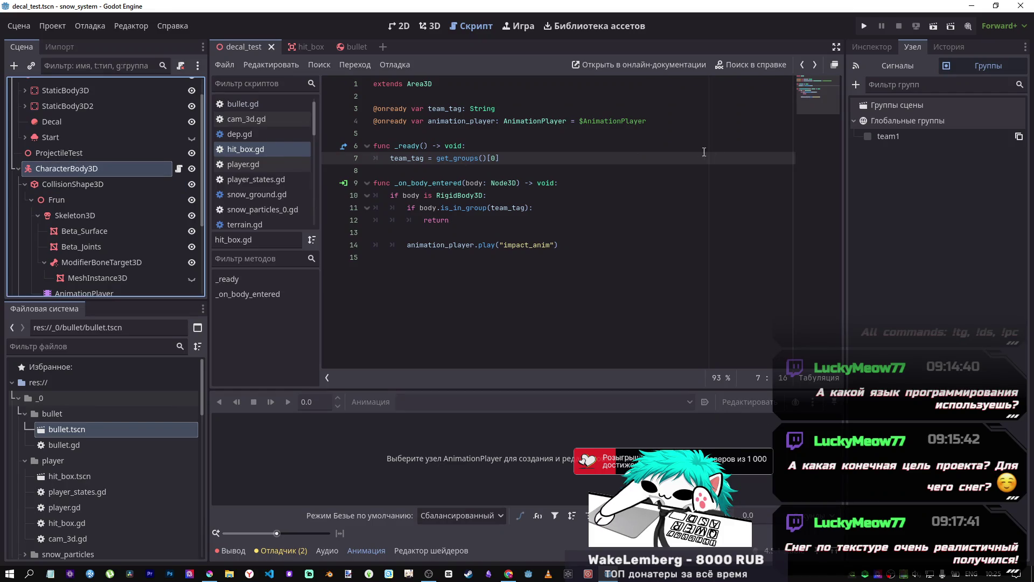
pyautogui.click(874, 136)
pyautogui.click(69, 184)
pyautogui.click(69, 169)
pyautogui.click(70, 186)
pyautogui.click(69, 170)
pyautogui.click(69, 183)
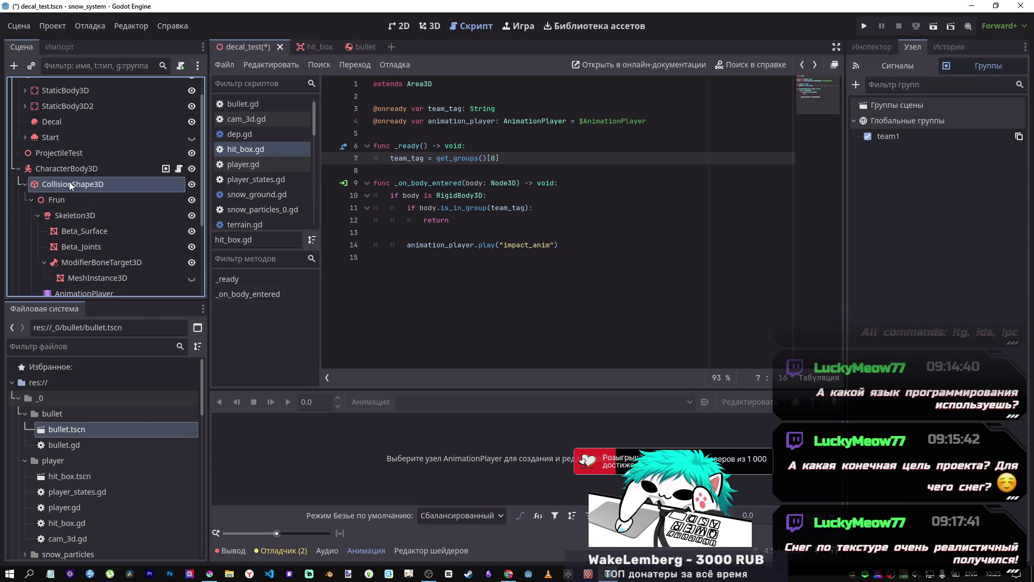
pyautogui.click(70, 173)
pyautogui.click(868, 136)
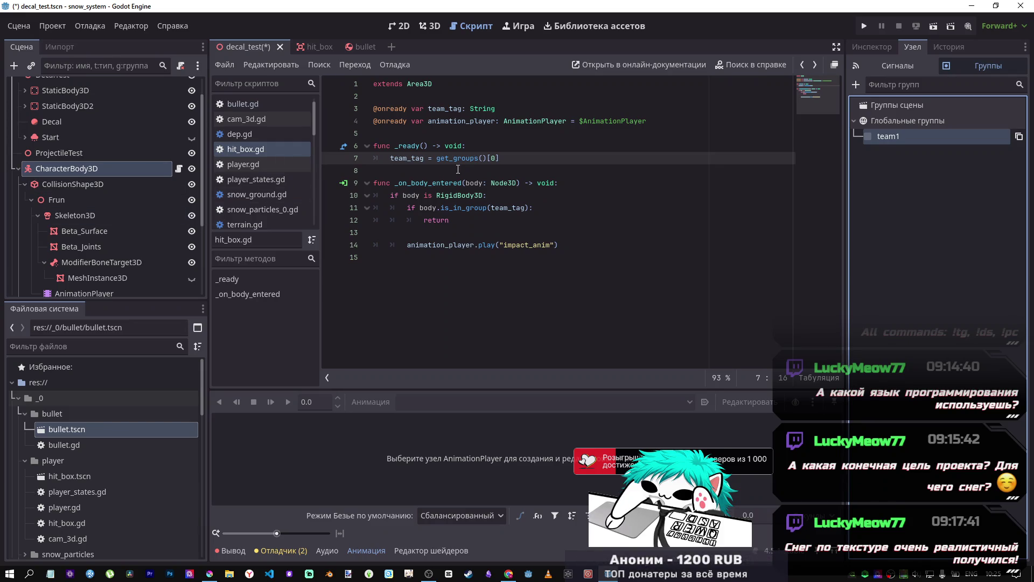
pyautogui.click(487, 147)
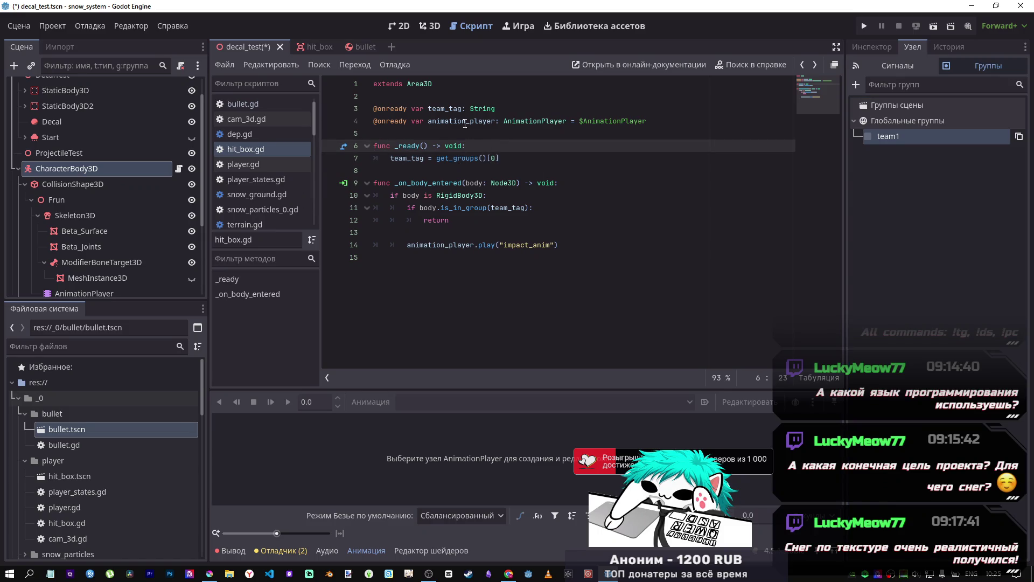
pyautogui.press('Up')
pyautogui.press('Up')
pyautogui.press('Up')
pyautogui.press('Return')
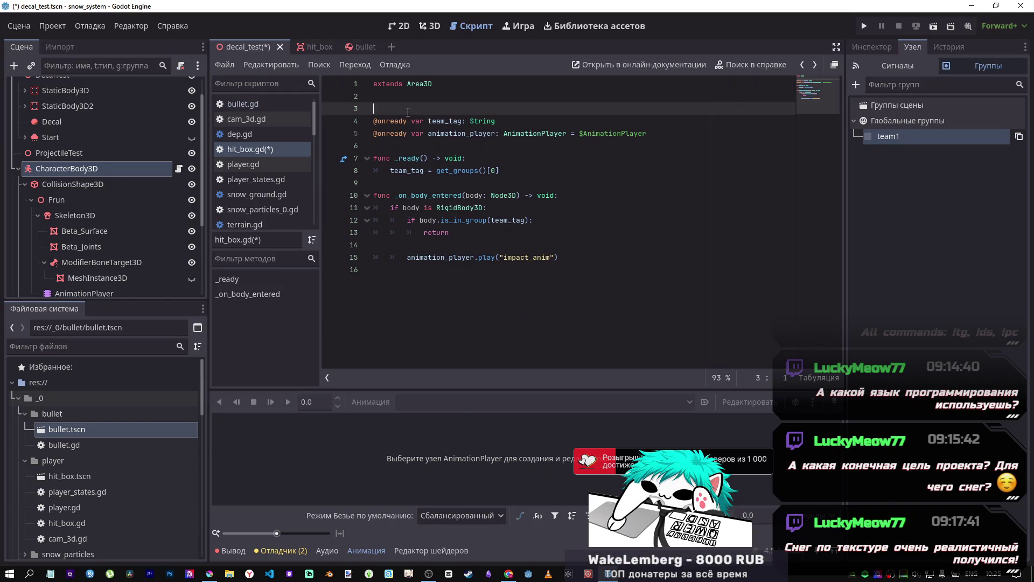
pyautogui.write('@ex')
pyautogui.press('Return')
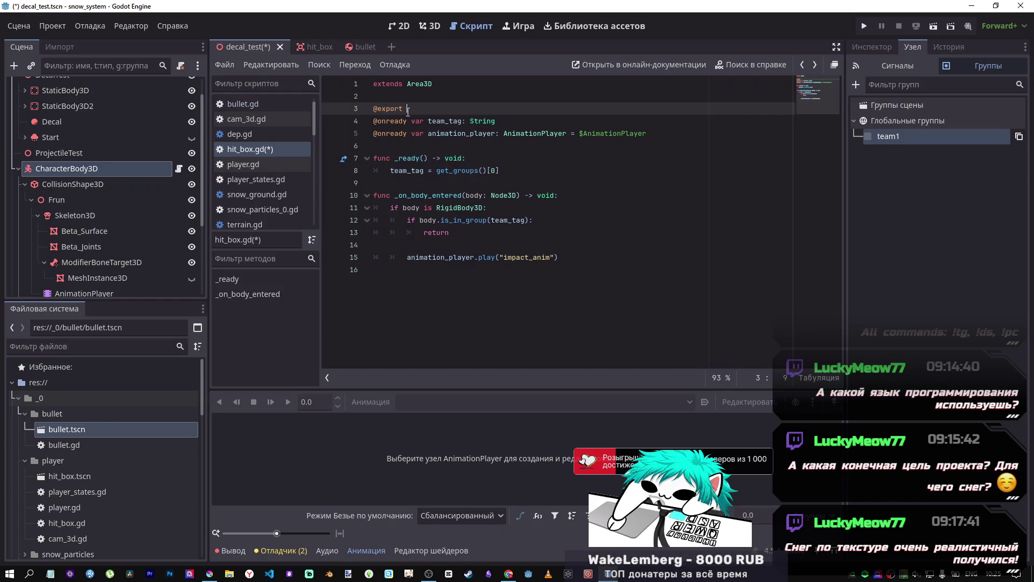
pyautogui.write('r c')
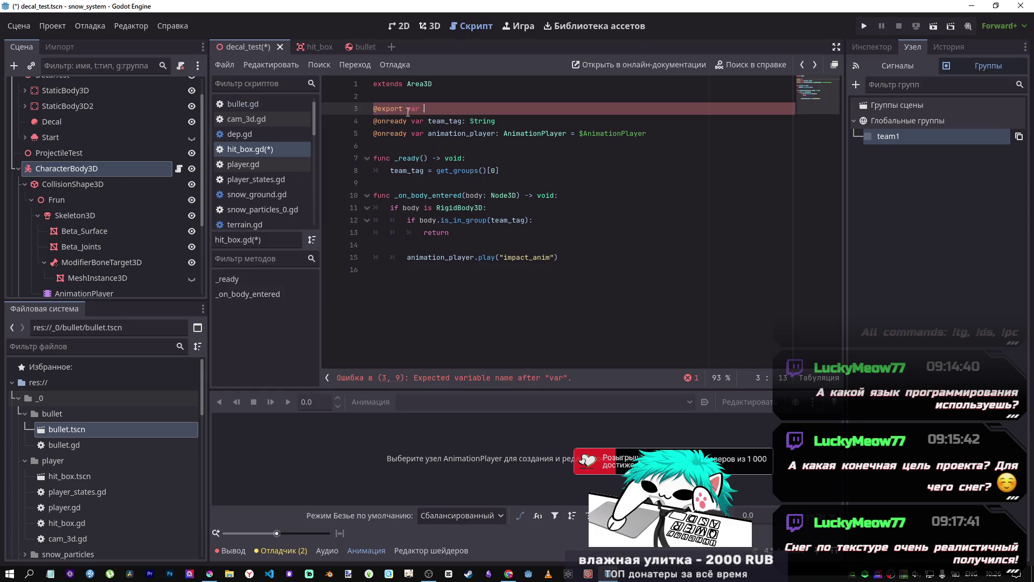
pyautogui.write('har: Cahr')
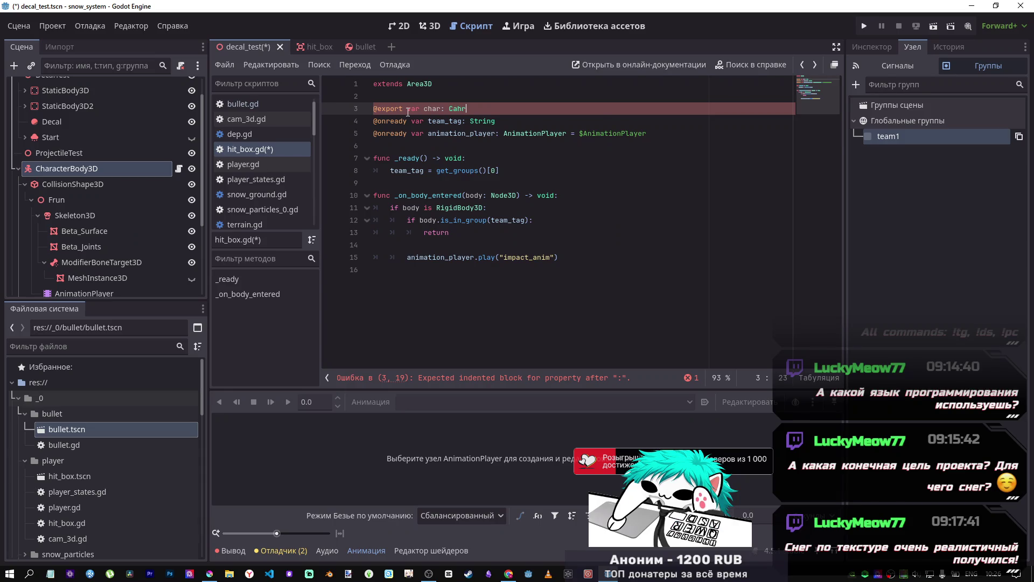
pyautogui.press('BackSpace')
pyautogui.press('BackSpace')
pyautogui.press('BackSpace')
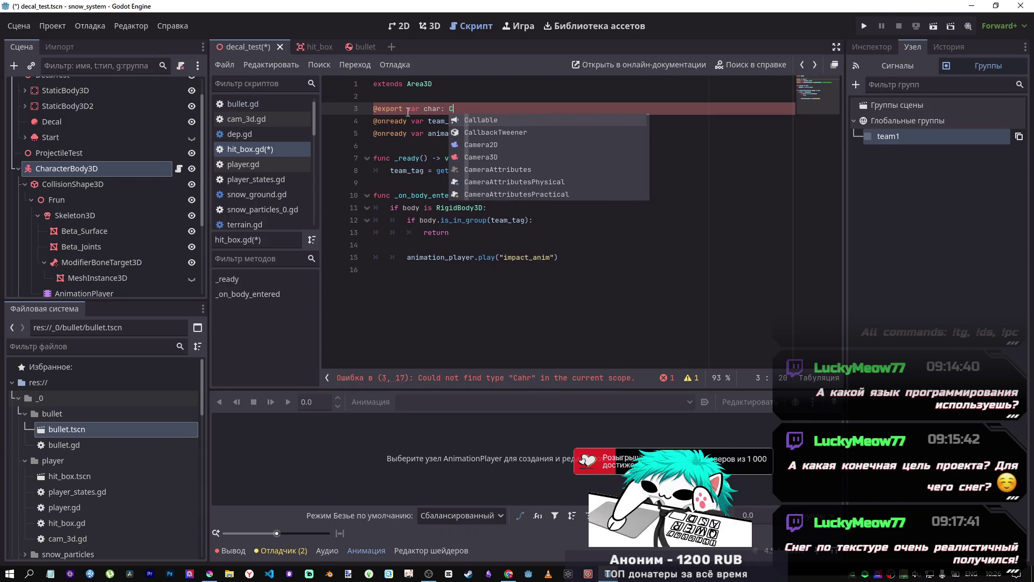
pyautogui.write('ha')
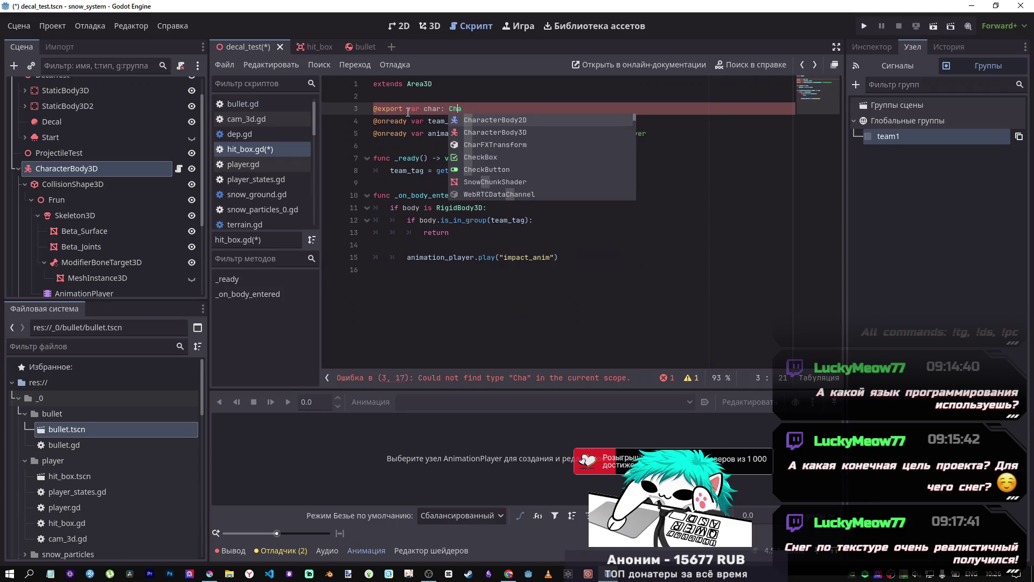
pyautogui.click(499, 132)
pyautogui.hotkey('ctrl', 's')
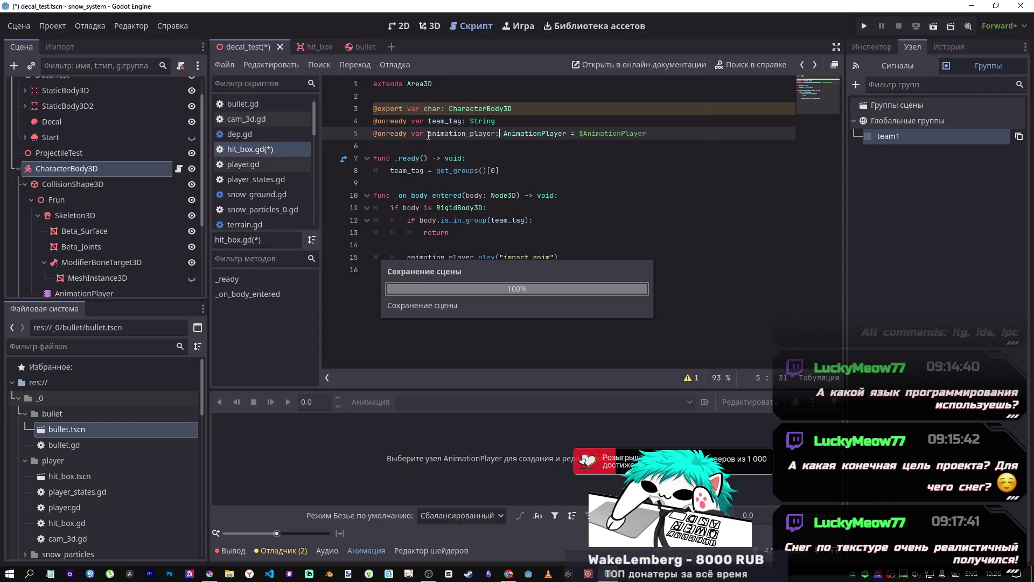
pyautogui.click(484, 166)
# Wrap the team_tag assignment in _ready inside an 'if char:' block
pyautogui.press('Up')
pyautogui.press('Return')
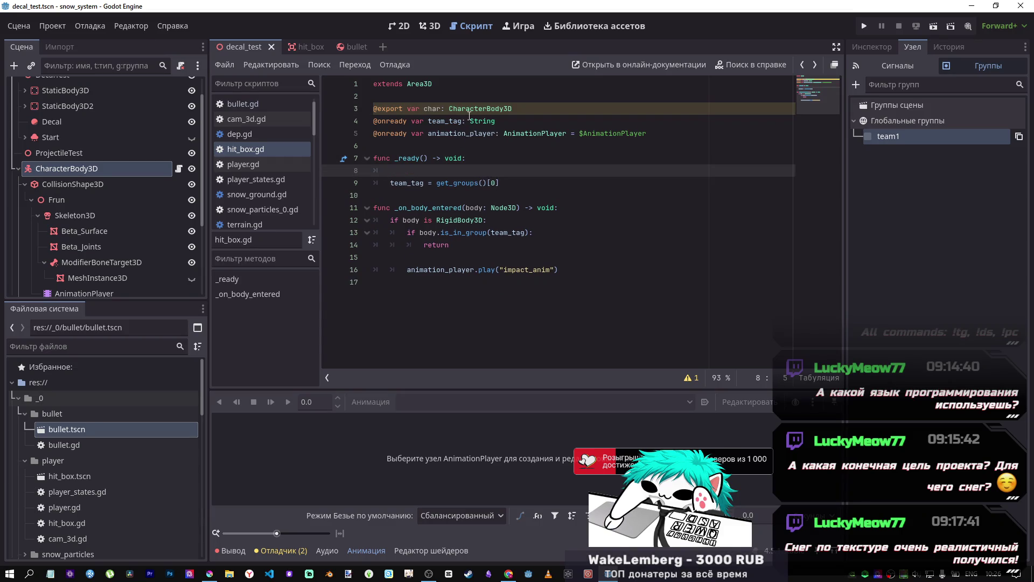
pyautogui.doubleClick(425, 108)
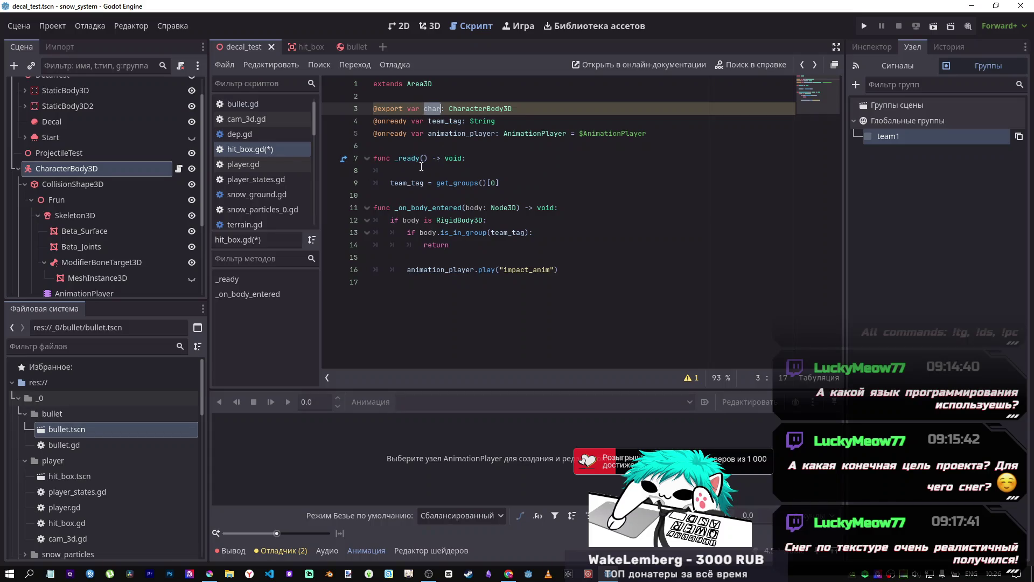
pyautogui.click(453, 170)
pyautogui.write('if char:')
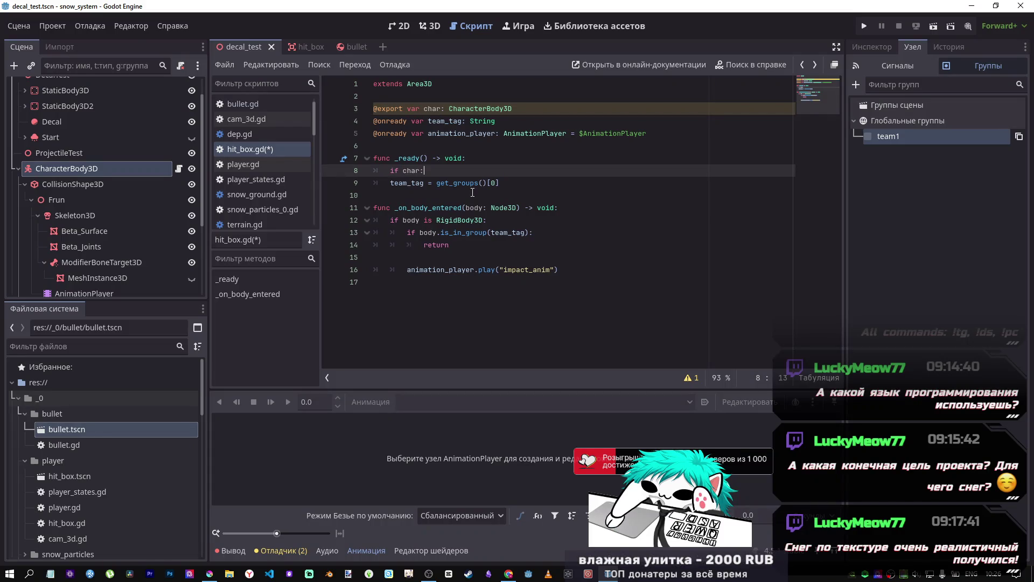
pyautogui.press('Return')
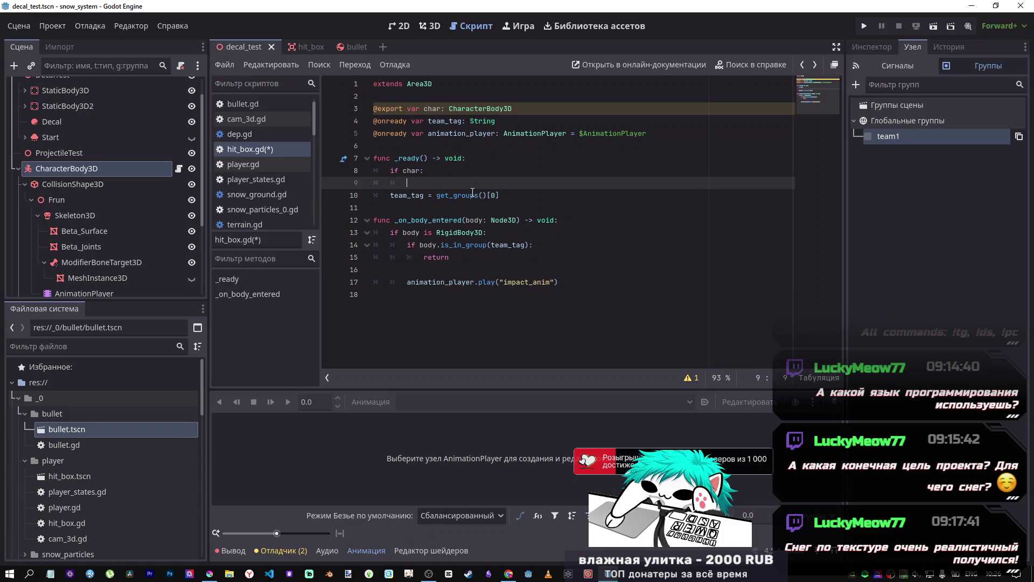
pyautogui.press('Tab')
pyautogui.click(441, 181)
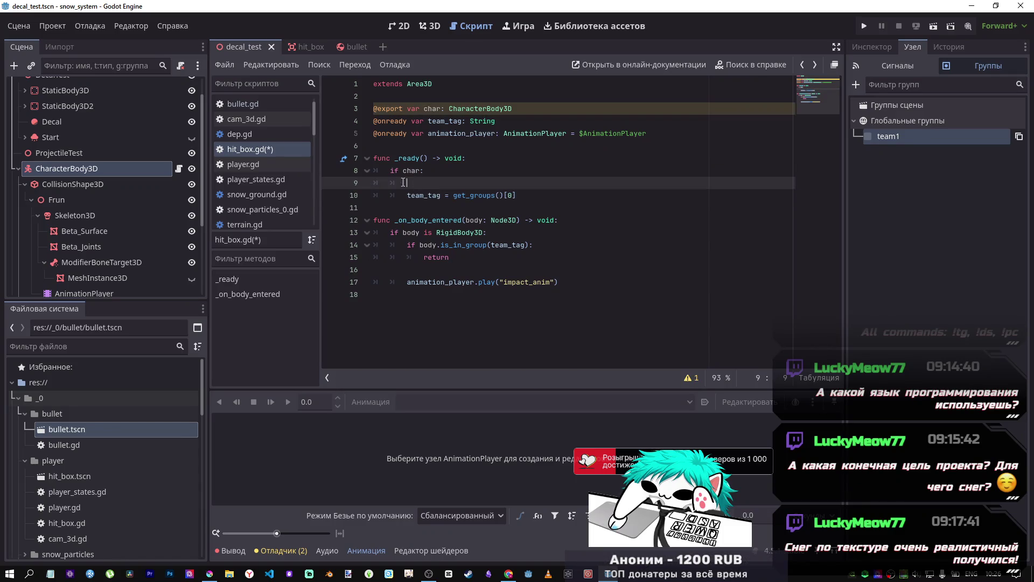
pyautogui.press('BackSpace')
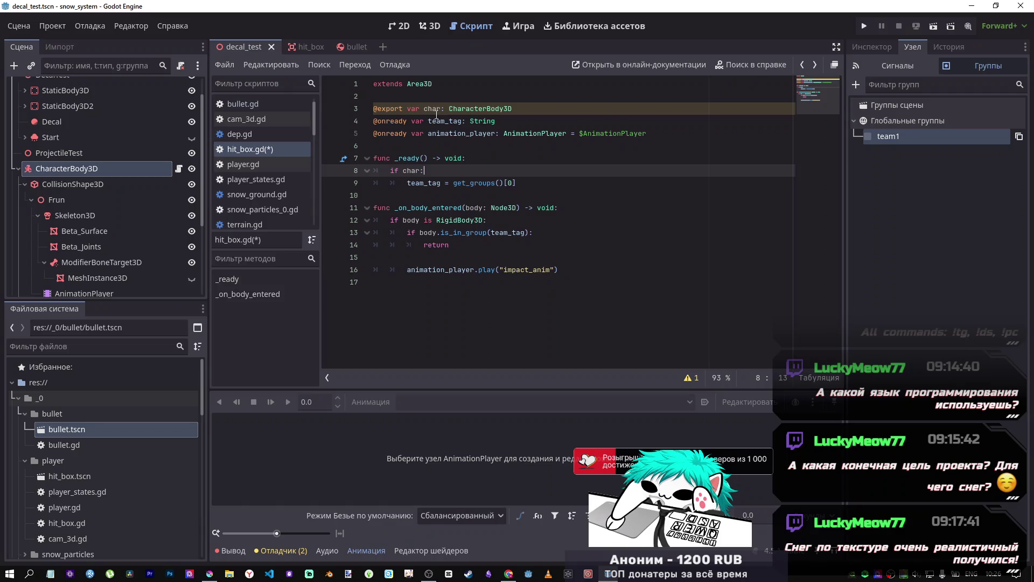
# Prefix get_groups with 'char.' on the team_tag line and save hit_box.gd
pyautogui.click(456, 182)
pyautogui.write('char')
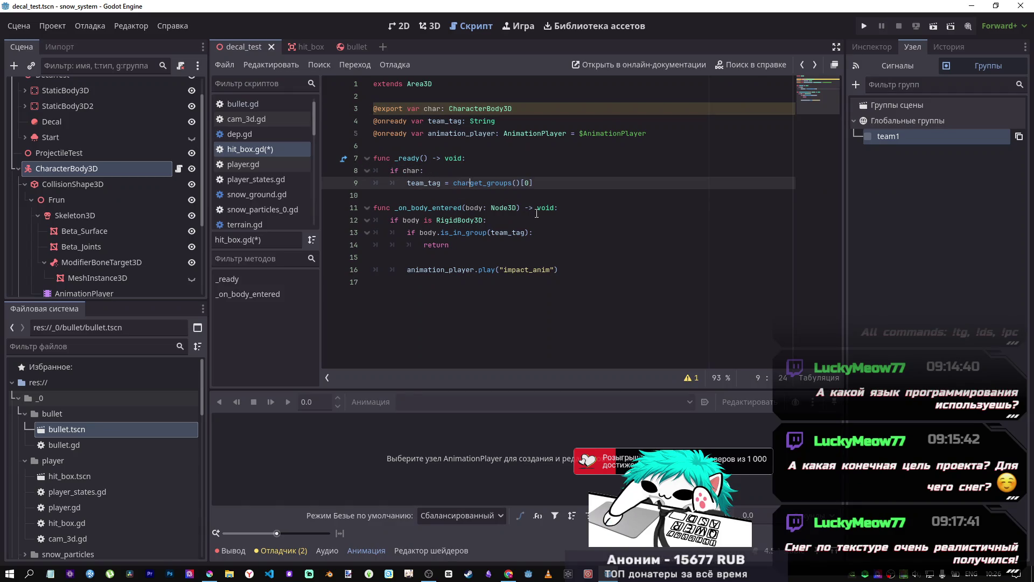
pyautogui.write('.')
pyautogui.click(526, 183)
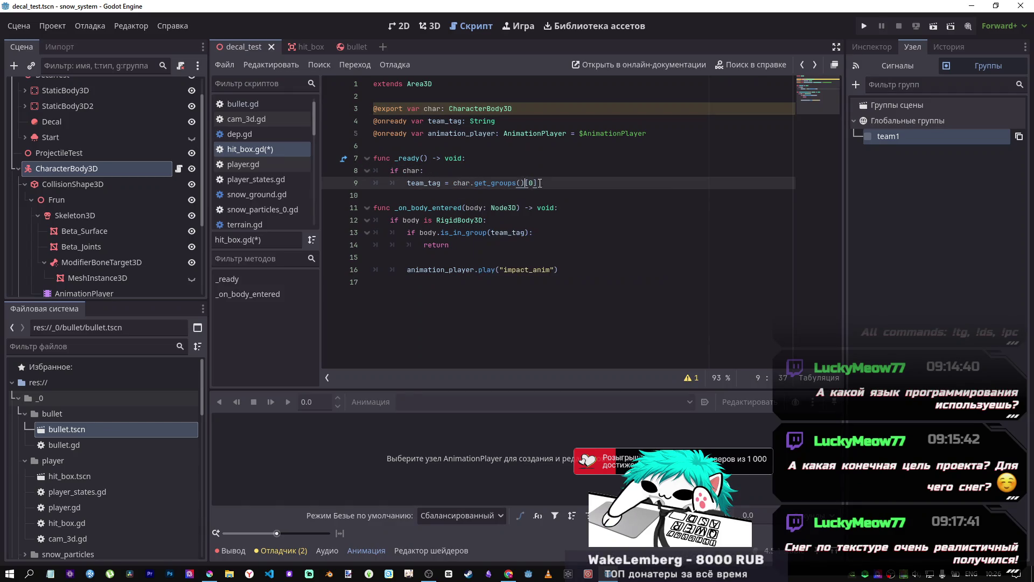
pyautogui.moveTo(545, 184); pyautogui.dragTo(509, 185)
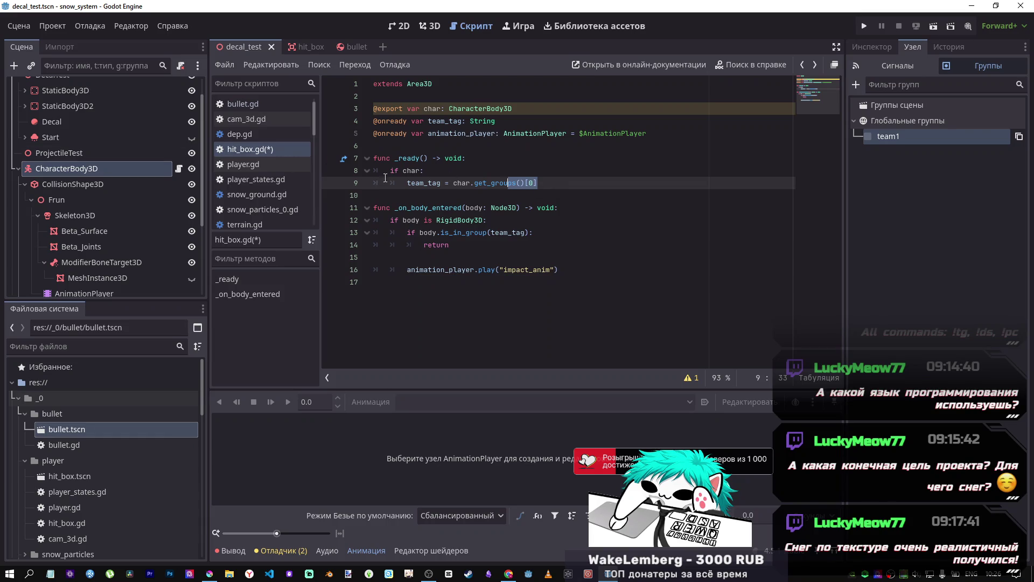
pyautogui.press('Up')
pyautogui.click(473, 109)
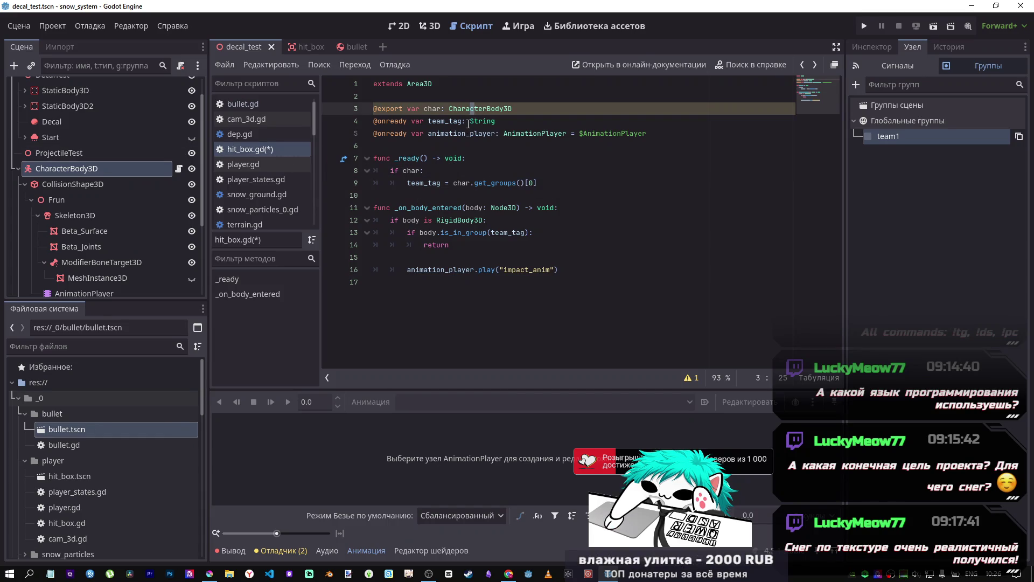
pyautogui.click(544, 183)
pyautogui.hotkey('ctrl', 's')
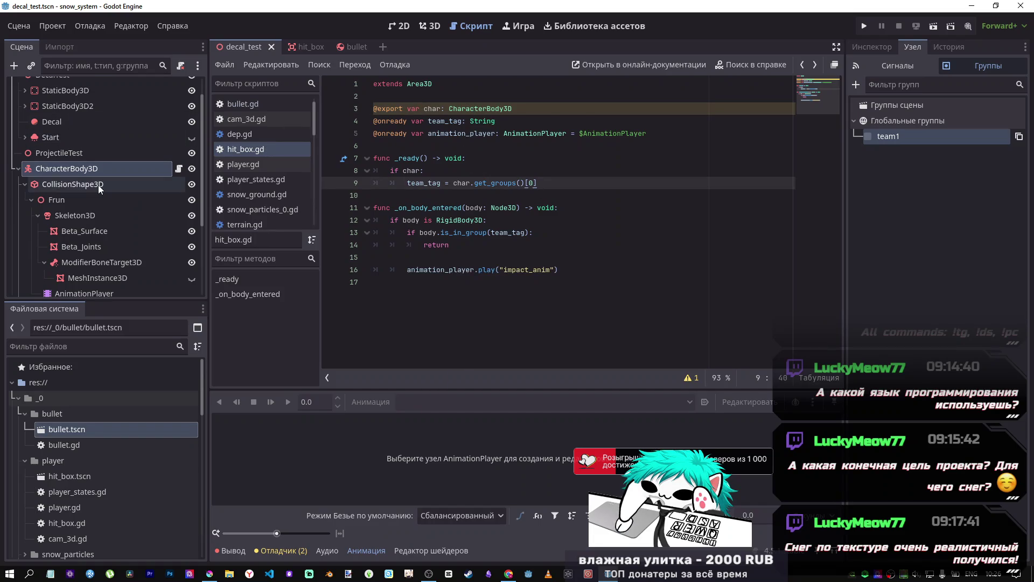
# Switch to the hit_box scene and show the HitBox properties in the Inspector
pyautogui.click(299, 47)
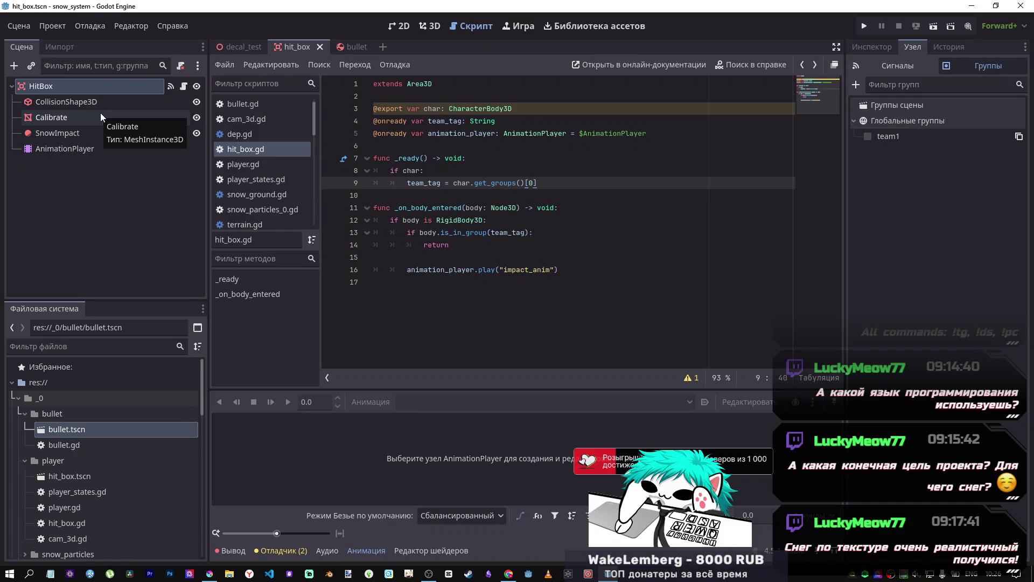
pyautogui.press('Up')
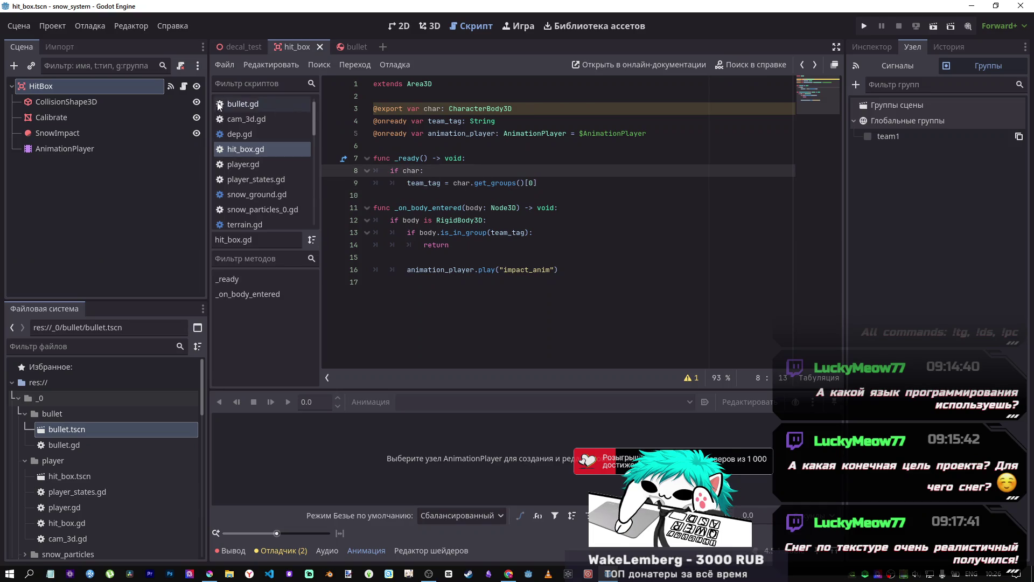
pyautogui.click(429, 26)
pyautogui.click(472, 26)
pyautogui.press('Down')
pyautogui.press('Down')
pyautogui.press('Down')
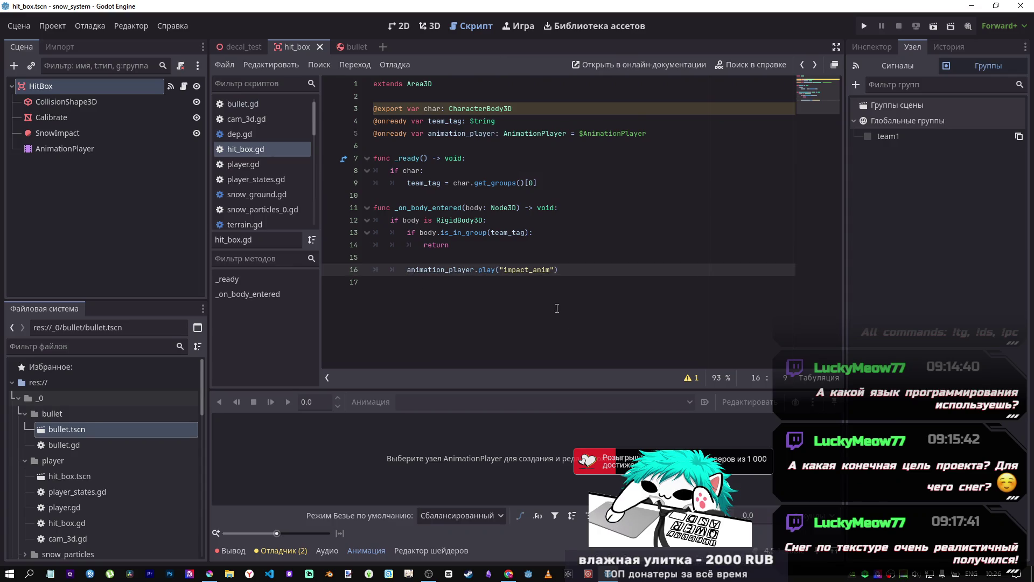
pyautogui.press('Down')
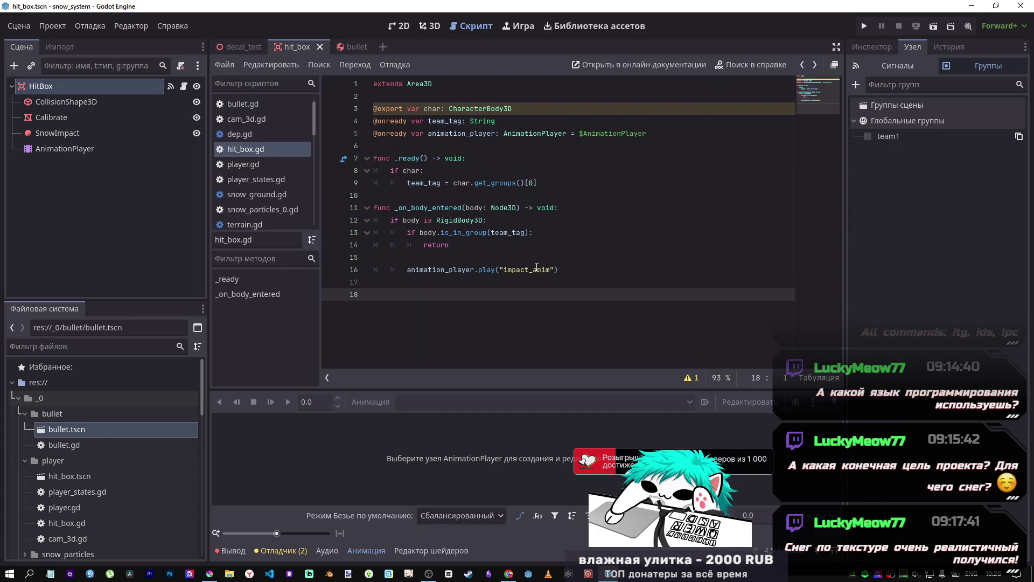
pyautogui.click(869, 51)
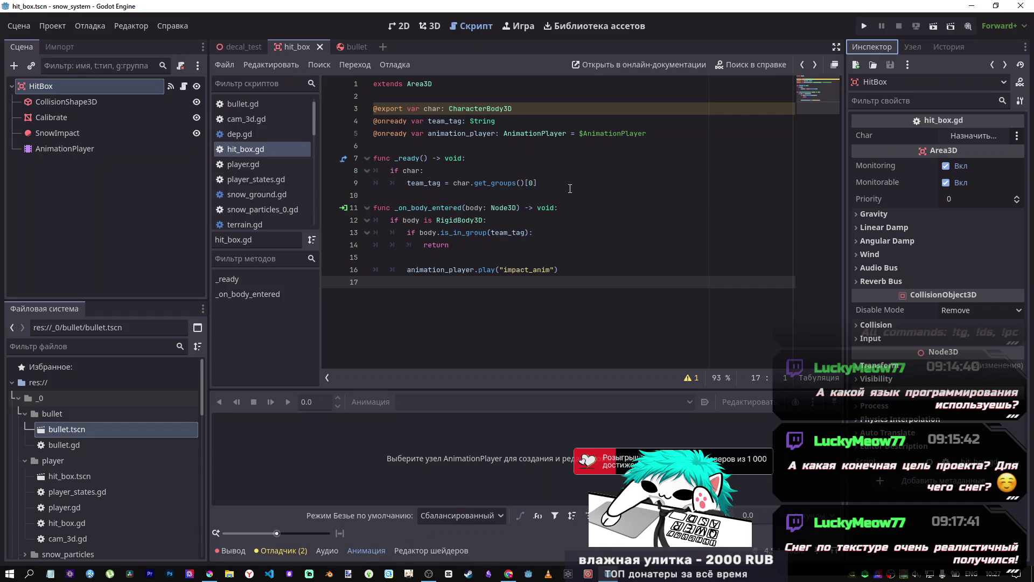
# Delete and restore the empty last line, then review the RigidBody3D check and declarations
pyautogui.click(440, 288)
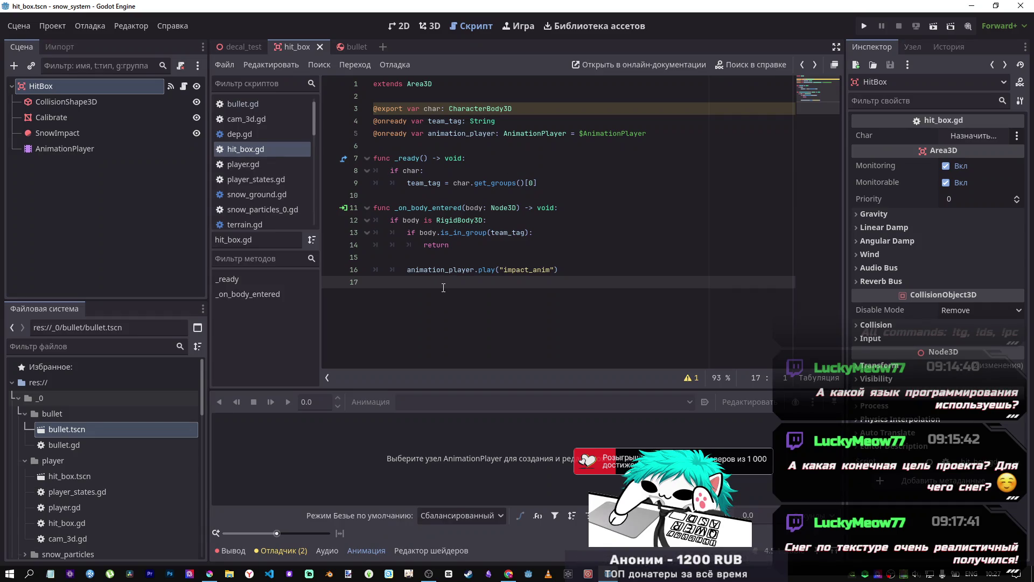
pyautogui.press('BackSpace')
pyautogui.hotkey('ctrl', 'z')
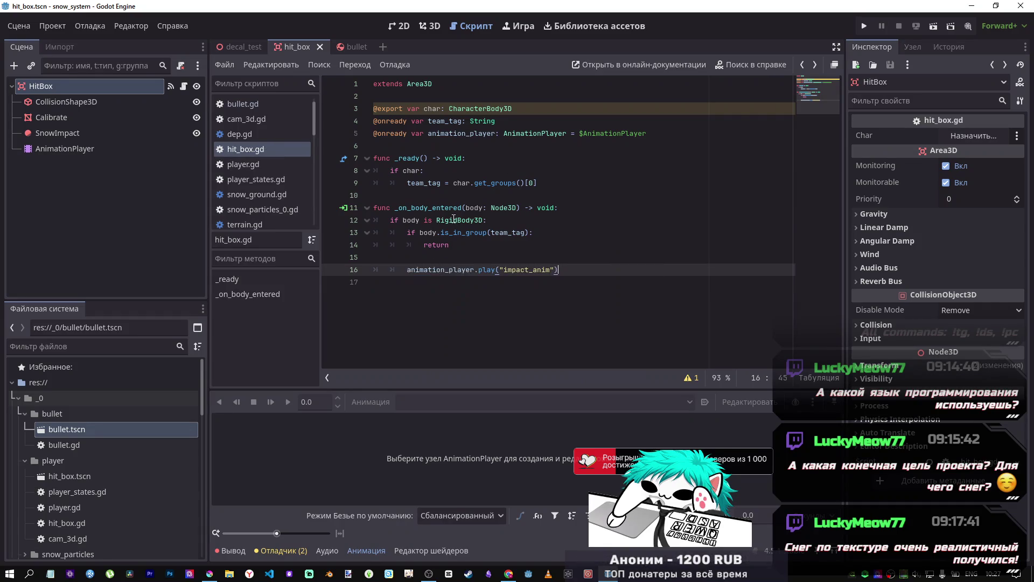
pyautogui.click(453, 220)
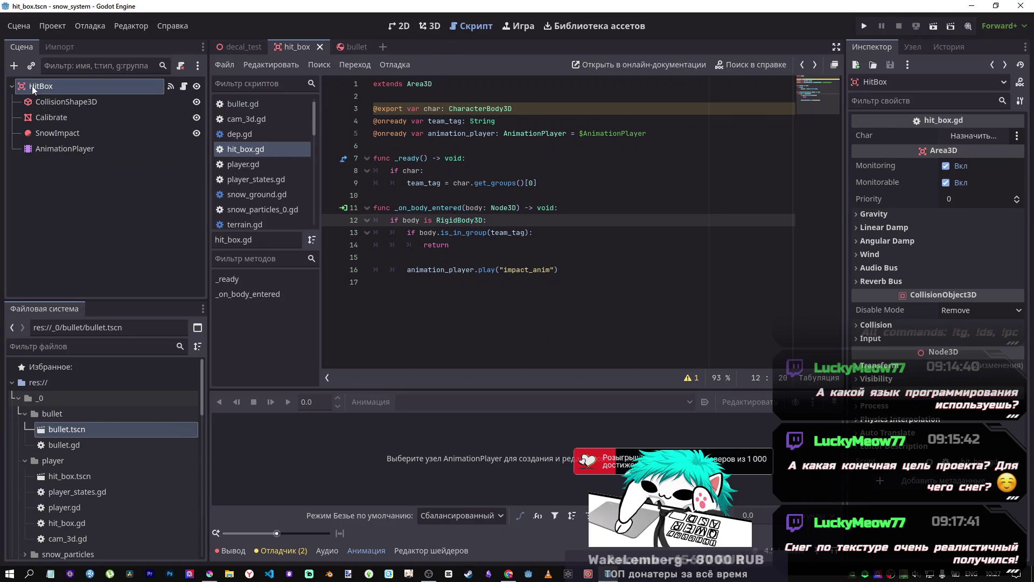
pyautogui.click(661, 147)
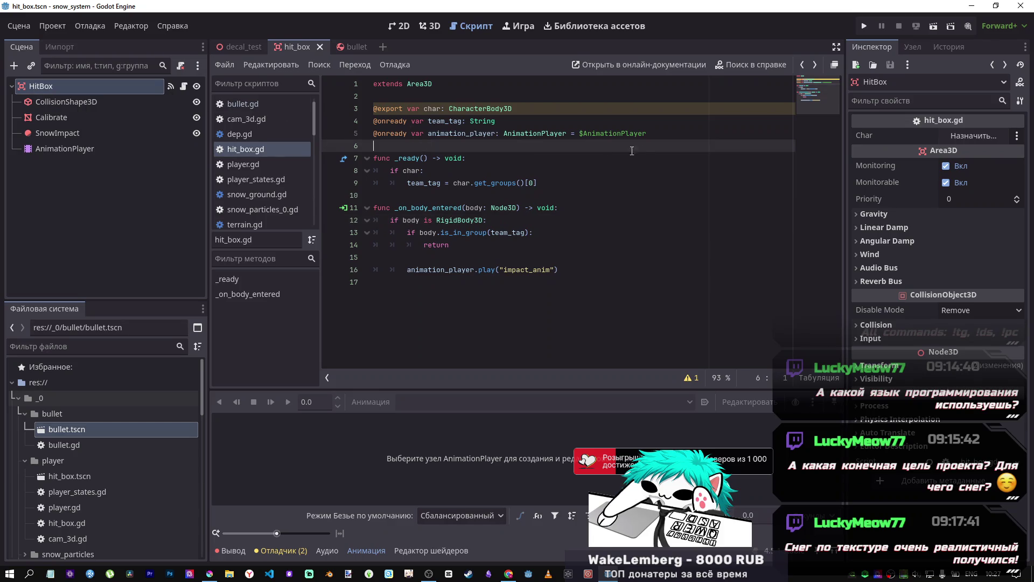
pyautogui.press('Return')
pyautogui.press('Up')
pyautogui.write('@')
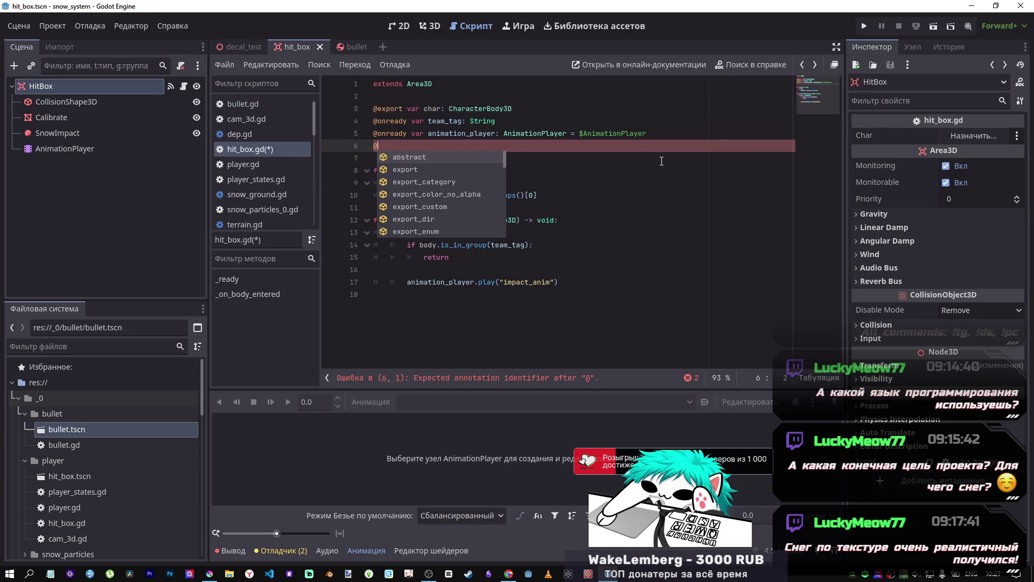
pyautogui.press('BackSpace')
pyautogui.press('BackSpace')
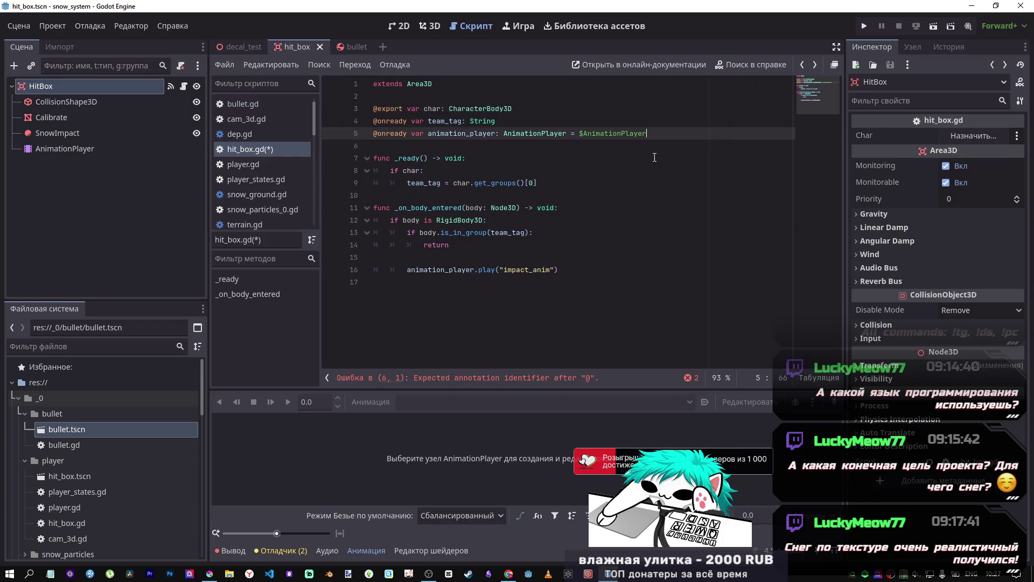
pyautogui.click(526, 109)
pyautogui.press('Return')
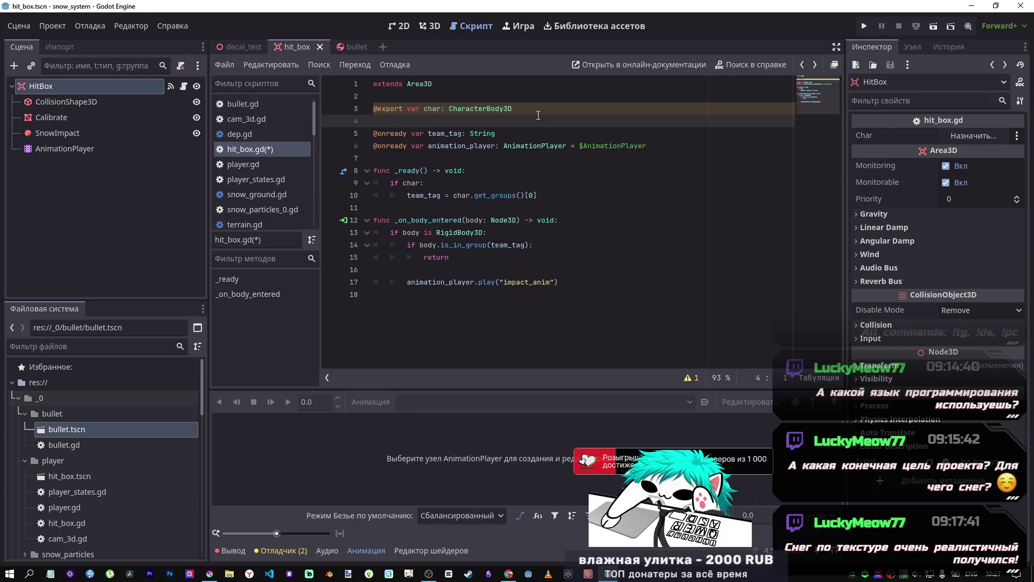
pyautogui.write('@export var')
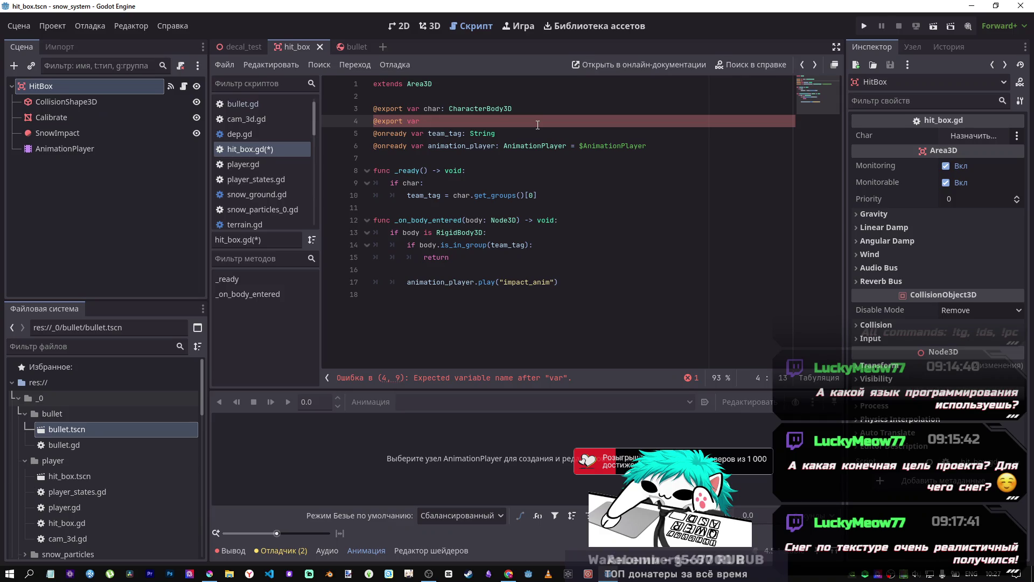
pyautogui.write('head')
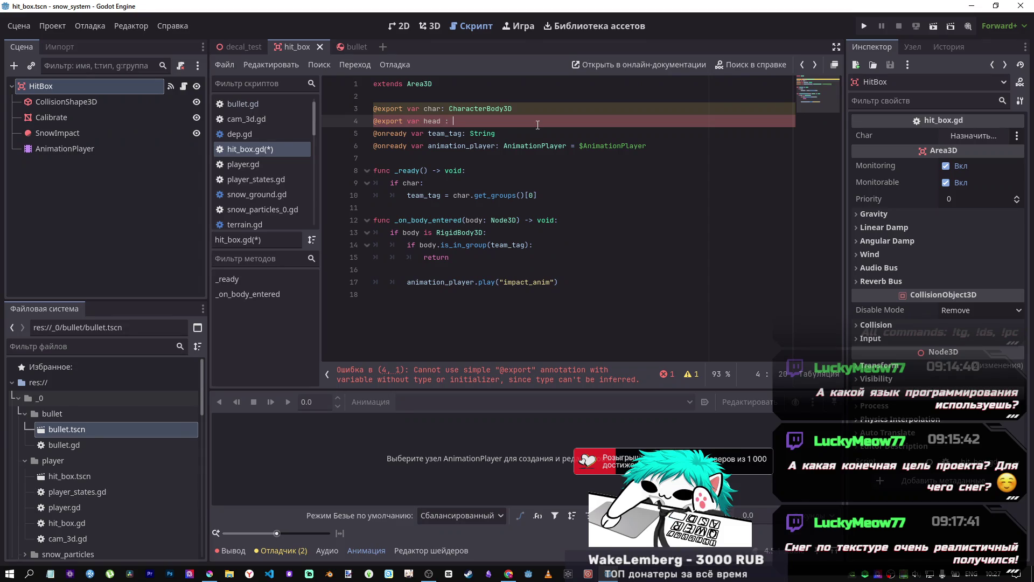
pyautogui.write(' : bool')
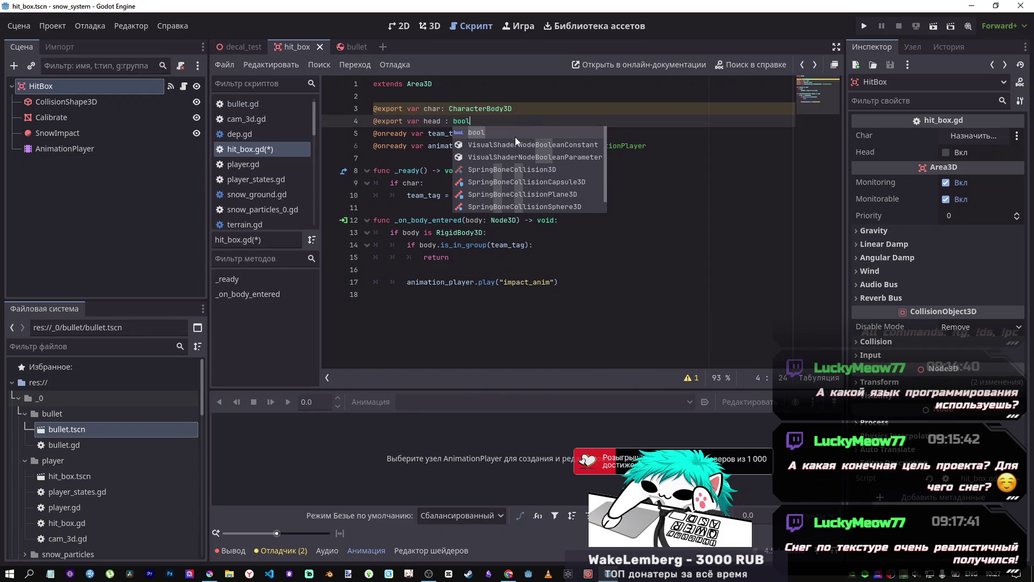
pyautogui.press('Return')
pyautogui.moveTo(470, 121); pyautogui.dragTo(425, 121)
pyautogui.click(497, 122)
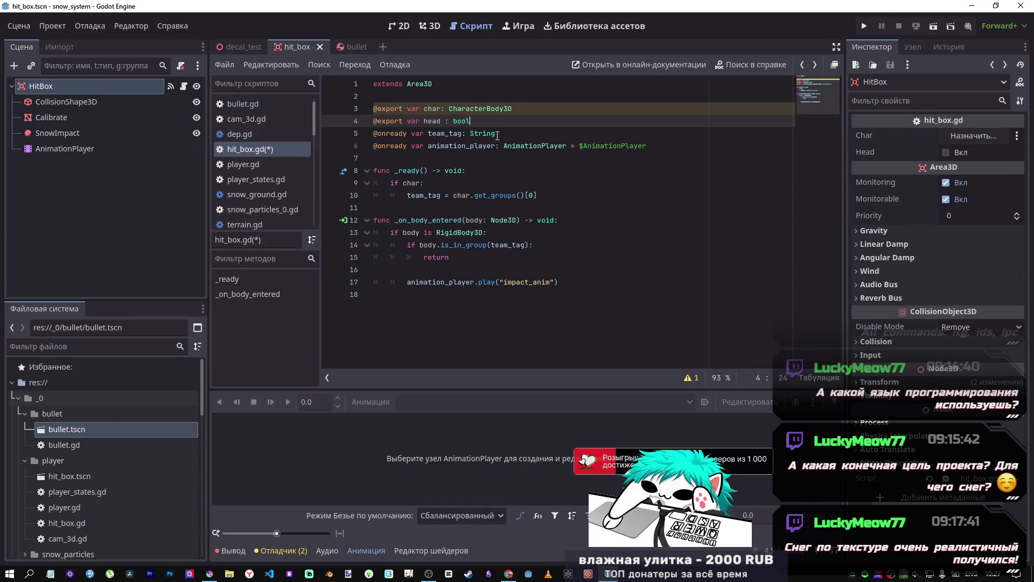
pyautogui.press('Return')
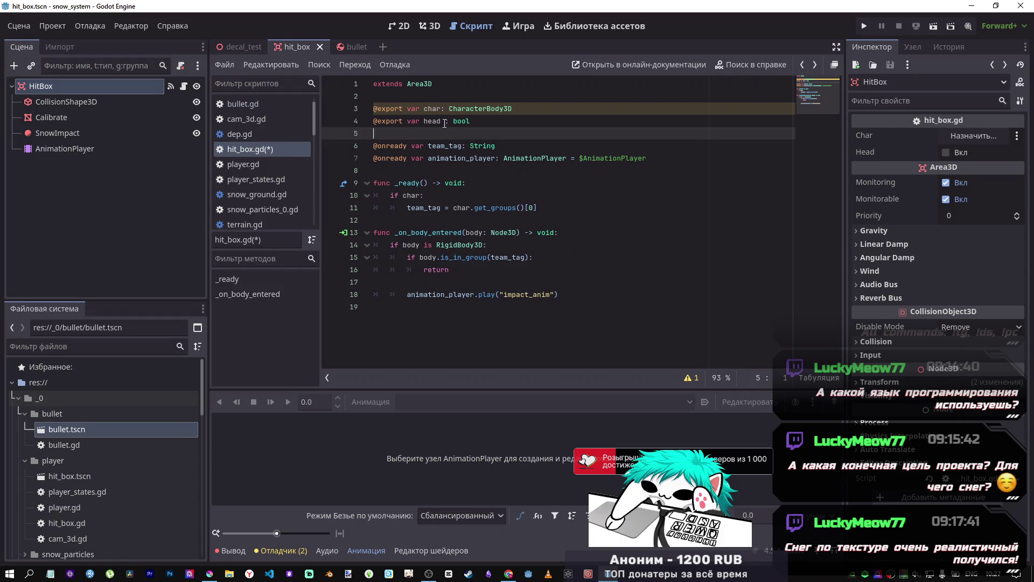
pyautogui.press('Return')
pyautogui.press('Up')
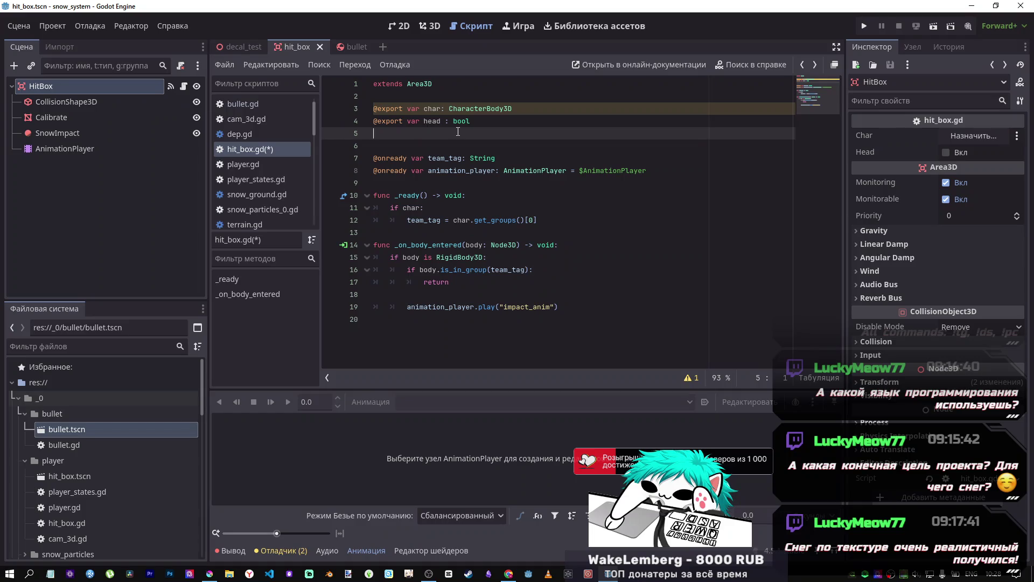
pyautogui.click(404, 121)
pyautogui.write('_e')
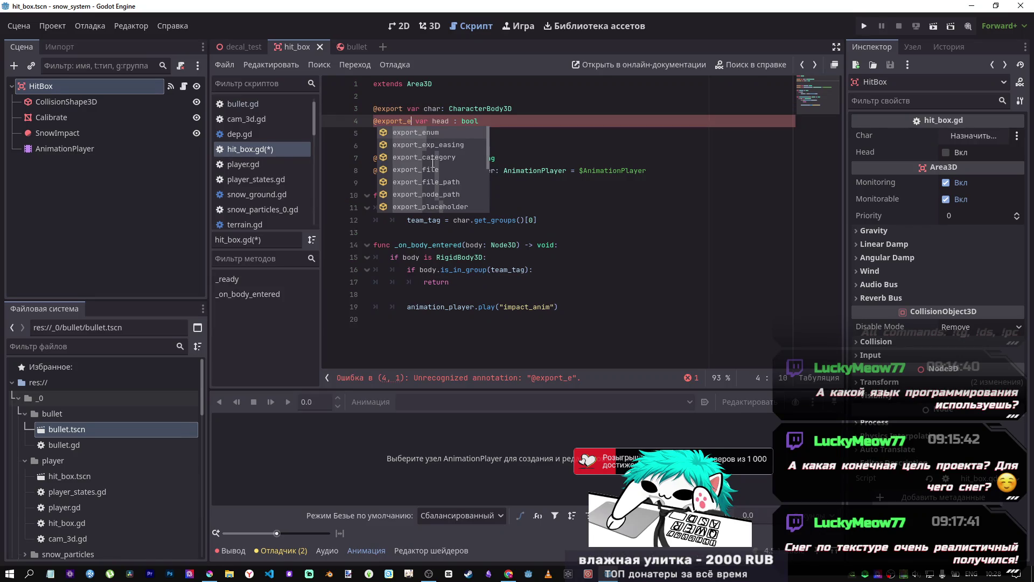
pyautogui.press('Return')
pyautogui.click(505, 121)
pyautogui.moveTo(505, 122)
pyautogui.mouseDown()
pyautogui.moveTo(432, 121)
pyautogui.moveTo(445, 121)
pyautogui.mouseUp()
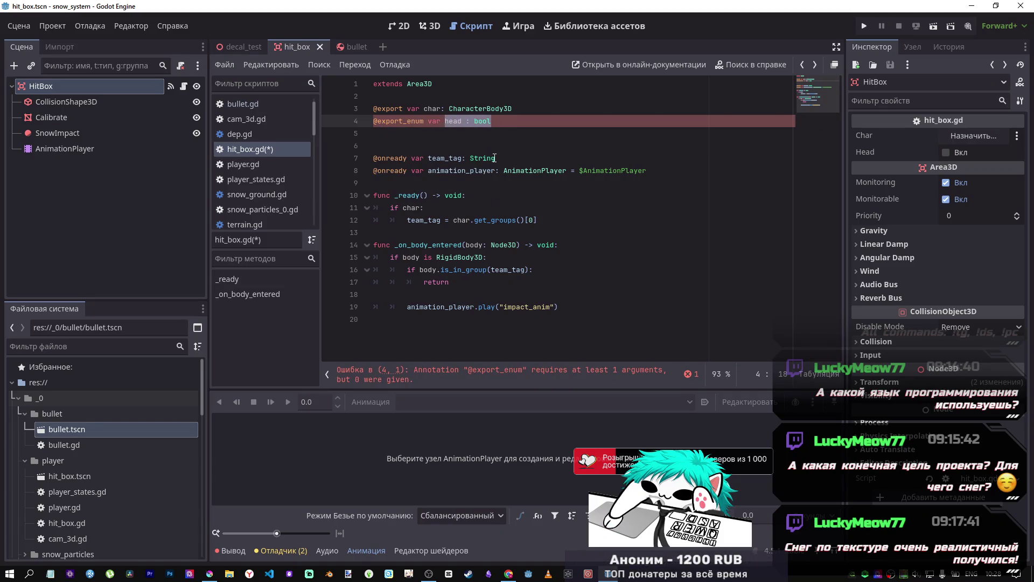
pyautogui.press('BackSpace')
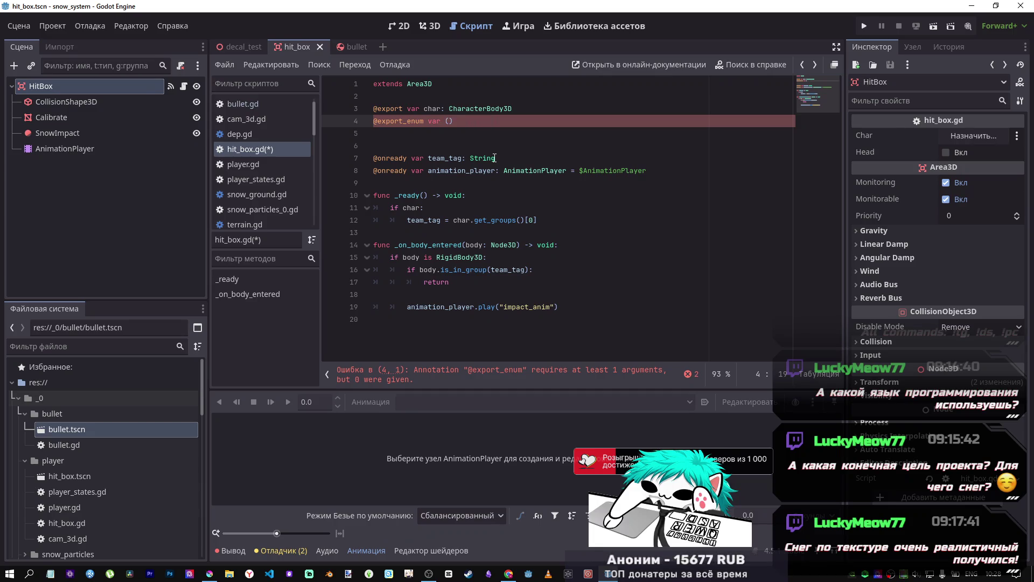
pyautogui.press('Return')
pyautogui.write('head')
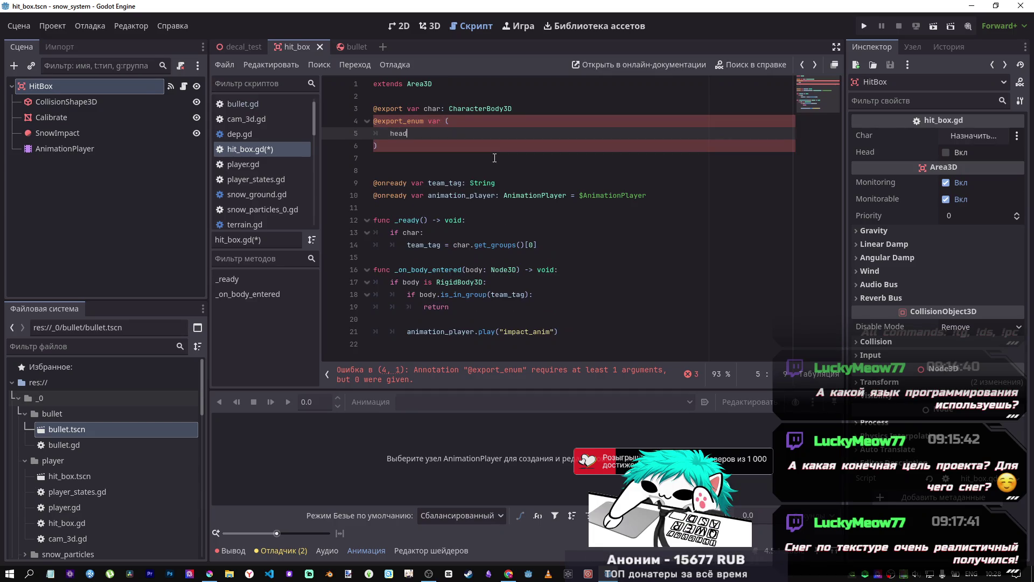
pyautogui.write(',')
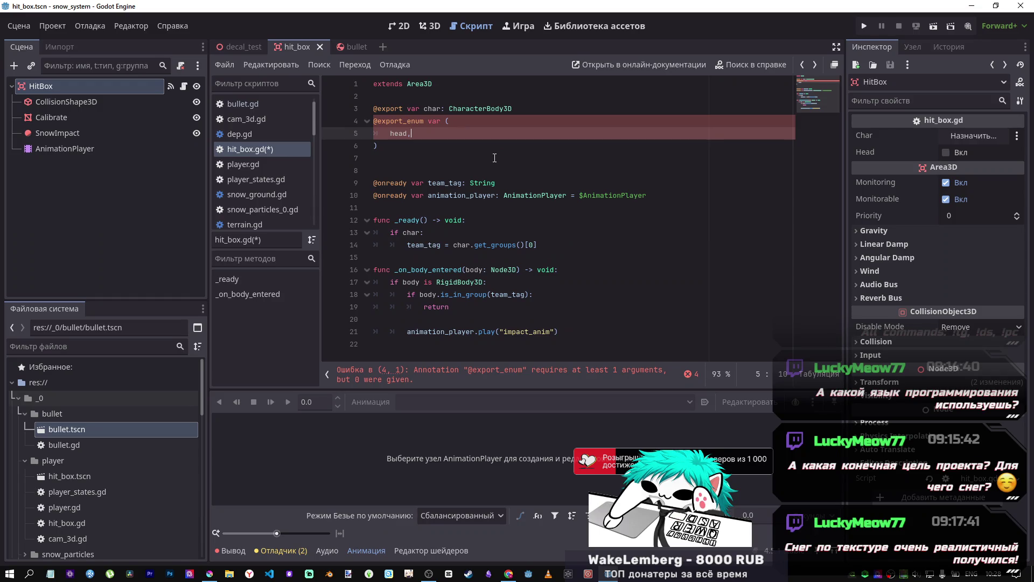
pyautogui.press('Return')
pyautogui.write('body,')
pyautogui.press('Return')
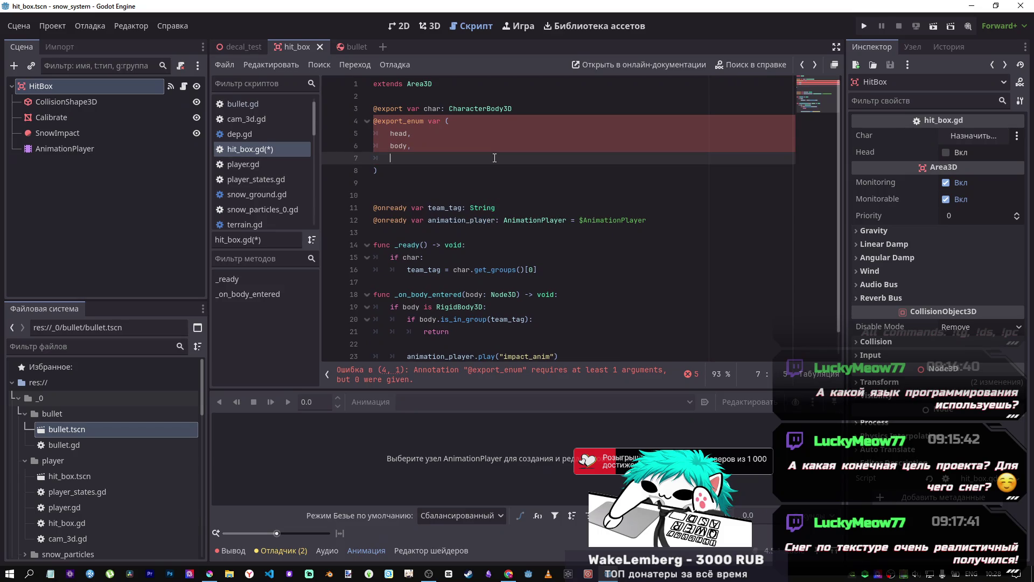
pyautogui.write('arm,')
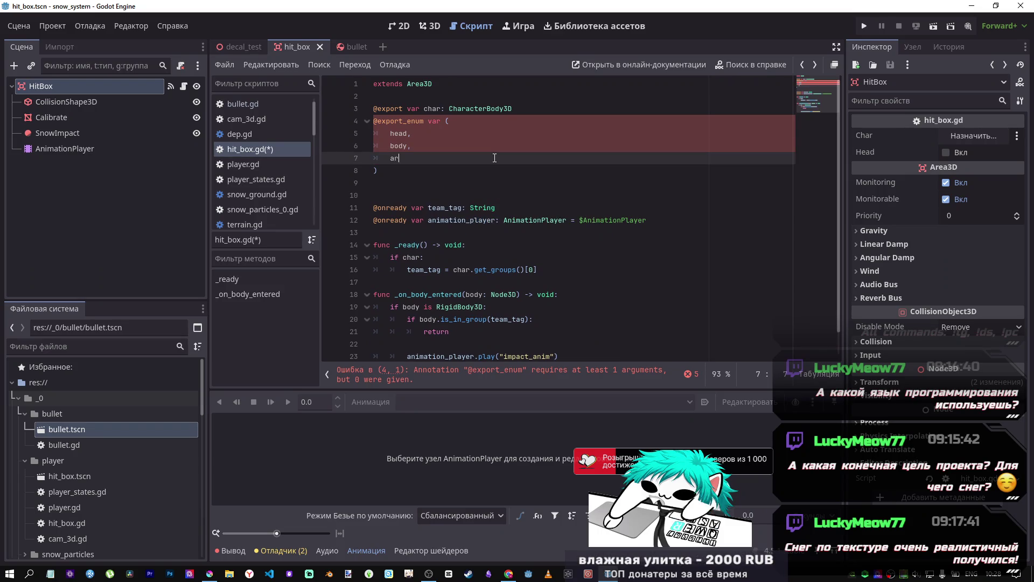
pyautogui.press('Return')
pyautogui.write('leg')
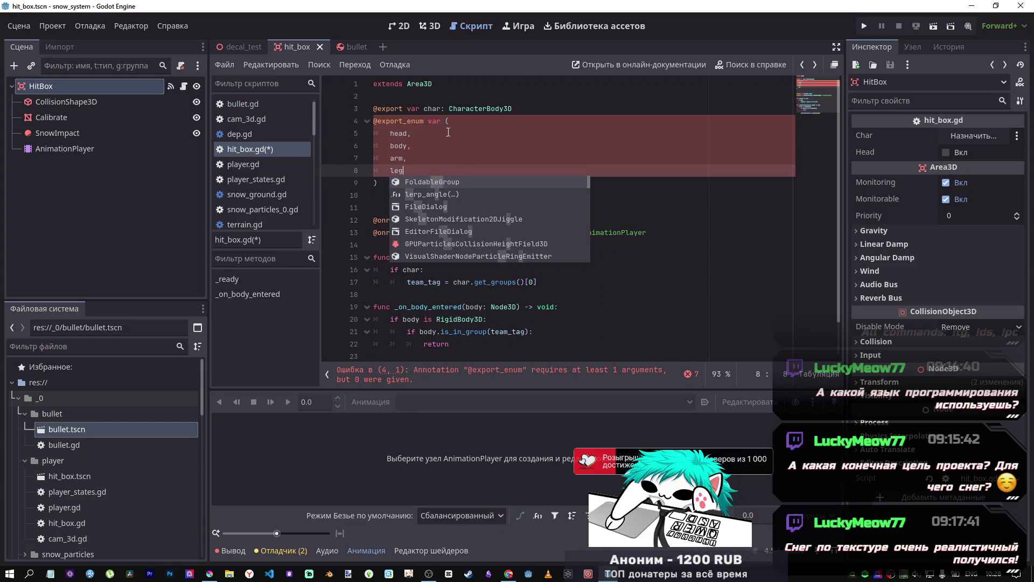
# Start an untyped var declaration after the enum's closing bracket
pyautogui.press('Escape')
pyautogui.write('var strin')
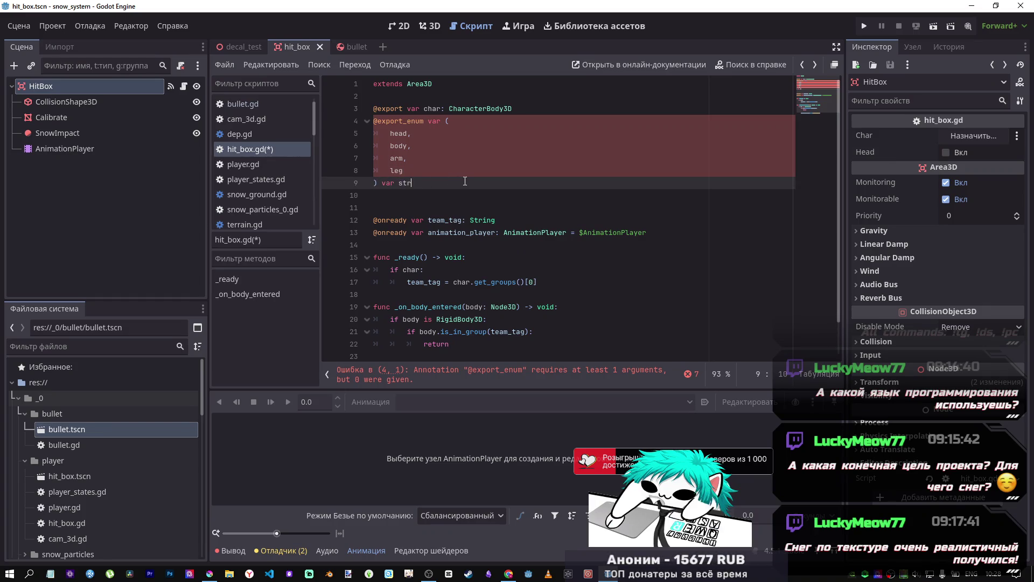
pyautogui.press('BackSpace')
pyautogui.press('BackSpace')
pyautogui.press('BackSpace')
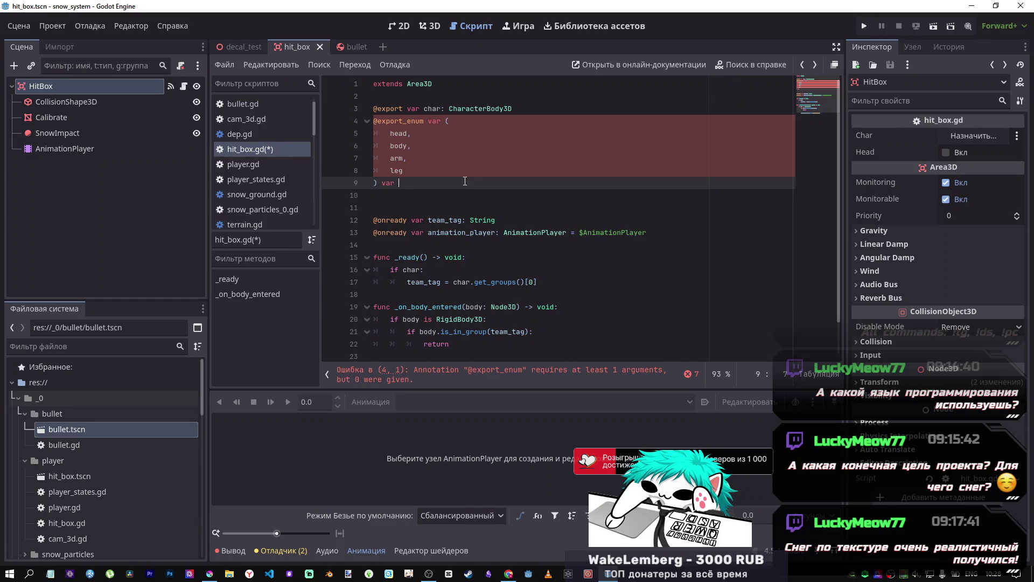
pyautogui.click(407, 121)
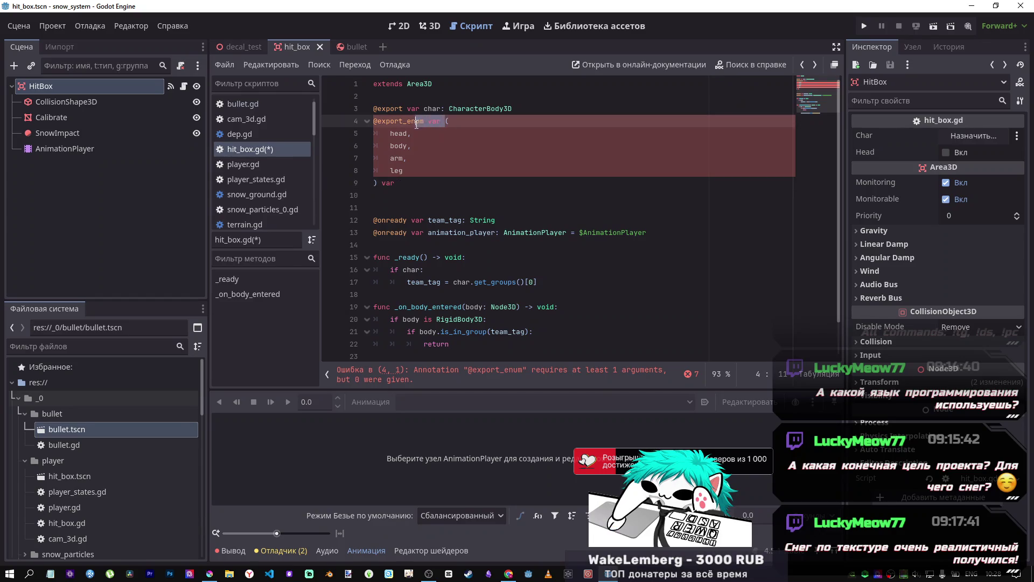
pyautogui.keyDown('ctrl'); pyautogui.click(408, 121); pyautogui.keyUp('ctrl')
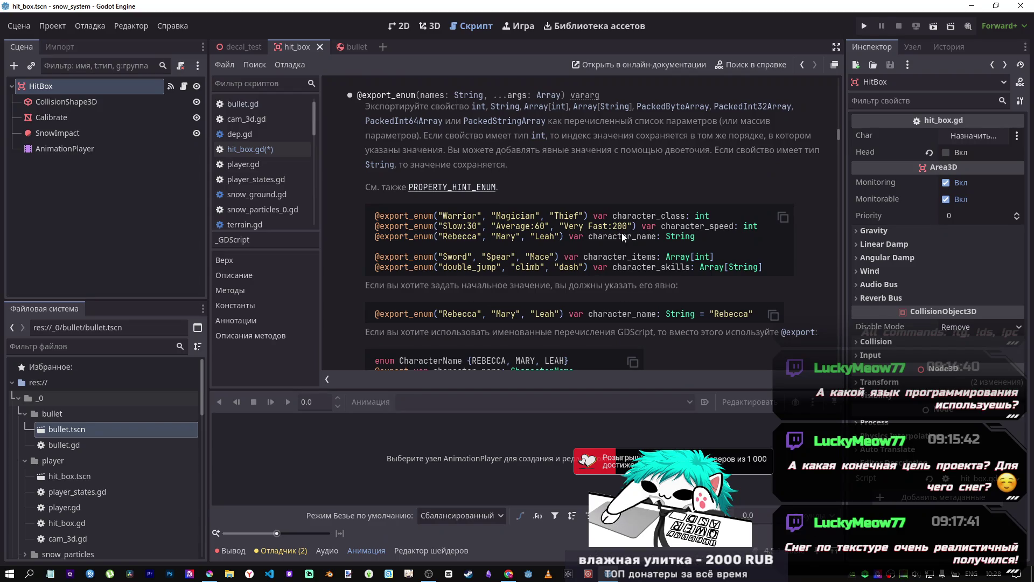
pyautogui.moveTo(645, 257); pyautogui.dragTo(715, 260)
pyautogui.click(716, 261)
pyautogui.click(802, 65)
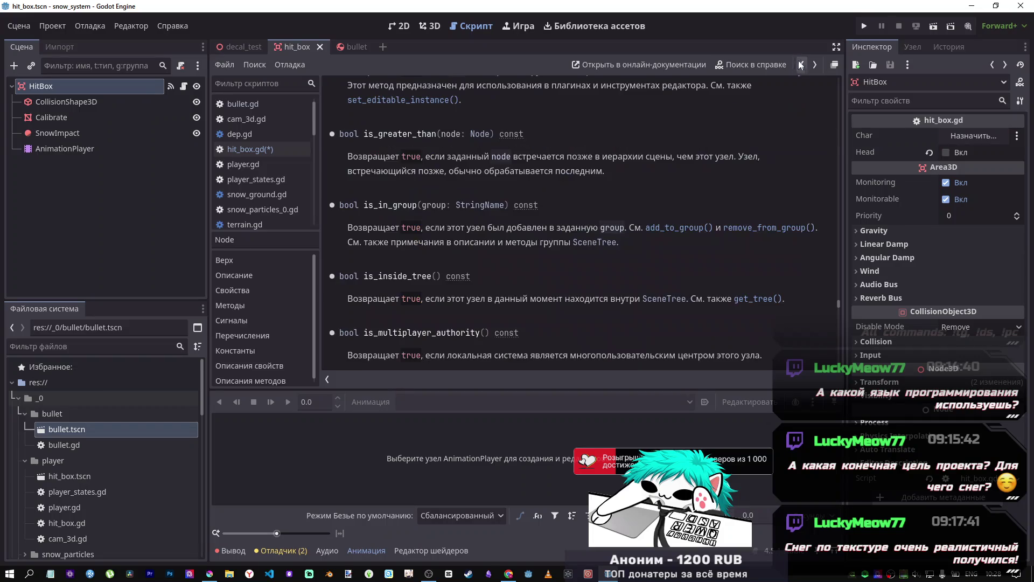
pyautogui.click(244, 148)
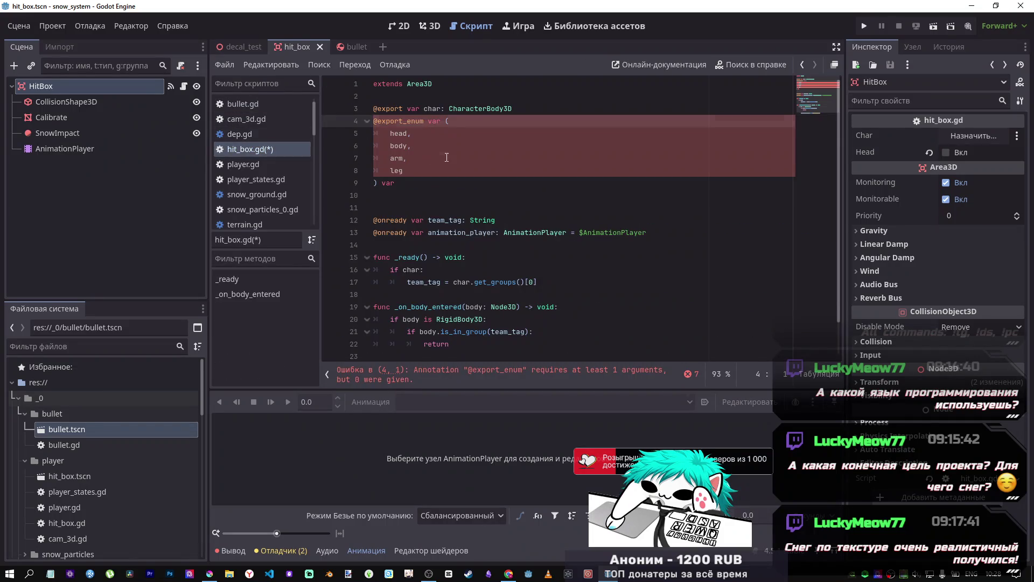
pyautogui.click(398, 183)
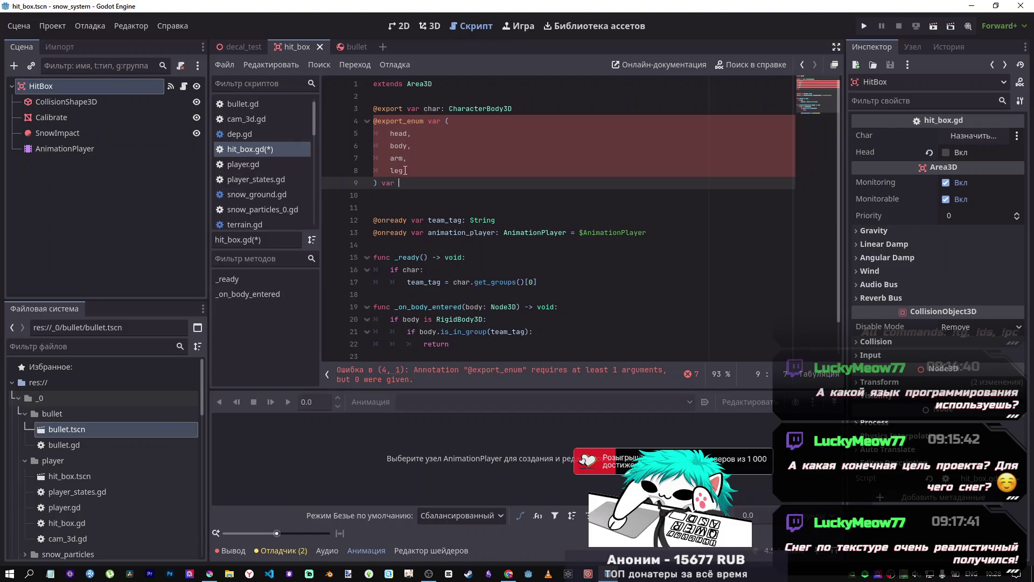
pyautogui.click(440, 120)
pyautogui.press('BackSpace')
pyautogui.press('BackSpace')
pyautogui.press('BackSpace')
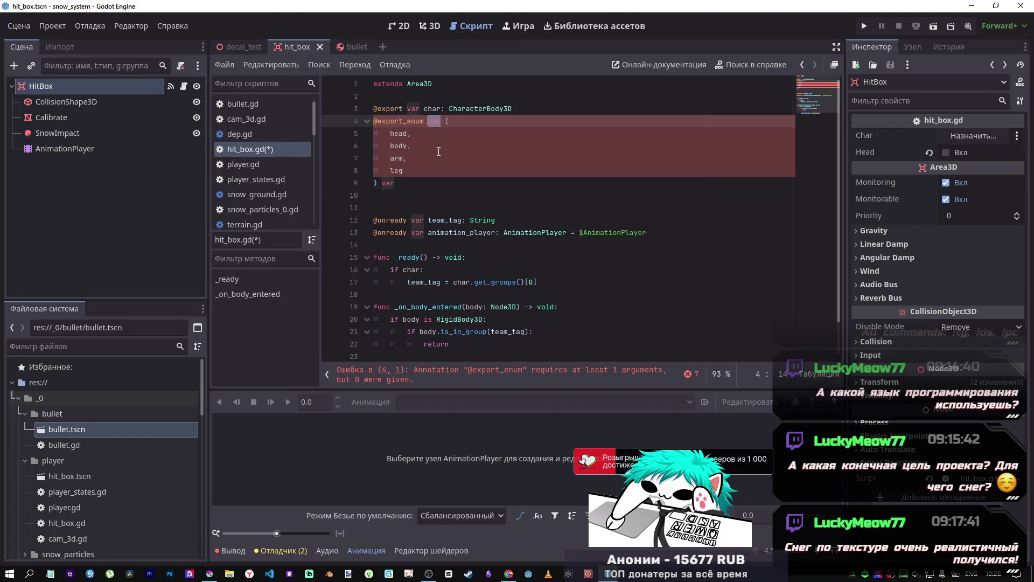
pyautogui.click(415, 183)
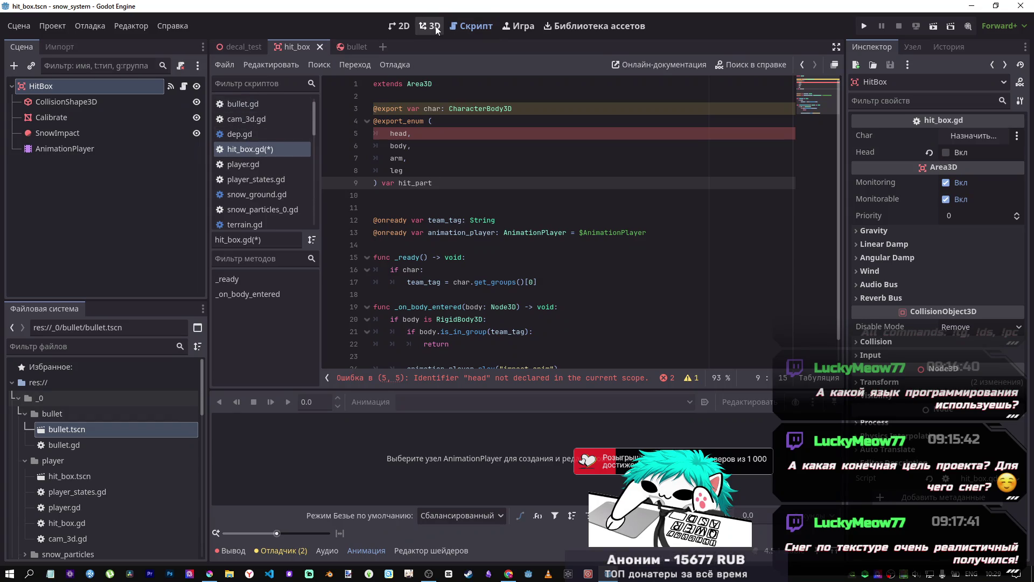
pyautogui.keyDown('ctrl'); pyautogui.click(401, 121); pyautogui.keyUp('ctrl')
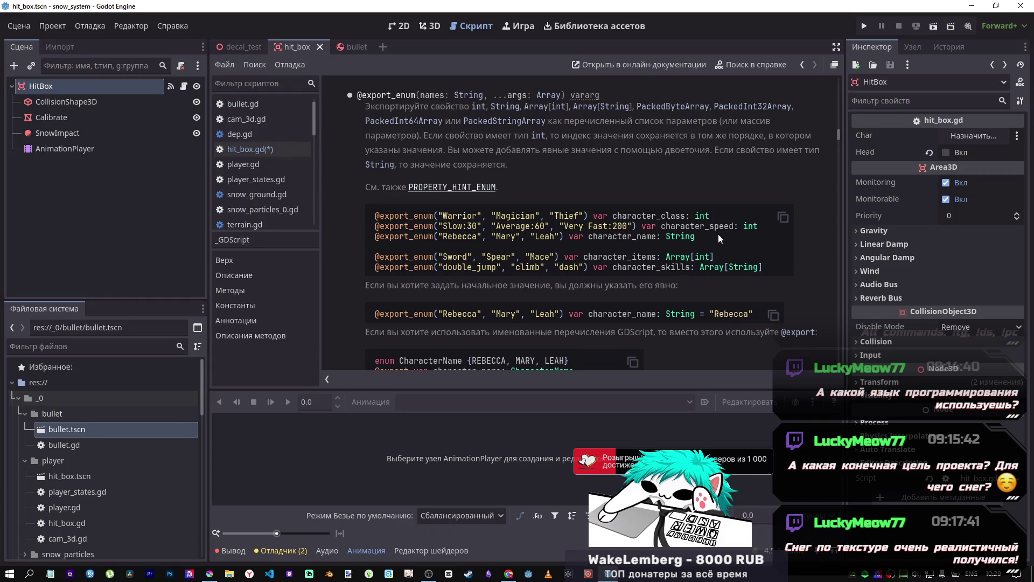
pyautogui.moveTo(763, 227); pyautogui.dragTo(654, 222)
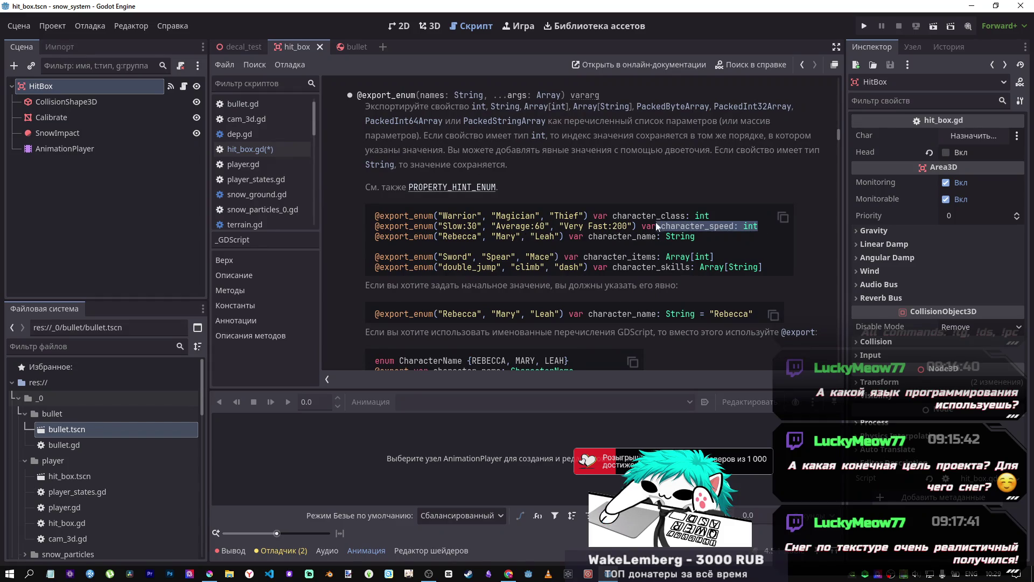
pyautogui.click(714, 215)
pyautogui.moveTo(759, 227); pyautogui.dragTo(370, 224)
pyautogui.hotkey('ctrl', 'c')
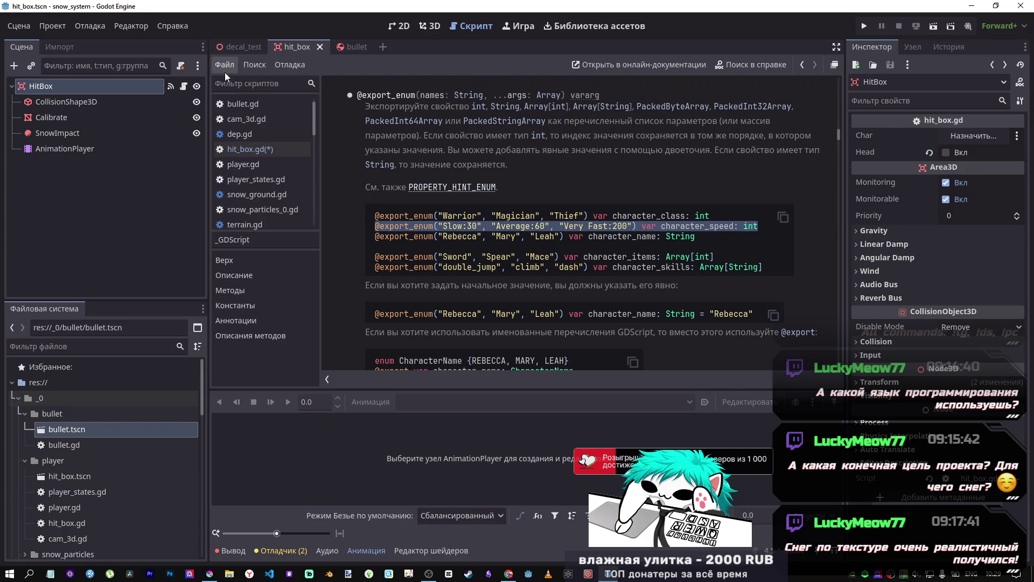
pyautogui.click(299, 150)
pyautogui.click(427, 175)
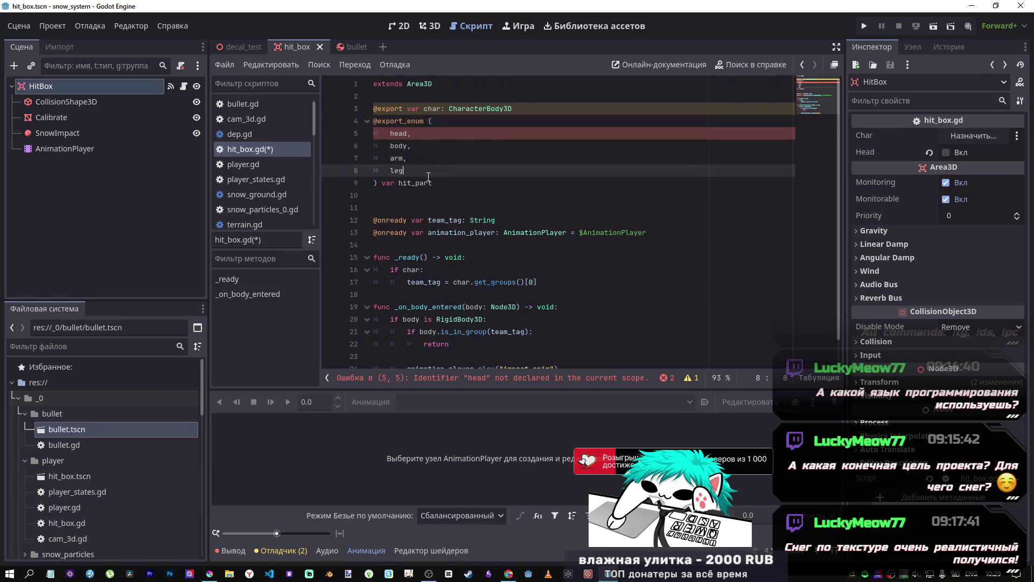
# Paste the character_speed example line below the enum block
pyautogui.click(445, 196)
pyautogui.hotkey('ctrl', 'v')
pyautogui.press('Return')
pyautogui.press('Return')
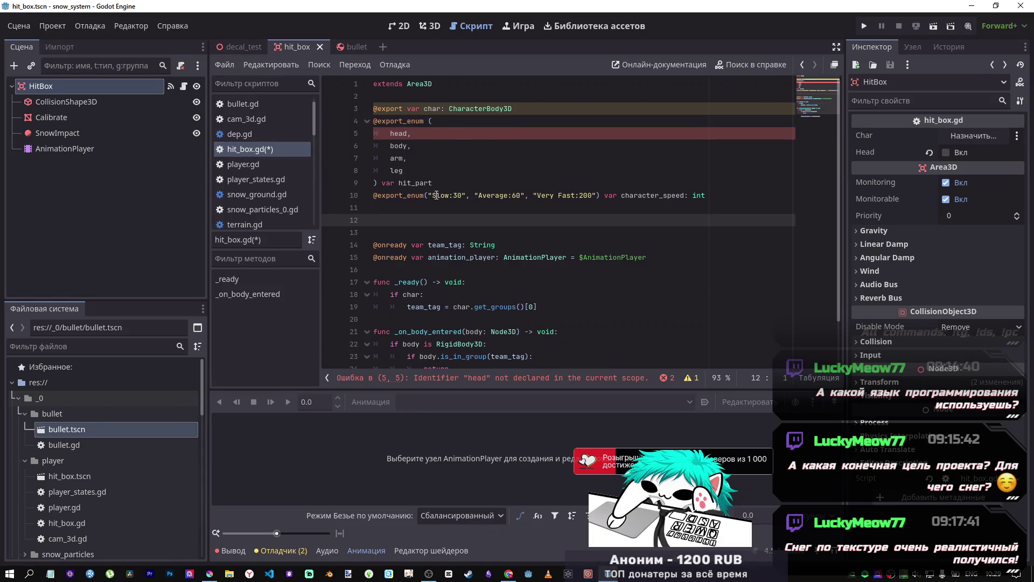
# Rename the hit_part variable to part_amount
pyautogui.click(412, 162)
pyautogui.press('Up')
pyautogui.press('Up')
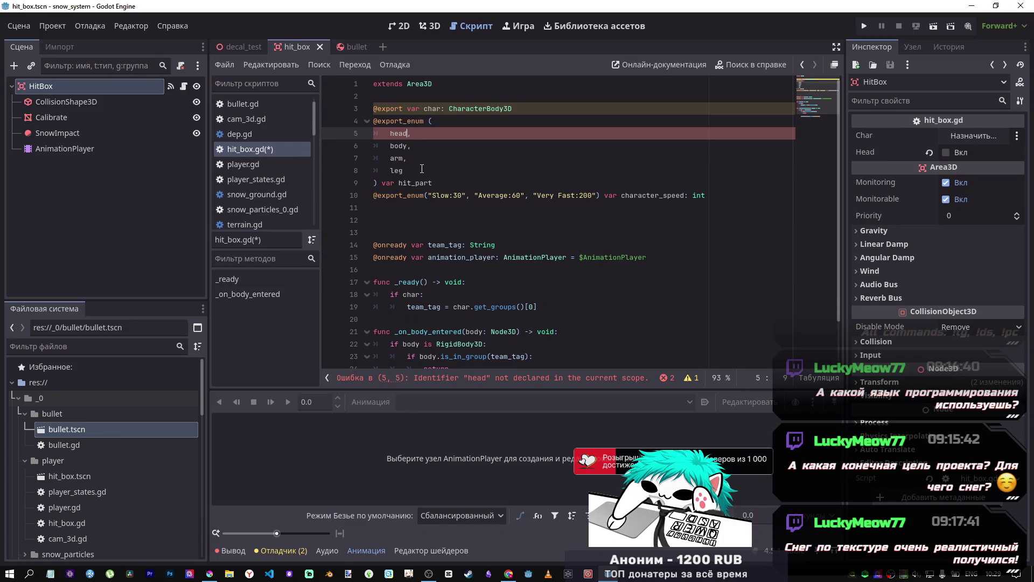
pyautogui.click(433, 186)
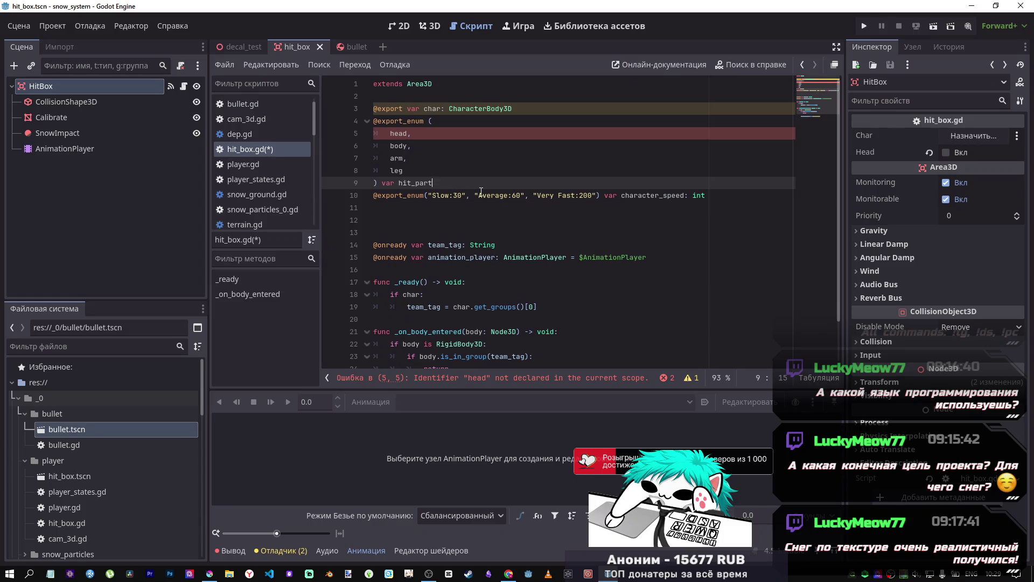
pyautogui.write('_')
pyautogui.write('amount')
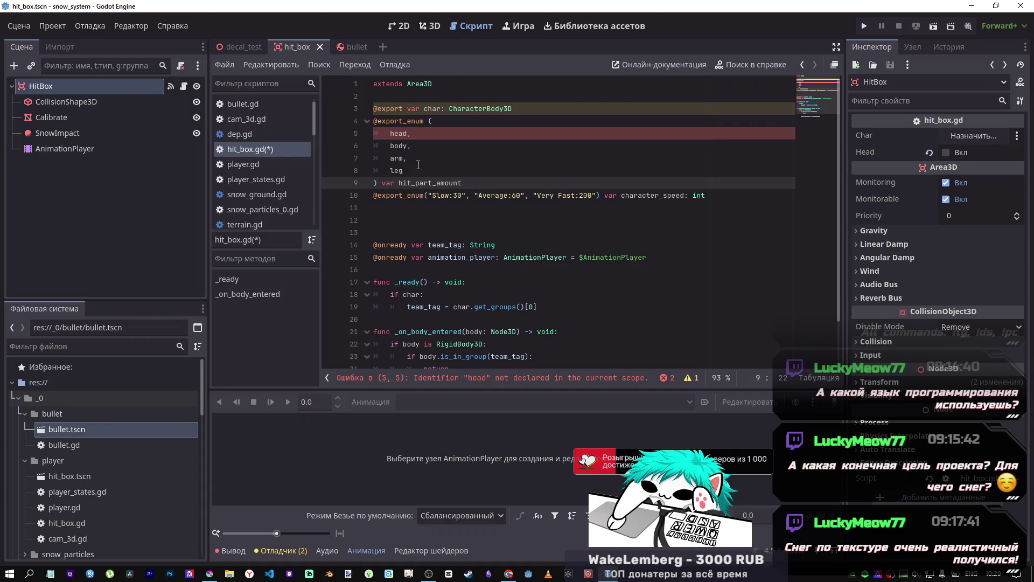
pyautogui.click(411, 183)
pyautogui.moveTo(414, 183); pyautogui.dragTo(399, 183)
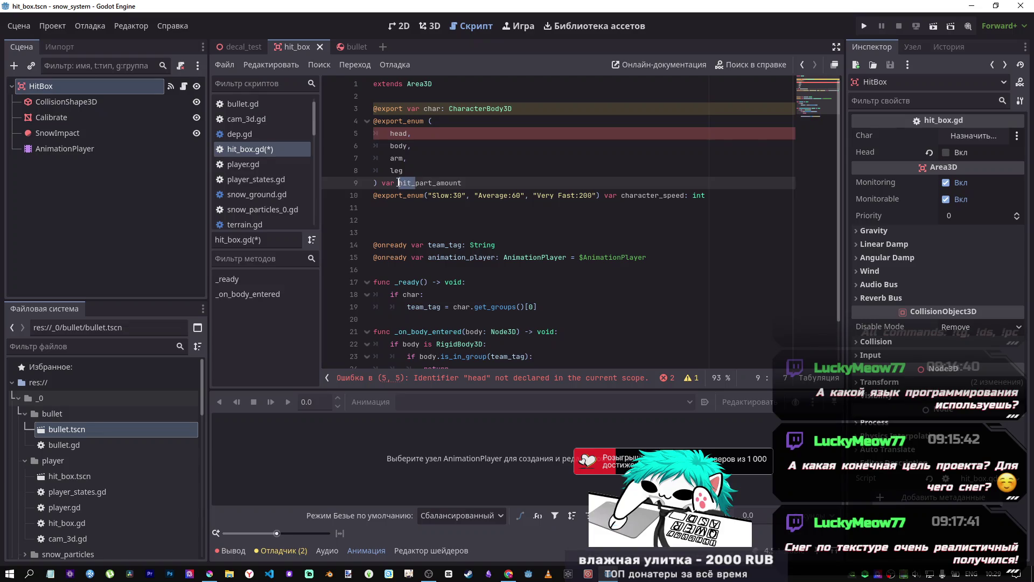
pyautogui.press('BackSpace')
pyautogui.press('Up')
pyautogui.press('Up')
pyautogui.press('Up')
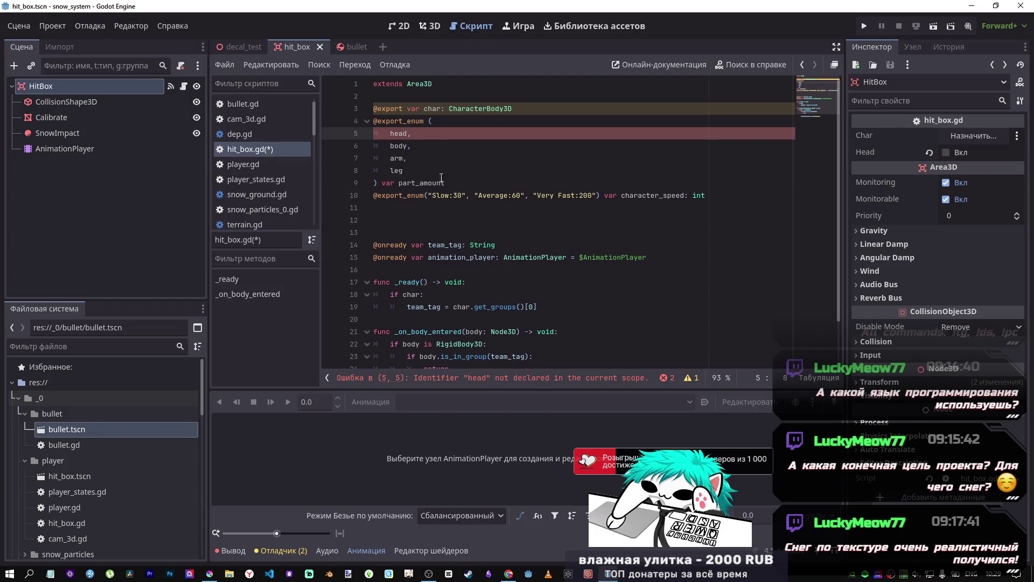
# Add ':90' after head, then paste it after body, arm and leg
pyautogui.click(394, 133)
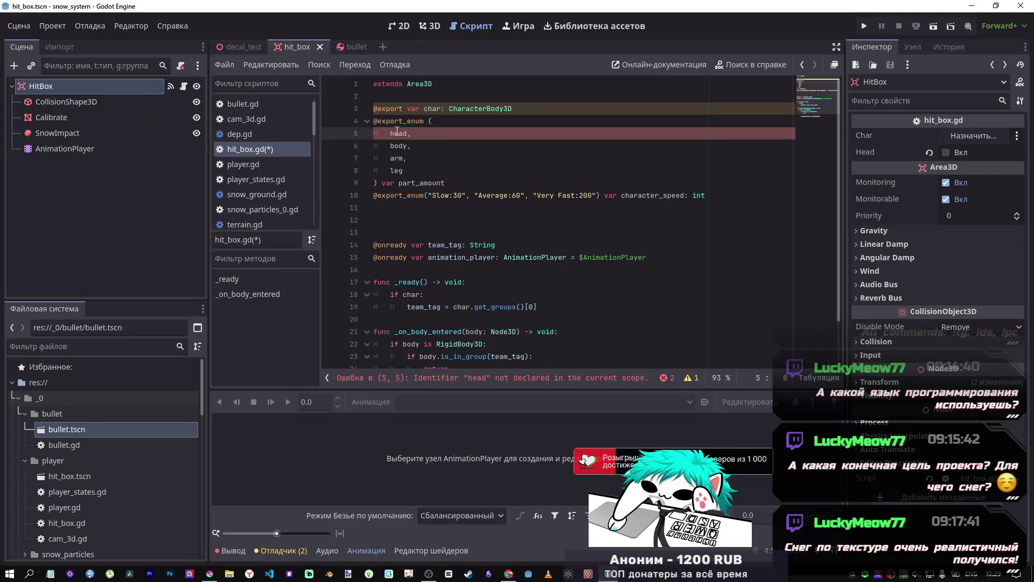
pyautogui.press('Left')
pyautogui.hotkey('ctrl', 'Right')
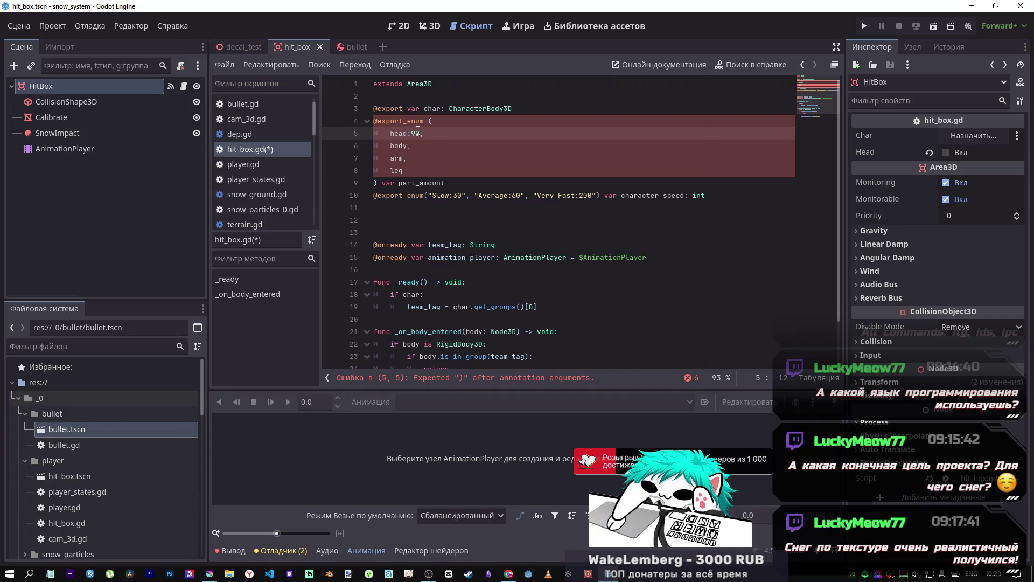
pyautogui.moveTo(421, 133)
pyautogui.mouseDown()
pyautogui.moveTo(391, 133)
pyautogui.moveTo(421, 134)
pyautogui.moveTo(407, 134)
pyautogui.mouseUp()
pyautogui.hotkey('ctrl', 'c')
pyautogui.click(409, 146)
pyautogui.hotkey('ctrl', 'v')
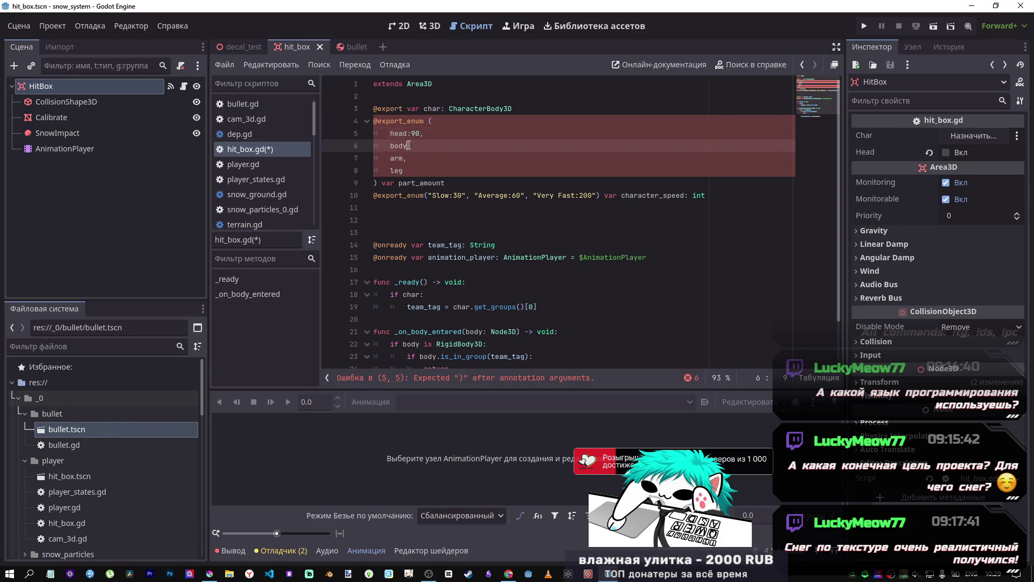
pyautogui.click(404, 158)
pyautogui.hotkey('ctrl', 'v')
pyautogui.click(420, 170)
pyautogui.hotkey('ctrl', 'v')
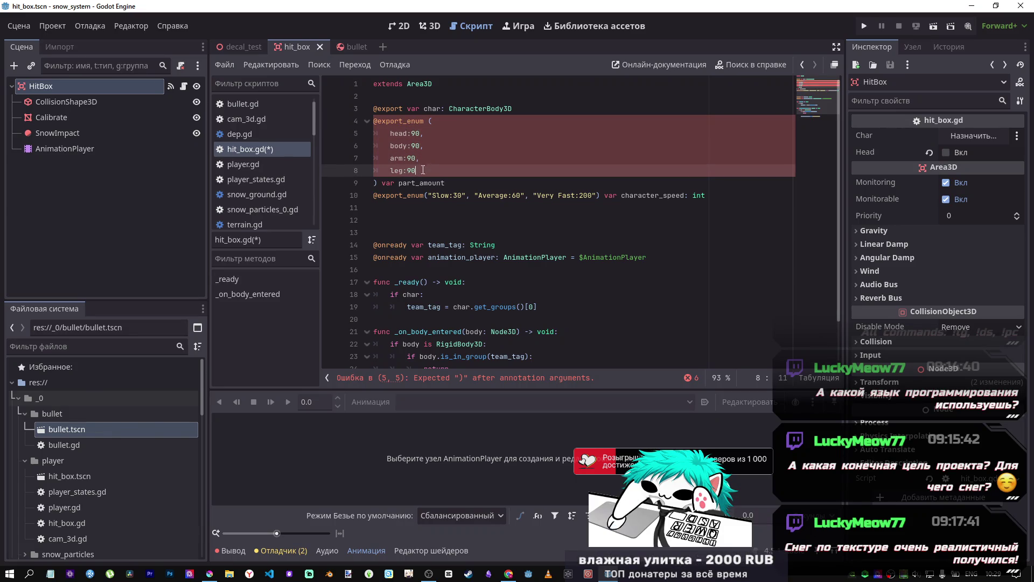
pyautogui.click(413, 133)
pyautogui.moveTo(421, 133); pyautogui.dragTo(390, 134)
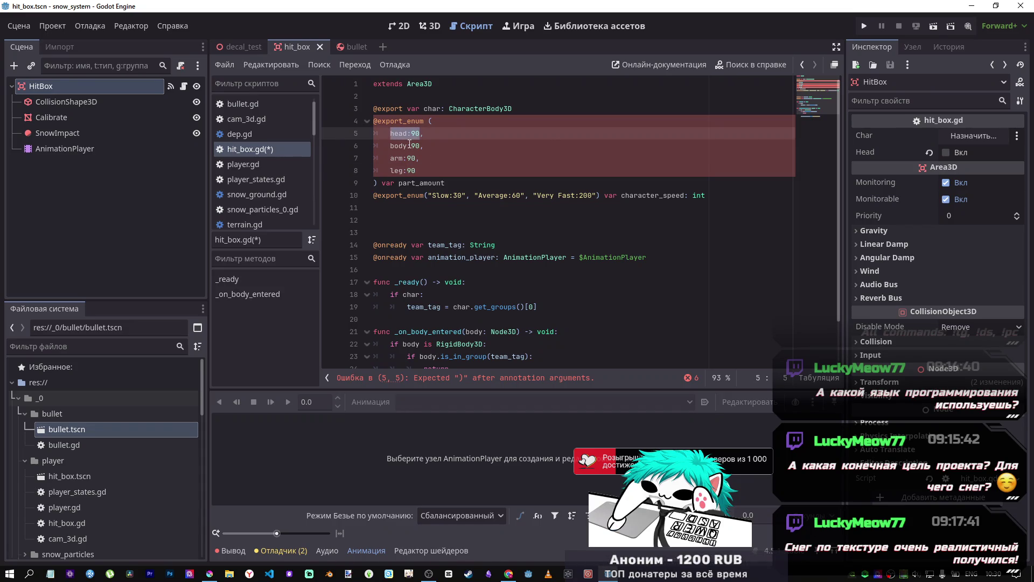
# Wrap the head, body, arm and leg enum entries in quotes
pyautogui.write("'")
pyautogui.click(400, 171)
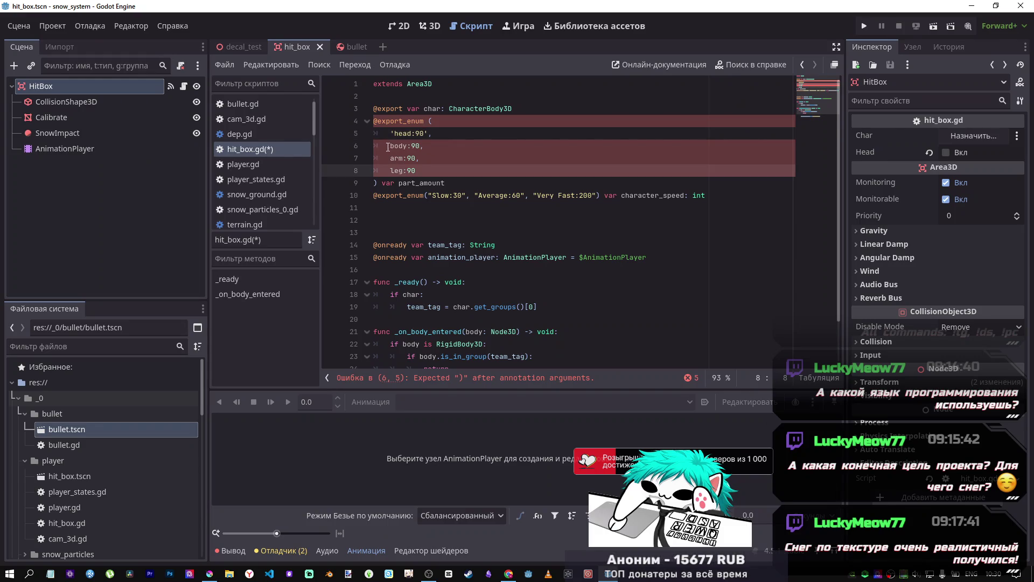
pyautogui.moveTo(388, 146); pyautogui.dragTo(423, 146)
pyautogui.write("'")
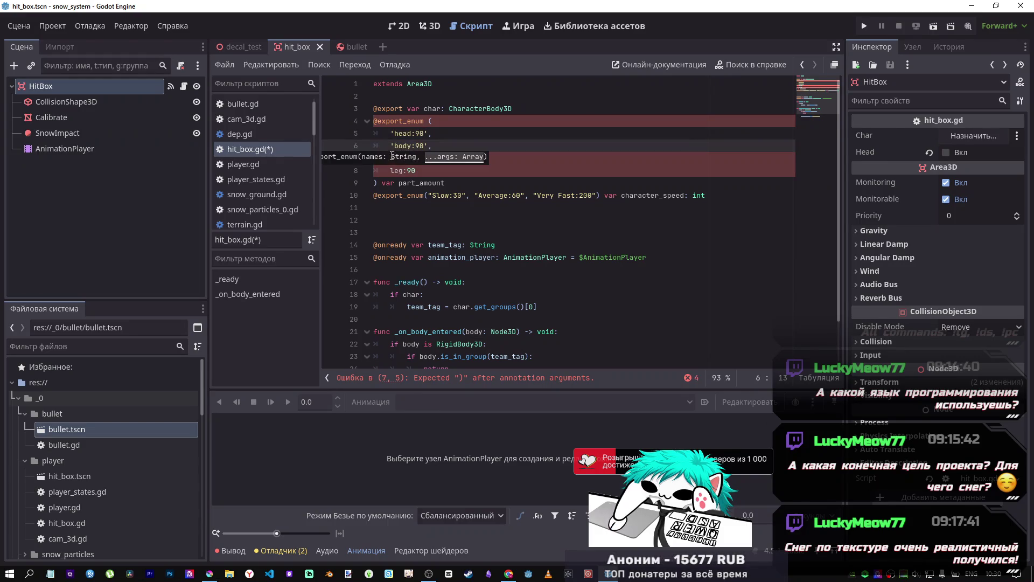
pyautogui.moveTo(391, 158)
pyautogui.mouseDown()
pyautogui.moveTo(424, 158)
pyautogui.moveTo(423, 171)
pyautogui.mouseUp()
pyautogui.write("'")
pyautogui.click(392, 170)
pyautogui.write("'")
# Change the enum values to body:50, arm:30 and leg:40
pyautogui.click(431, 144)
pyautogui.press('Left')
pyautogui.write('5')
pyautogui.press('Down')
pyautogui.press('Down')
pyautogui.press('Down')
pyautogui.click(417, 158)
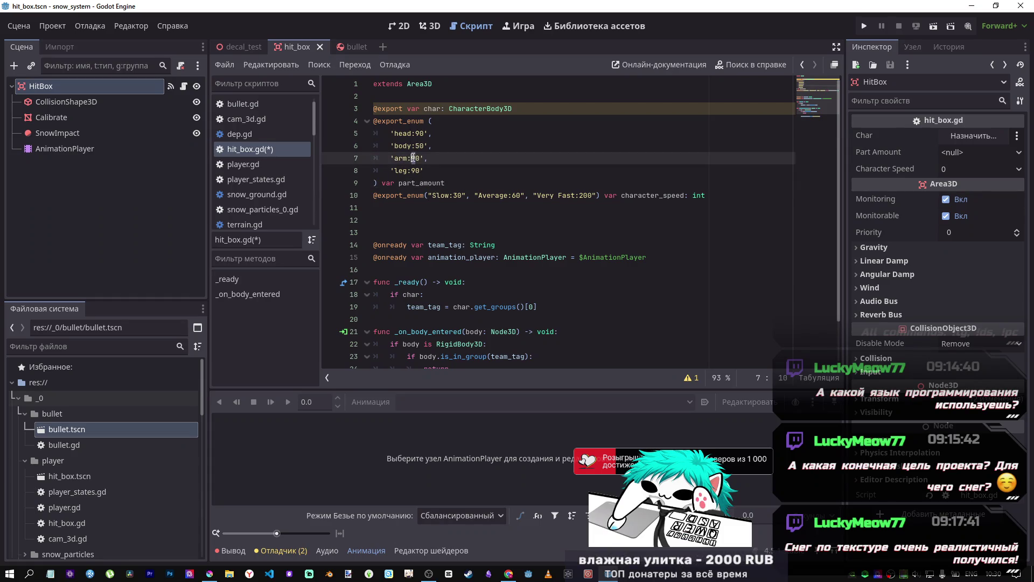
pyautogui.press('BackSpace')
pyautogui.write('3')
pyautogui.click(415, 170)
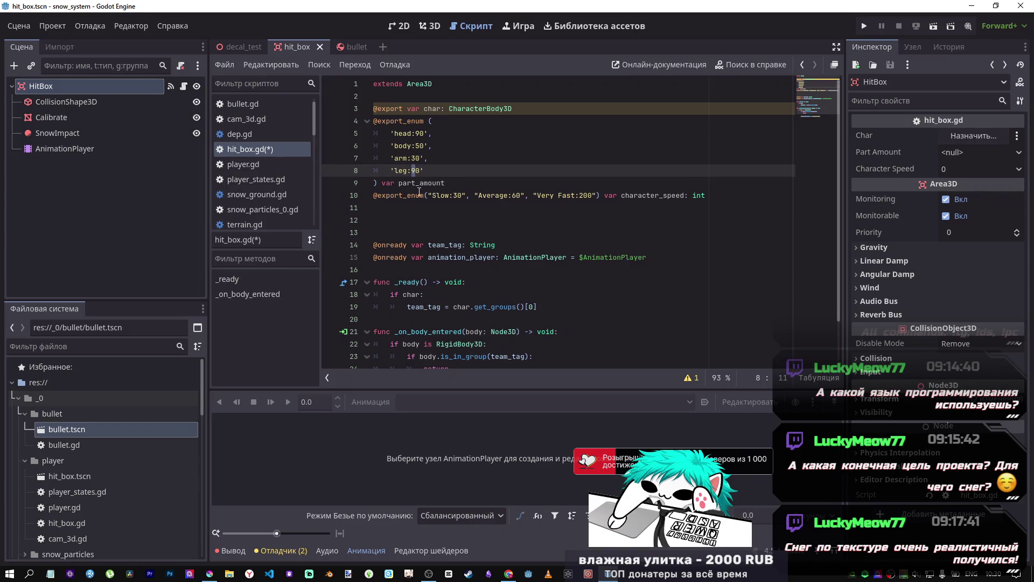
pyautogui.press('BackSpace')
pyautogui.write('5')
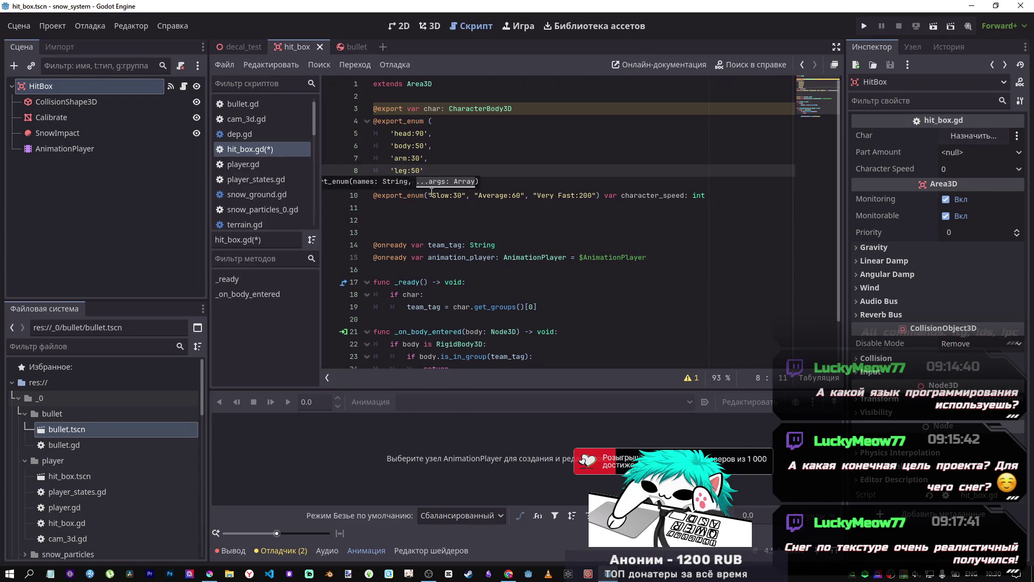
# Remove the int type from the end of the character_speed line
pyautogui.click(573, 179)
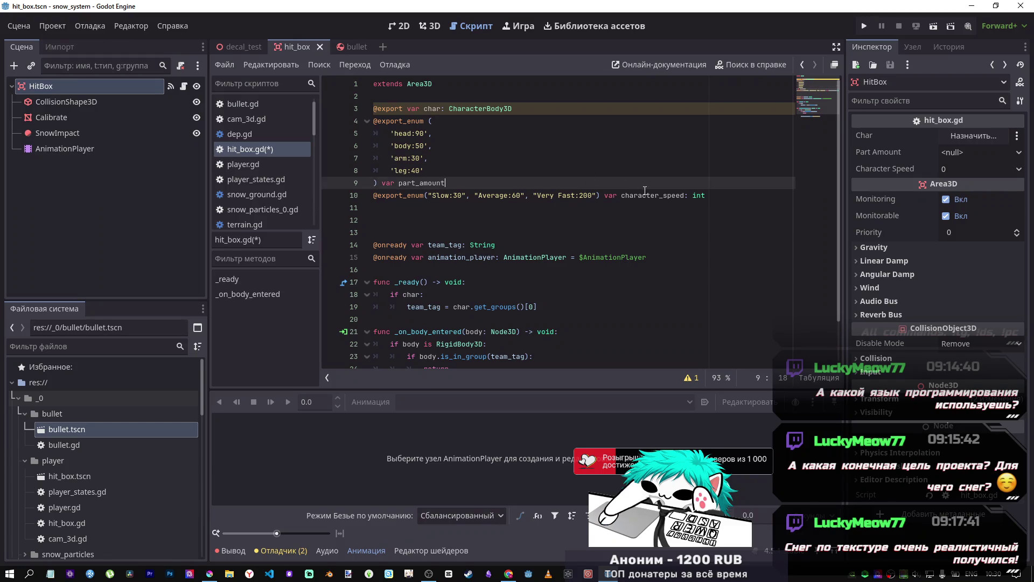
pyautogui.click(667, 198)
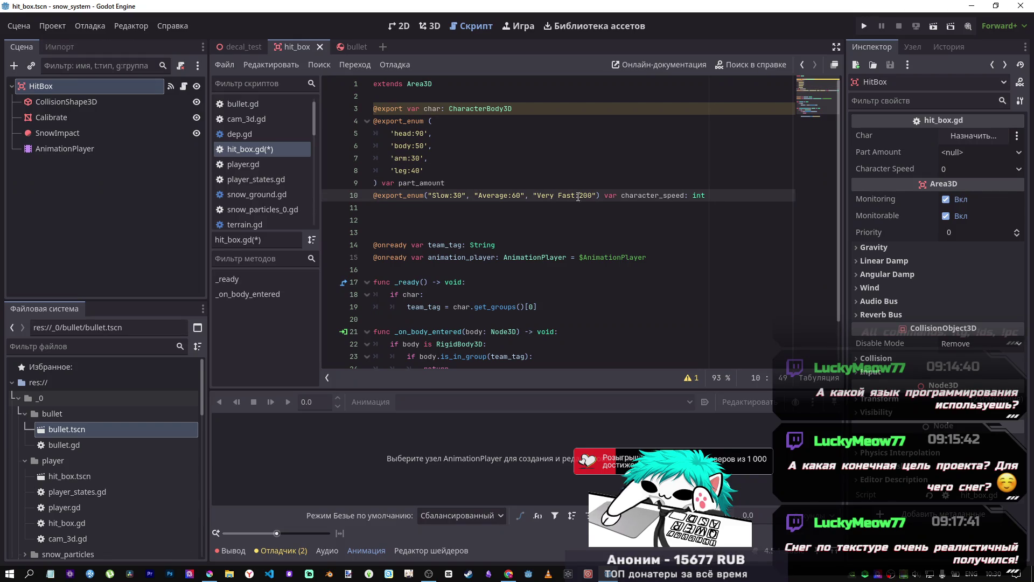
pyautogui.moveTo(715, 195); pyautogui.dragTo(686, 196)
pyautogui.press('BackSpace')
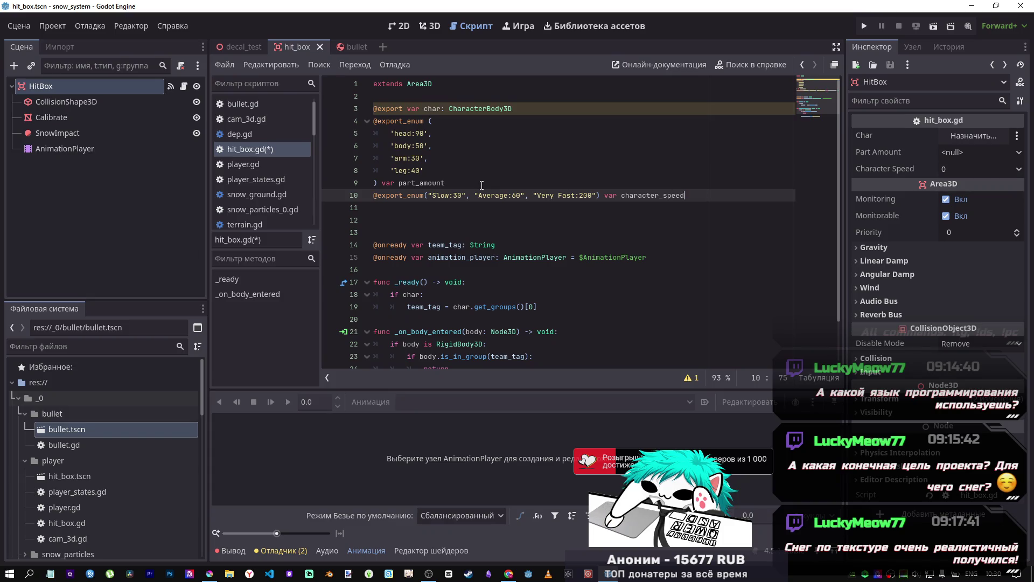
# Declare part_amount as ': int' and delete the character_speed export line
pyautogui.click(485, 188)
pyautogui.write(': int')
pyautogui.tripleClick(391, 192)
pyautogui.press('BackSpace')
pyautogui.press('BackSpace')
pyautogui.press('Up')
pyautogui.press('Up')
pyautogui.press('Up')
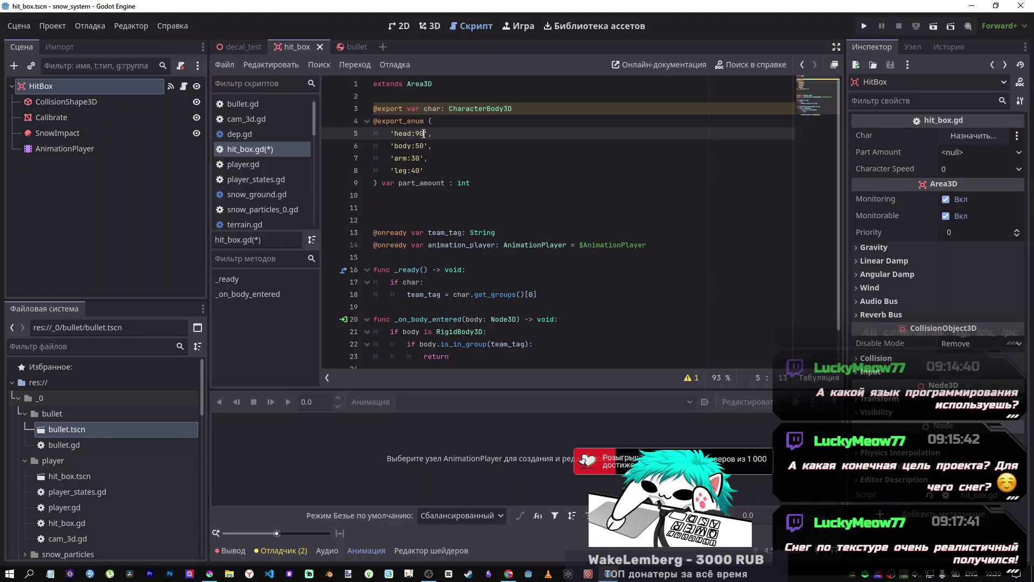
# Save the script, try head in the Part Amount inspector dropdown, then revert it
pyautogui.click(429, 178)
pyautogui.hotkey('ctrl', 's')
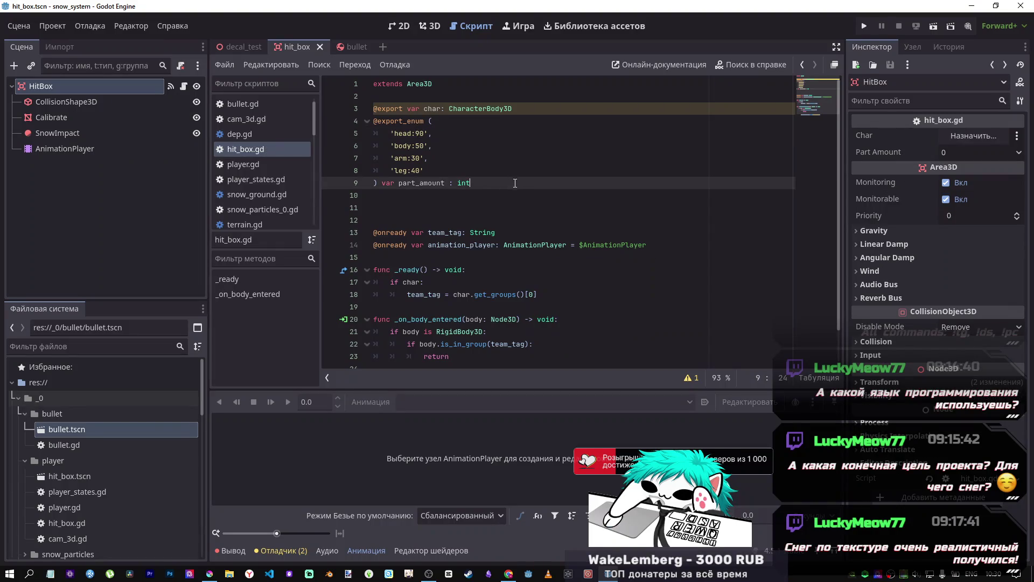
pyautogui.press('Up')
pyautogui.click(472, 149)
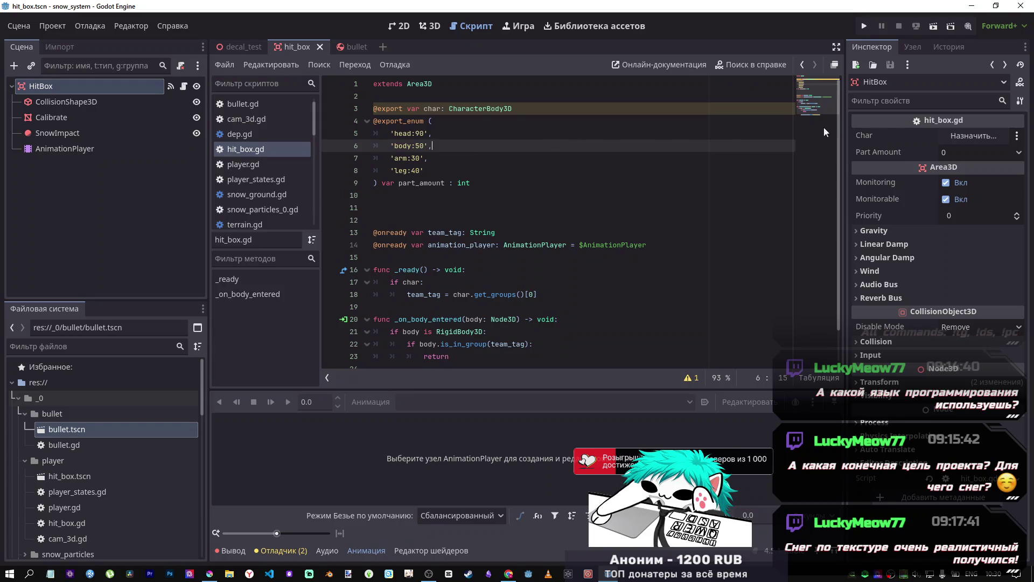
pyautogui.click(986, 151)
pyautogui.click(979, 163)
pyautogui.click(969, 169)
pyautogui.click(930, 152)
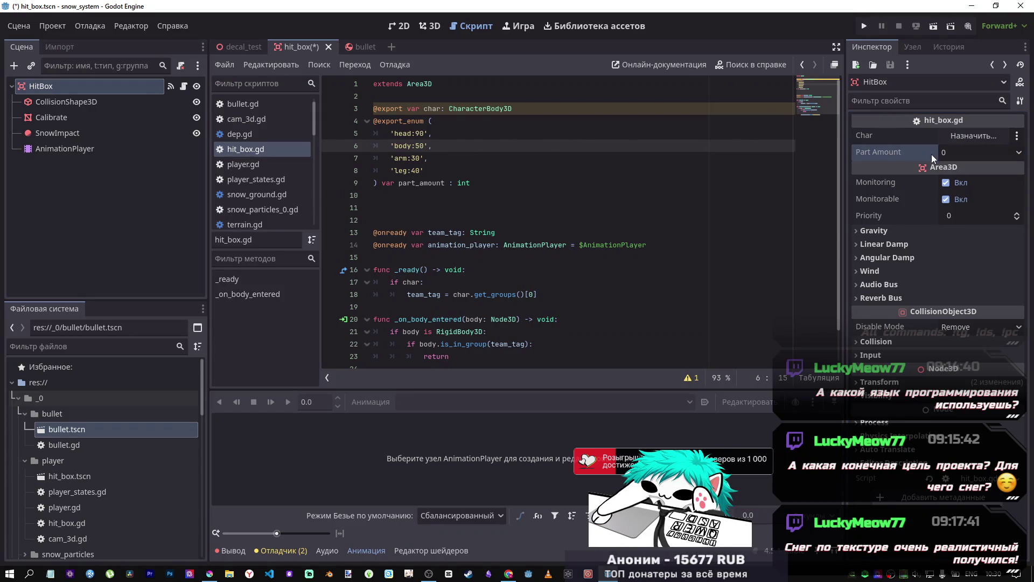
# Type '=' after part_amount's int type to begin a default value
pyautogui.click(415, 158)
pyautogui.click(437, 170)
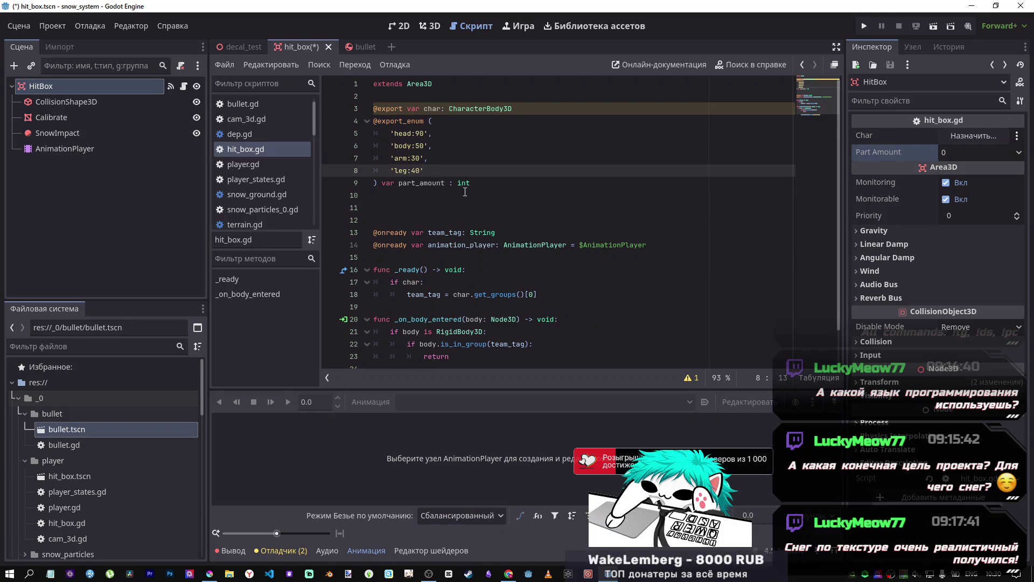
pyautogui.click(513, 186)
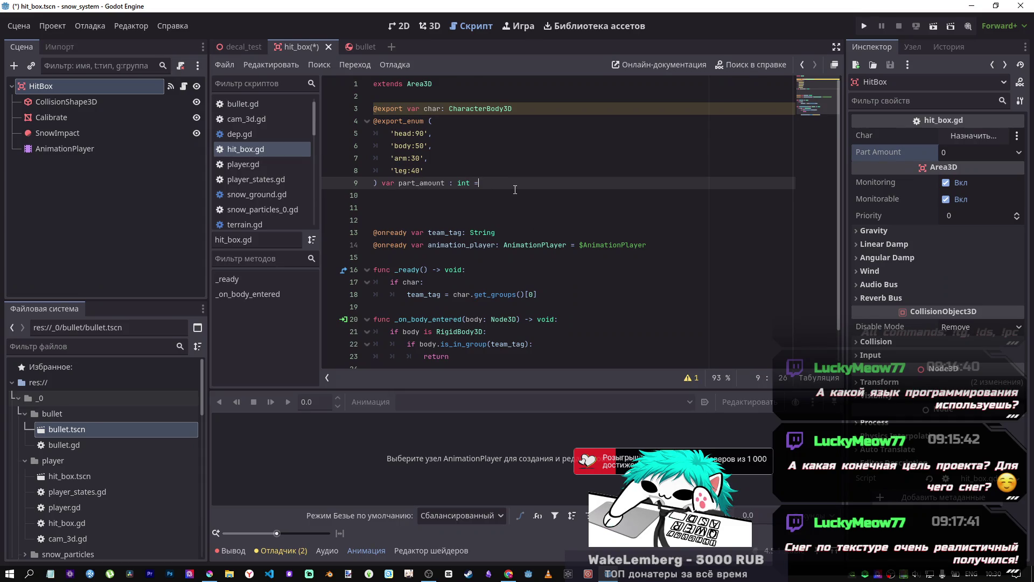
pyautogui.write('=')
pyautogui.moveTo(429, 133); pyautogui.dragTo(390, 133)
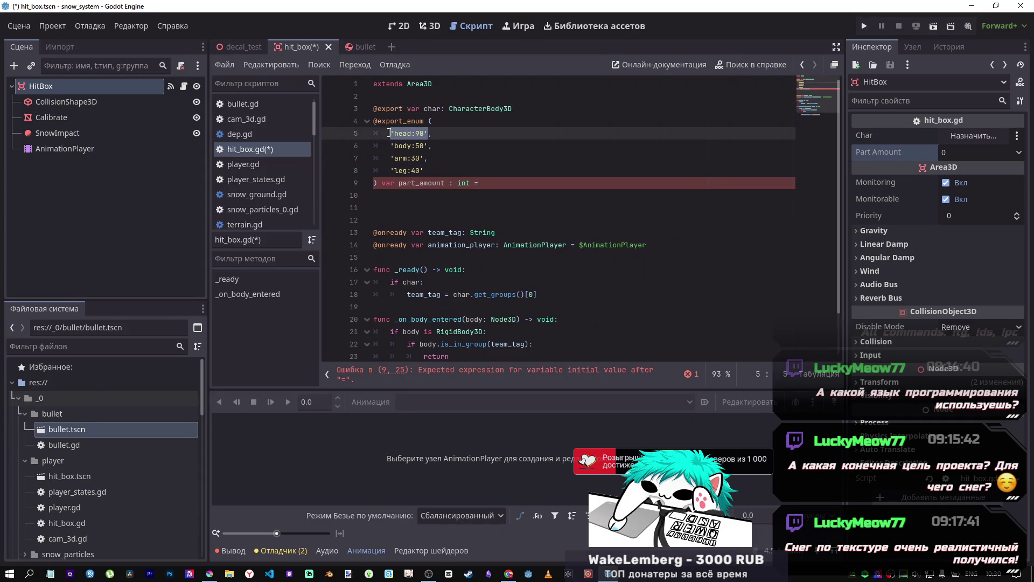
# Copy the body:50 entry into part_amount's default and check the Part Amount choices
pyautogui.click(428, 158)
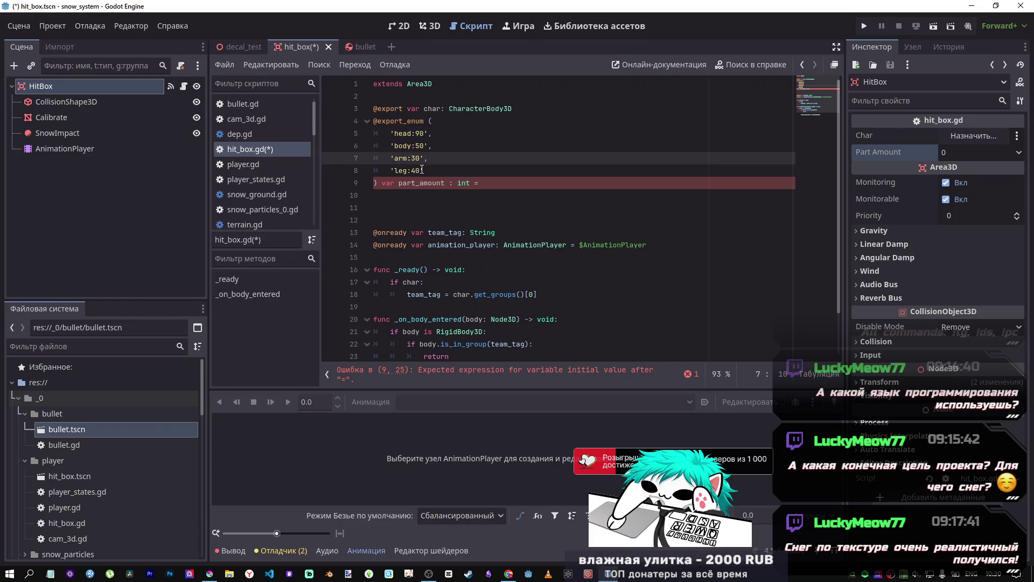
pyautogui.moveTo(428, 146); pyautogui.dragTo(390, 146)
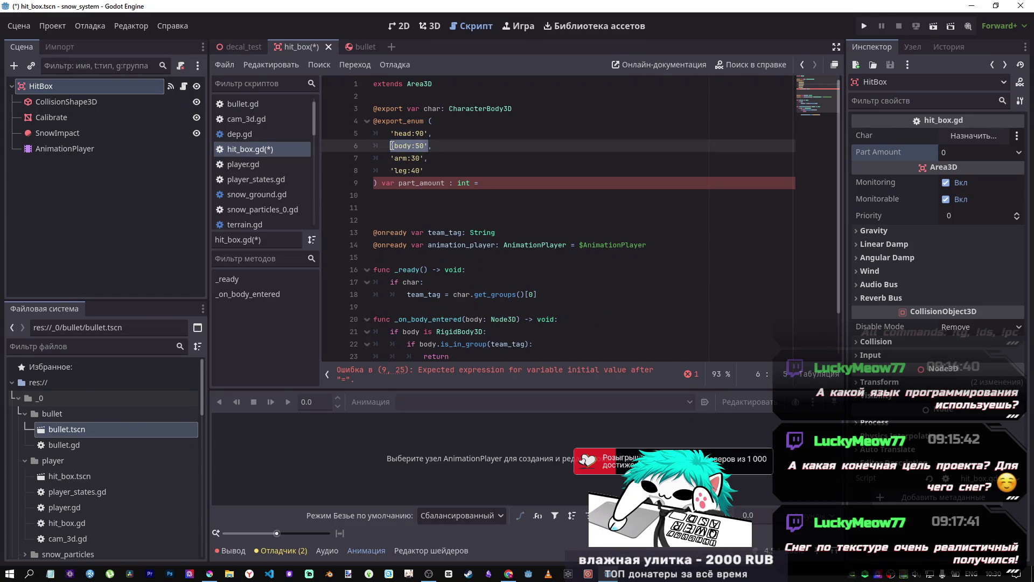
pyautogui.moveTo(473, 191); pyautogui.dragTo(482, 186)
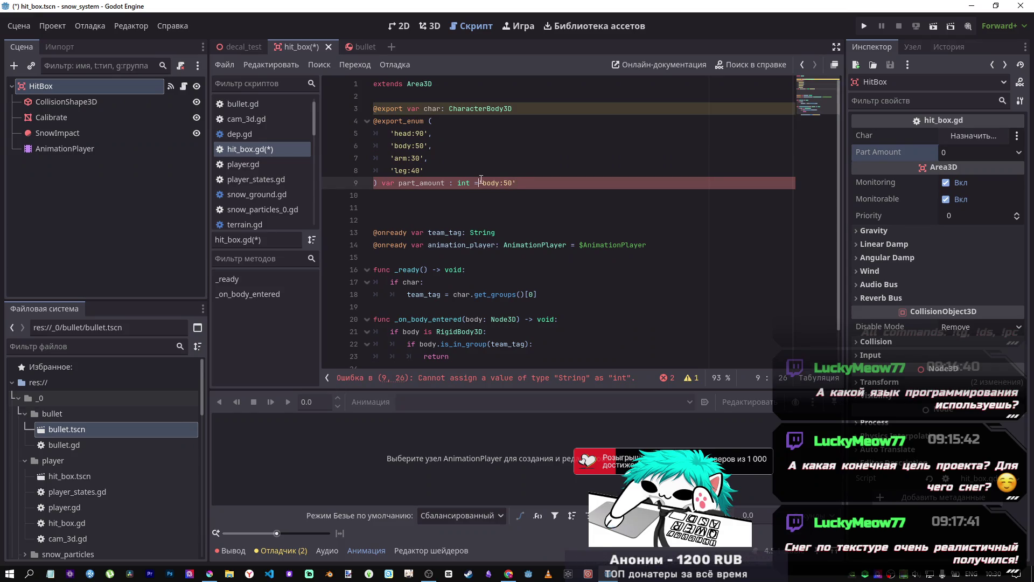
pyautogui.hotkey('ctrl', 's')
pyautogui.click(960, 156)
pyautogui.click(960, 154)
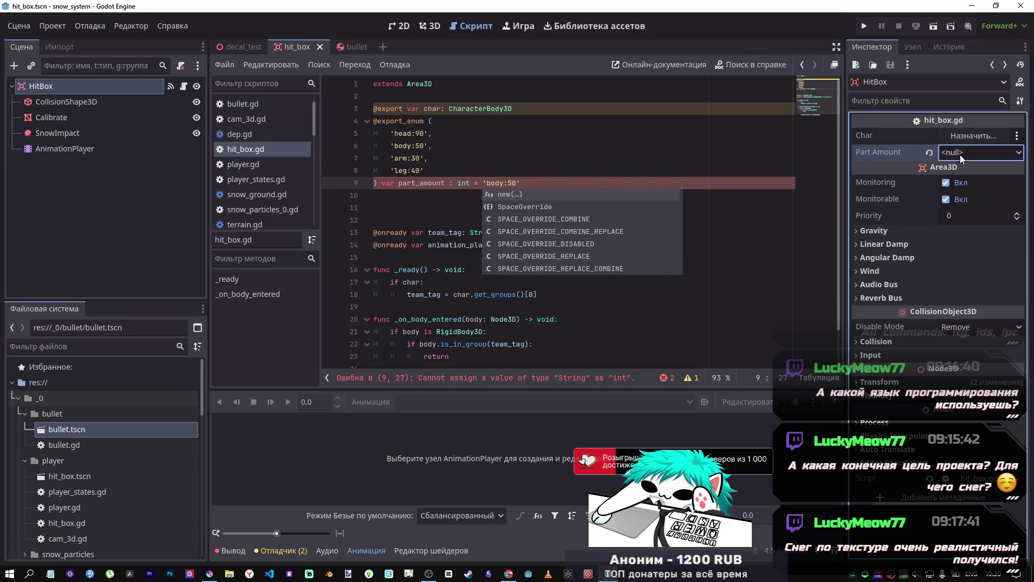
pyautogui.click(589, 174)
pyautogui.moveTo(508, 183); pyautogui.dragTo(520, 183)
pyautogui.press('BackSpace')
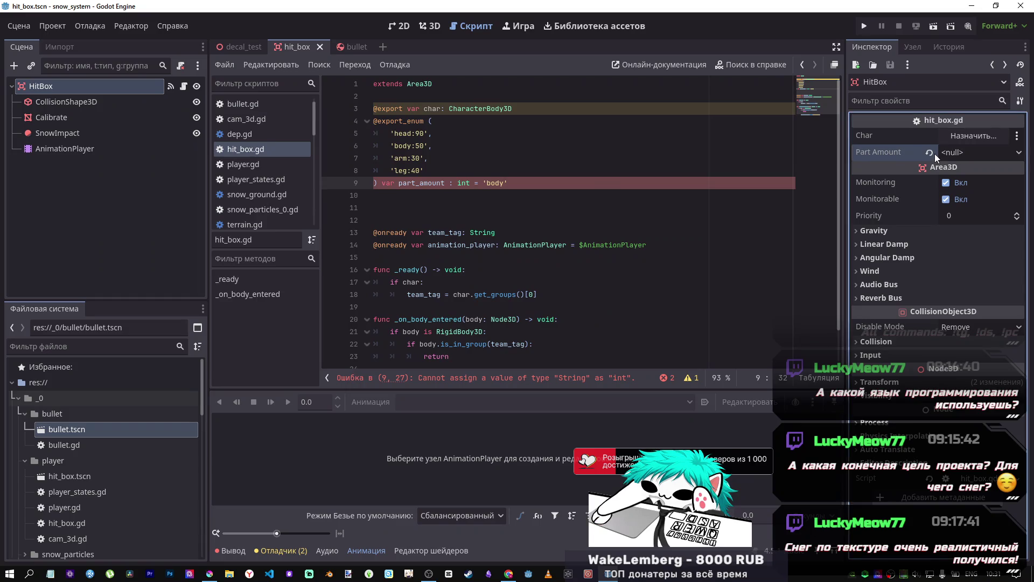
pyautogui.click(949, 154)
pyautogui.press('Escape')
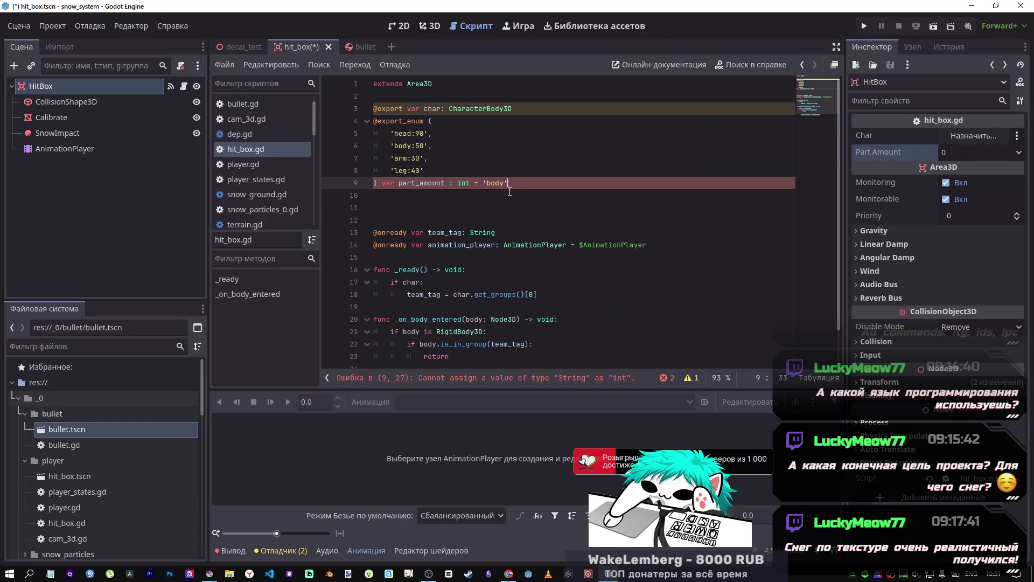
pyautogui.moveTo(508, 183); pyautogui.dragTo(485, 183)
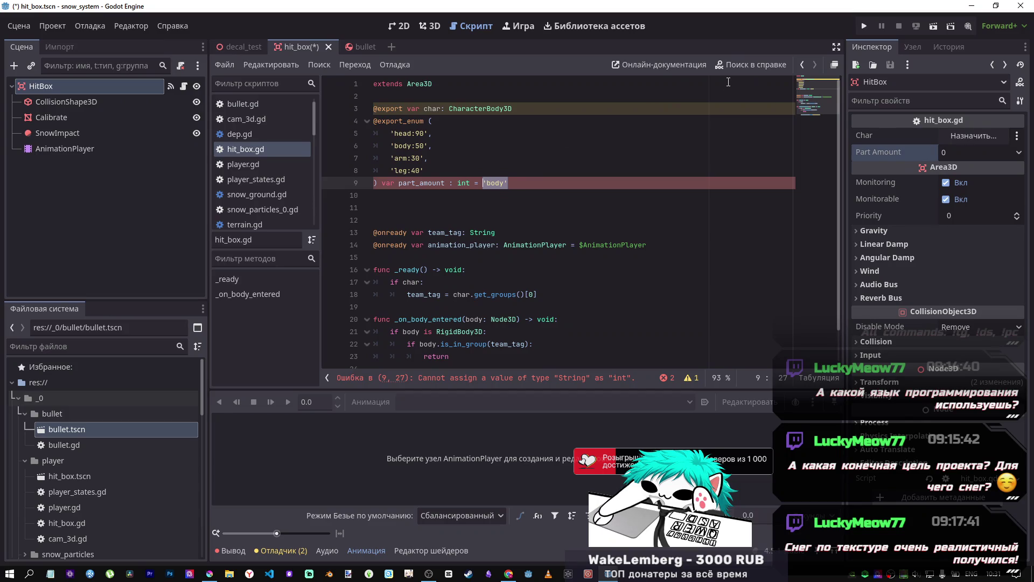
pyautogui.keyDown('ctrl'); pyautogui.click(401, 121); pyautogui.keyUp('ctrl')
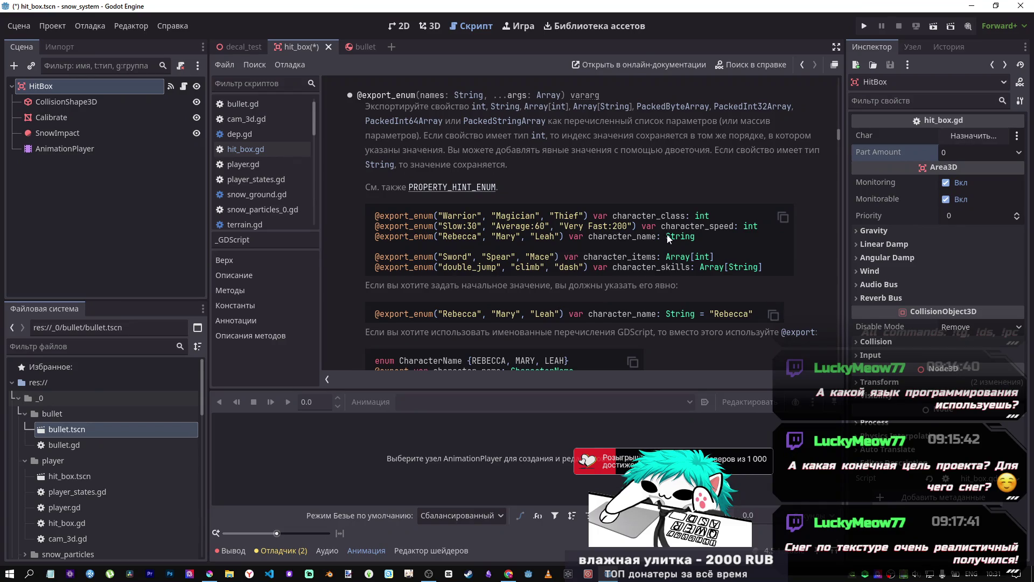
pyautogui.moveTo(728, 227); pyautogui.dragTo(702, 227)
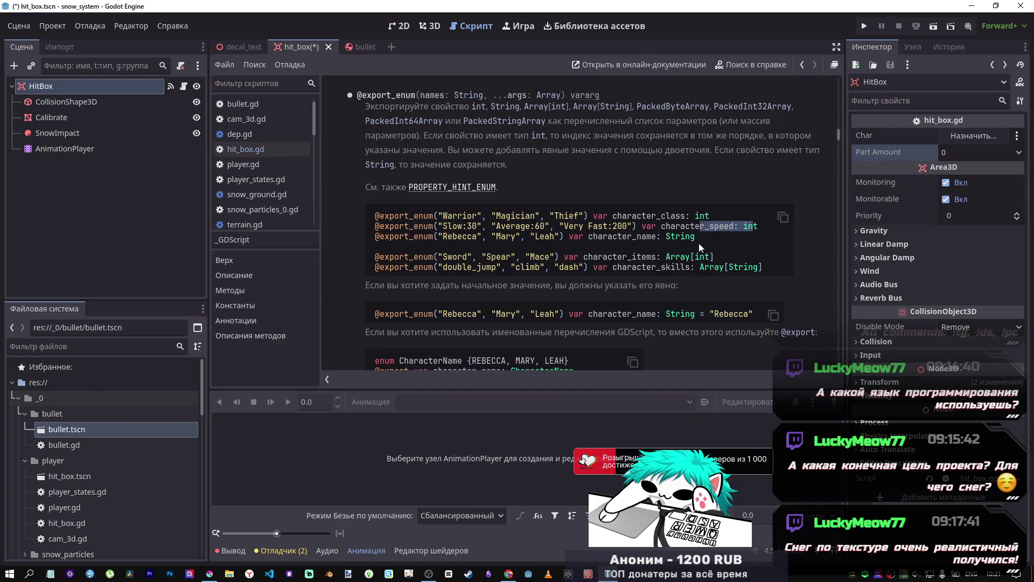
pyautogui.scroll(-1, 703, 306)
pyautogui.moveTo(420, 278)
pyautogui.mouseDown()
pyautogui.moveTo(472, 249)
pyautogui.moveTo(679, 252)
pyautogui.moveTo(584, 277)
pyautogui.moveTo(753, 278)
pyautogui.mouseUp()
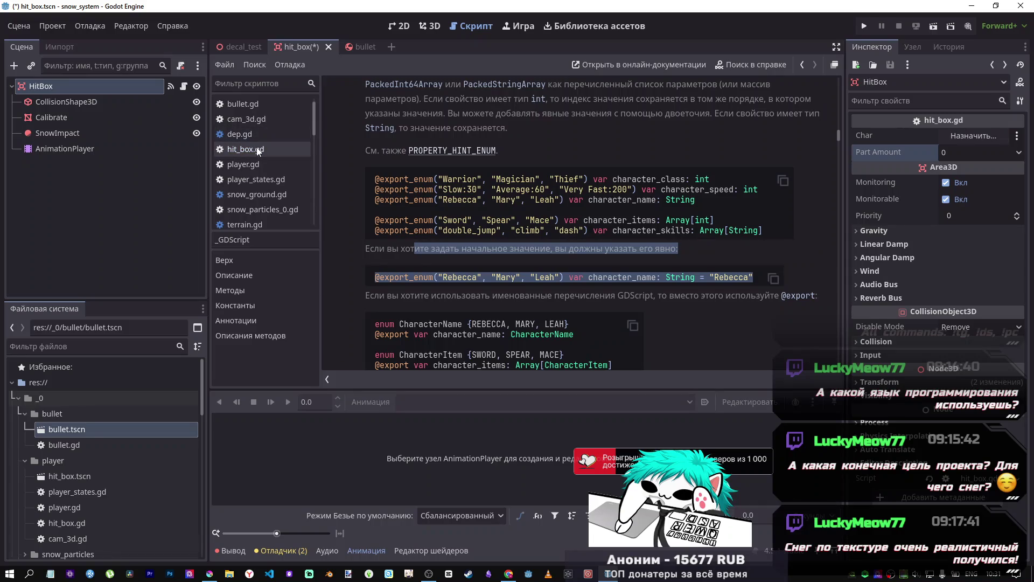
pyautogui.scroll(-2, 508, 222)
pyautogui.scroll(3, 507, 222)
pyautogui.scroll(-2, 455, 203)
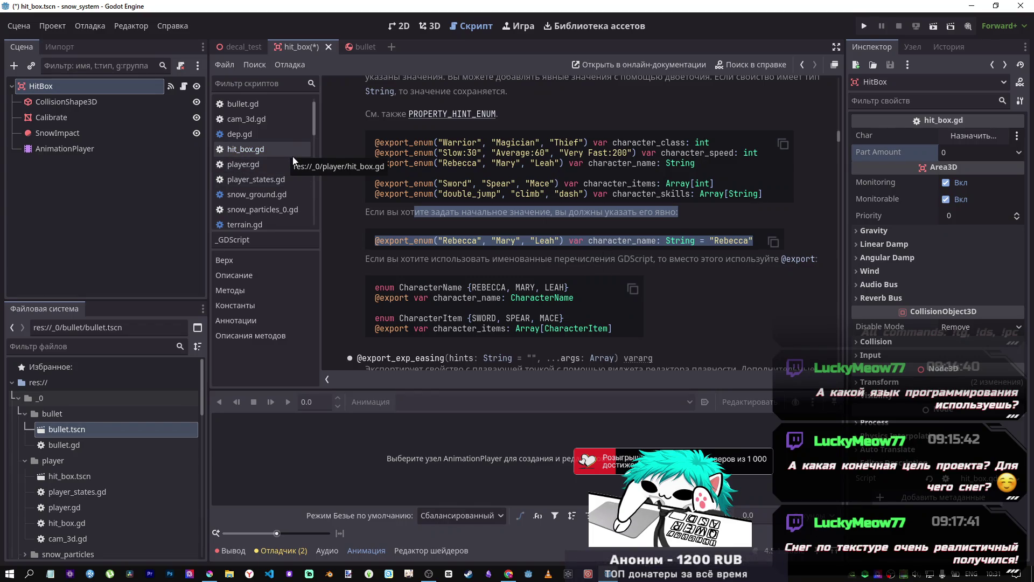
pyautogui.click(257, 149)
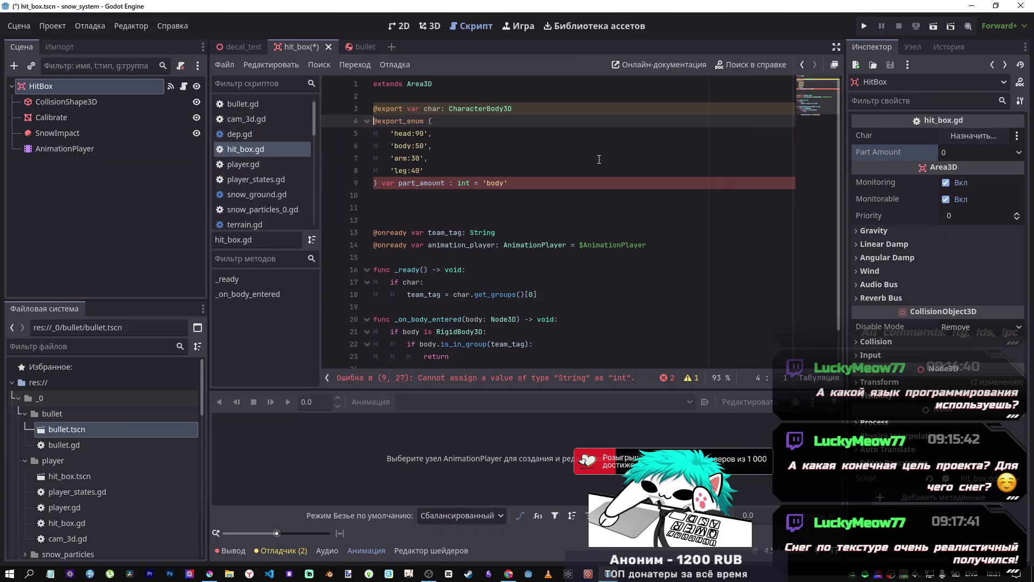
# Replace the 'body' default with the 'head:90' autocomplete suggestion, save, and inspect the reported error
pyautogui.click(517, 188)
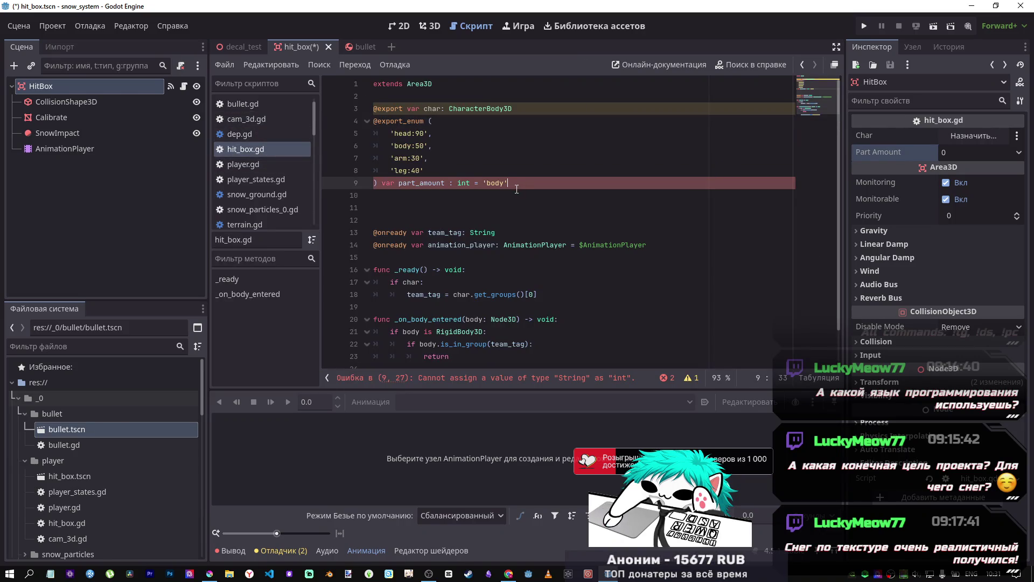
pyautogui.moveTo(515, 181); pyautogui.dragTo(487, 182)
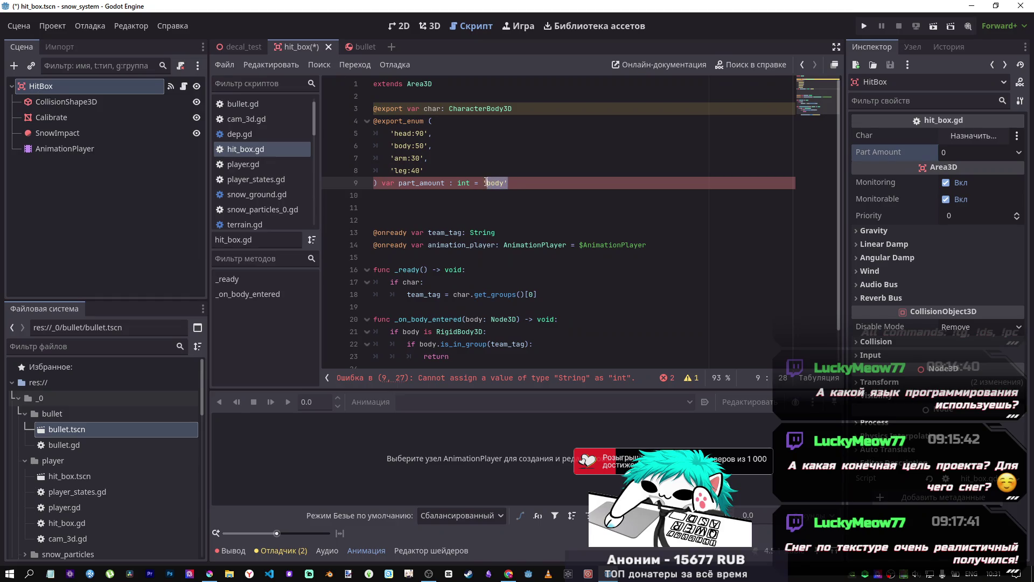
pyautogui.press('BackSpace')
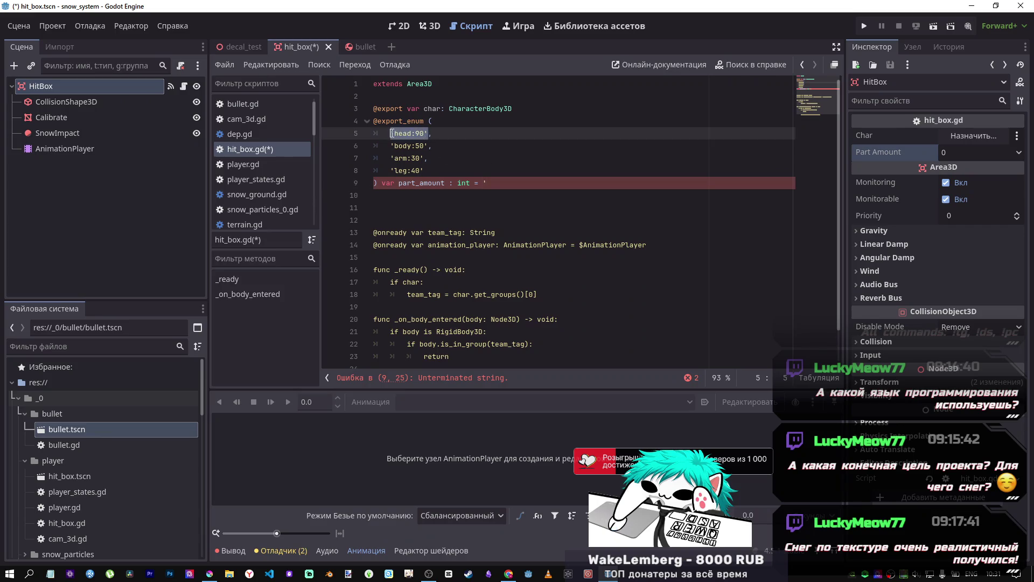
pyautogui.press('Escape')
pyautogui.hotkey('ctrl', 'space')
pyautogui.press('Return')
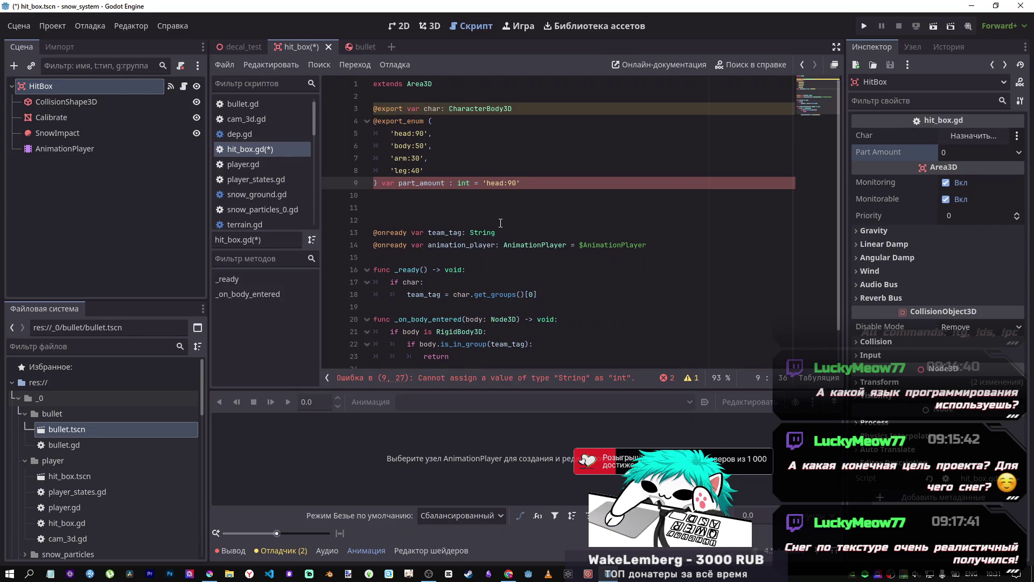
pyautogui.hotkey('ctrl', 's')
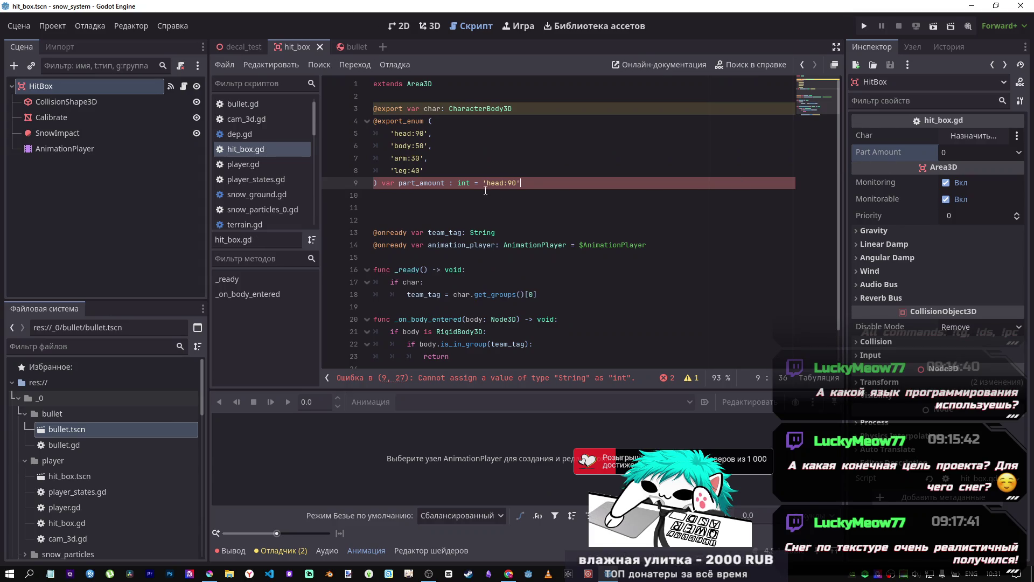
pyautogui.click(469, 380)
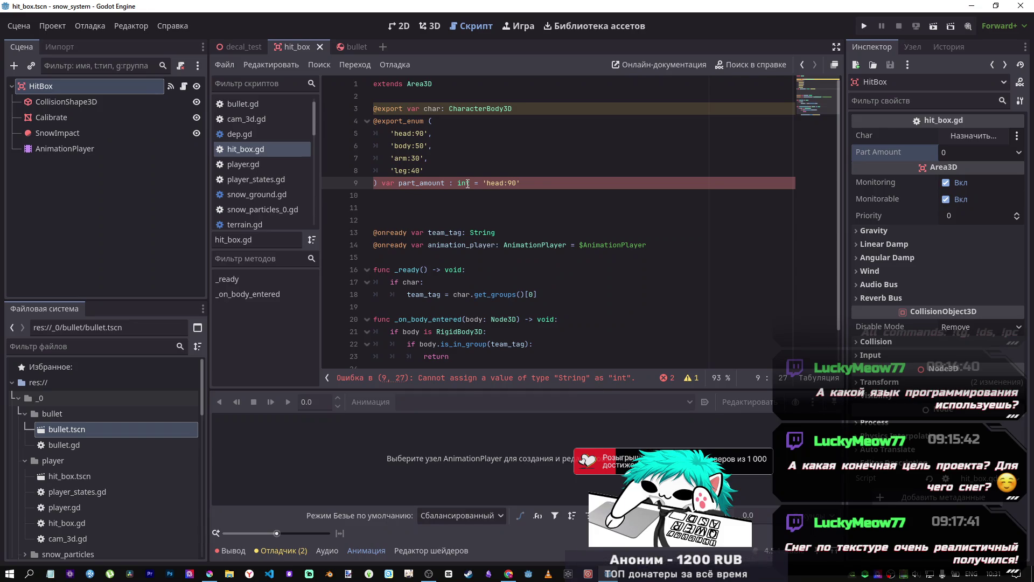
pyautogui.moveTo(468, 183)
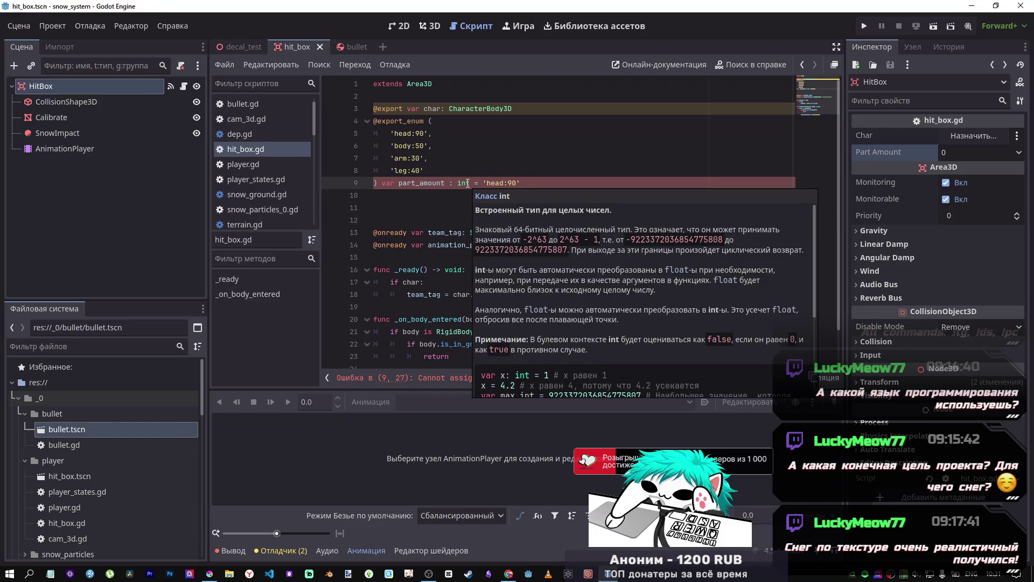
pyautogui.press('End')
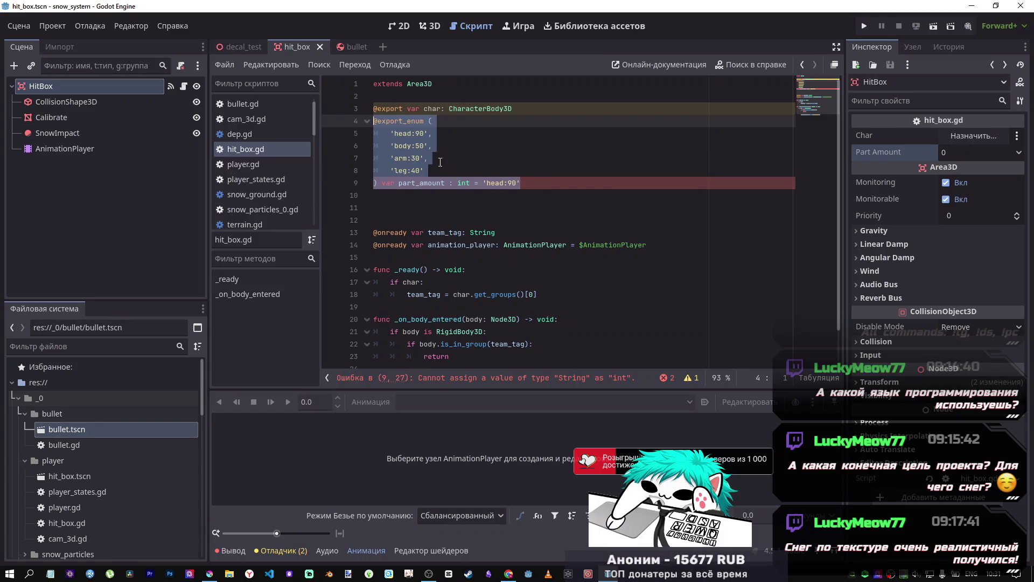
pyautogui.click(509, 574)
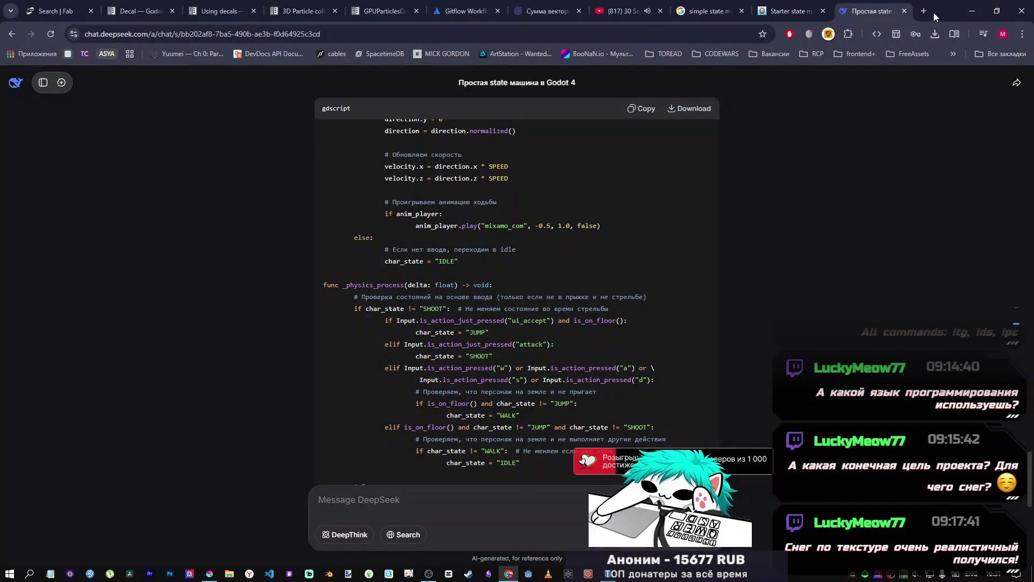
pyautogui.write('rfr zdyj pflf')
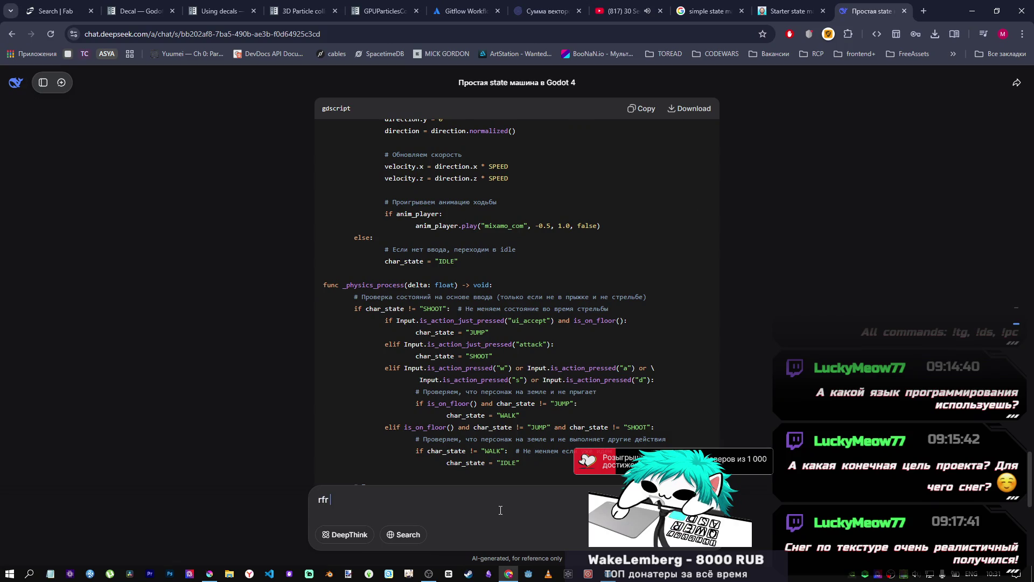
pyautogui.write('nm&')
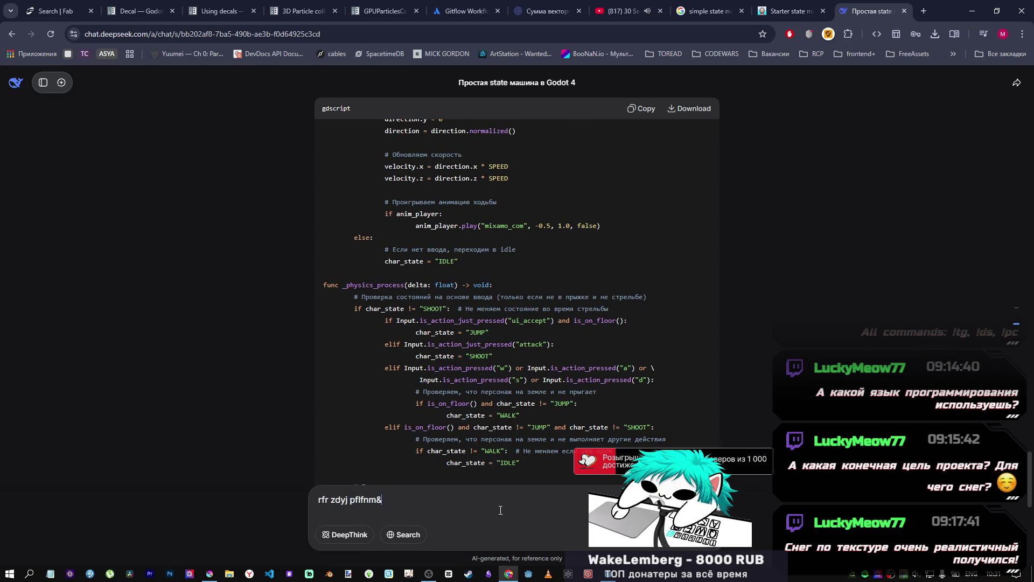
pyautogui.hotkey('ctrl', 'a')
pyautogui.hotkey('alt', 'shift')
pyautogui.write('кака явно ')
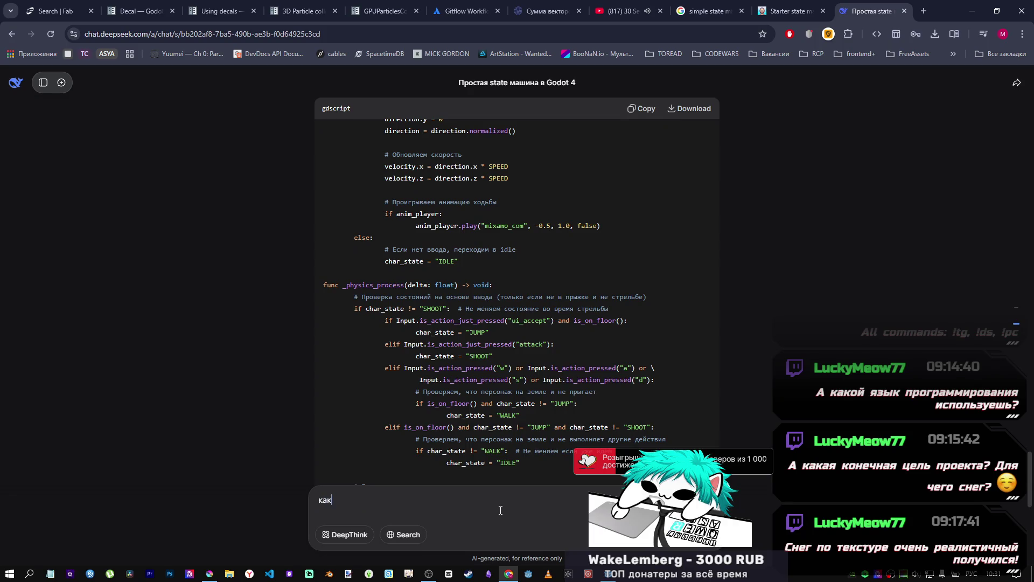
pyautogui.write('задать?')
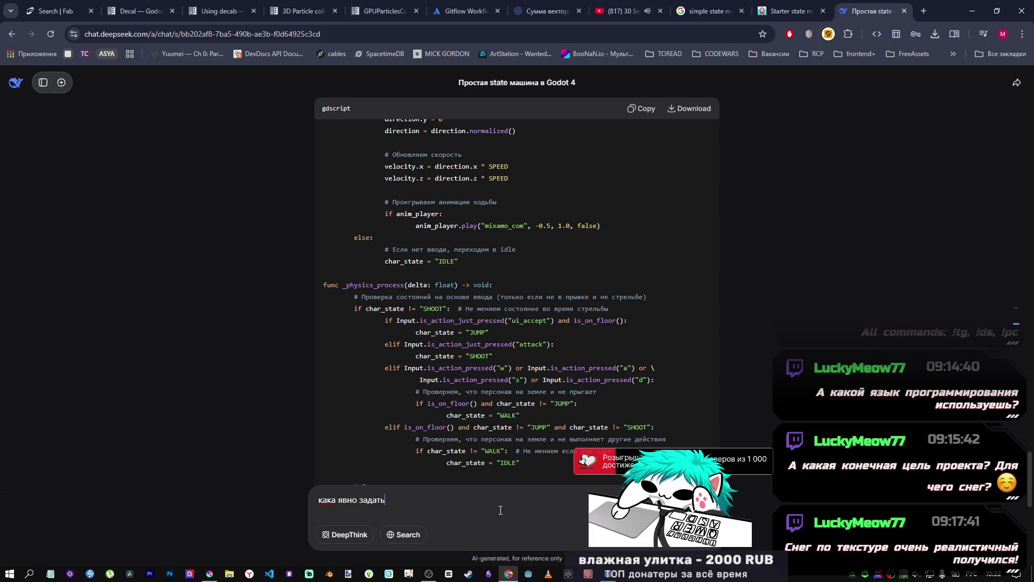
pyautogui.write("@export_enum ( \t'head:90', \t'body:50', \t'arm:30', \t'leg:40' ) var part_amount : int = 'head:90'")
pyautogui.press('Return')
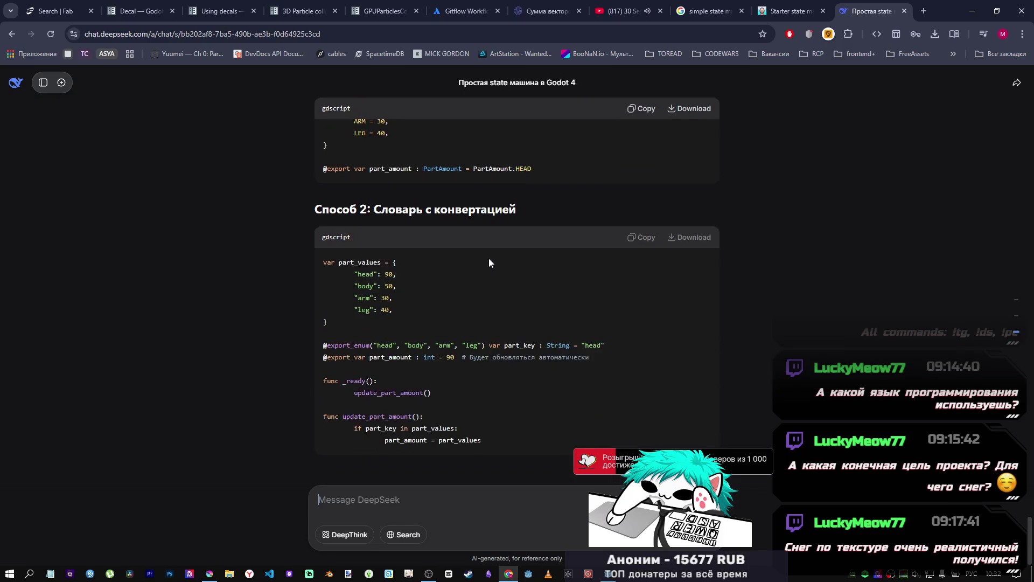
# Read through DeepSeek's suggested approaches and return to the Godot editor
pyautogui.scroll(1, 485, 259)
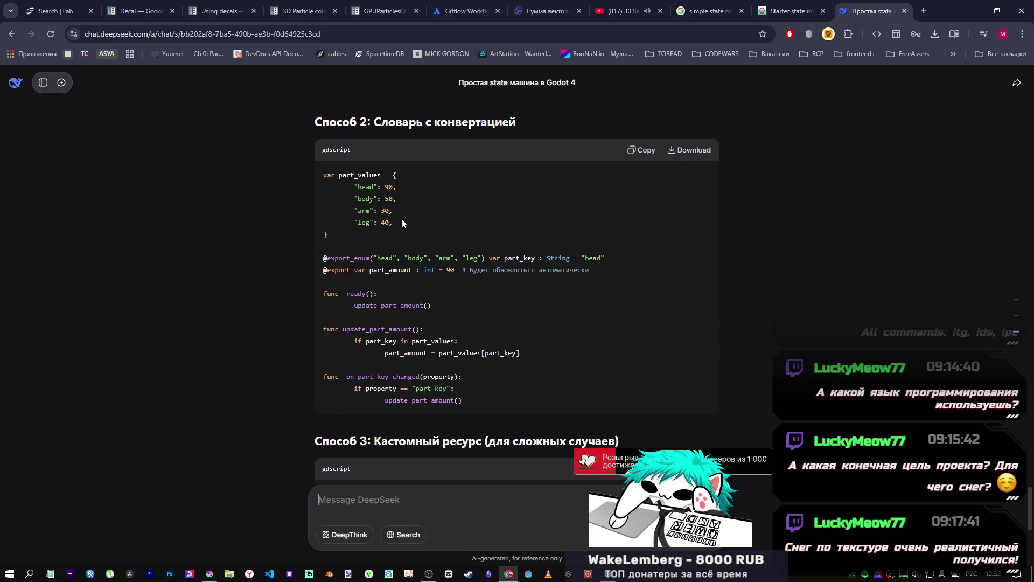
pyautogui.scroll(-1, 536, 284)
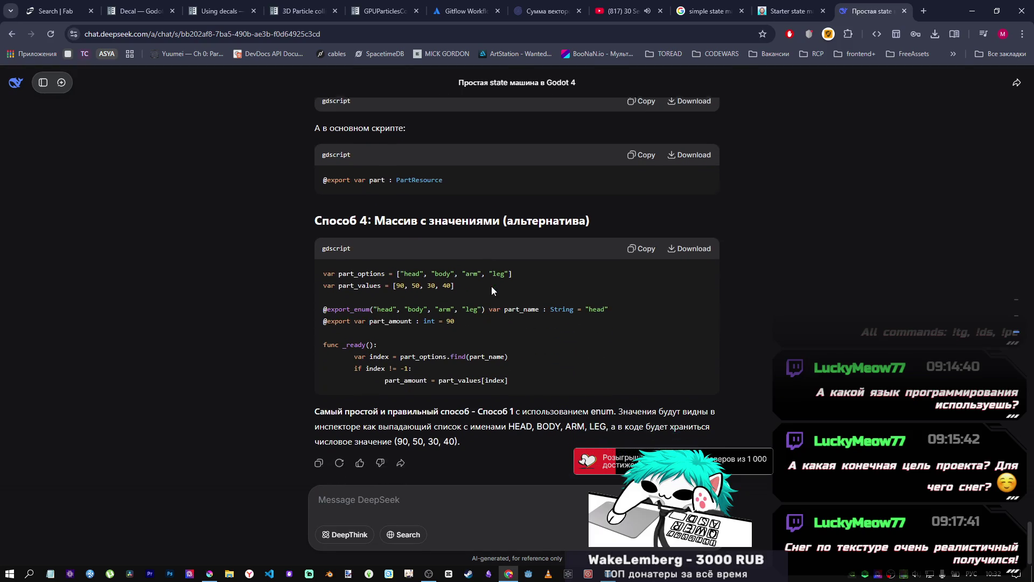
pyautogui.moveTo(574, 305); pyautogui.dragTo(588, 306)
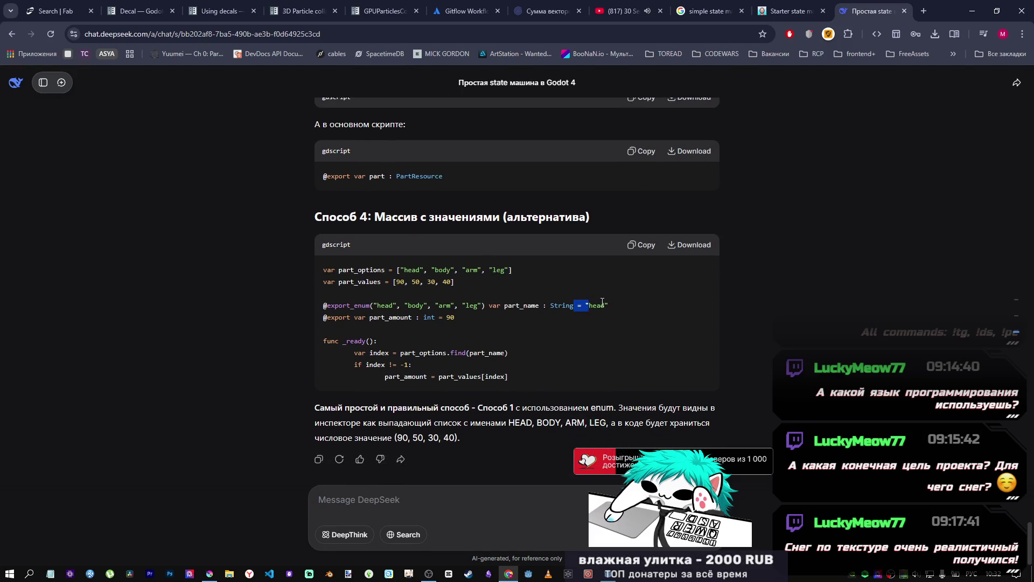
pyautogui.click(611, 306)
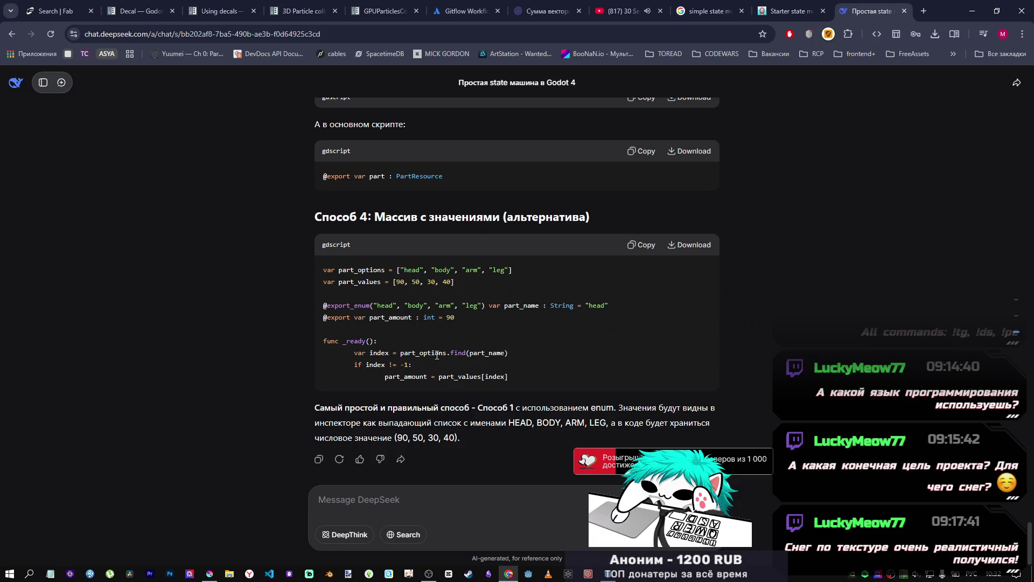
pyautogui.hotkey('alt', 'Tab')
pyautogui.click(525, 192)
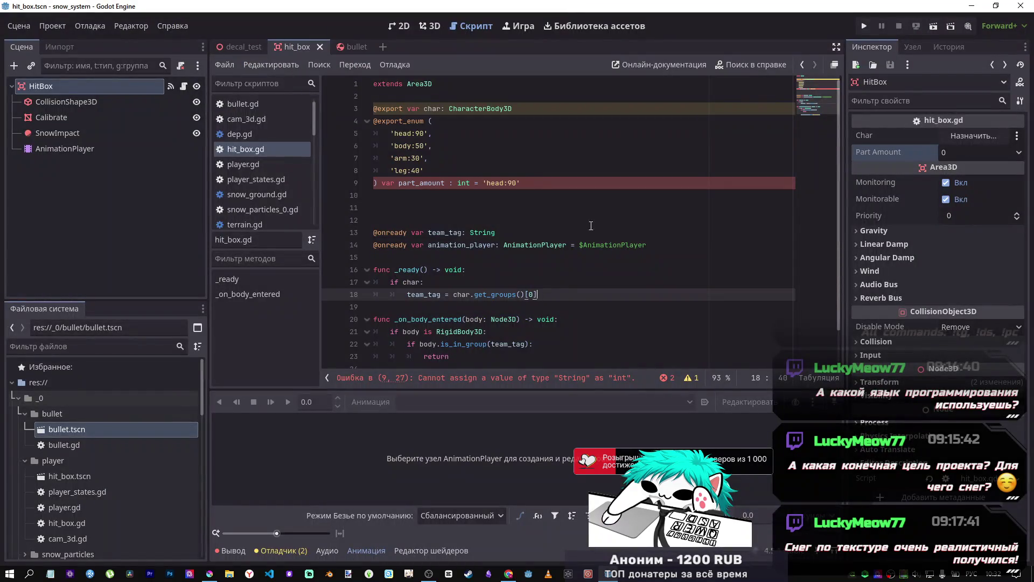
# Strip 'head:' and the quotes so part_amount defaults to 90, then save
pyautogui.moveTo(521, 183); pyautogui.dragTo(475, 184)
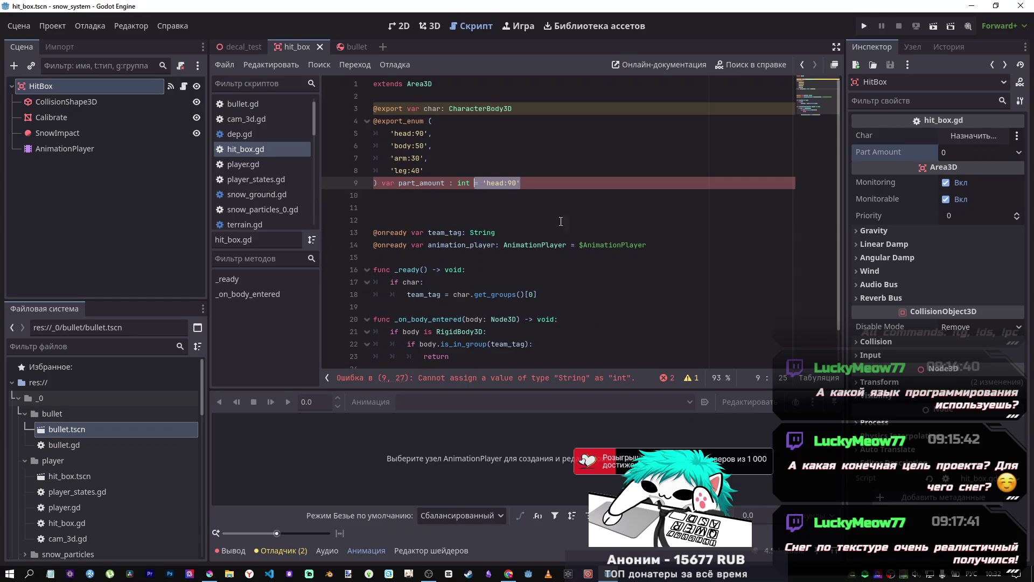
pyautogui.click(510, 183)
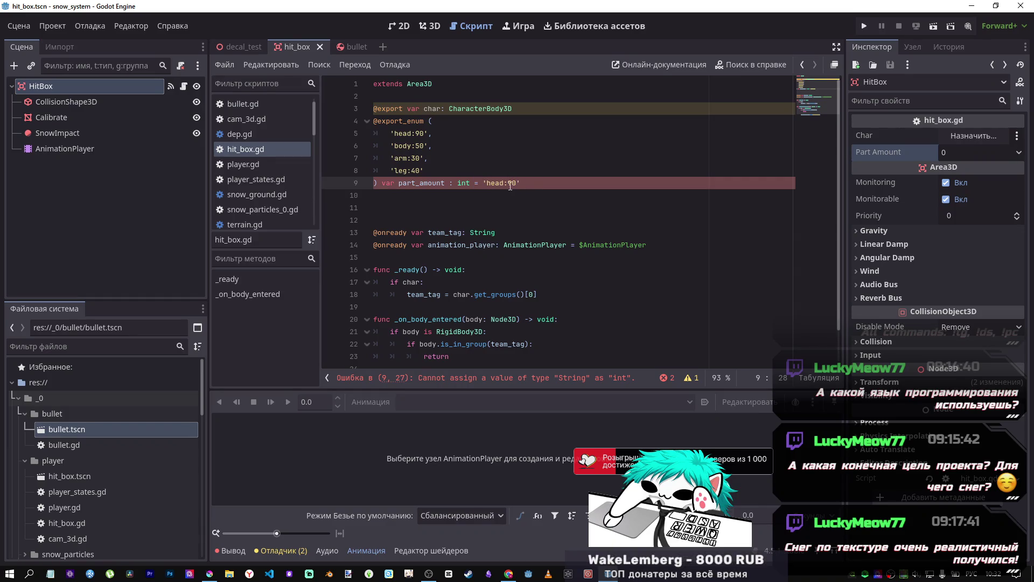
pyautogui.moveTo(509, 182); pyautogui.dragTo(484, 182)
pyautogui.press('BackSpace')
pyautogui.press('End')
pyautogui.press('BackSpace')
pyautogui.hotkey('ctrl', 's')
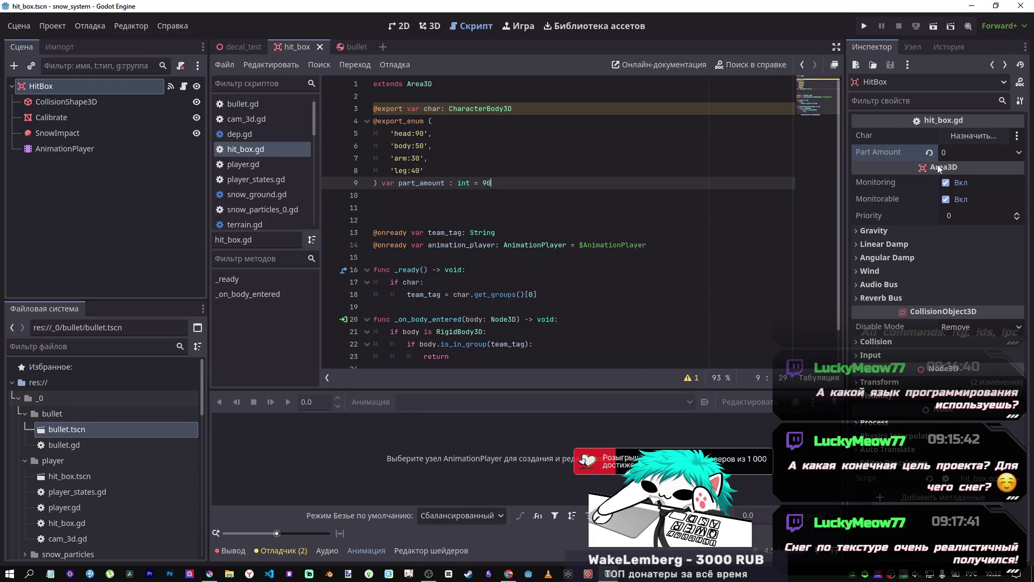
# Set Part Amount to body, save the scene, then reset it to head
pyautogui.click(960, 153)
pyautogui.click(960, 169)
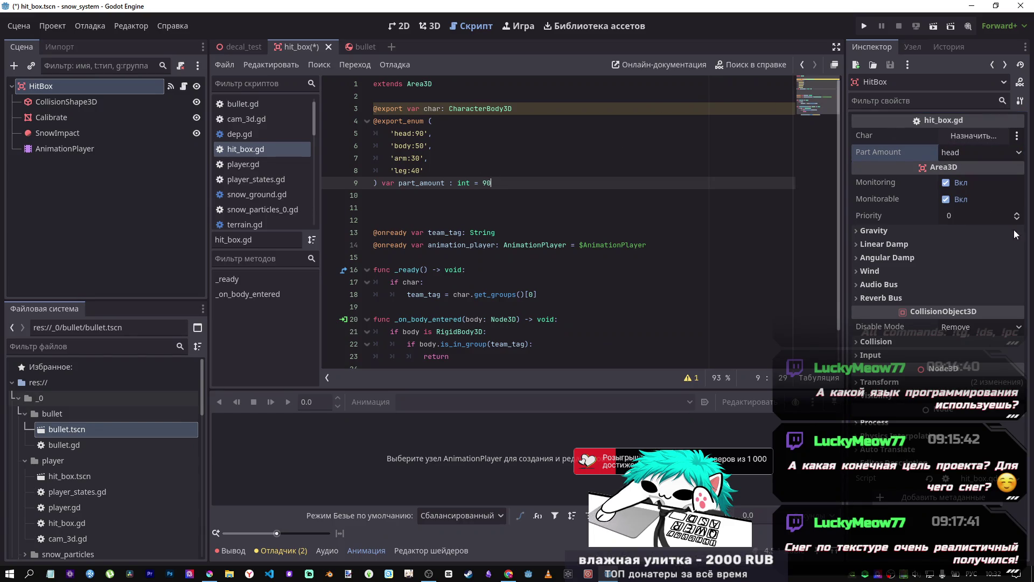
pyautogui.click(953, 156)
pyautogui.click(959, 186)
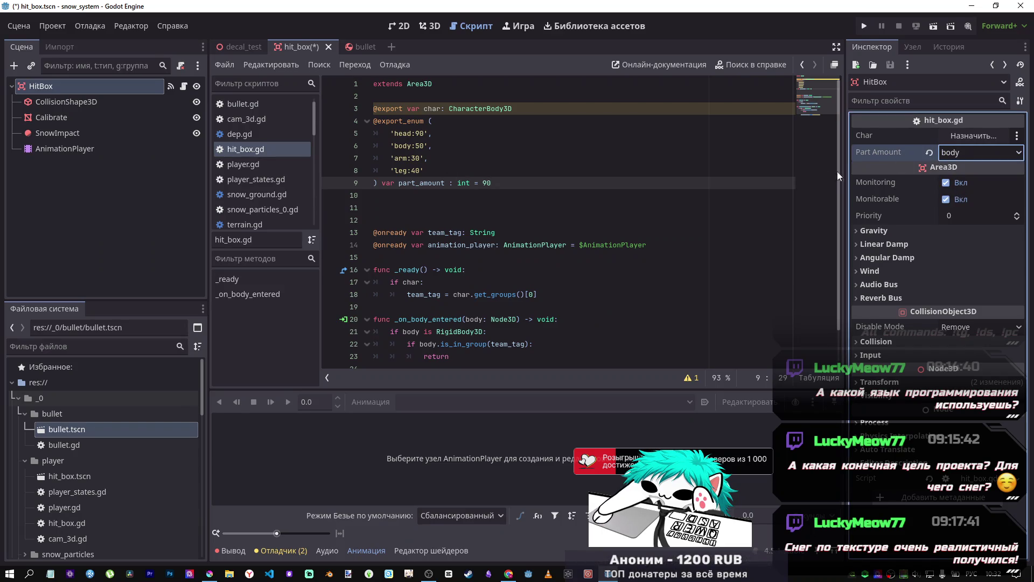
pyautogui.hotkey('ctrl', 's')
pyautogui.click(929, 153)
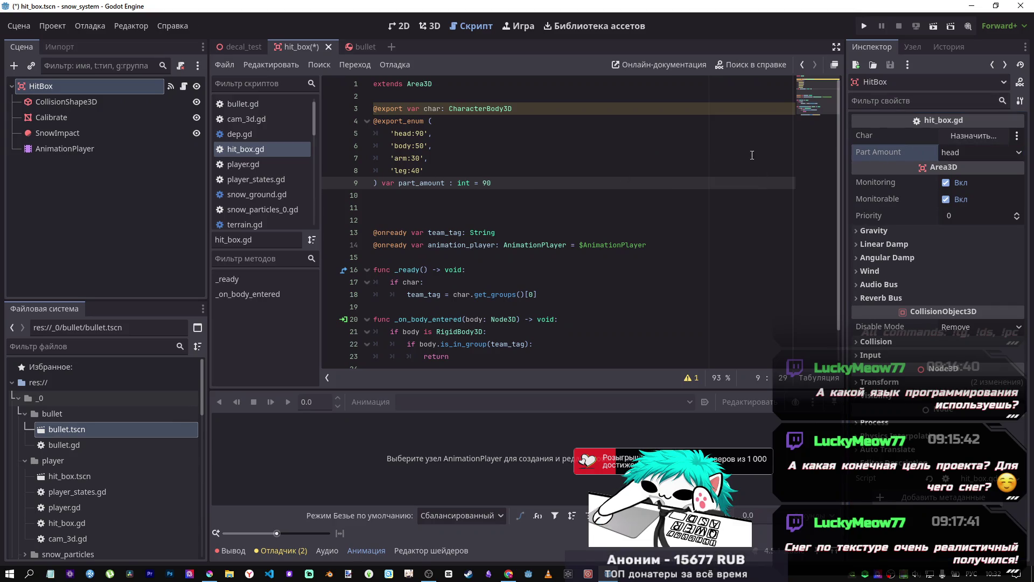
pyautogui.click(375, 207)
pyautogui.press('Up')
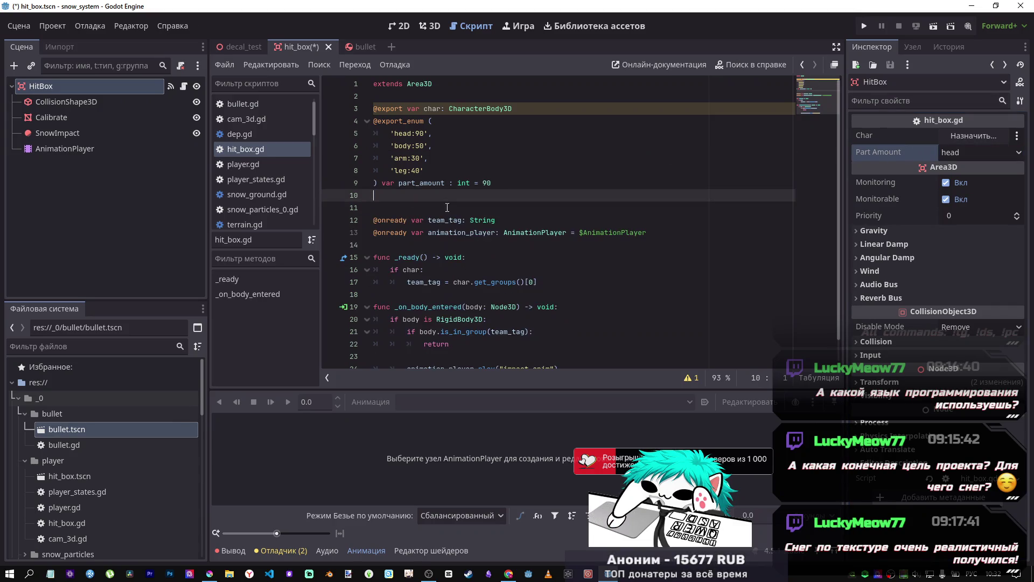
pyautogui.press('BackSpace')
pyautogui.scroll(-1, 382, 243)
pyautogui.click(420, 307)
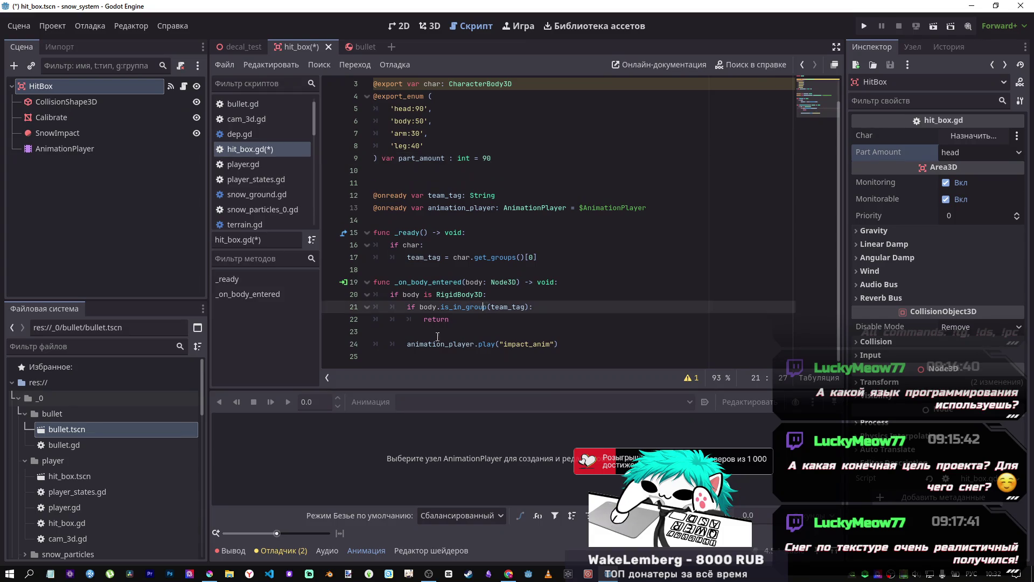
pyautogui.click(389, 356)
pyautogui.press('Return')
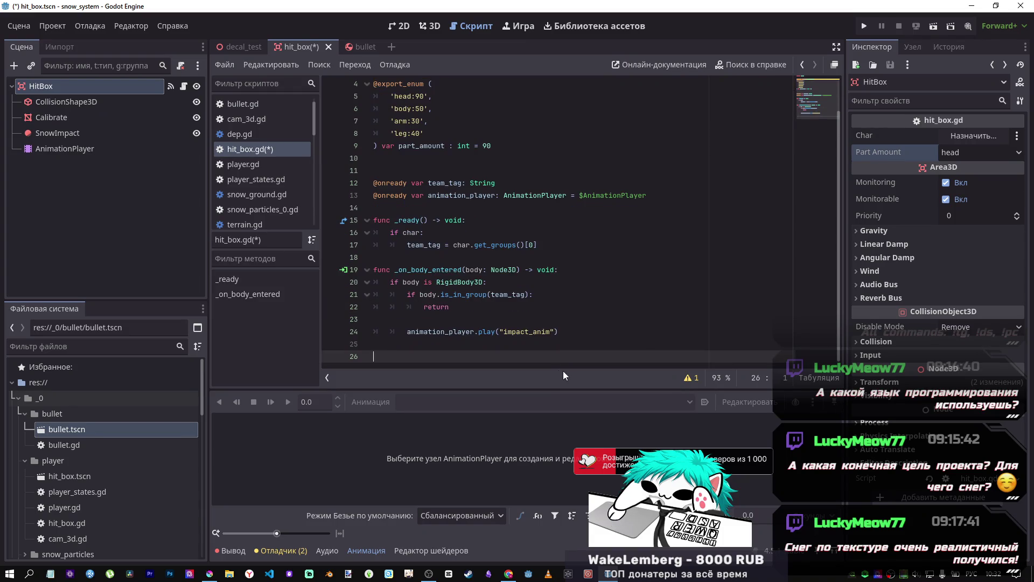
pyautogui.press('BackSpace')
pyautogui.press('BackSpace')
pyautogui.press('BackSpace')
pyautogui.hotkey('alt', 'shift')
# Type and delete a stray func line, save the script, and show the 3D view
pyautogui.write('func')
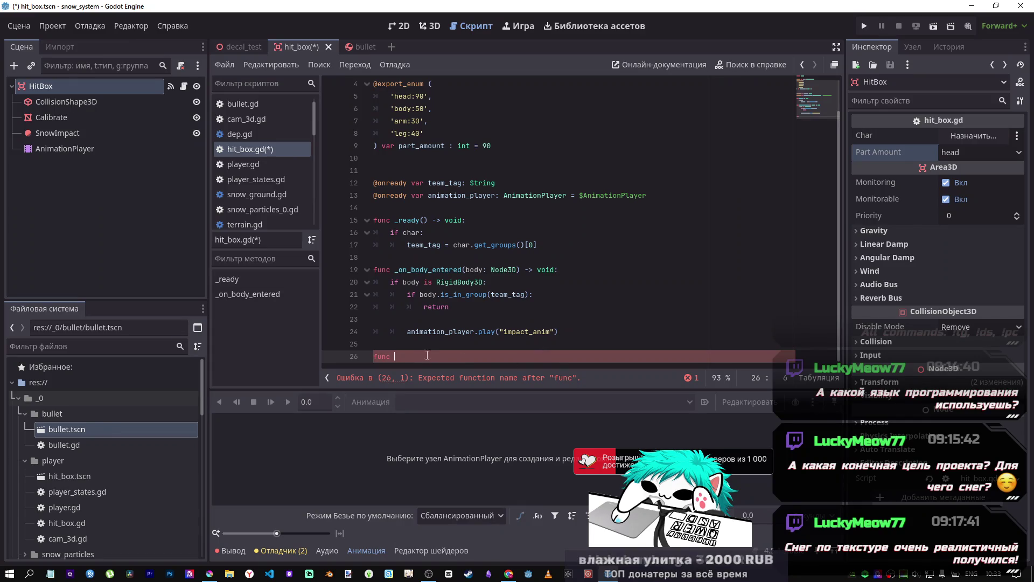
pyautogui.moveTo(482, 326)
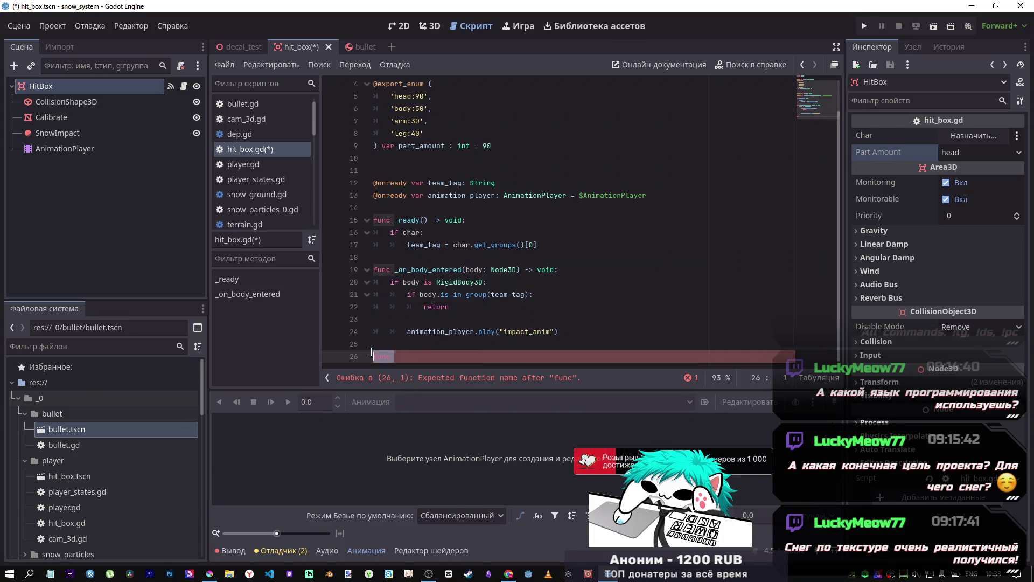
pyautogui.press('BackSpace')
pyautogui.press('BackSpace')
pyautogui.press('BackSpace')
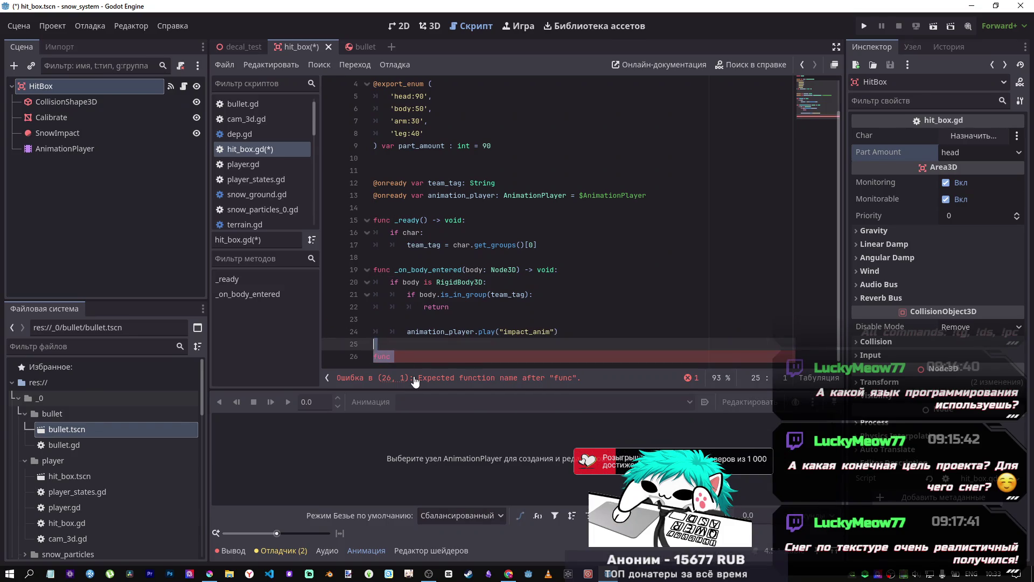
pyautogui.hotkey('ctrl', 's')
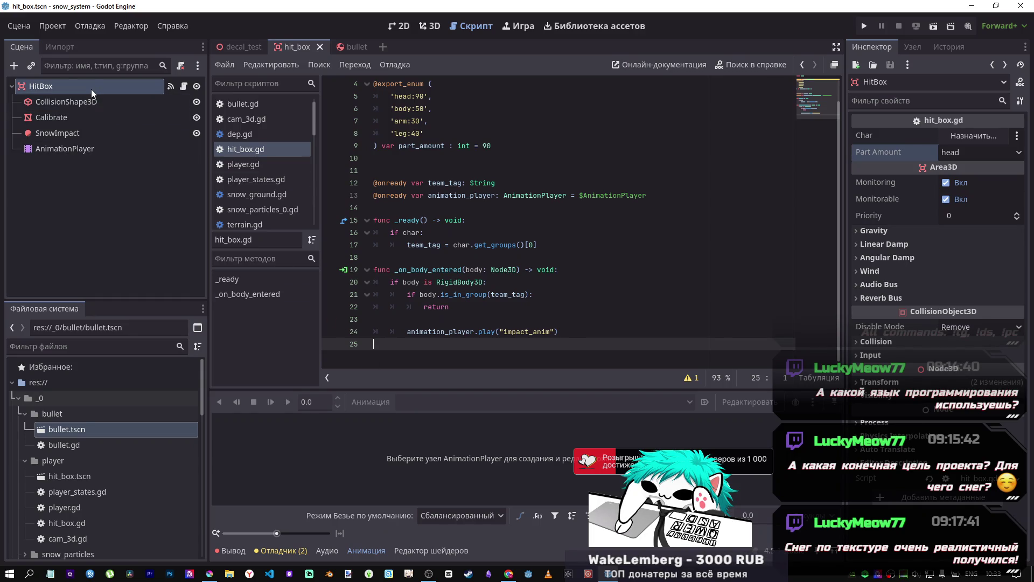
pyautogui.click(436, 28)
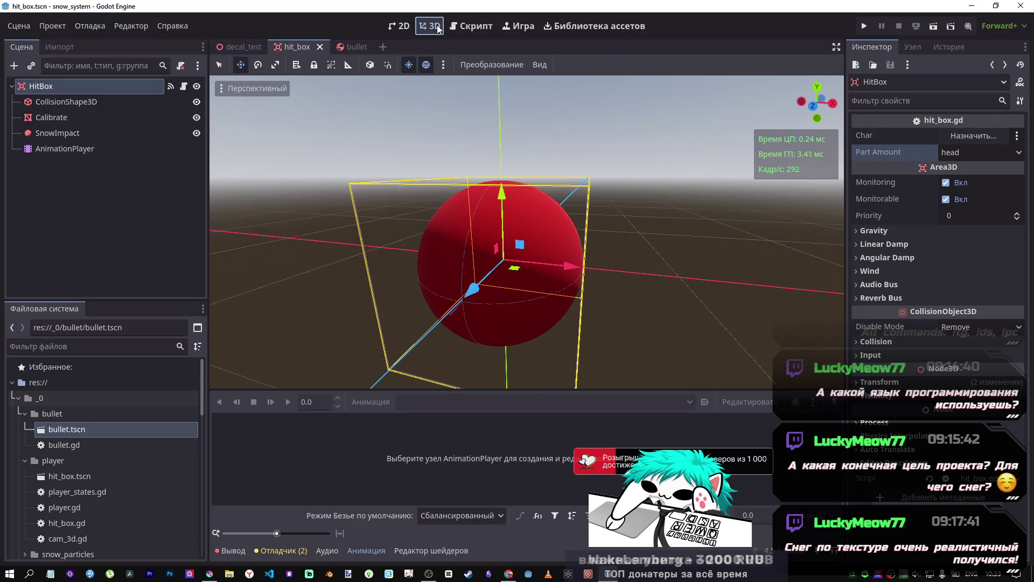
# Back in hit_box.gd, delete the empty line 11 and go to the end of line 23
pyautogui.click(471, 26)
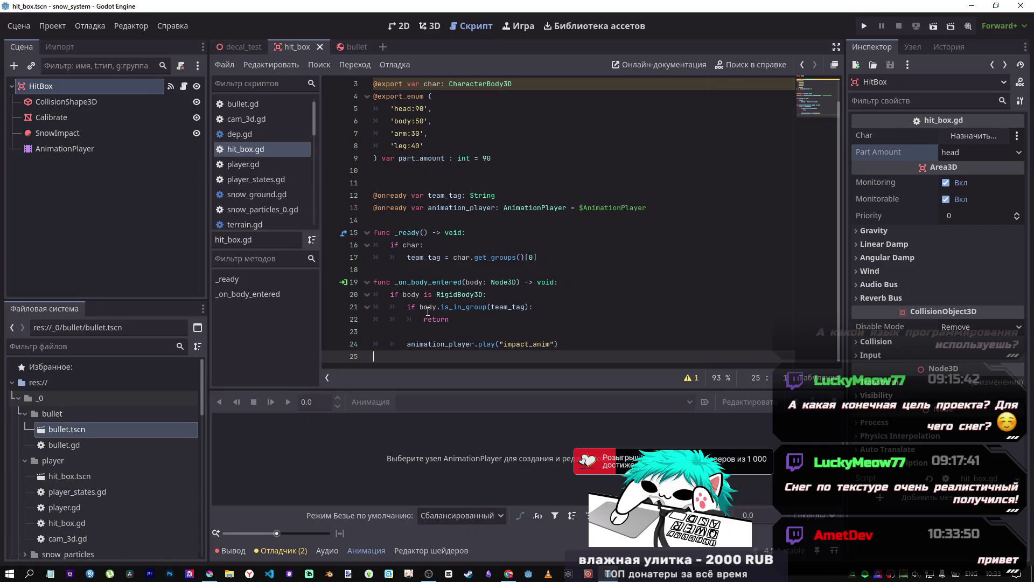
pyautogui.click(435, 179)
pyautogui.press('BackSpace')
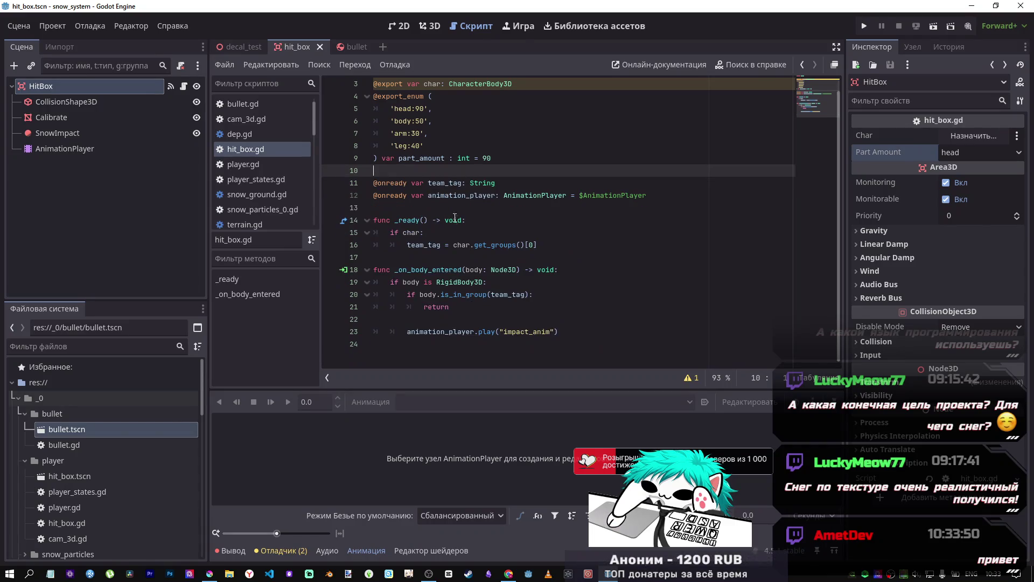
pyautogui.hotkey('ctrl', 'End')
pyautogui.click(574, 330)
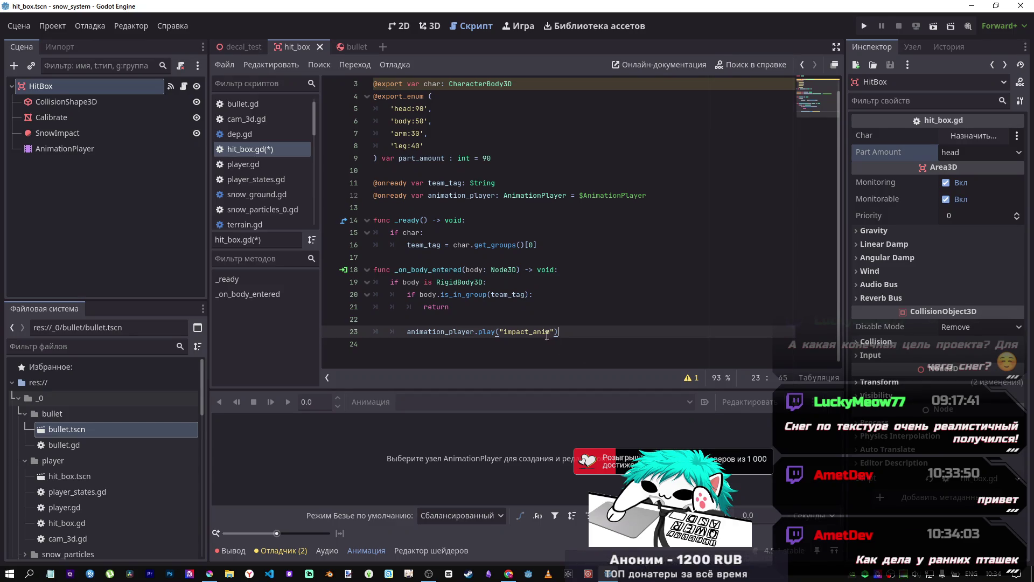
# Finish the animation_player.play("impact_anim") line after the return and save the script
pyautogui.click(434, 332)
pyautogui.press('Up')
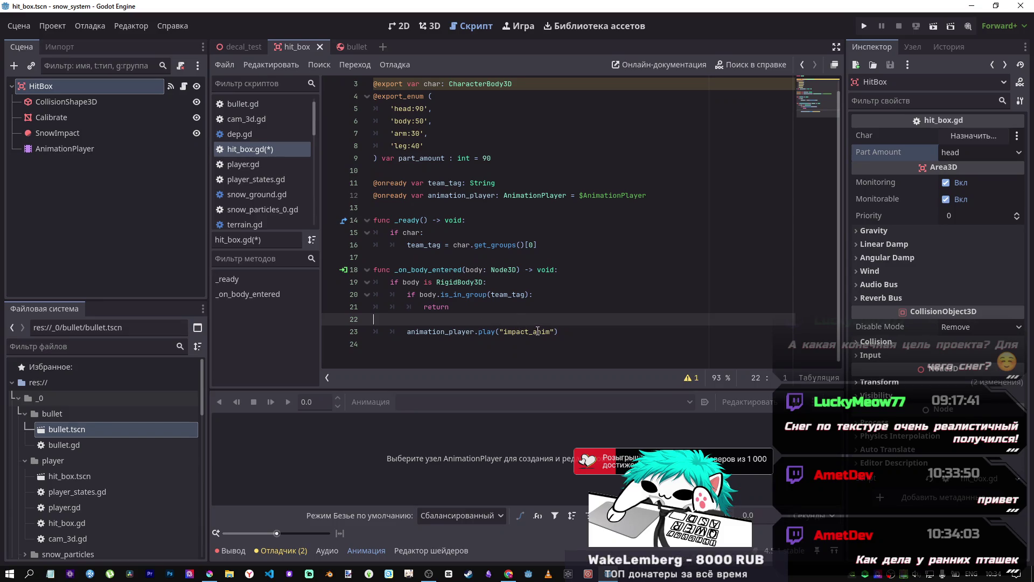
pyautogui.click(508, 307)
pyautogui.hotkey('ctrl', 's')
pyautogui.press('Down')
pyautogui.press('Down')
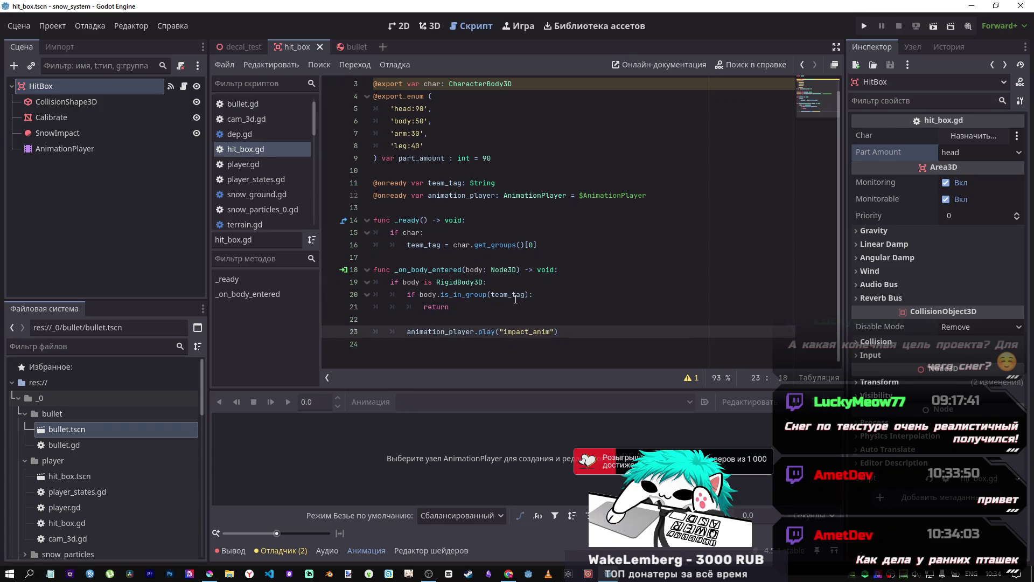
pyautogui.scroll(1, 517, 296)
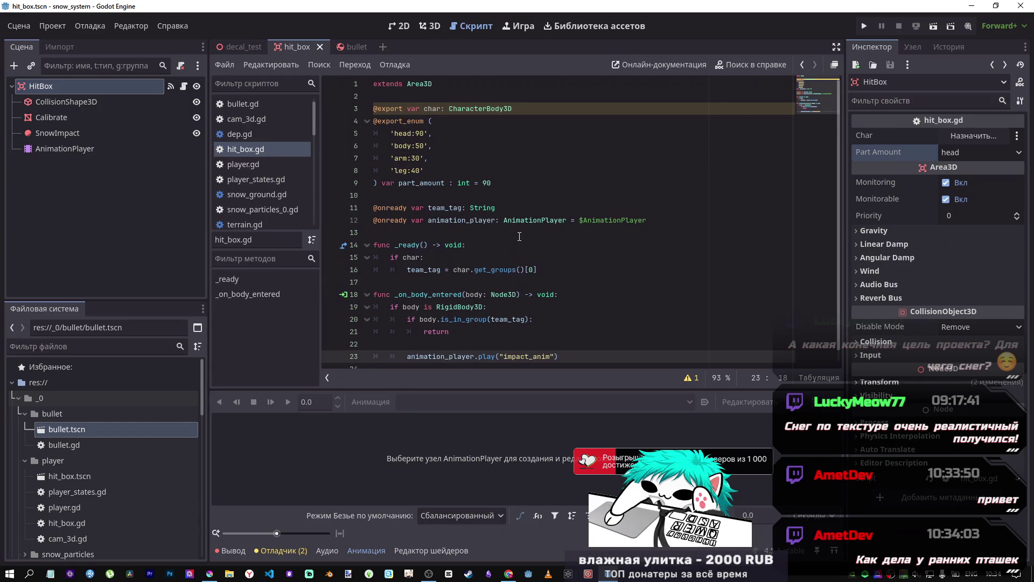
pyautogui.scroll(-1, 516, 279)
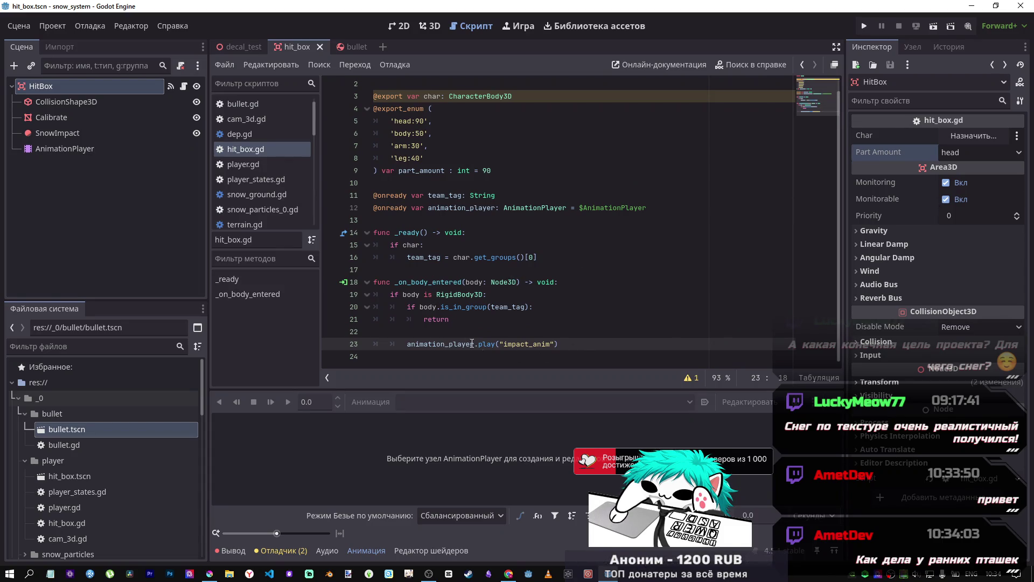
# Glance at the 3D view, then return to the impact_anim call on line 23
pyautogui.click(429, 26)
pyautogui.click(472, 26)
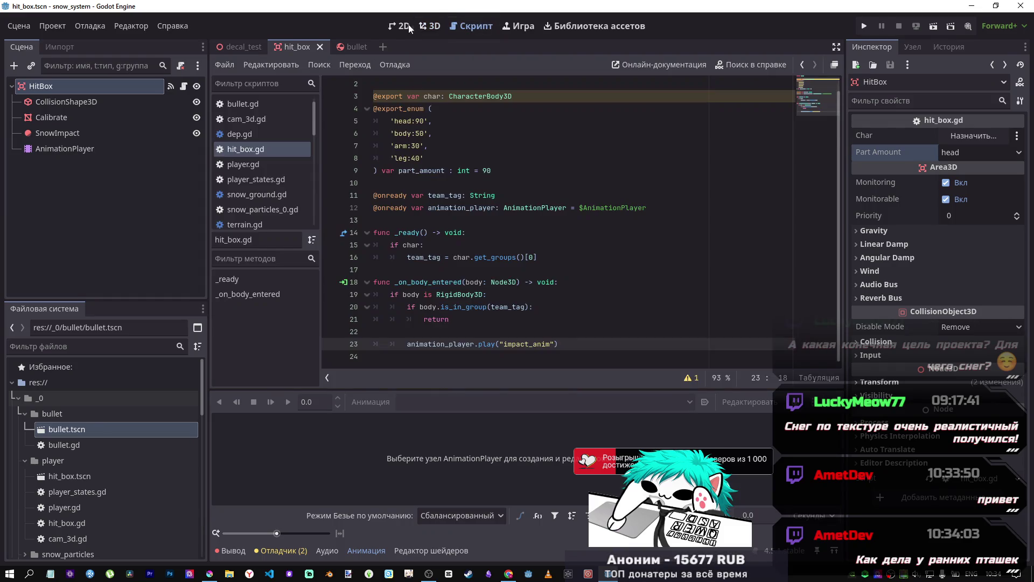
pyautogui.click(550, 344)
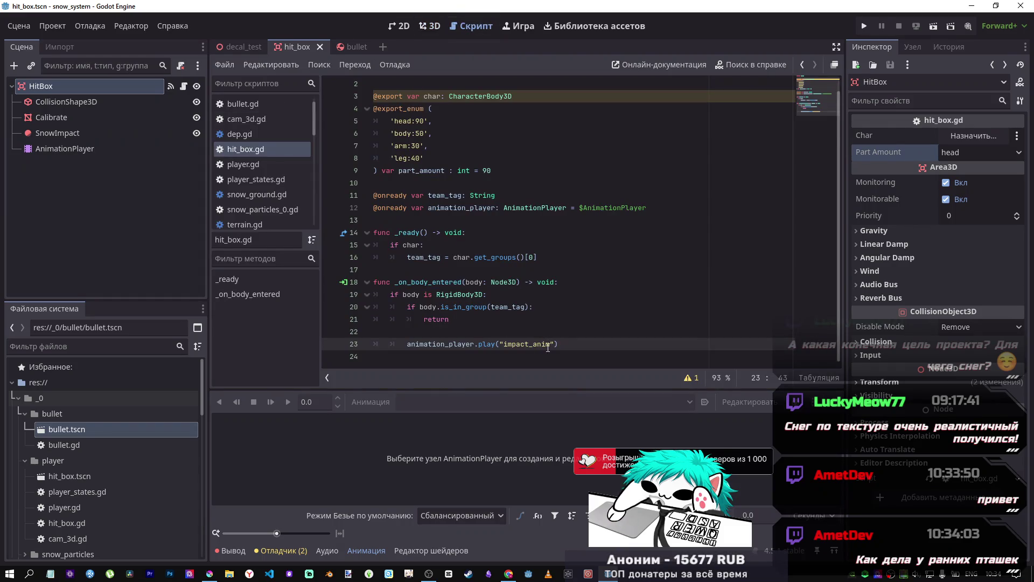
pyautogui.click(567, 345)
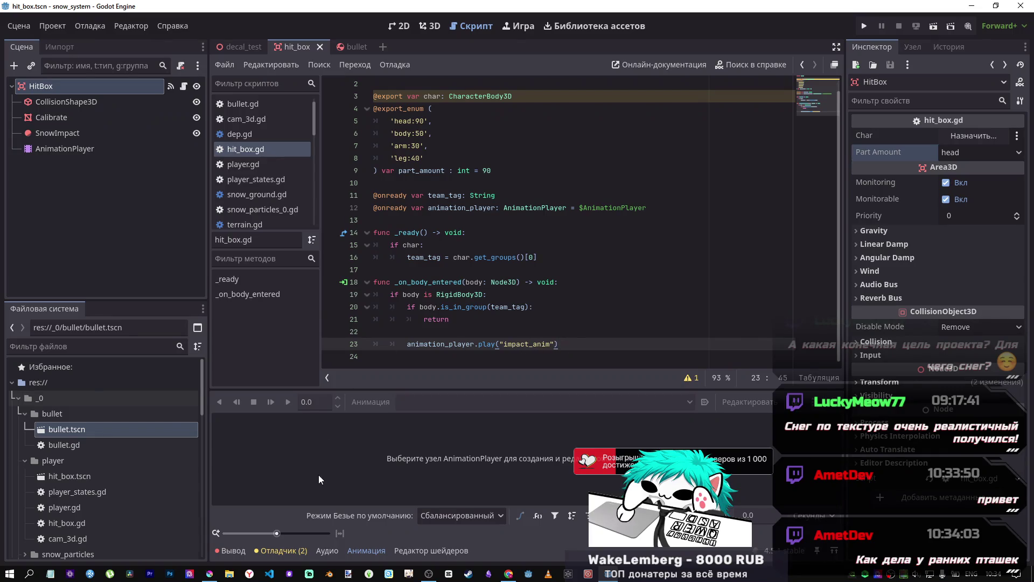
# Read the parse errors in the Вывод output log, then open the decal_test scene tab
pyautogui.click(226, 550)
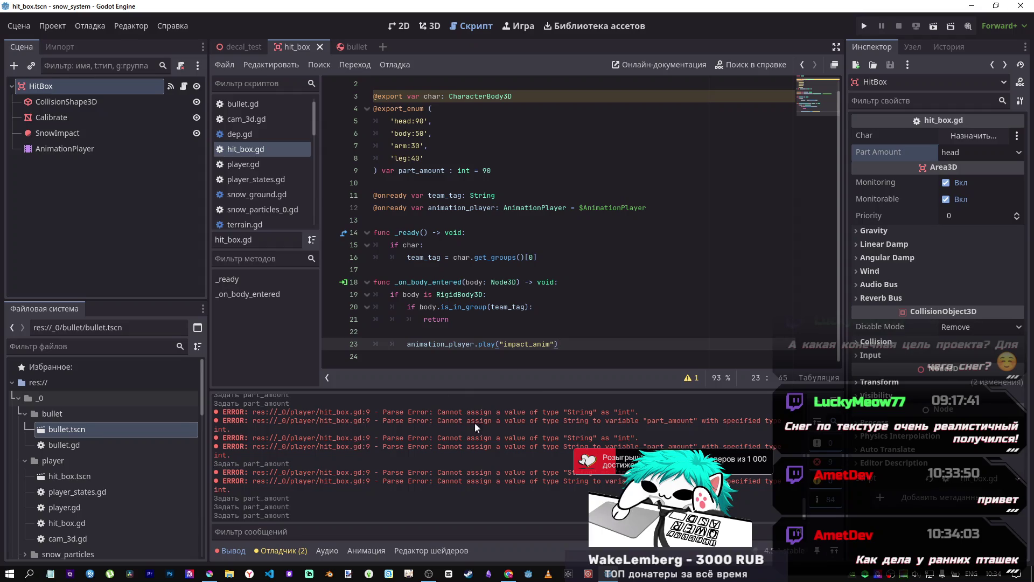
pyautogui.click(373, 550)
pyautogui.click(237, 550)
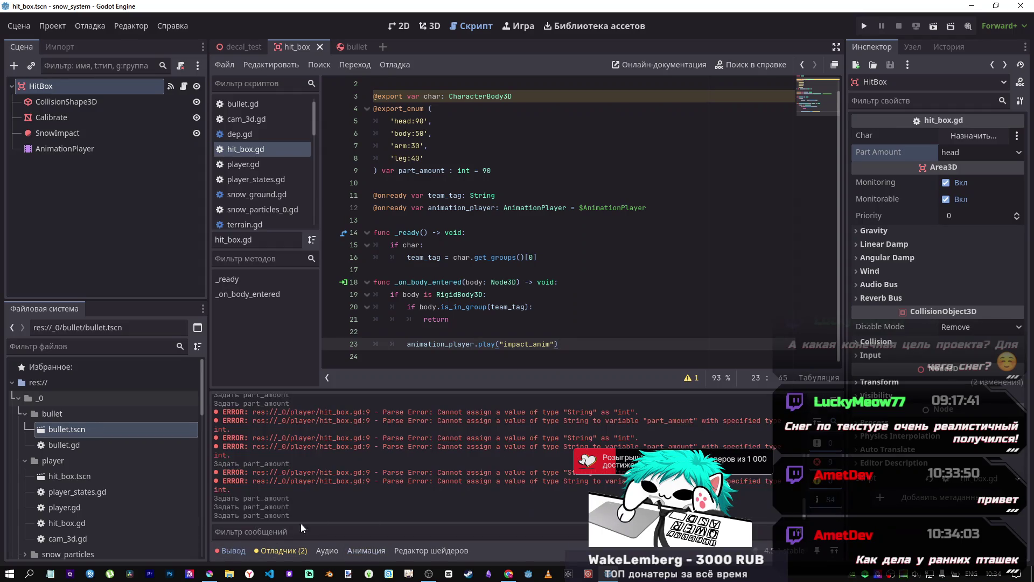
pyautogui.press('Up')
pyautogui.press('Up')
pyautogui.press('Up')
pyautogui.scroll(1, 492, 177)
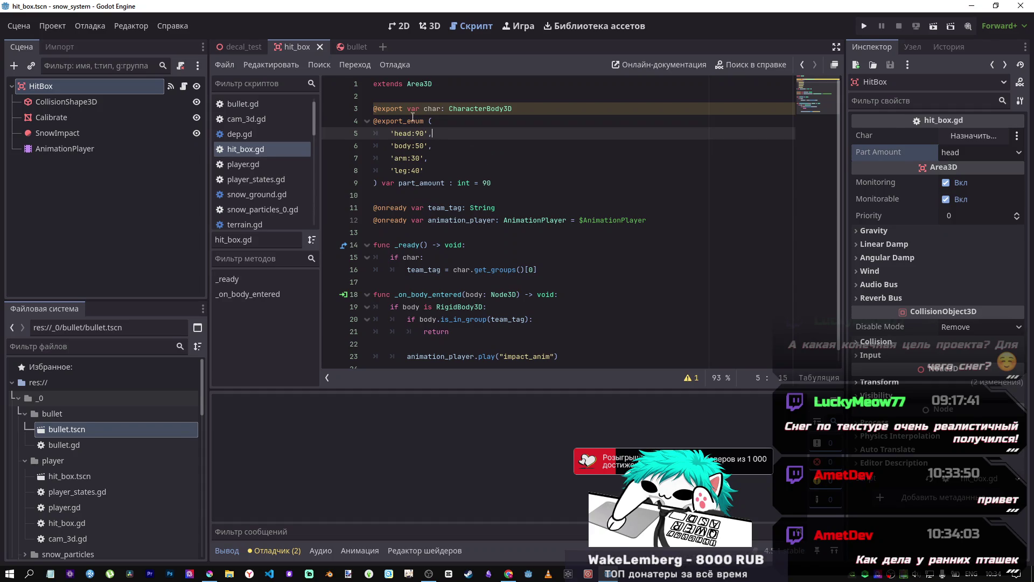
pyautogui.click(51, 117)
pyautogui.click(243, 47)
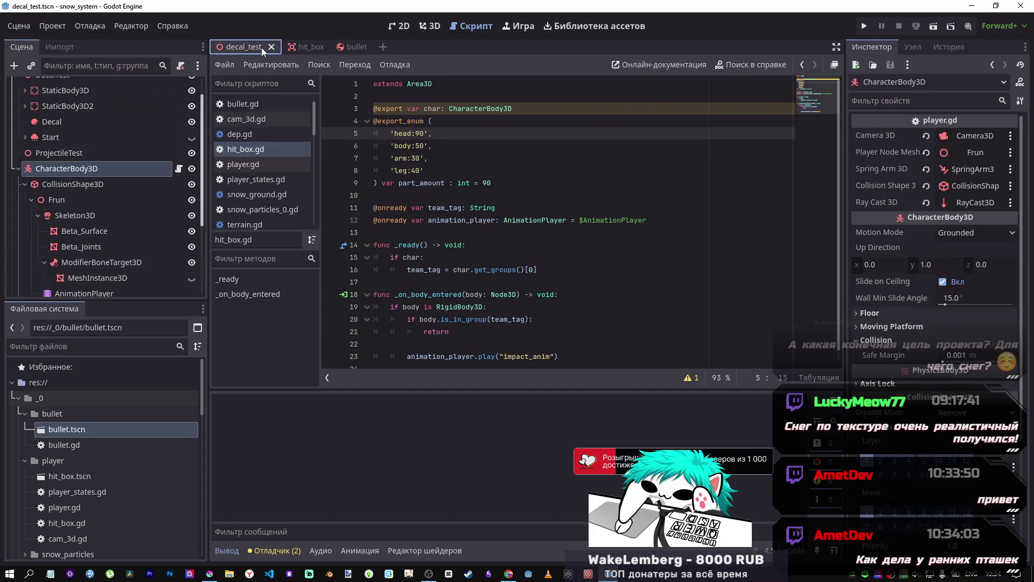
# In the hit_box scene, hide the Calibrate sphere with its eye icon and save
pyautogui.click(431, 26)
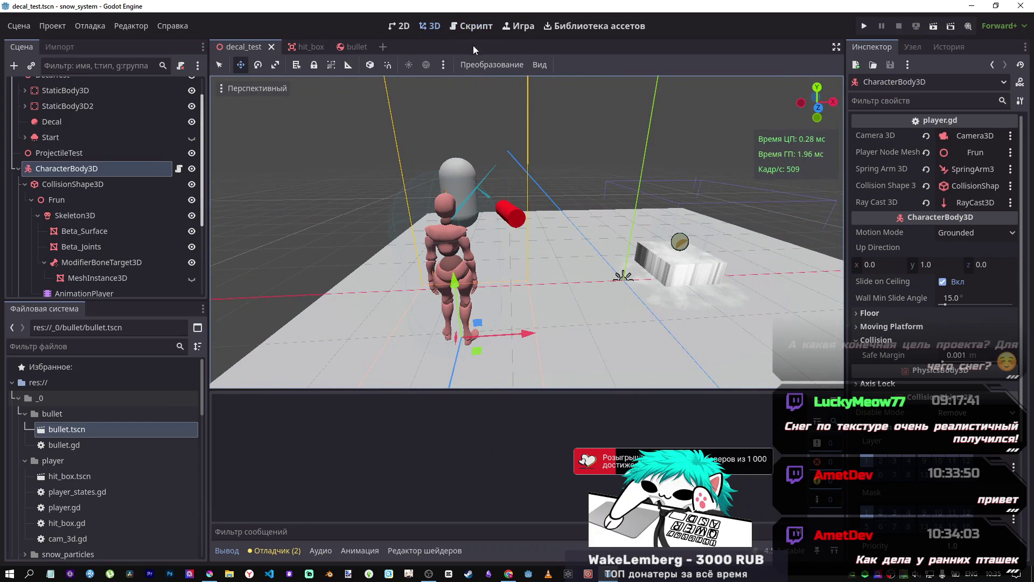
pyautogui.click(306, 47)
pyautogui.click(89, 133)
pyautogui.click(95, 118)
pyautogui.click(196, 117)
pyautogui.click(197, 118)
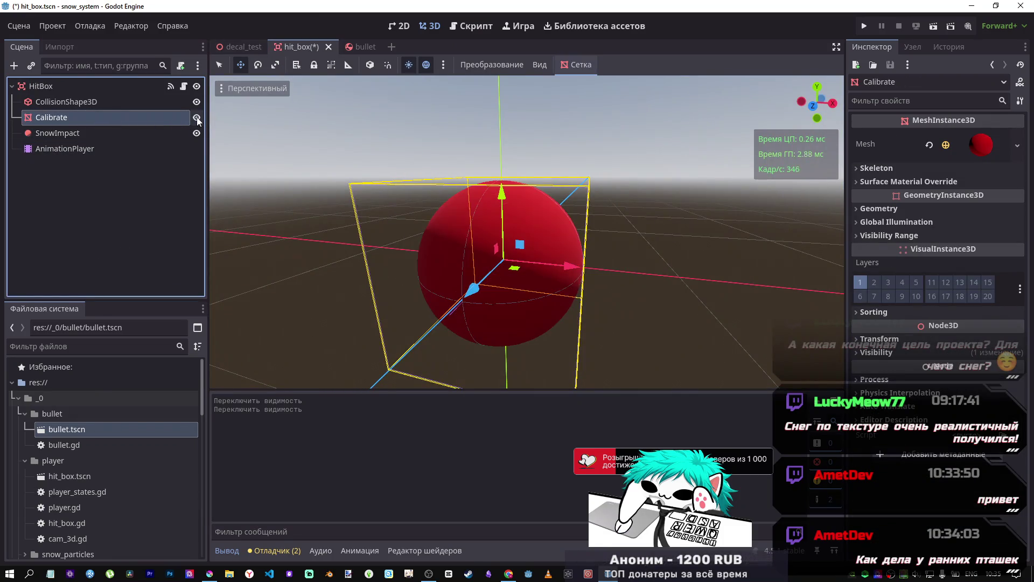
pyautogui.click(197, 117)
pyautogui.click(139, 105)
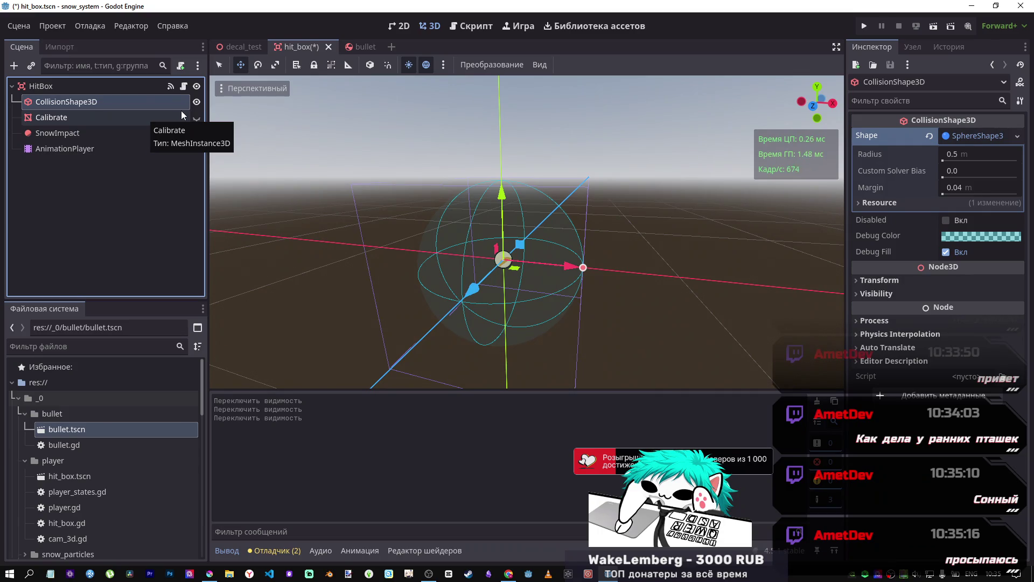
pyautogui.hotkey('ctrl', 's')
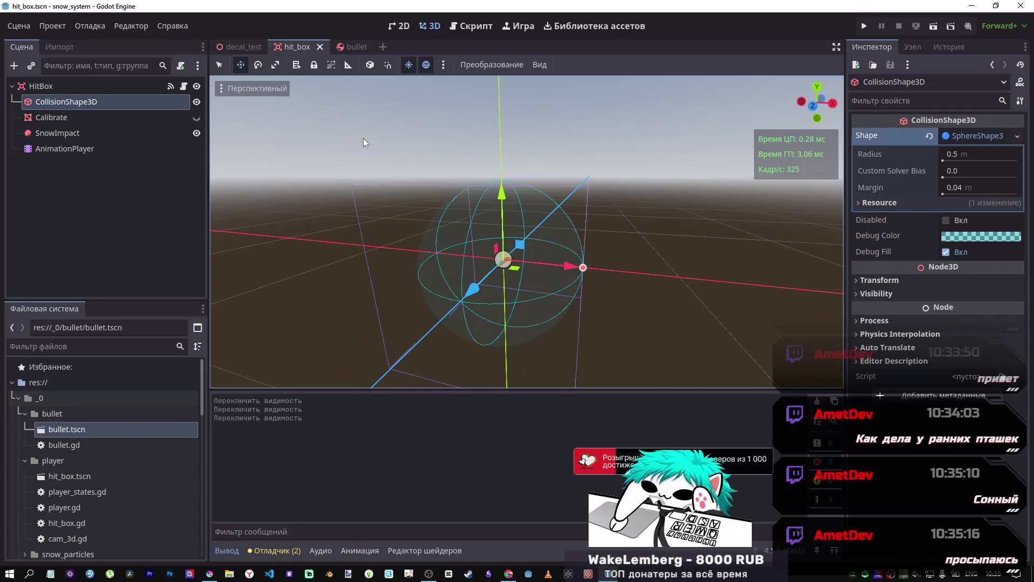
# Inspect the hit_box collision sphere in a centred front view, then reselect Calibrate
pyautogui.click(347, 49)
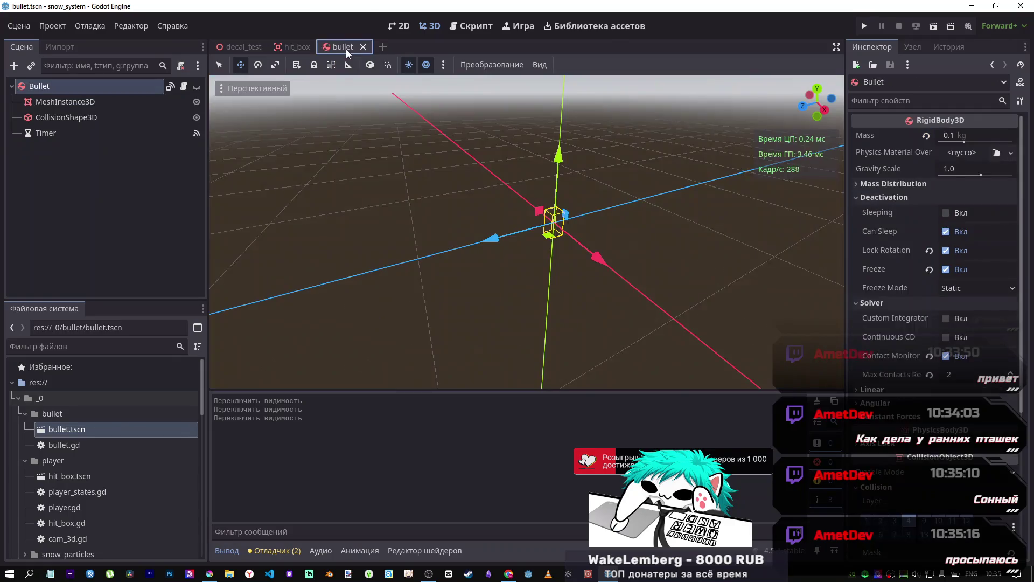
pyautogui.click(271, 46)
pyautogui.scroll(5, 464, 202)
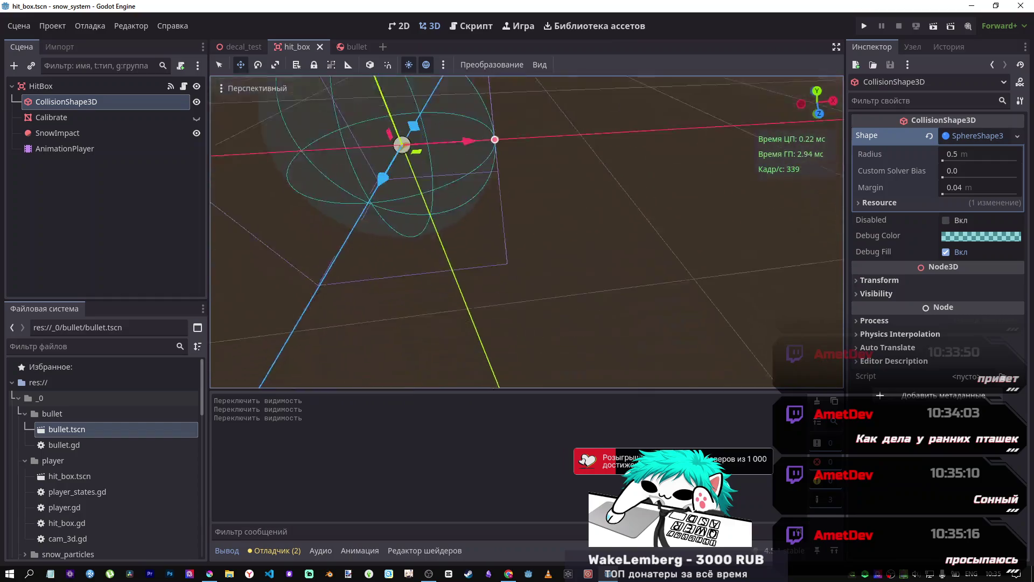
pyautogui.moveTo(528, 215)
pyautogui.mouseDown()
pyautogui.moveTo(475, 178)
pyautogui.moveTo(453, 210)
pyautogui.mouseUp()
pyautogui.scroll(4, 453, 210)
pyautogui.press('KP_1')
pyautogui.press('f')
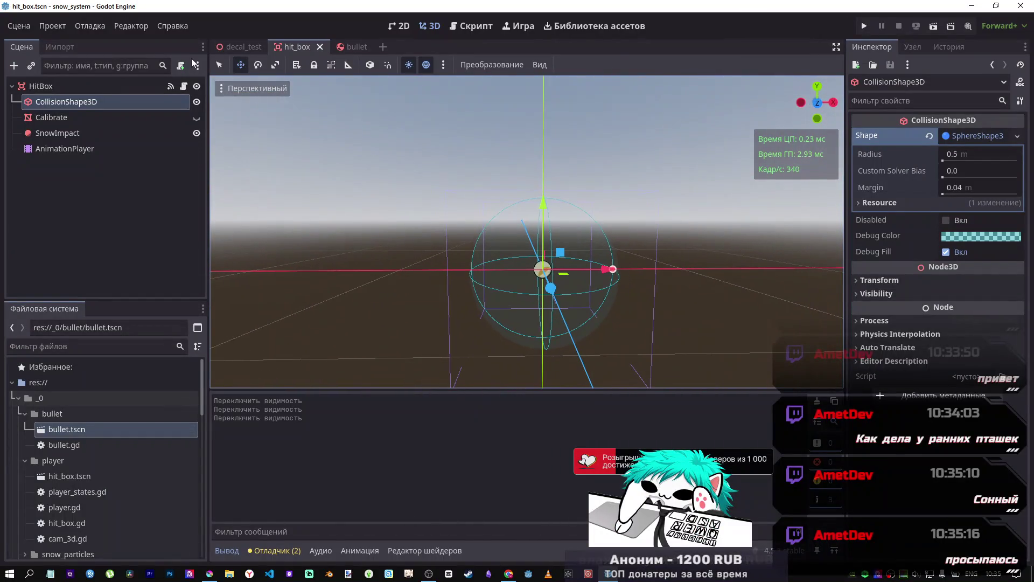
pyautogui.click(250, 44)
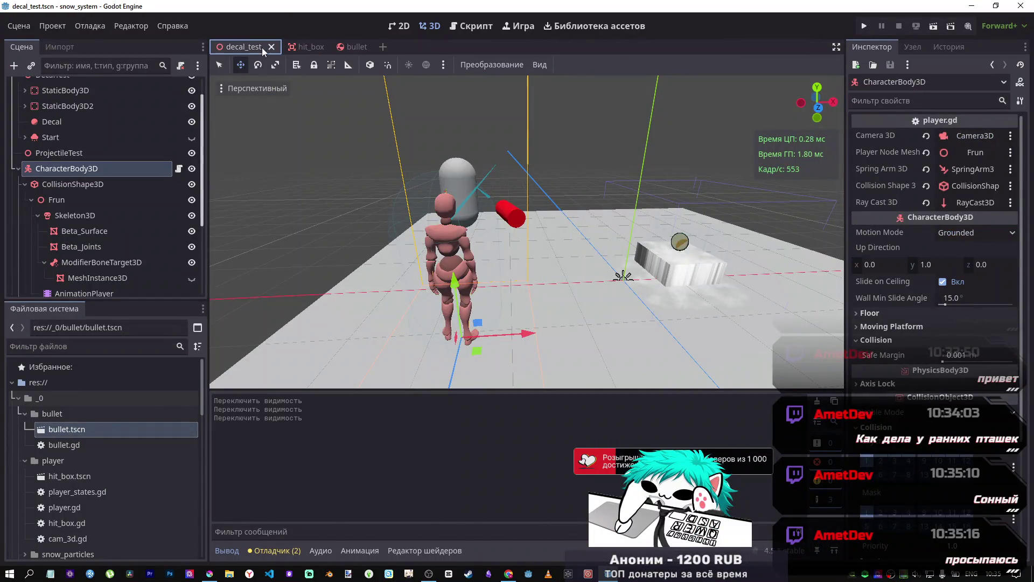
pyautogui.click(289, 48)
pyautogui.click(54, 132)
pyautogui.click(70, 115)
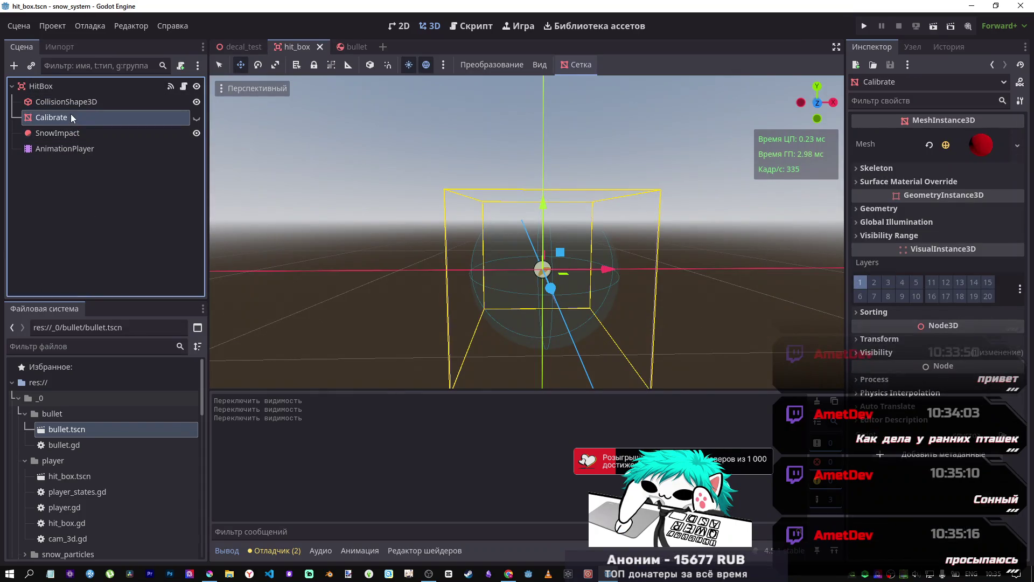
# Flip between the bullet and hit_box scenes and glance at the hit_box script
pyautogui.click(344, 44)
pyautogui.click(291, 47)
pyautogui.click(457, 27)
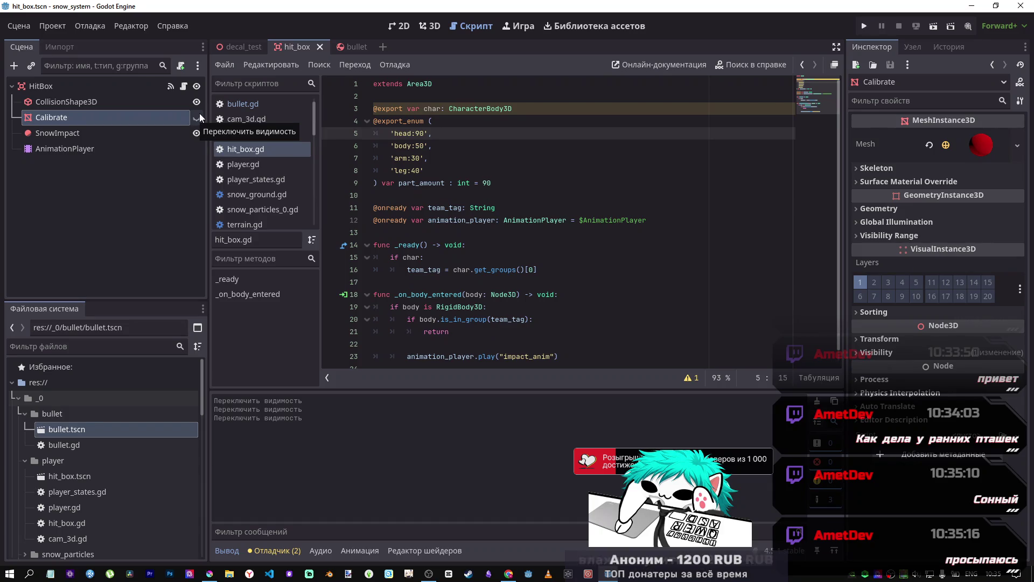
pyautogui.click(430, 26)
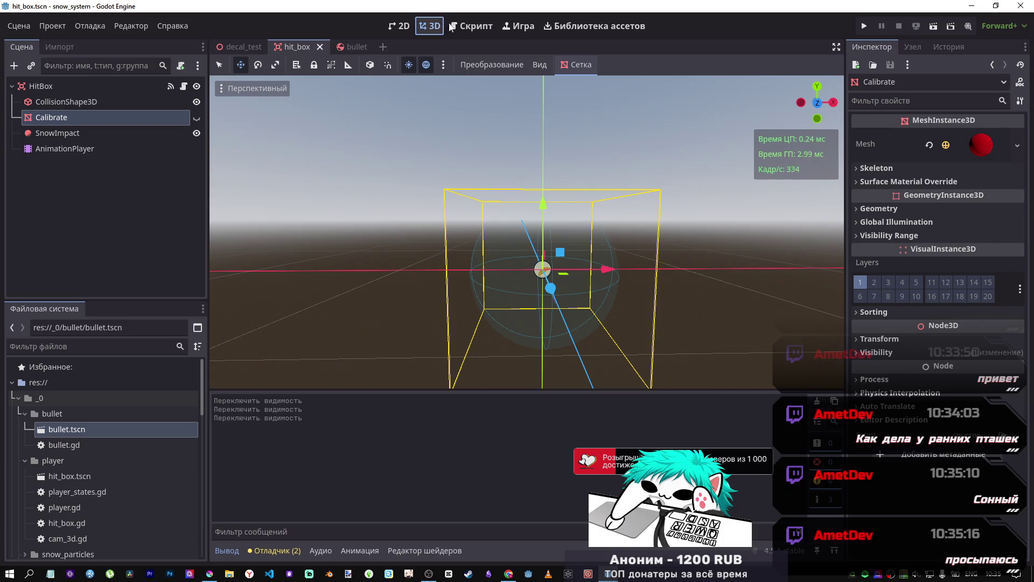
# Leave the Calibrate sphere hidden after toggling it, save hit_box, and return to the script
pyautogui.click(194, 118)
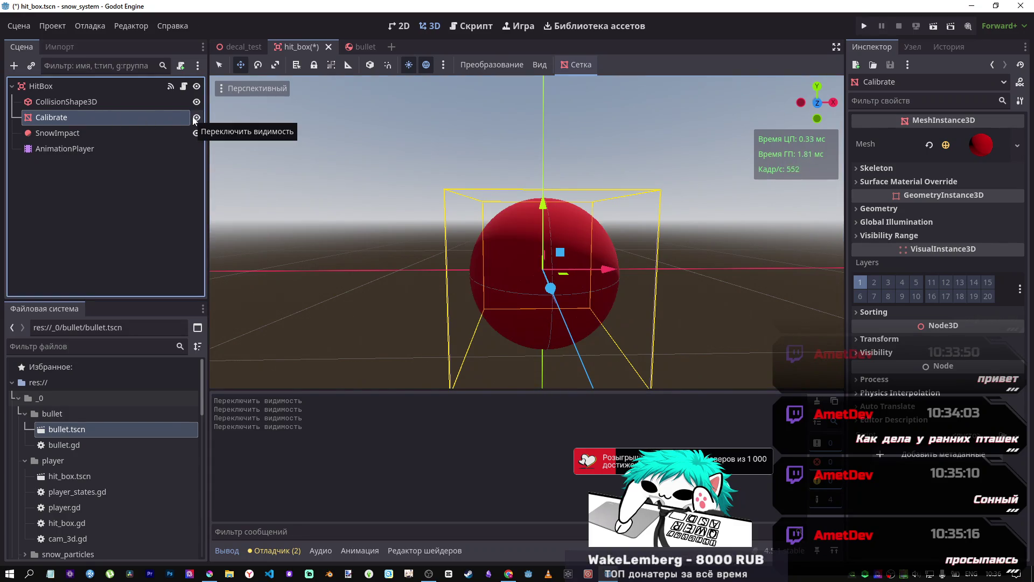
pyautogui.click(195, 118)
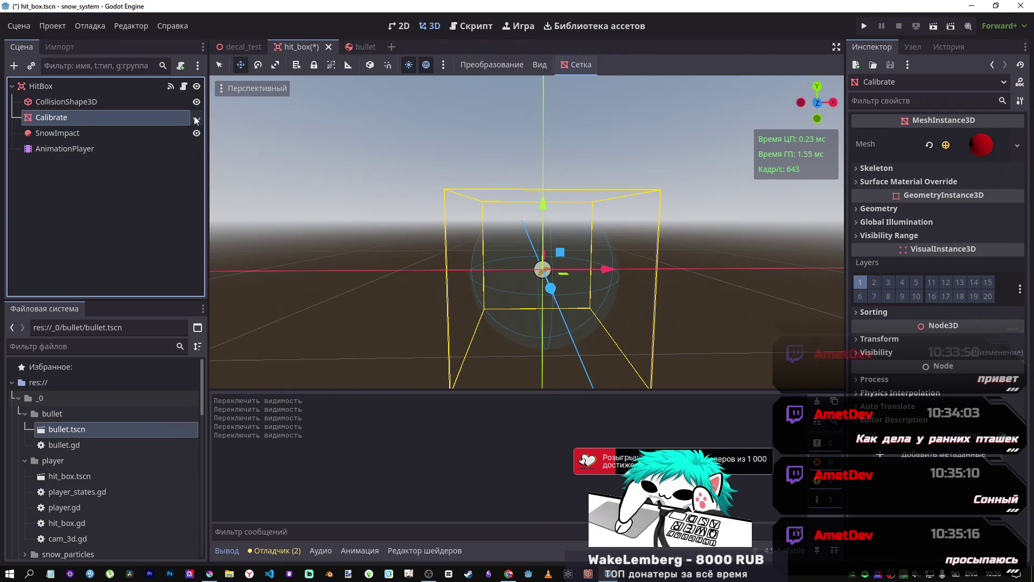
pyautogui.click(196, 118)
pyautogui.click(195, 118)
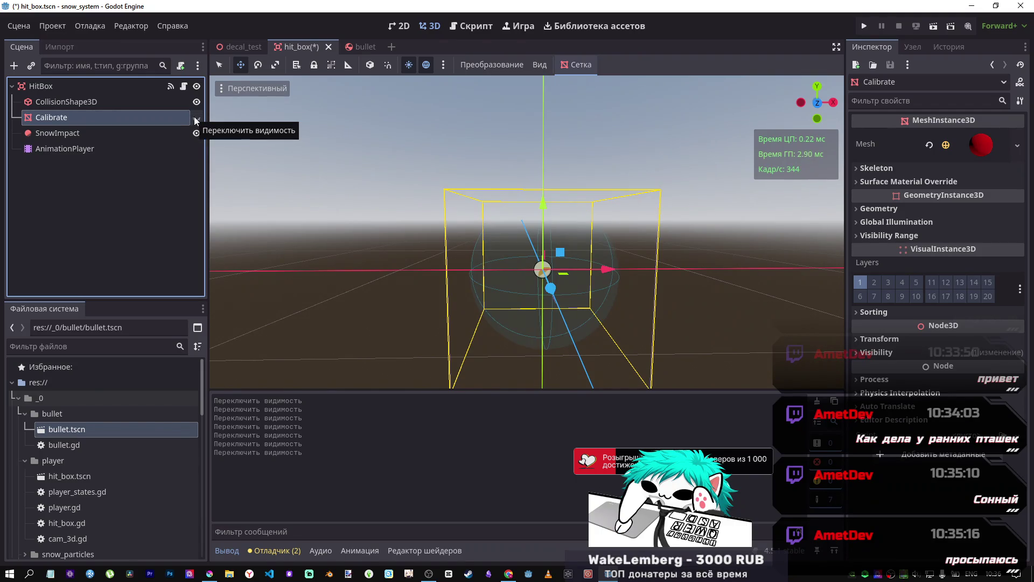
pyautogui.click(175, 104)
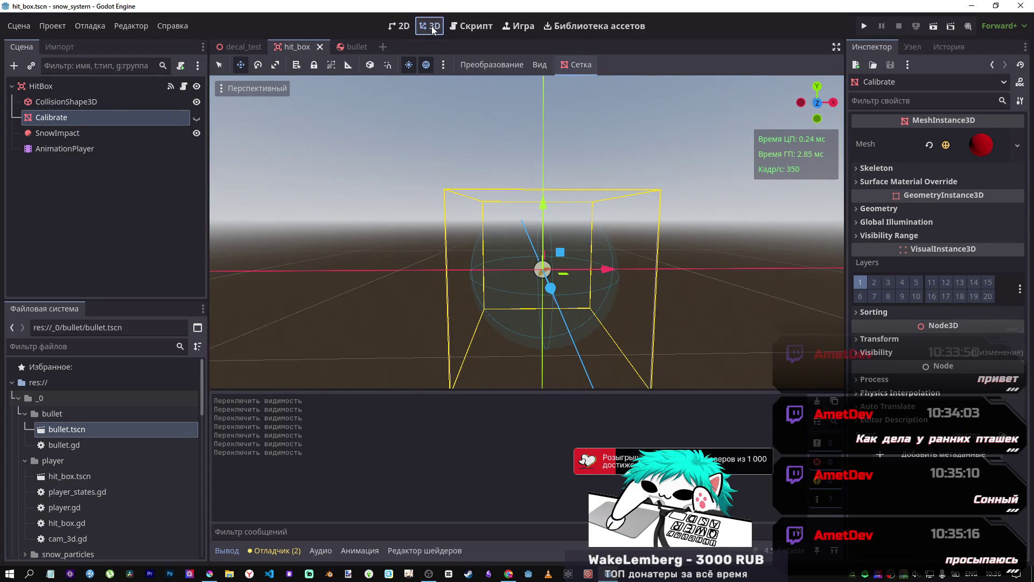
pyautogui.hotkey('ctrl', 's')
pyautogui.click(463, 25)
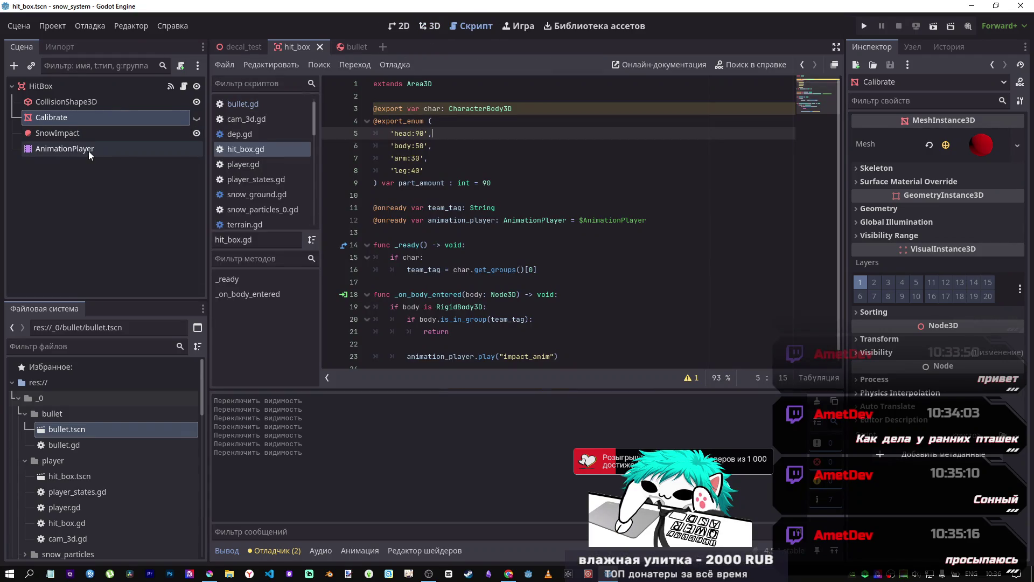
# Select the AnimationPlayer to show impact_anim, then inspect SnowImpact's Decal visibility settings
pyautogui.click(88, 150)
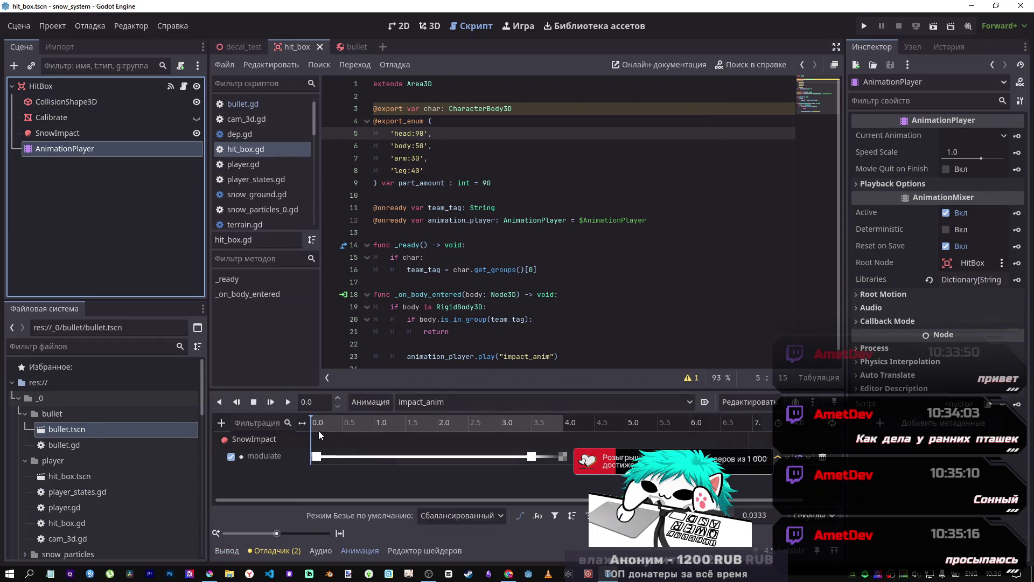
pyautogui.click(220, 423)
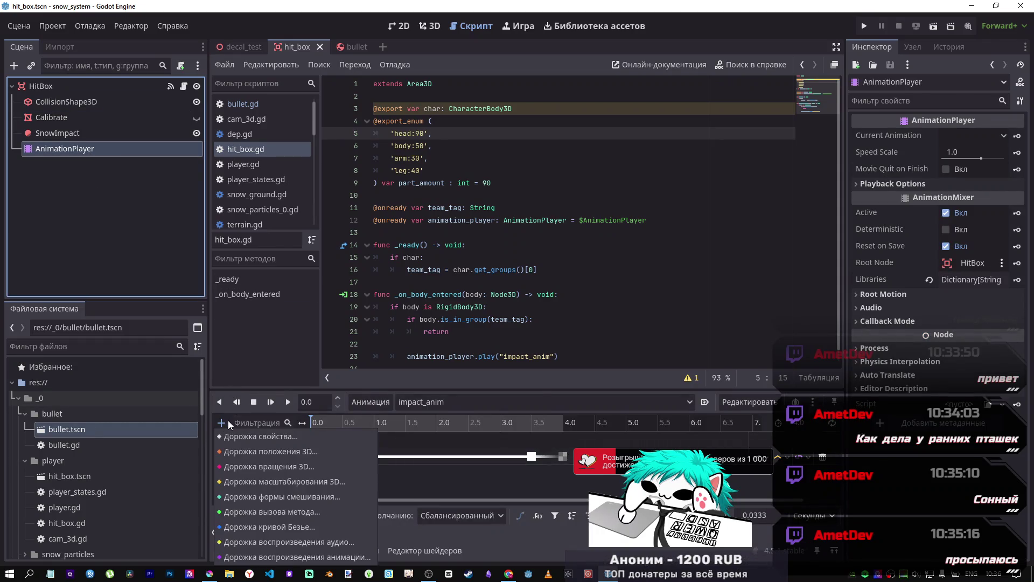
pyautogui.click(53, 134)
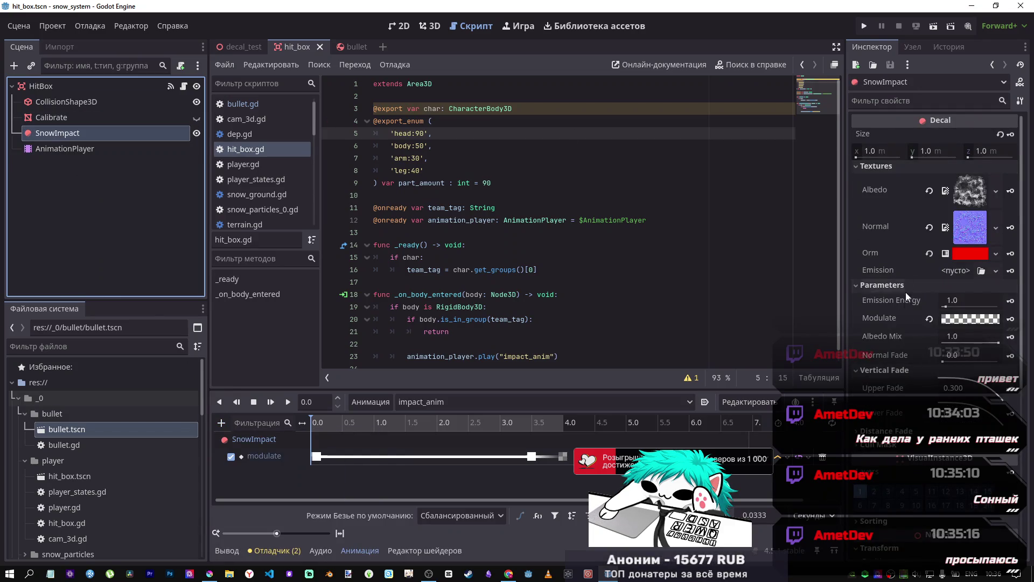
pyautogui.scroll(-5, 902, 307)
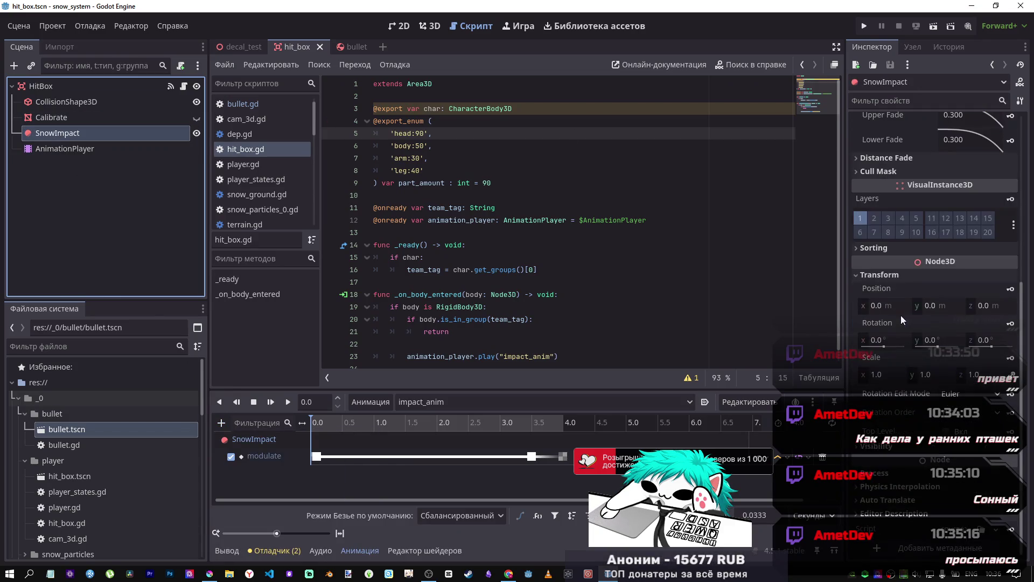
pyautogui.click(886, 449)
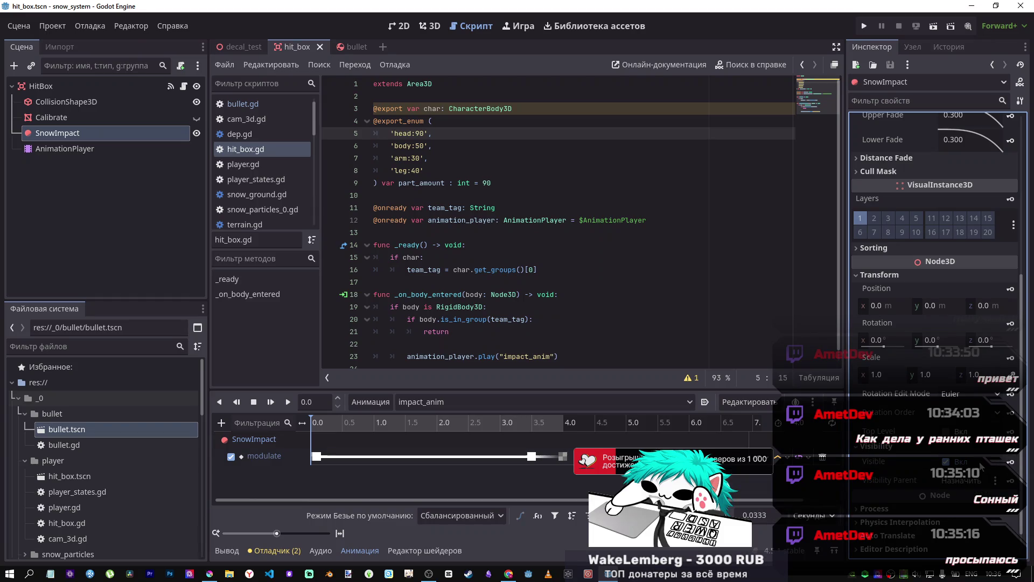
# Select Calibrate, expand its Visibility settings and key the visible property into impact_anim
pyautogui.click(52, 117)
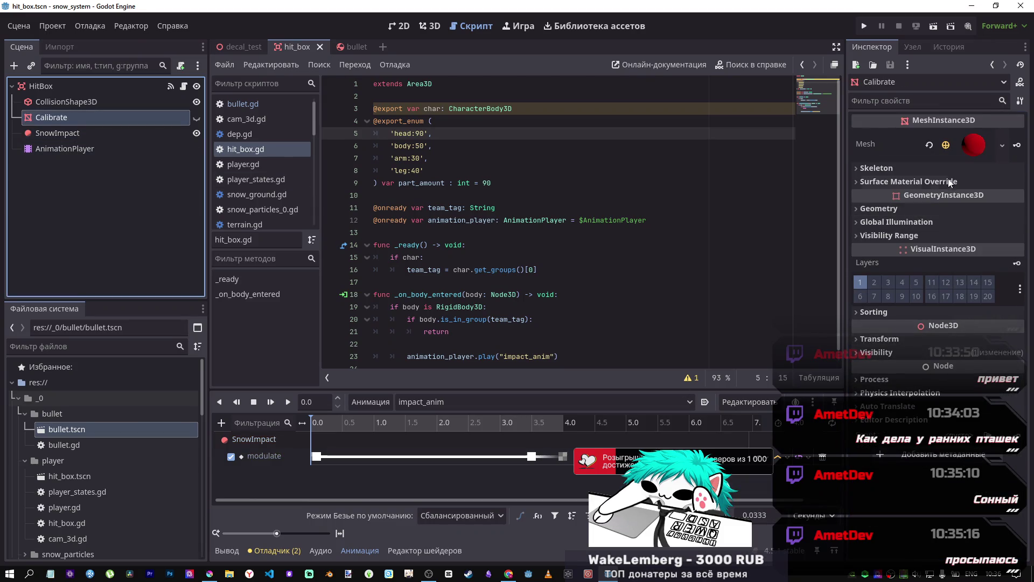
pyautogui.click(905, 235)
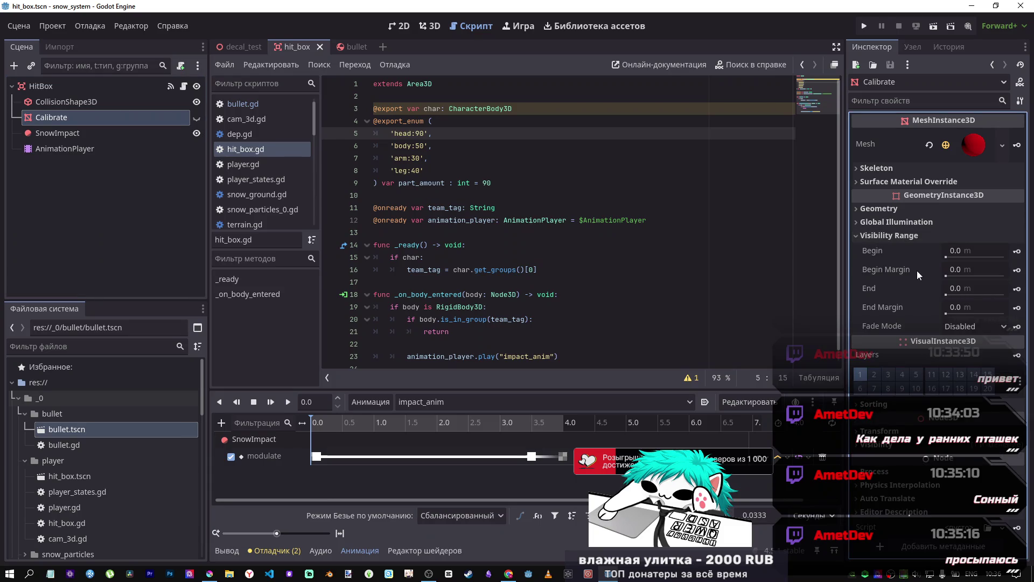
pyautogui.click(904, 234)
pyautogui.click(904, 221)
pyautogui.click(903, 221)
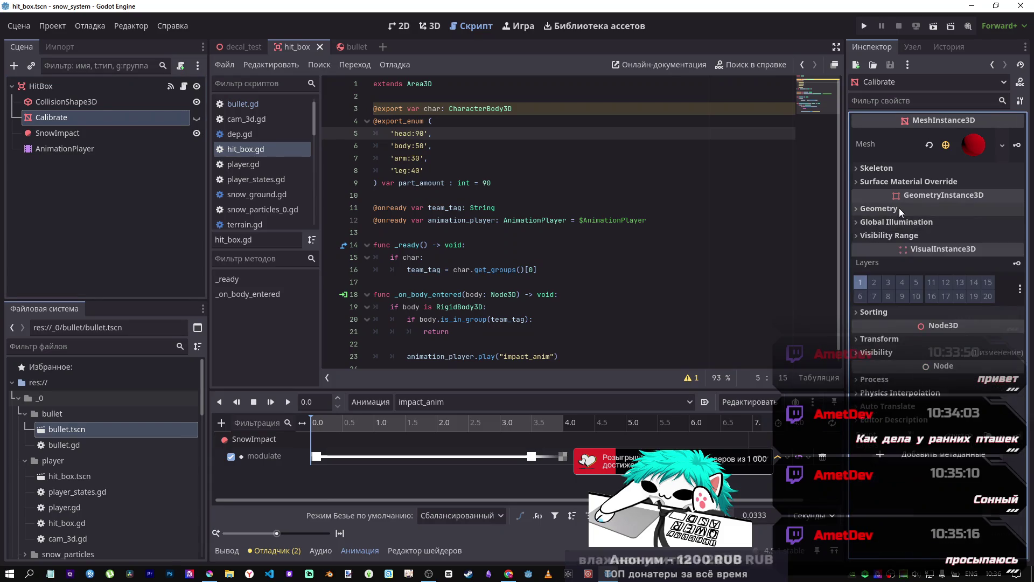
pyautogui.click(899, 208)
pyautogui.click(900, 208)
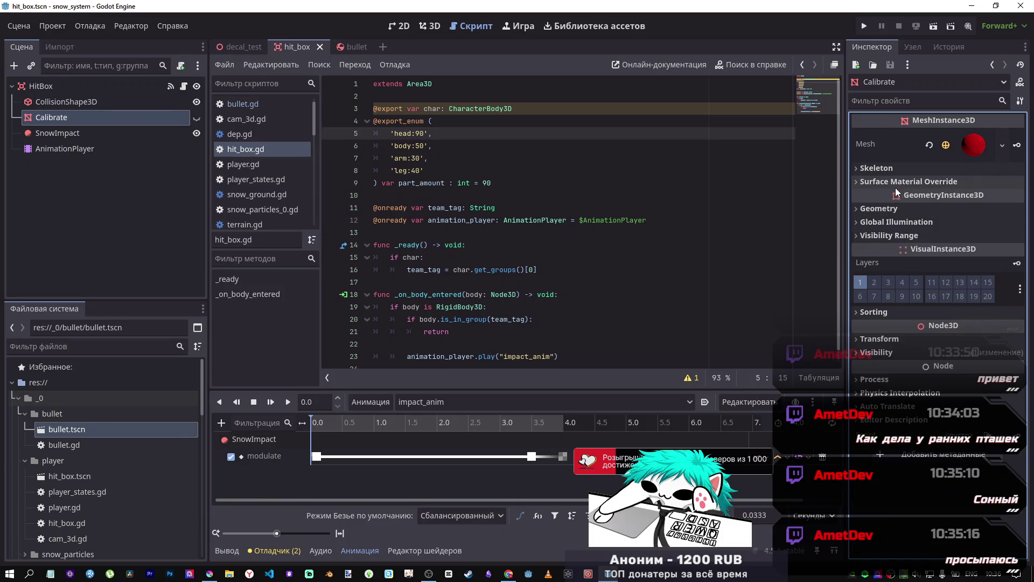
pyautogui.click(876, 352)
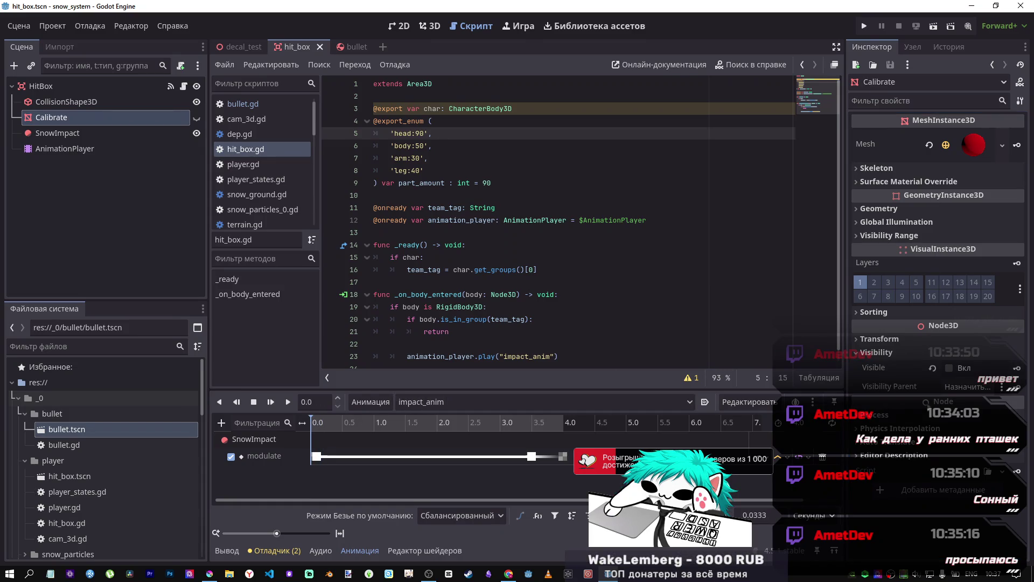
pyautogui.click(1017, 368)
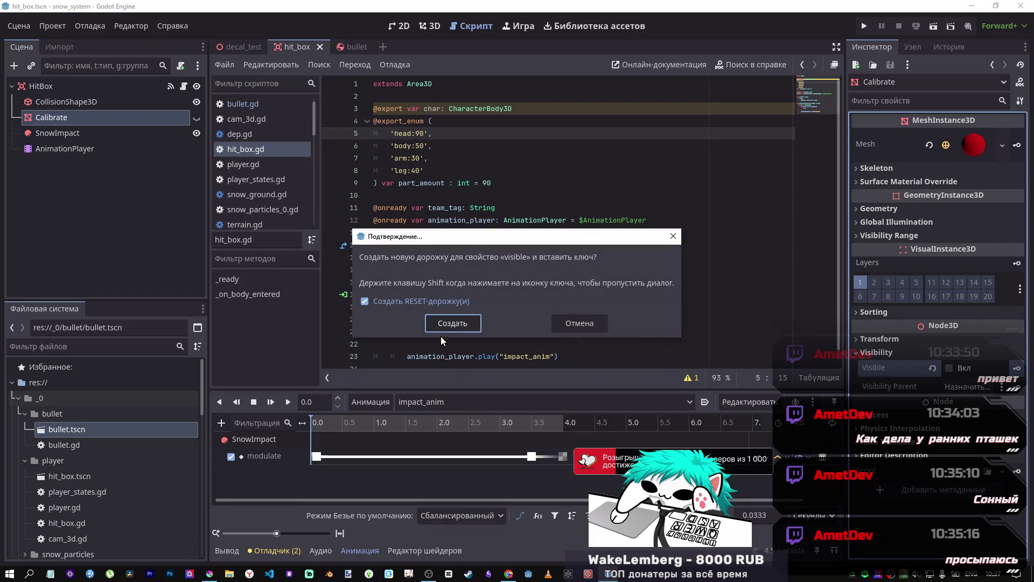
# Confirm the new Calibrate visible track and briefly check the RESET animation
pyautogui.click(451, 323)
pyautogui.moveTo(320, 421)
pyautogui.mouseDown()
pyautogui.moveTo(329, 419)
pyautogui.moveTo(318, 415)
pyautogui.mouseUp()
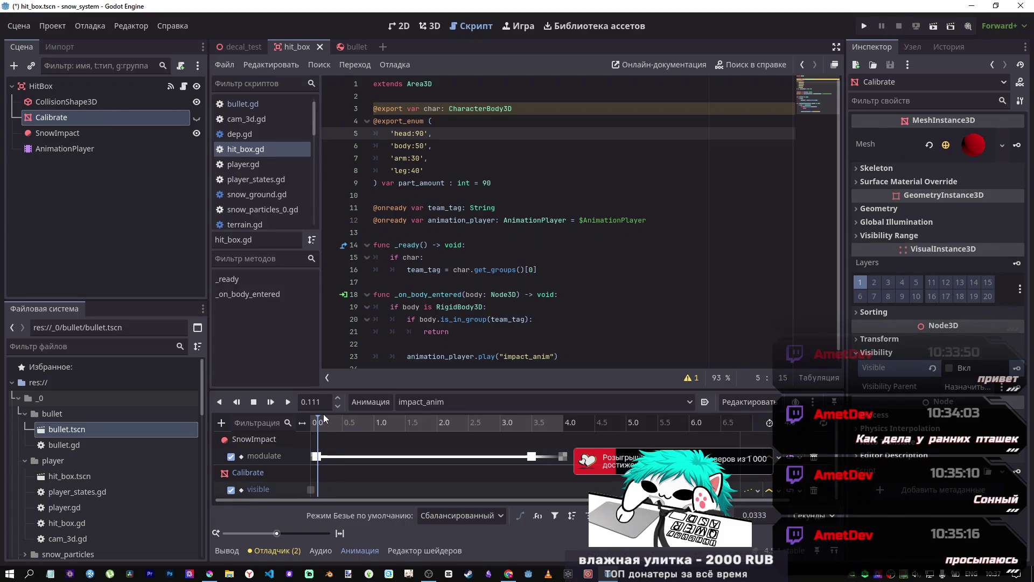
pyautogui.click(432, 405)
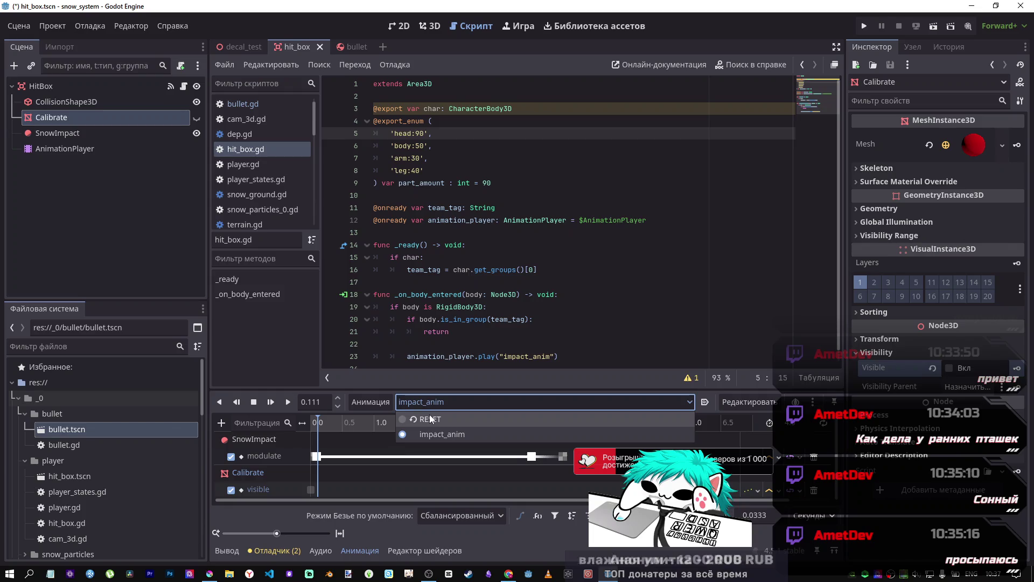
pyautogui.click(430, 420)
pyautogui.click(431, 402)
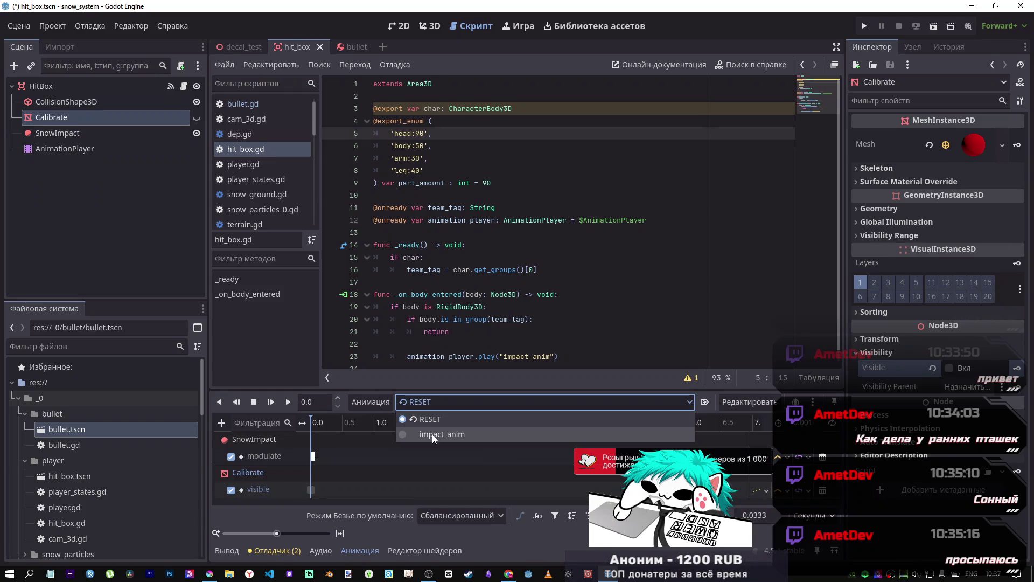
pyautogui.click(432, 434)
# In RESET, drag SnowImpact's modulate key alpha to 0, then return to impact_anim
pyautogui.click(431, 403)
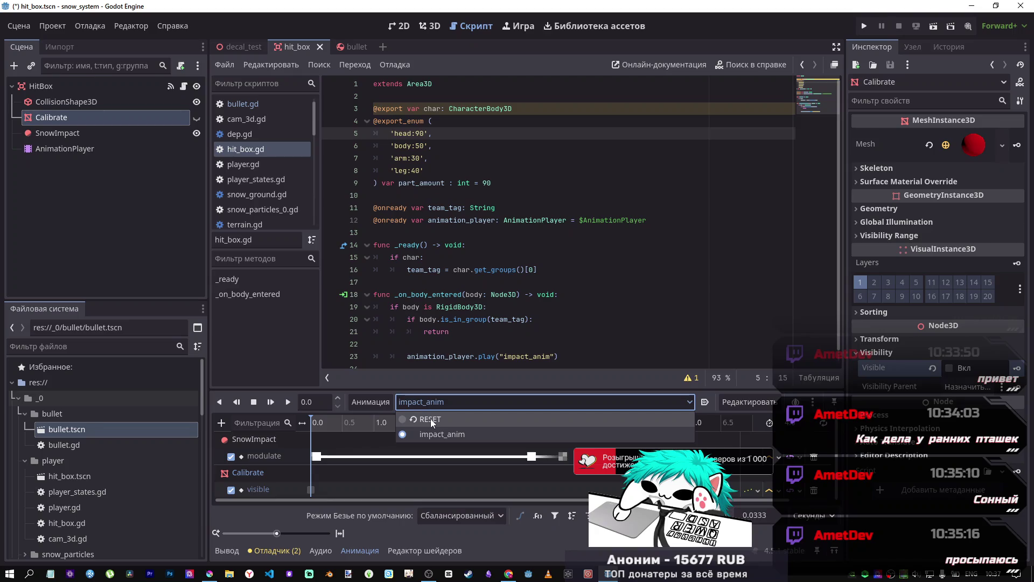
pyautogui.click(431, 420)
pyautogui.click(313, 456)
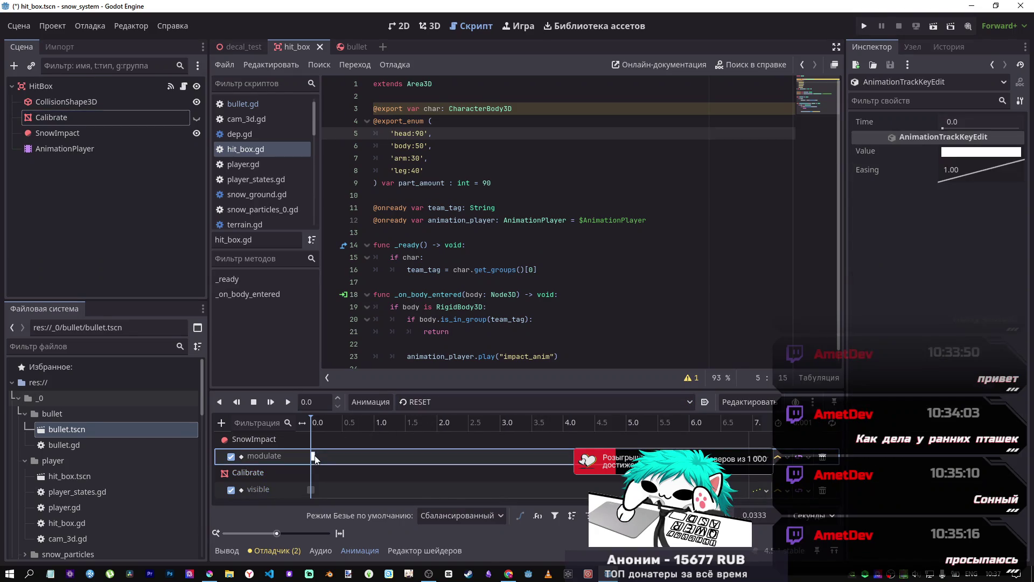
pyautogui.click(951, 156)
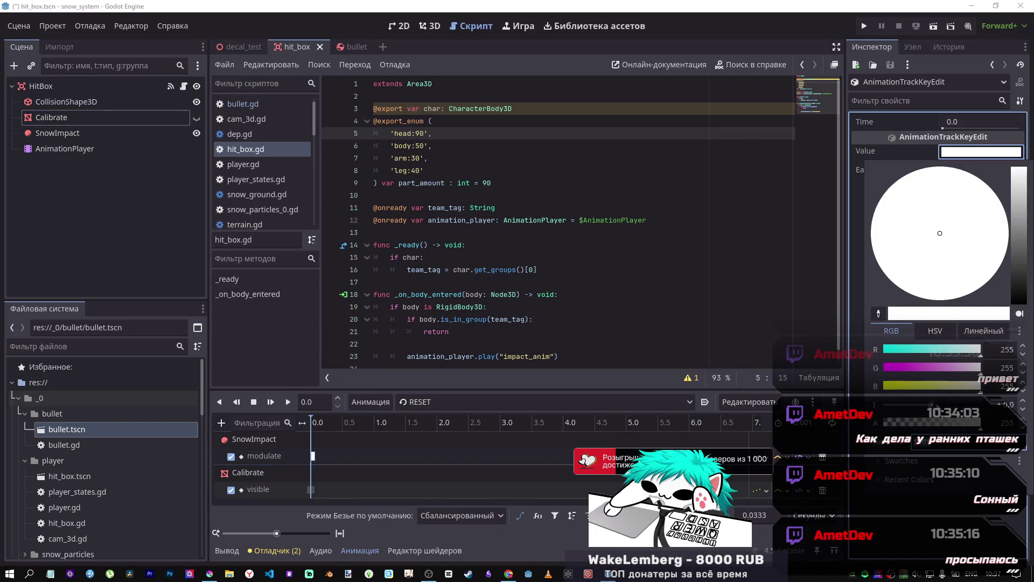
pyautogui.moveTo(948, 425); pyautogui.dragTo(803, 429)
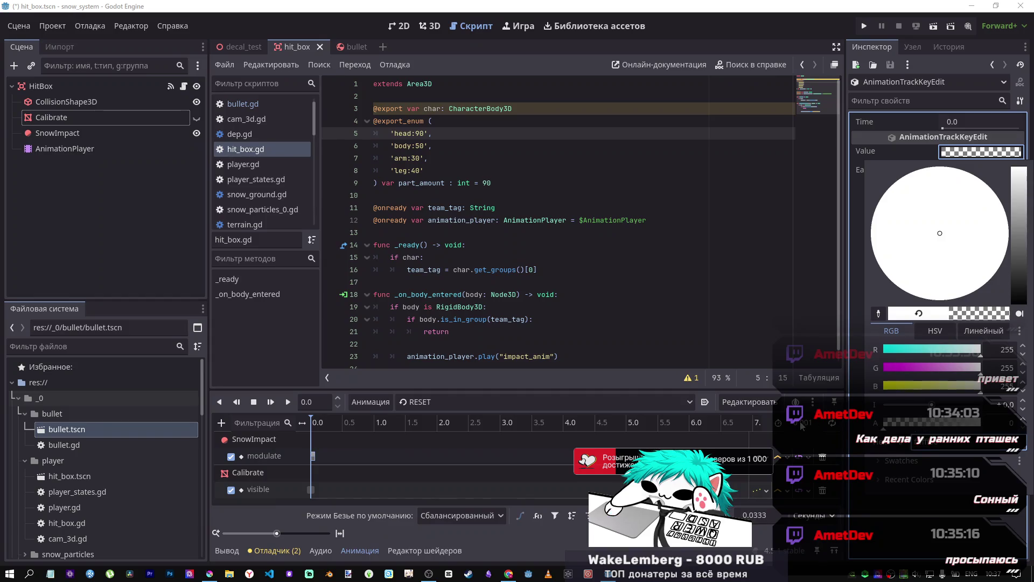
pyautogui.click(964, 155)
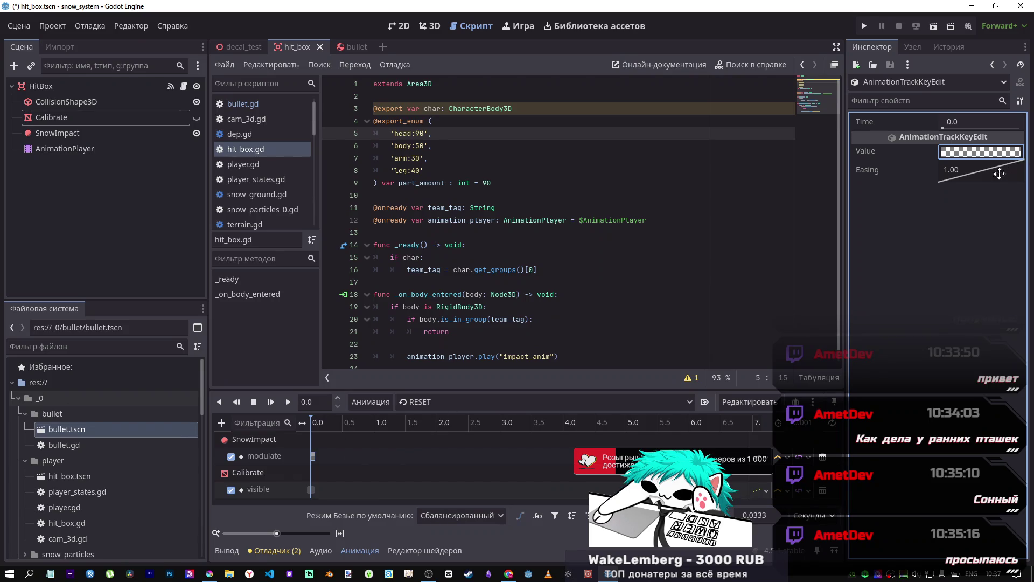
pyautogui.click(426, 404)
pyautogui.click(447, 432)
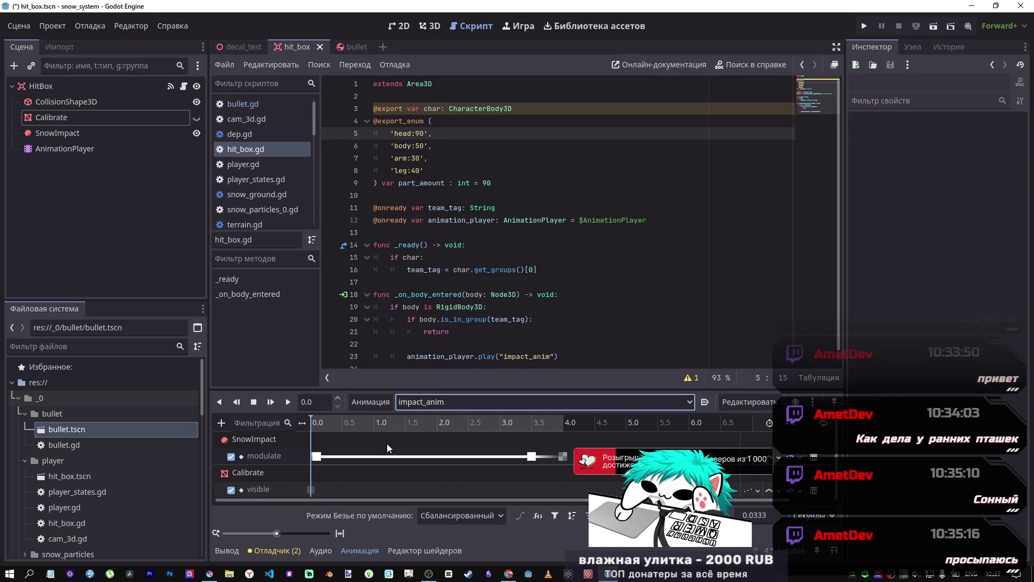
# Rearrange the Calibrate visible keys, duplicating one and placing a key at 4.0
pyautogui.moveTo(312, 423); pyautogui.dragTo(319, 422)
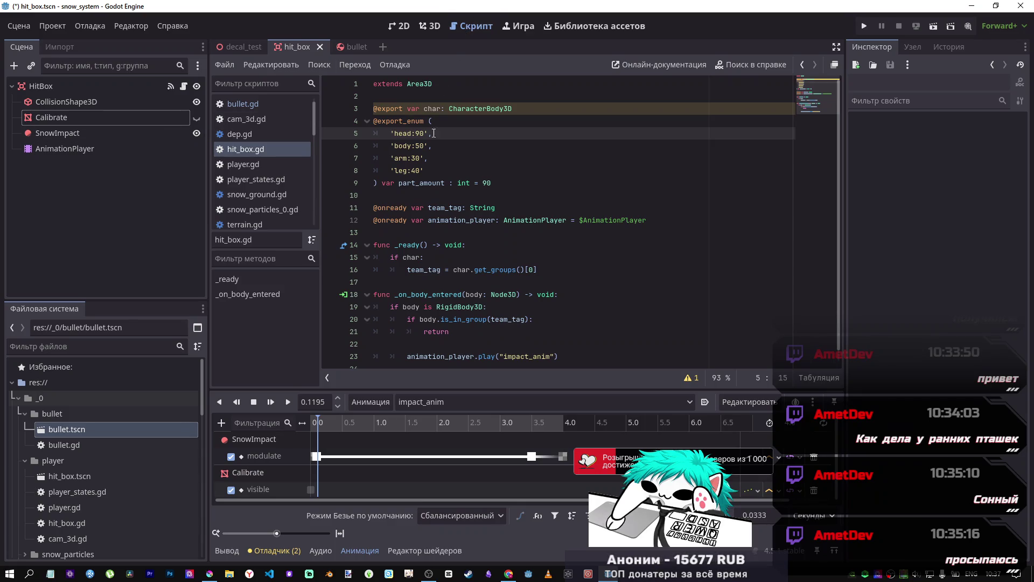
pyautogui.click(311, 489)
pyautogui.moveTo(316, 494); pyautogui.dragTo(340, 493)
pyautogui.click(438, 422)
pyautogui.hotkey('ctrl', 'd')
pyautogui.moveTo(445, 491); pyautogui.dragTo(565, 491)
pyautogui.click(564, 419)
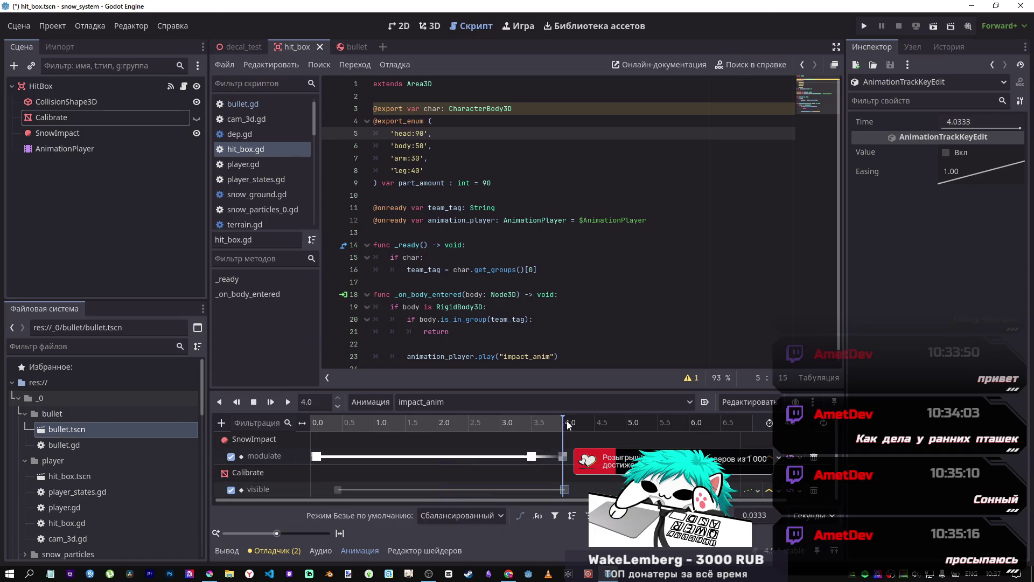
pyautogui.moveTo(565, 493); pyautogui.dragTo(308, 488)
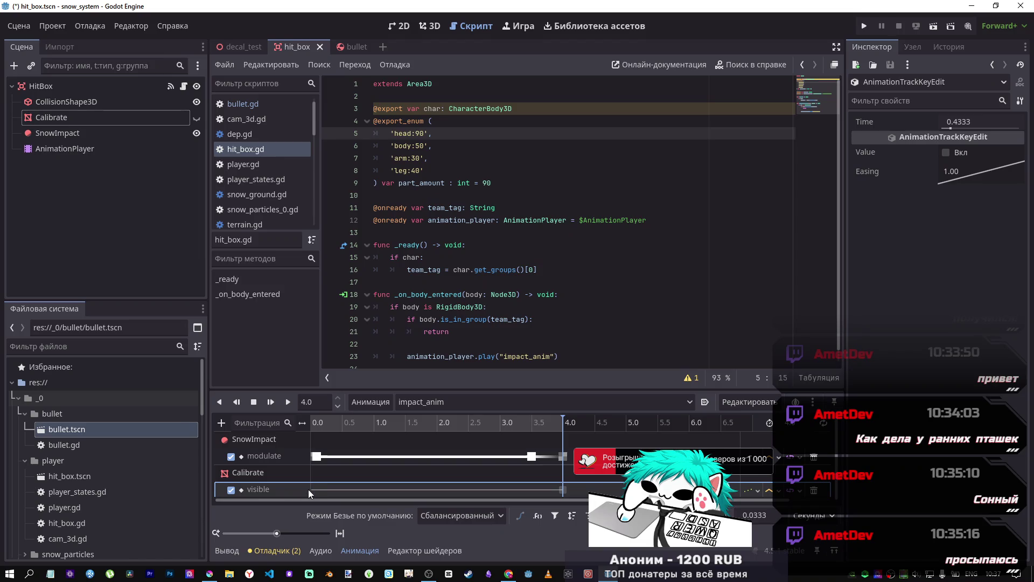
pyautogui.moveTo(312, 494); pyautogui.dragTo(310, 491)
pyautogui.click(311, 428)
pyautogui.click(318, 431)
pyautogui.doubleClick(313, 403)
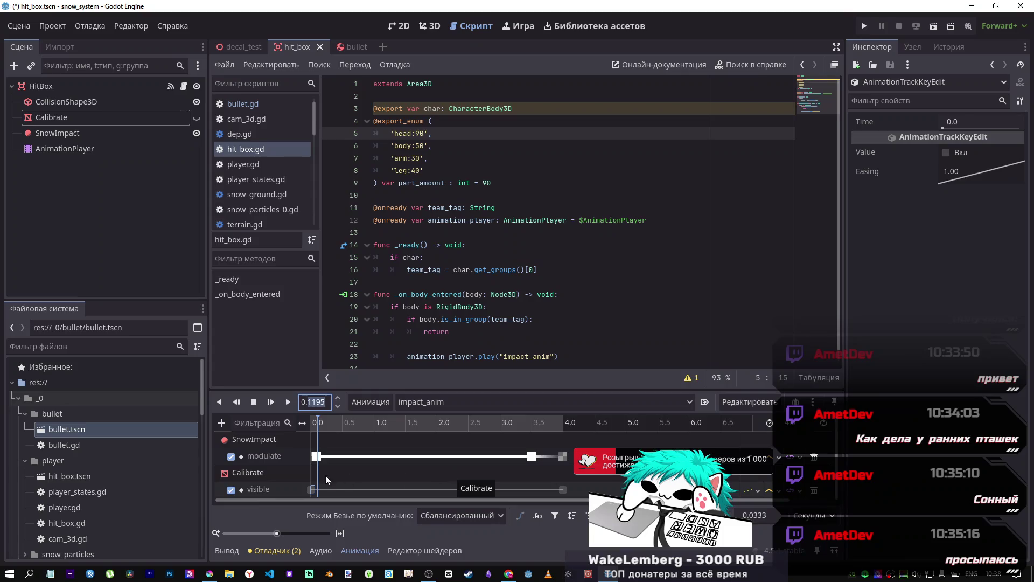
# With the 3D view showing, add a visible key set to on just after 0.0
pyautogui.click(270, 477)
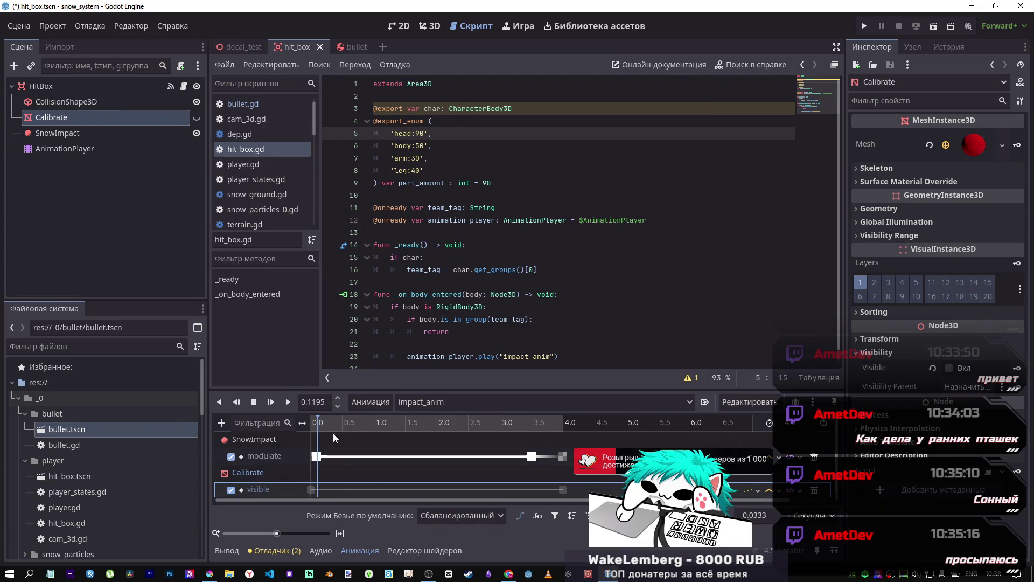
pyautogui.click(426, 25)
pyautogui.click(402, 25)
pyautogui.click(430, 25)
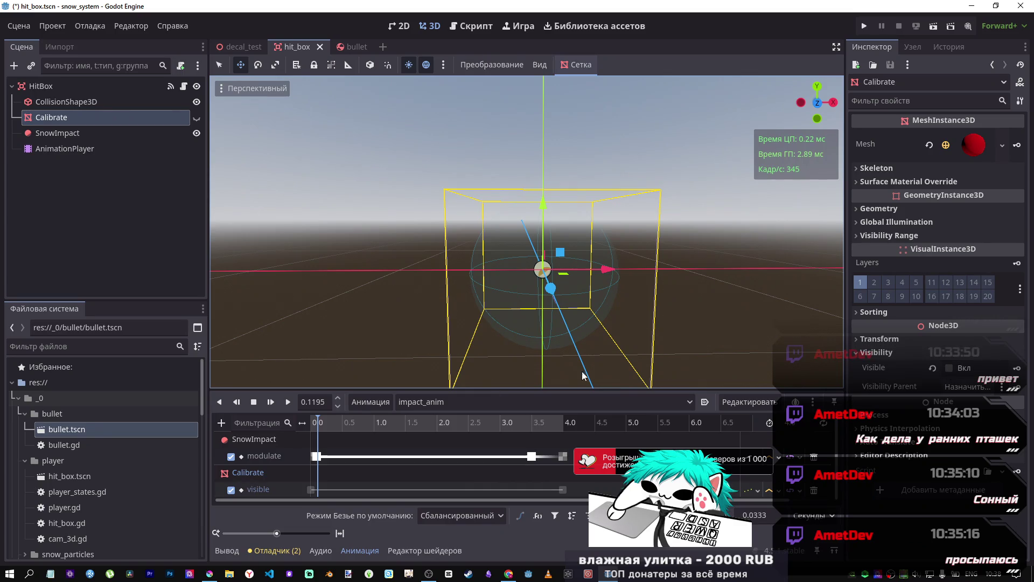
pyautogui.click(311, 489)
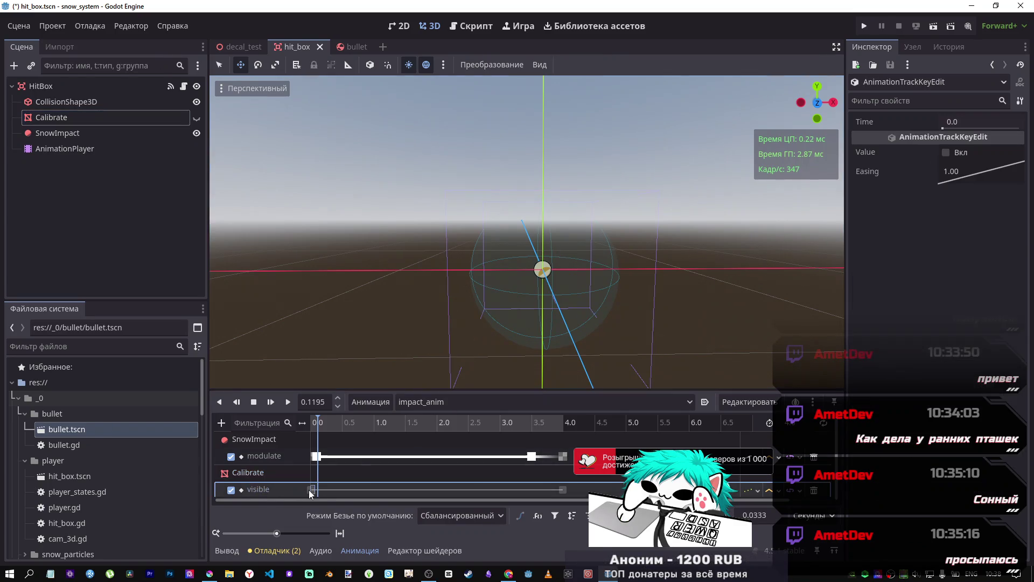
pyautogui.click(339, 487)
pyautogui.click(341, 488)
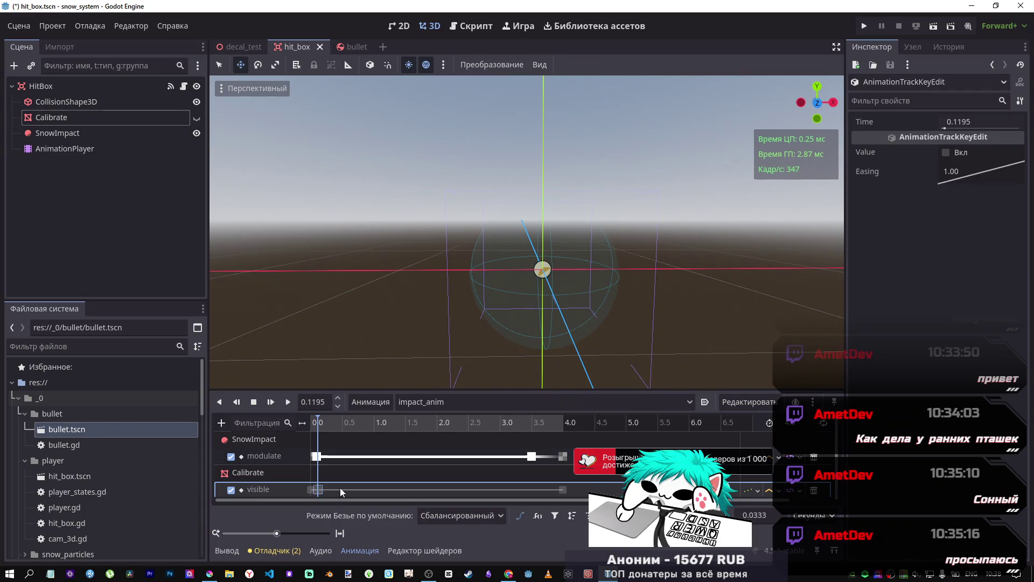
pyautogui.click(956, 155)
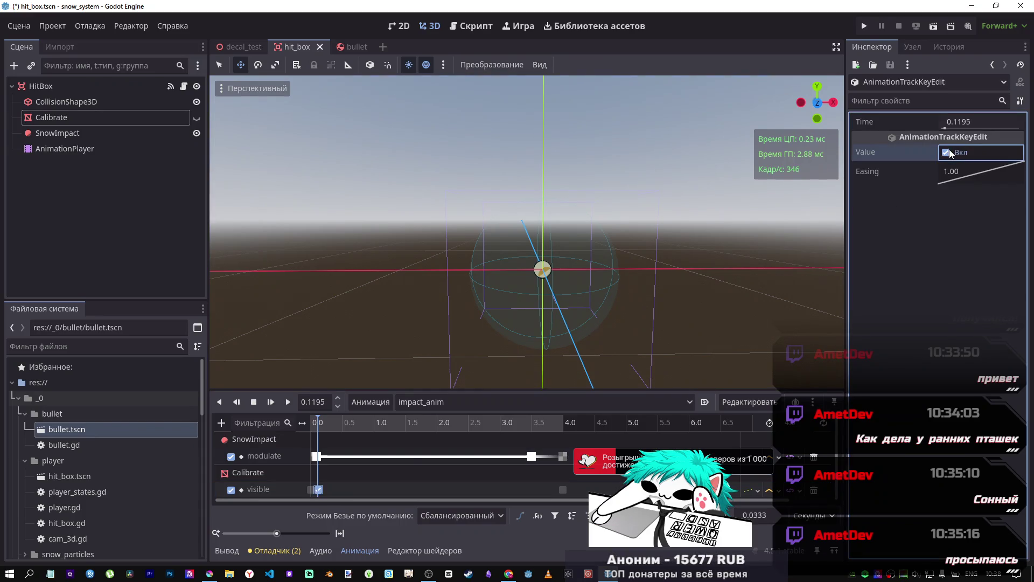
# Delete the hidden key at 0.0 and move the visible-on key to 0.0
pyautogui.moveTo(317, 422)
pyautogui.mouseDown()
pyautogui.moveTo(377, 424)
pyautogui.moveTo(320, 423)
pyautogui.mouseUp()
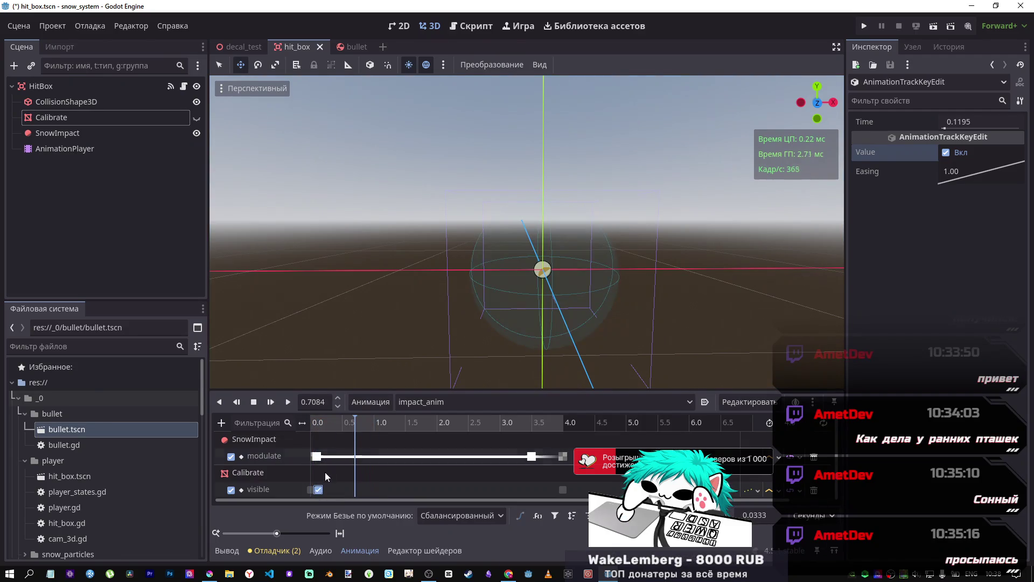
pyautogui.moveTo(318, 489); pyautogui.dragTo(333, 490)
pyautogui.moveTo(320, 424)
pyautogui.mouseDown()
pyautogui.moveTo(333, 429)
pyautogui.moveTo(320, 428)
pyautogui.moveTo(332, 490)
pyautogui.moveTo(319, 491)
pyautogui.mouseUp()
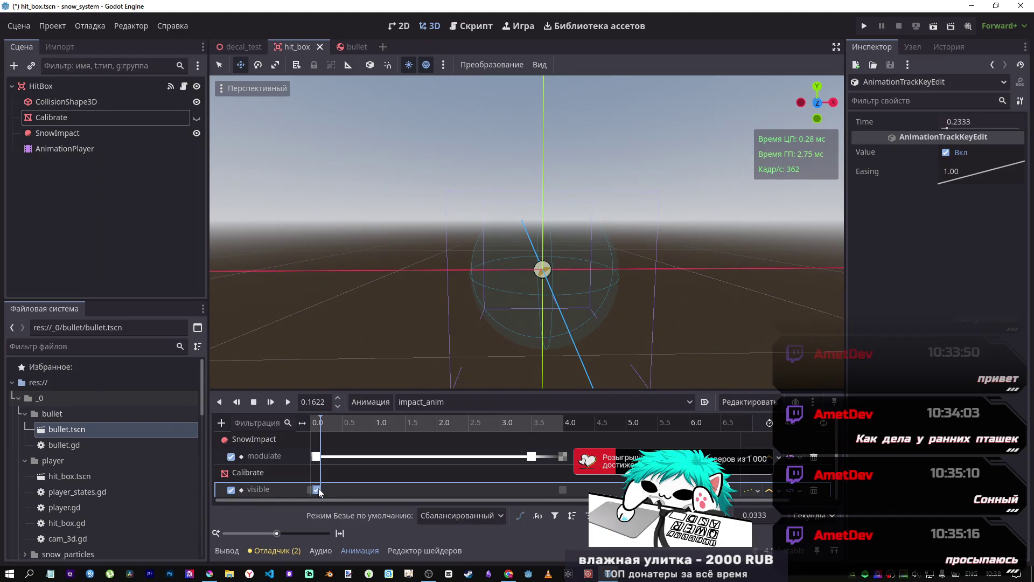
pyautogui.moveTo(324, 429)
pyautogui.mouseDown()
pyautogui.moveTo(312, 422)
pyautogui.moveTo(404, 435)
pyautogui.moveTo(395, 434)
pyautogui.mouseUp()
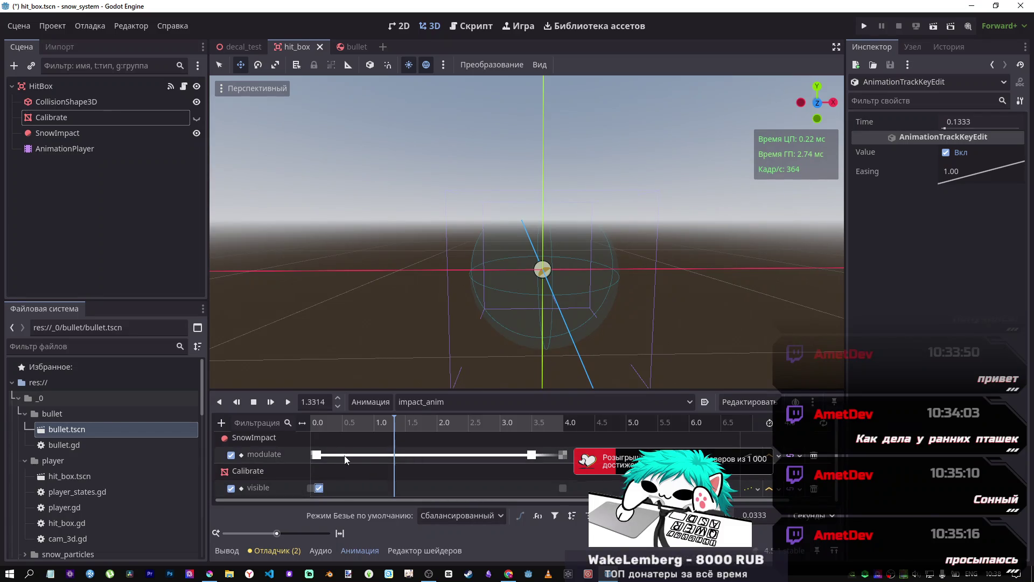
pyautogui.click(311, 489)
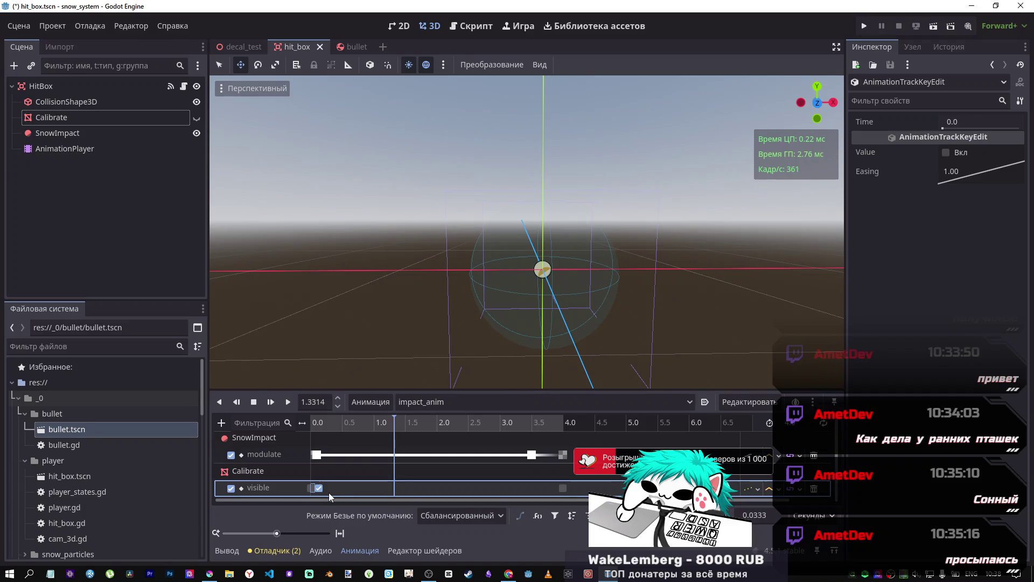
pyautogui.rightClick(312, 488)
pyautogui.click(329, 536)
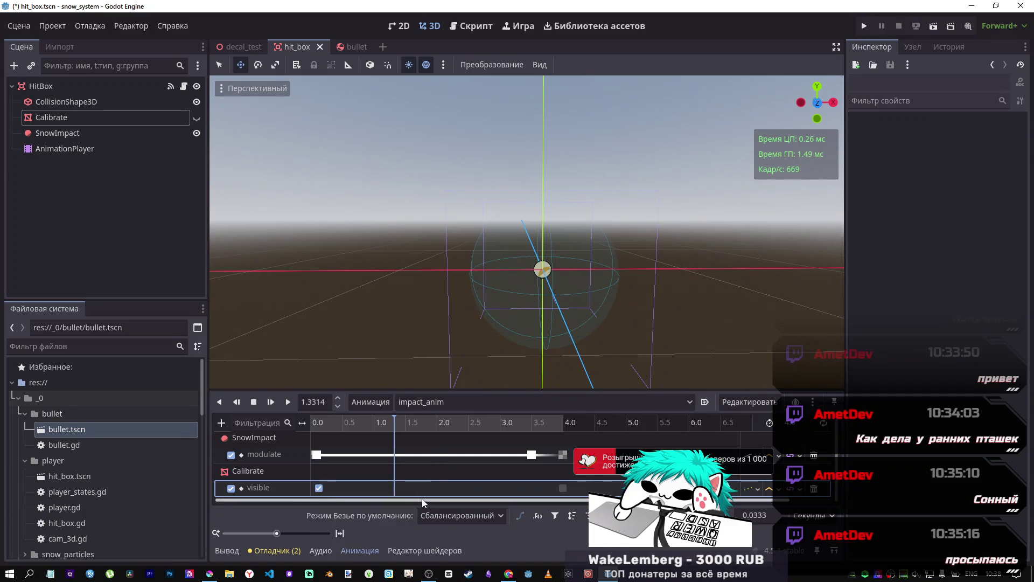
pyautogui.moveTo(323, 488)
pyautogui.mouseDown()
pyautogui.moveTo(300, 489)
pyautogui.moveTo(309, 491)
pyautogui.mouseUp()
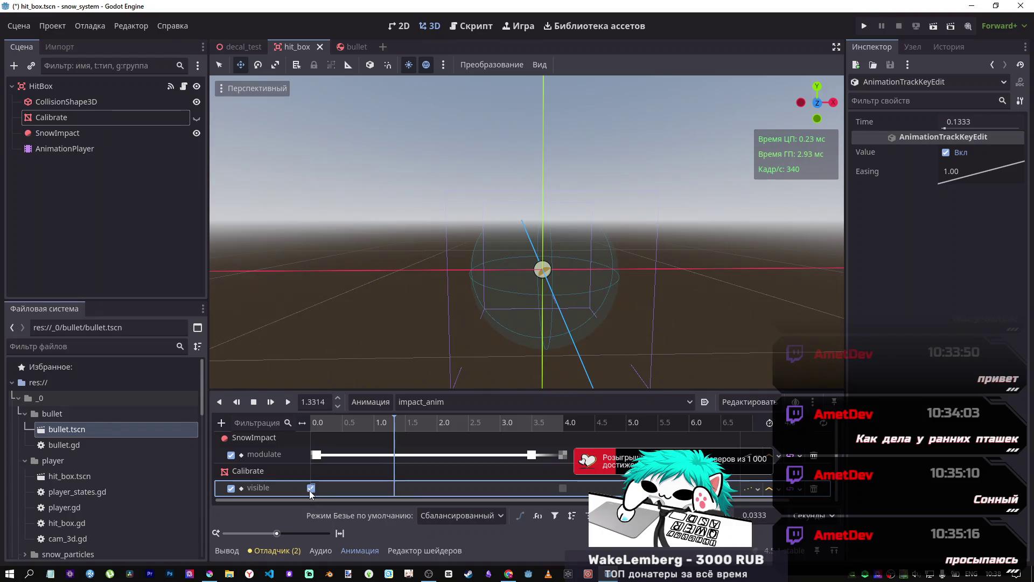
# Move the hiding key from 4.0 to 1.0 and preview with the playhead at 1
pyautogui.moveTo(563, 488); pyautogui.dragTo(374, 479)
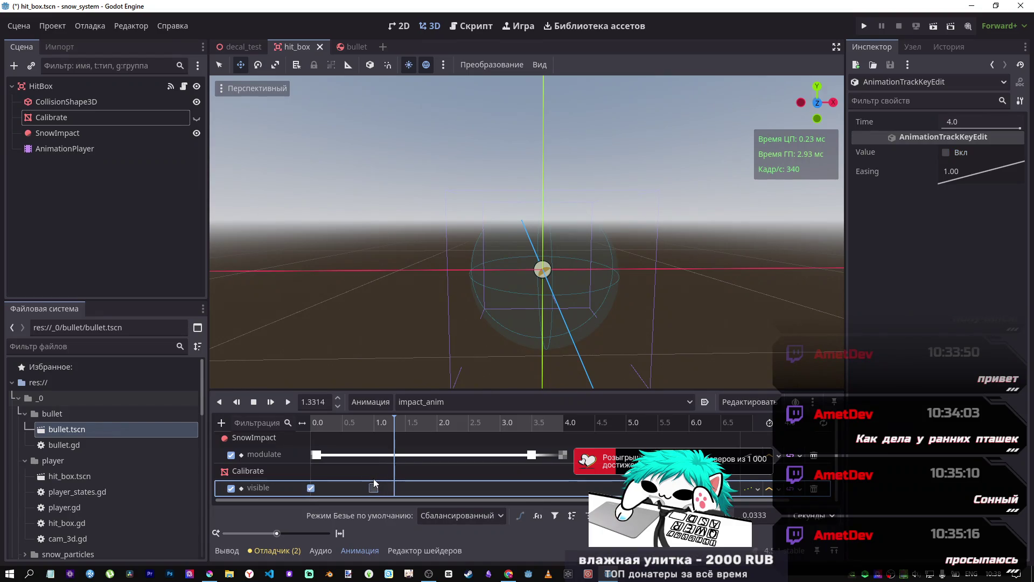
pyautogui.moveTo(382, 423)
pyautogui.mouseDown()
pyautogui.moveTo(361, 422)
pyautogui.moveTo(374, 425)
pyautogui.mouseUp()
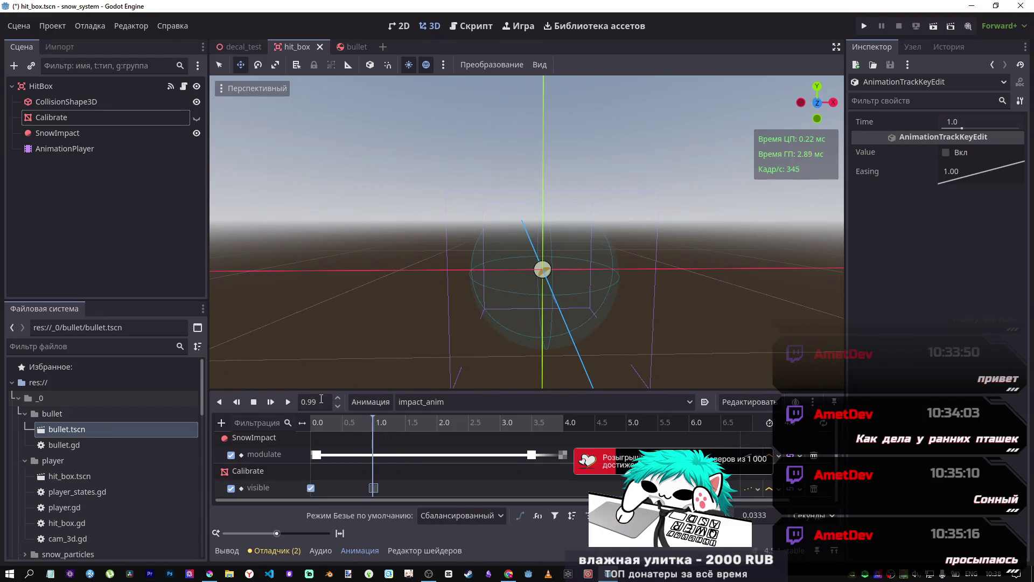
pyautogui.press('BackSpace')
pyautogui.press('BackSpace')
pyautogui.press('BackSpace')
pyautogui.write('1')
pyautogui.press('Return')
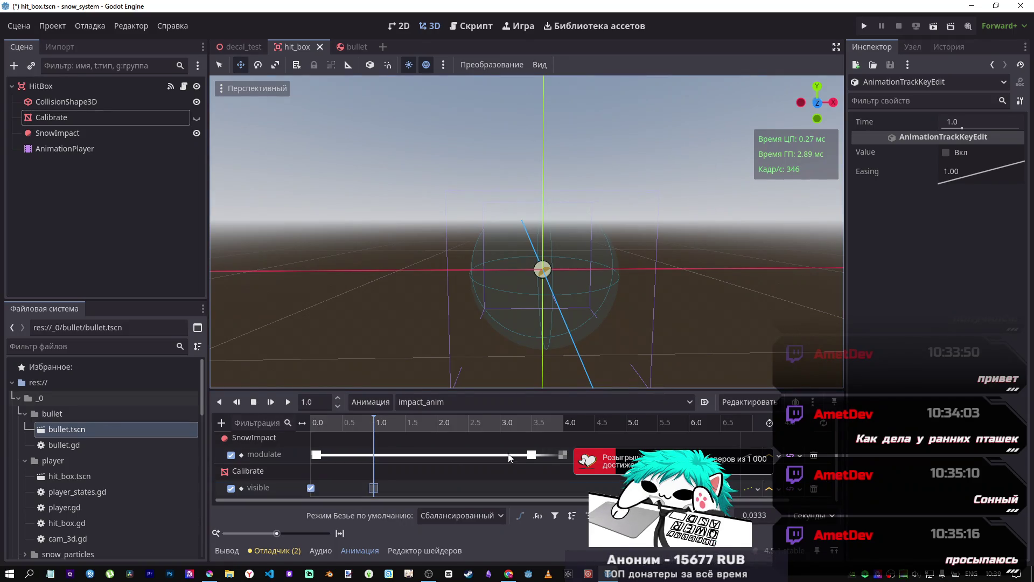
pyautogui.moveTo(343, 424)
pyautogui.mouseDown()
pyautogui.moveTo(309, 425)
pyautogui.moveTo(387, 435)
pyautogui.moveTo(317, 432)
pyautogui.moveTo(331, 437)
pyautogui.moveTo(314, 423)
pyautogui.moveTo(324, 424)
pyautogui.mouseUp()
# Select Calibrate and browse its Geometry, Global Illumination, Visibility Range and Skeleton sections
pyautogui.click(71, 114)
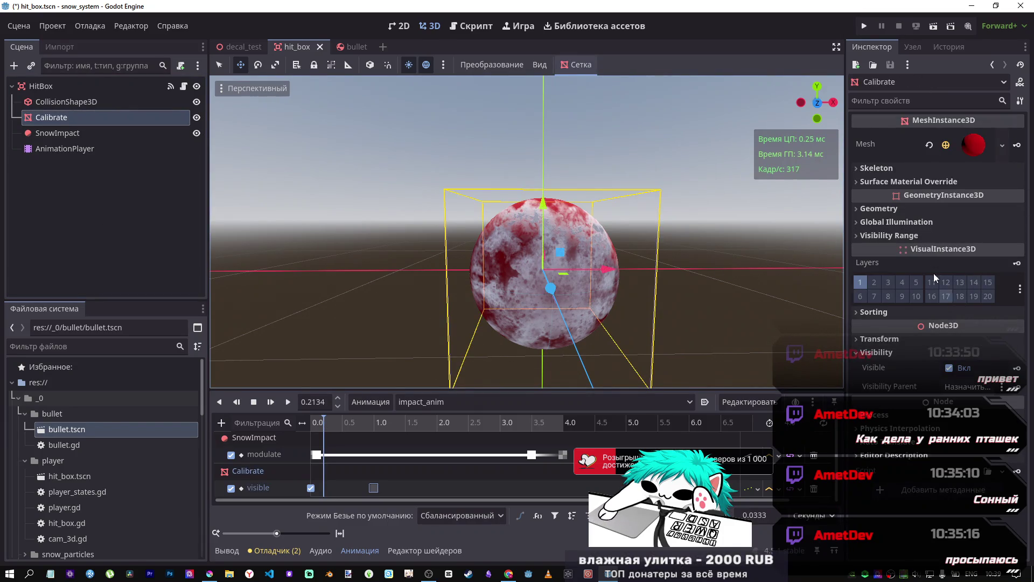
pyautogui.click(897, 212)
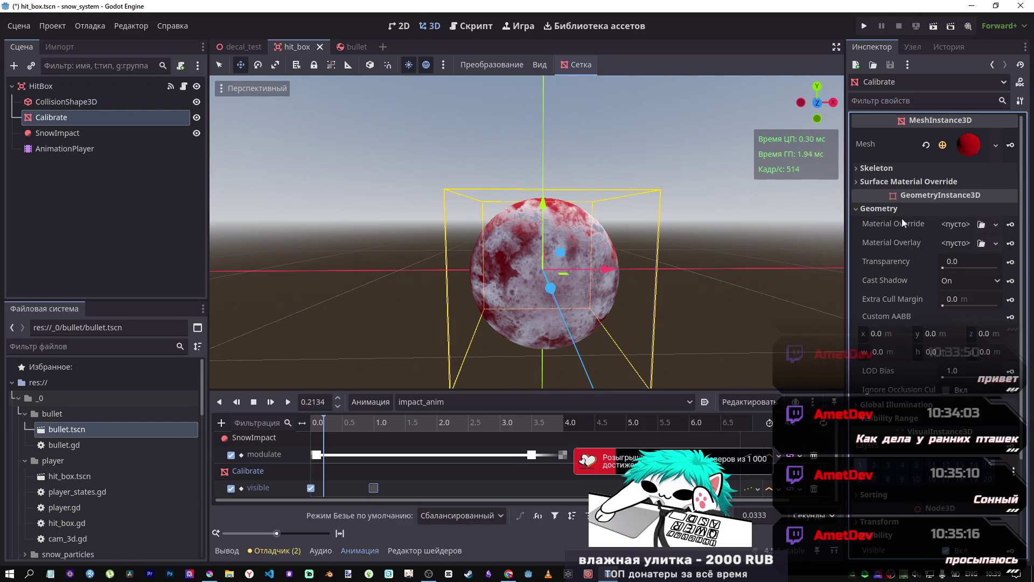
pyautogui.click(900, 211)
pyautogui.click(896, 225)
pyautogui.click(896, 225)
pyautogui.click(894, 235)
pyautogui.click(894, 235)
pyautogui.click(888, 172)
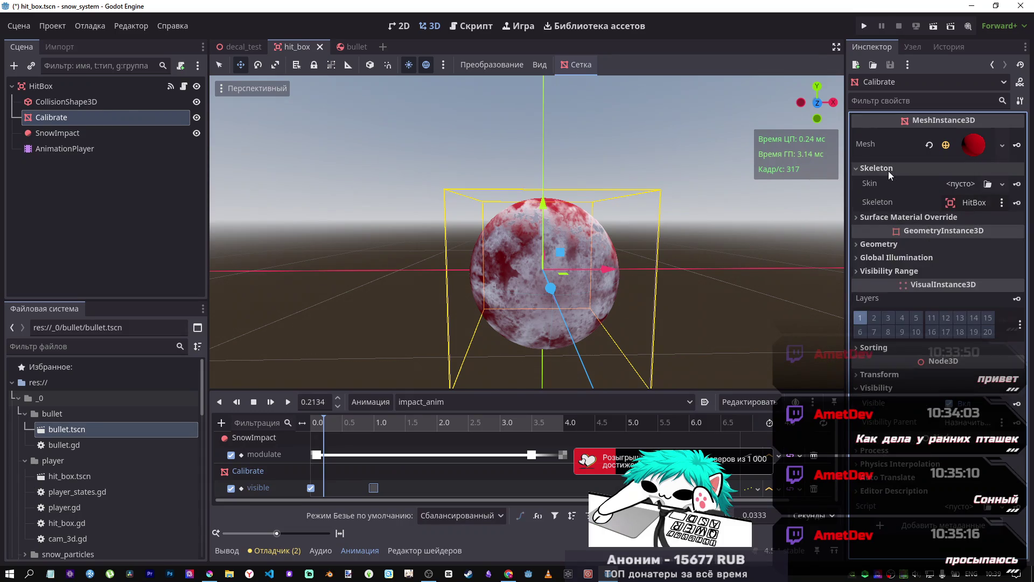
pyautogui.click(888, 170)
# Check the sphere mesh's material, then test Geometry Transparency and key it into impact_anim
pyautogui.click(974, 145)
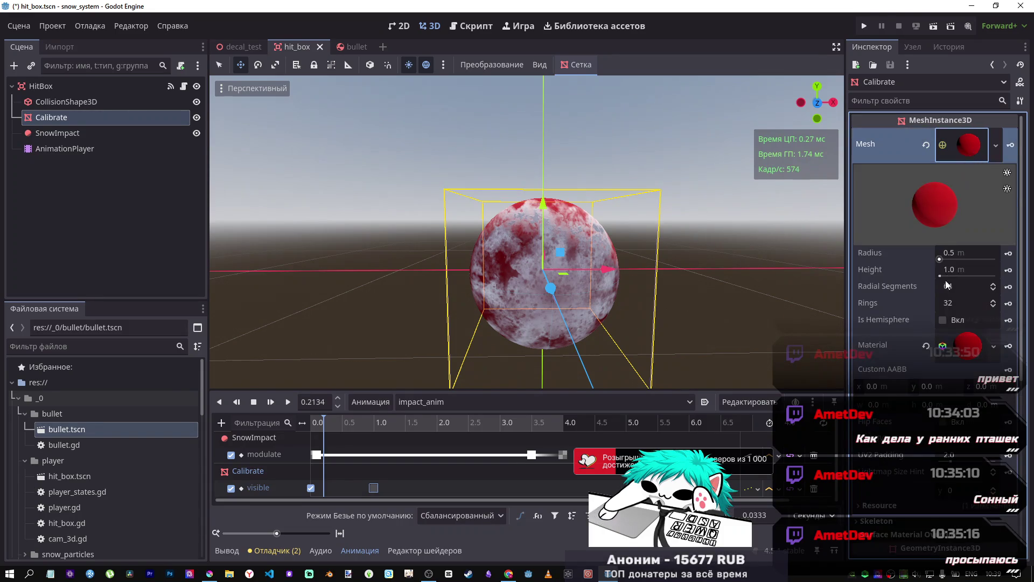
pyautogui.click(971, 354)
pyautogui.click(972, 354)
pyautogui.click(971, 354)
pyautogui.scroll(-4, 923, 391)
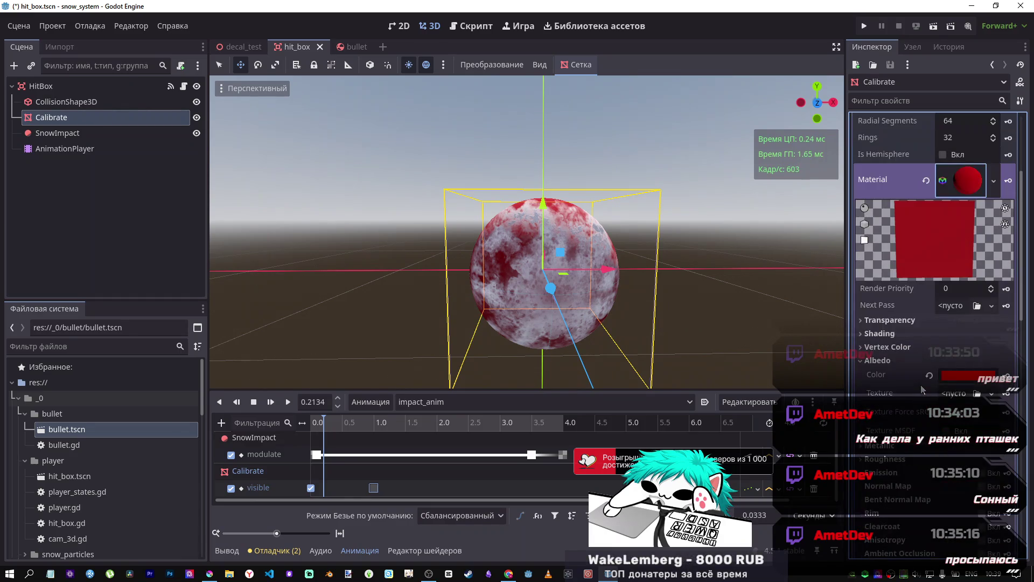
pyautogui.click(969, 180)
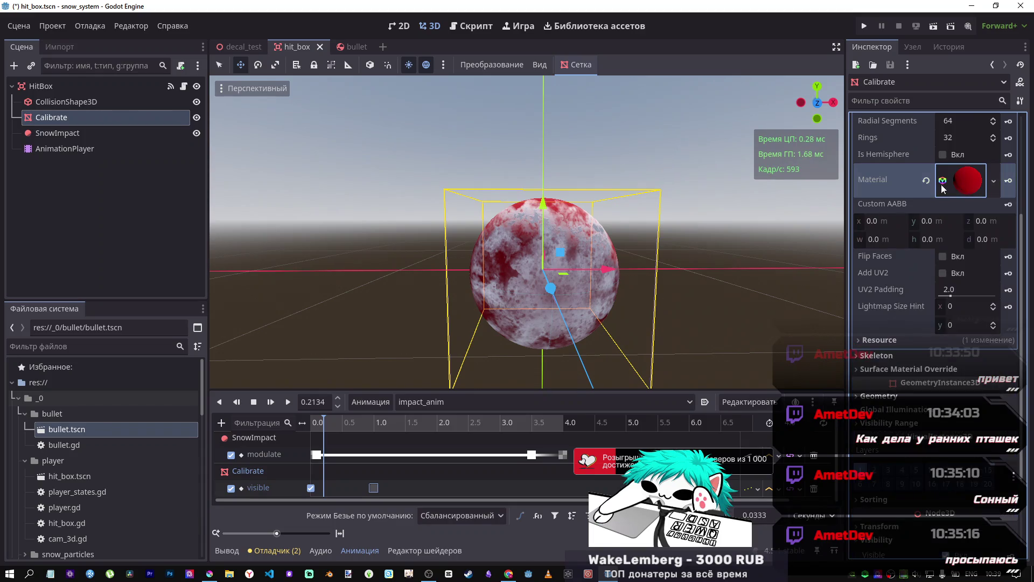
pyautogui.scroll(4, 890, 258)
pyautogui.click(972, 154)
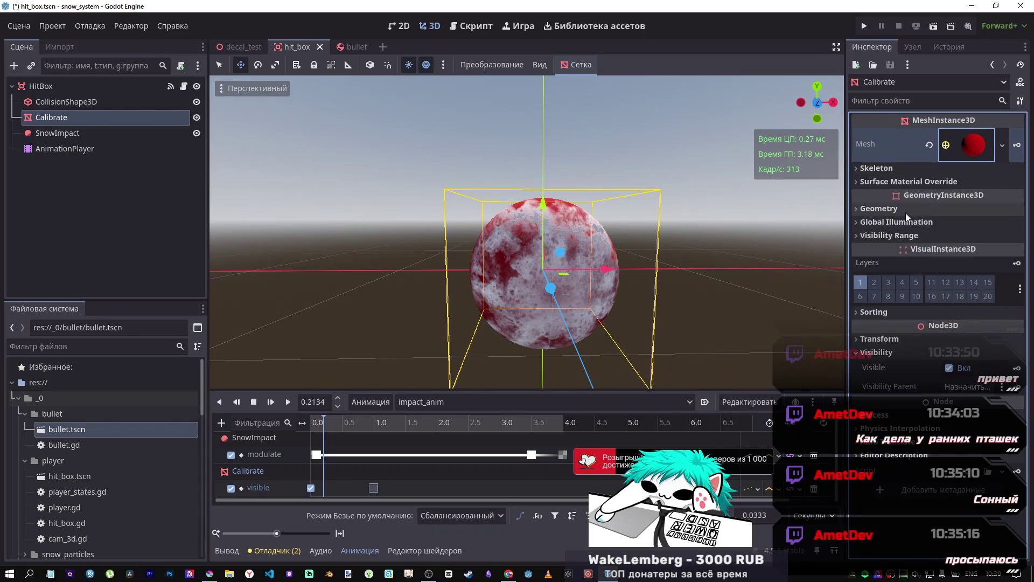
pyautogui.click(906, 212)
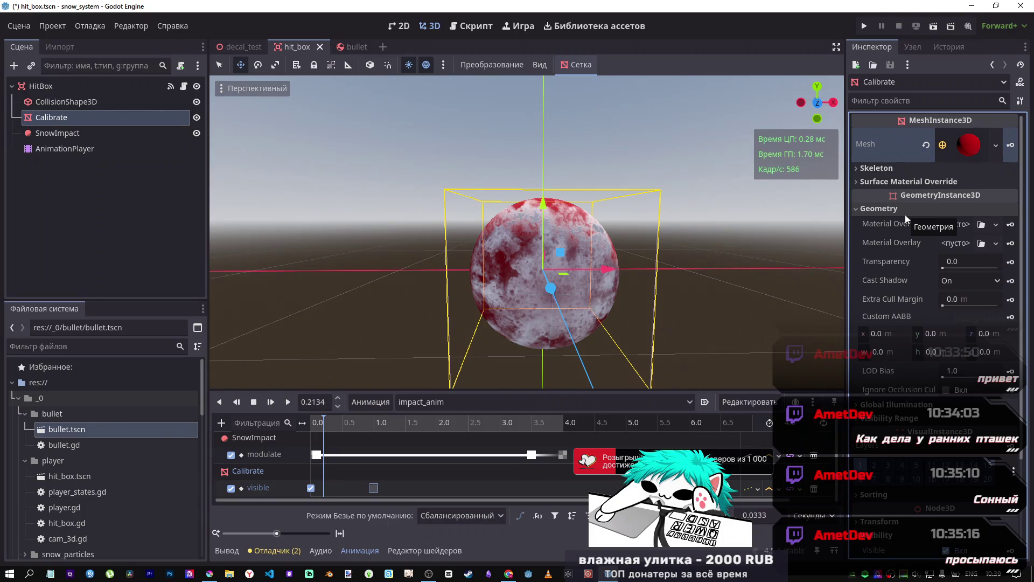
pyautogui.moveTo(944, 268)
pyautogui.mouseDown()
pyautogui.moveTo(997, 268)
pyautogui.moveTo(943, 268)
pyautogui.mouseUp()
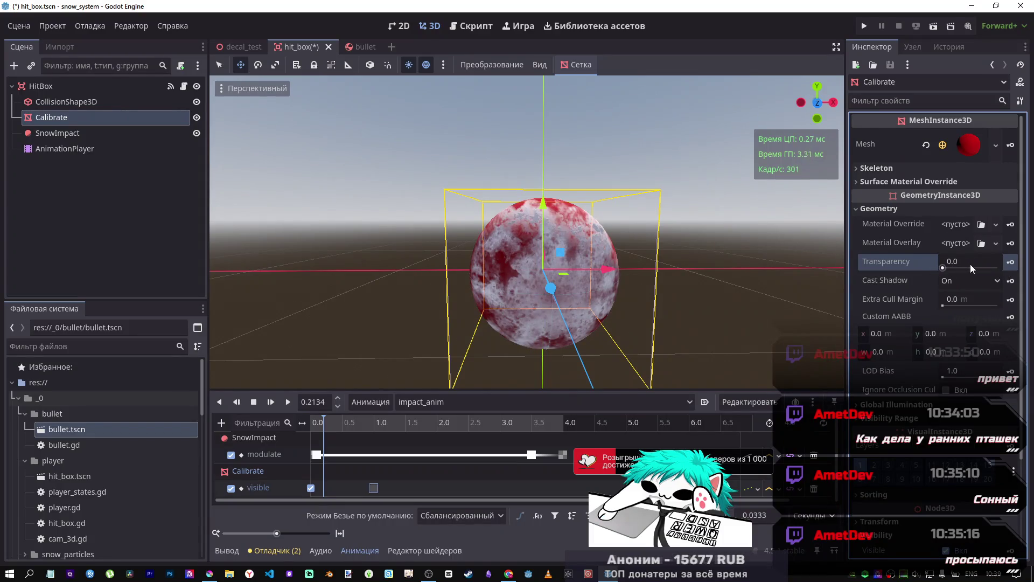
pyautogui.click(1012, 264)
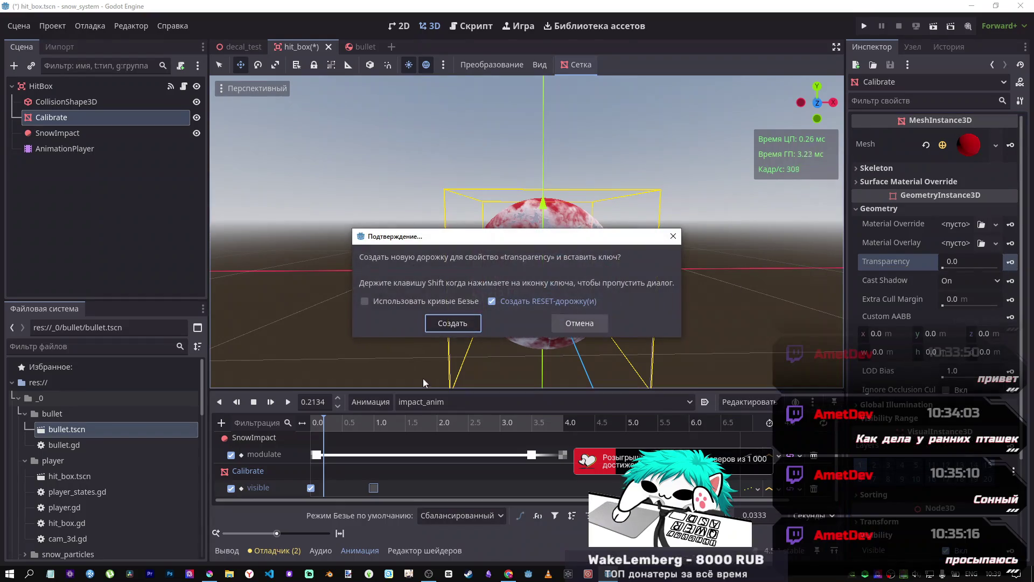
# Create the Calibrate transparency track and place a Transparency 0.0 key near the start
pyautogui.click(457, 324)
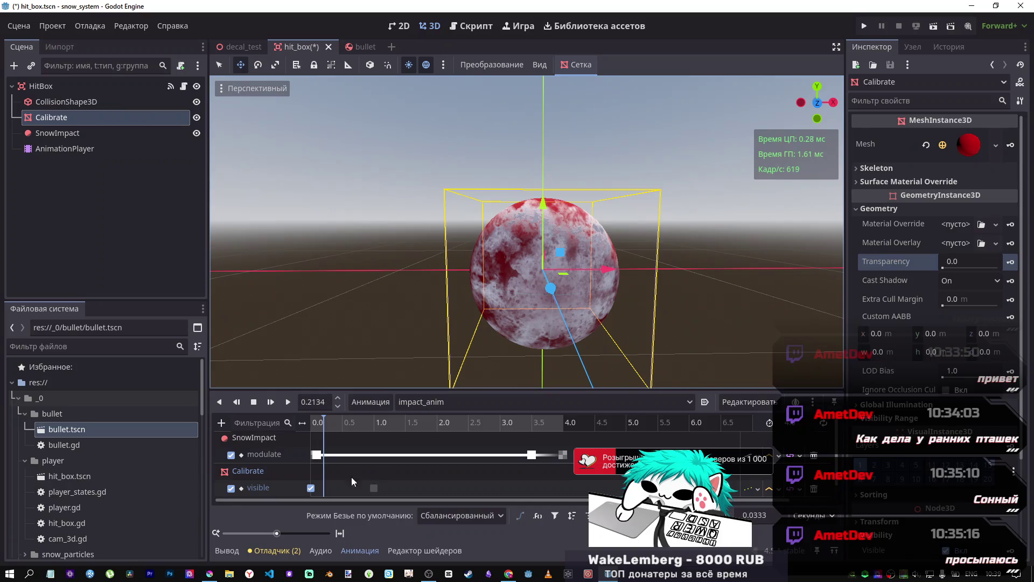
pyautogui.scroll(-1, 351, 457)
pyautogui.moveTo(325, 487); pyautogui.dragTo(312, 489)
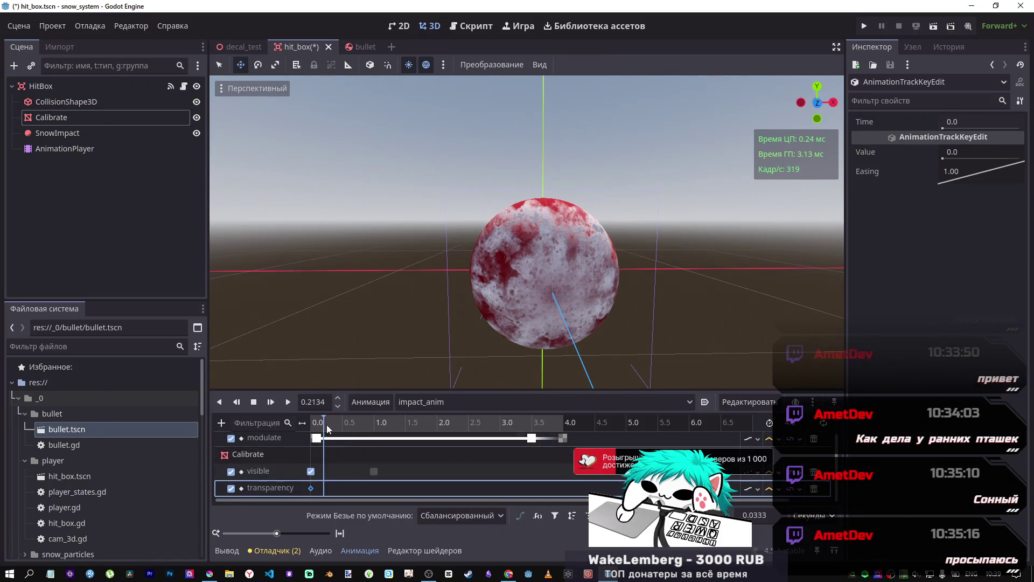
pyautogui.click(352, 424)
pyautogui.moveTo(345, 424)
pyautogui.mouseDown()
pyautogui.moveTo(325, 423)
pyautogui.moveTo(342, 428)
pyautogui.mouseUp()
# Set the Calibrate sphere's Transparency to 1.0 and key it at 0.9 s
pyautogui.click(131, 122)
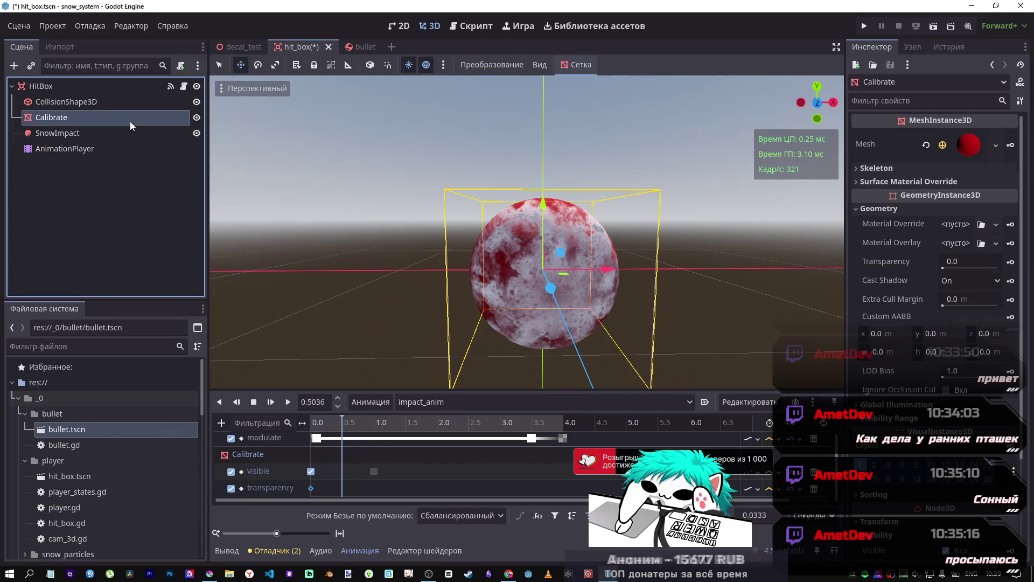
pyautogui.moveTo(945, 269); pyautogui.dragTo(999, 267)
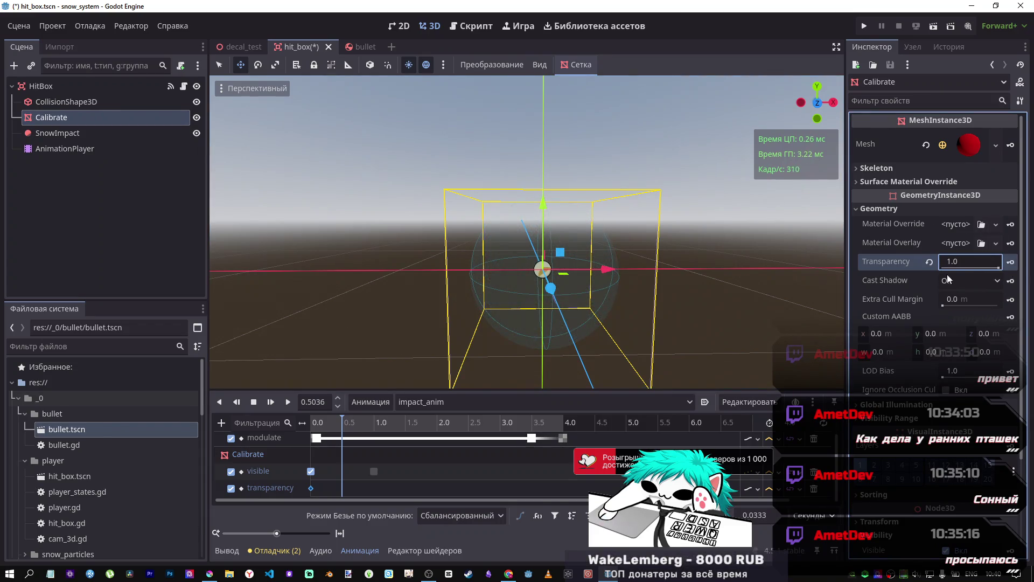
pyautogui.click(1011, 263)
pyautogui.click(349, 489)
pyautogui.moveTo(374, 486)
pyautogui.mouseDown()
pyautogui.moveTo(342, 487)
pyautogui.moveTo(368, 491)
pyautogui.mouseUp()
pyautogui.moveTo(342, 422)
pyautogui.mouseDown()
pyautogui.moveTo(312, 421)
pyautogui.moveTo(371, 426)
pyautogui.moveTo(292, 423)
pyautogui.moveTo(391, 426)
pyautogui.moveTo(315, 428)
pyautogui.moveTo(350, 426)
pyautogui.mouseUp()
# Shift the first transparency key to 0.1333 s and preview the fade
pyautogui.click(317, 488)
pyautogui.moveTo(322, 488); pyautogui.dragTo(325, 489)
pyautogui.moveTo(325, 426)
pyautogui.mouseDown()
pyautogui.moveTo(307, 425)
pyautogui.moveTo(345, 429)
pyautogui.mouseUp()
pyautogui.click(315, 488)
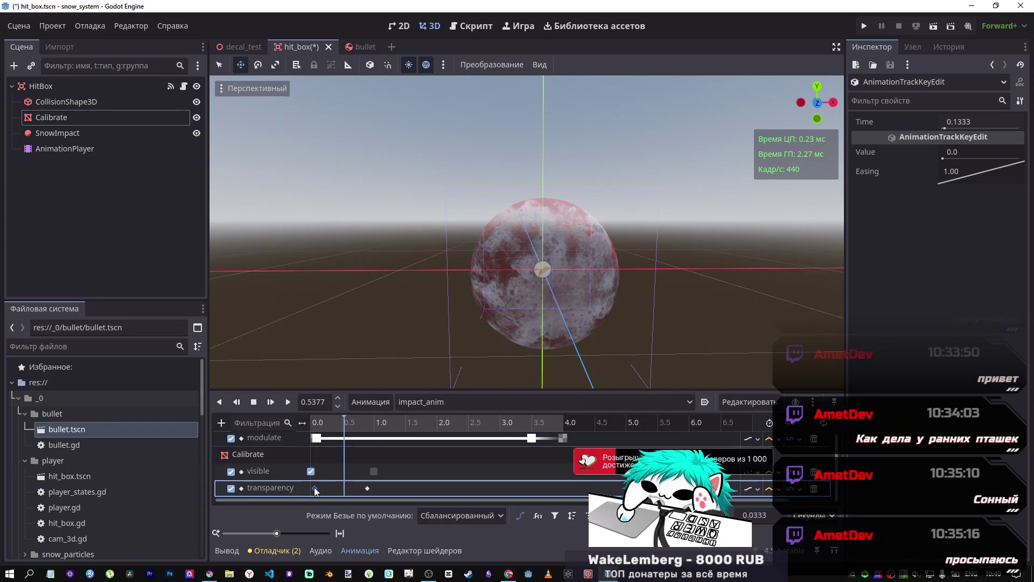
# Set the first transparency key's time to 0.1 in the Inspector
pyautogui.click(314, 488)
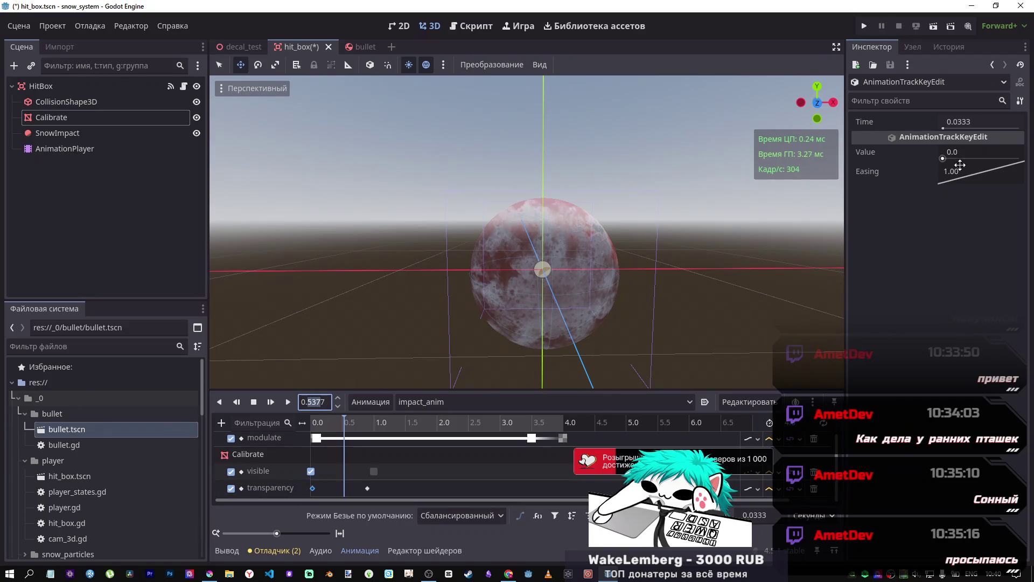
pyautogui.click(957, 127)
pyautogui.moveTo(958, 123); pyautogui.dragTo(978, 126)
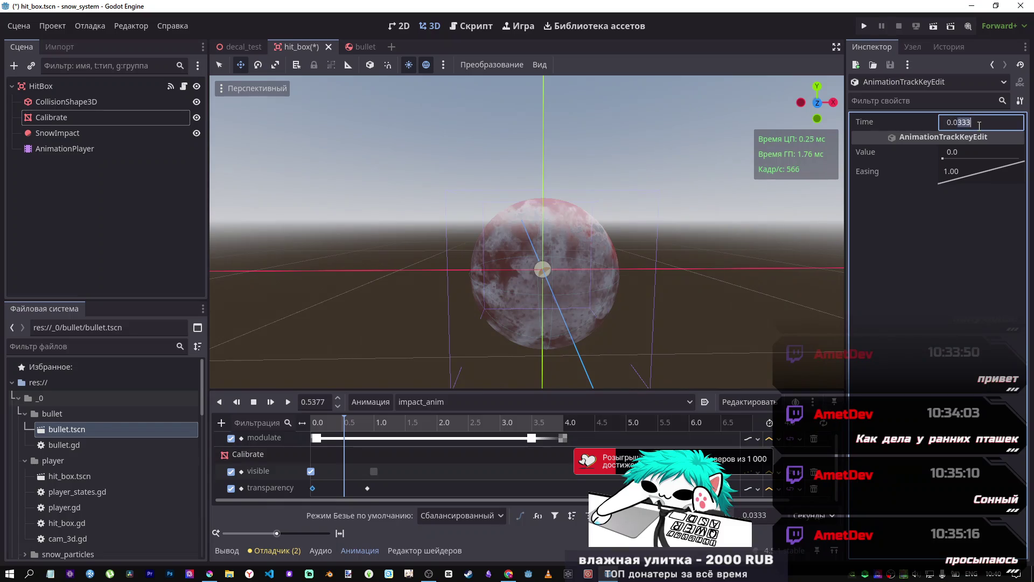
pyautogui.press('BackSpace')
pyautogui.press('BackSpace')
pyautogui.write('1')
pyautogui.press('Return')
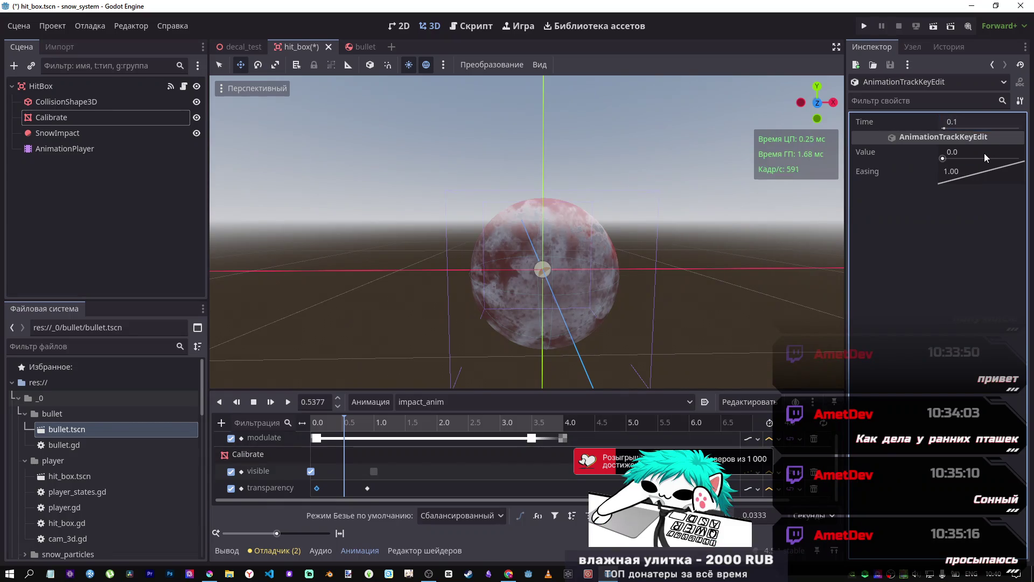
# Preview the Calibrate fade in impact_anim and save the hit_box scene with Ctrl+S
pyautogui.moveTo(318, 422)
pyautogui.mouseDown()
pyautogui.moveTo(301, 423)
pyautogui.moveTo(364, 425)
pyautogui.moveTo(337, 425)
pyautogui.moveTo(377, 437)
pyautogui.moveTo(363, 437)
pyautogui.mouseUp()
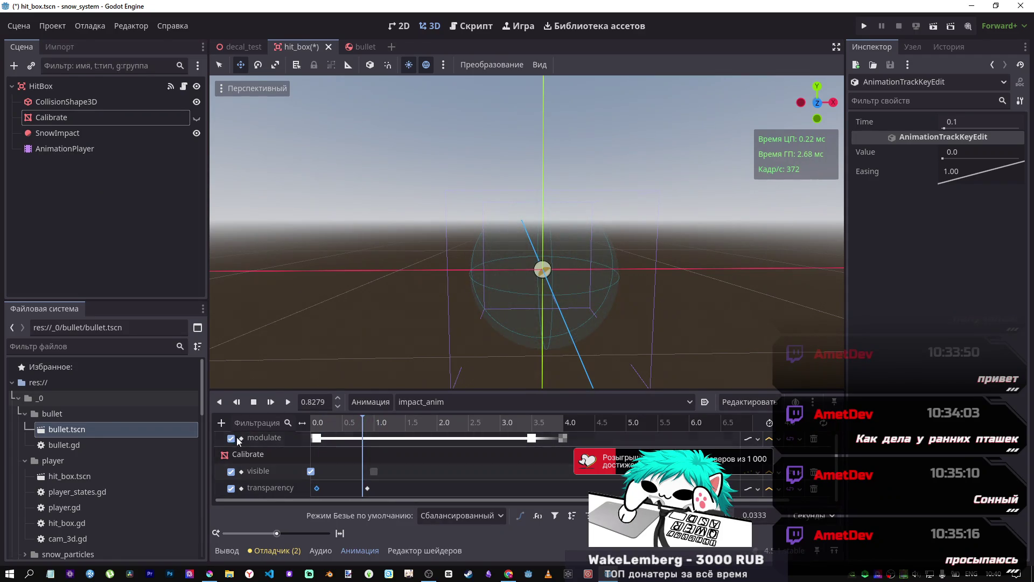
pyautogui.click(241, 456)
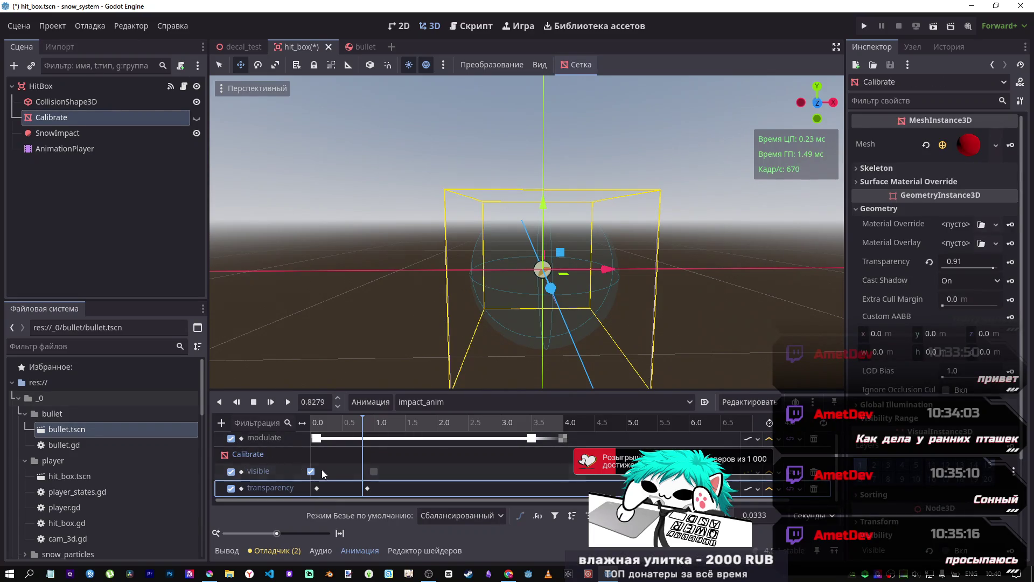
pyautogui.moveTo(401, 489)
pyautogui.mouseDown()
pyautogui.moveTo(305, 463)
pyautogui.moveTo(311, 472)
pyautogui.mouseUp()
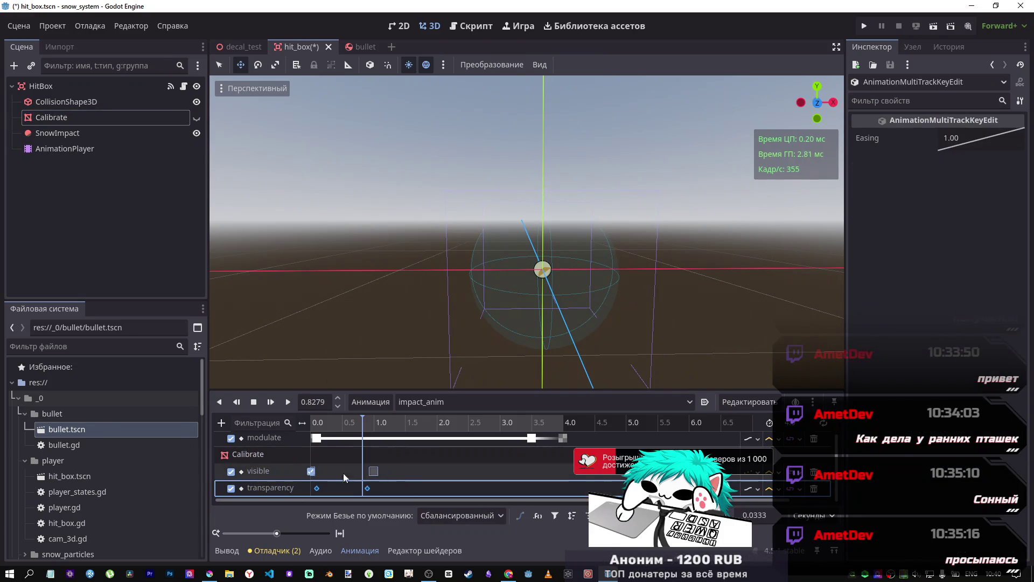
pyautogui.click(264, 455)
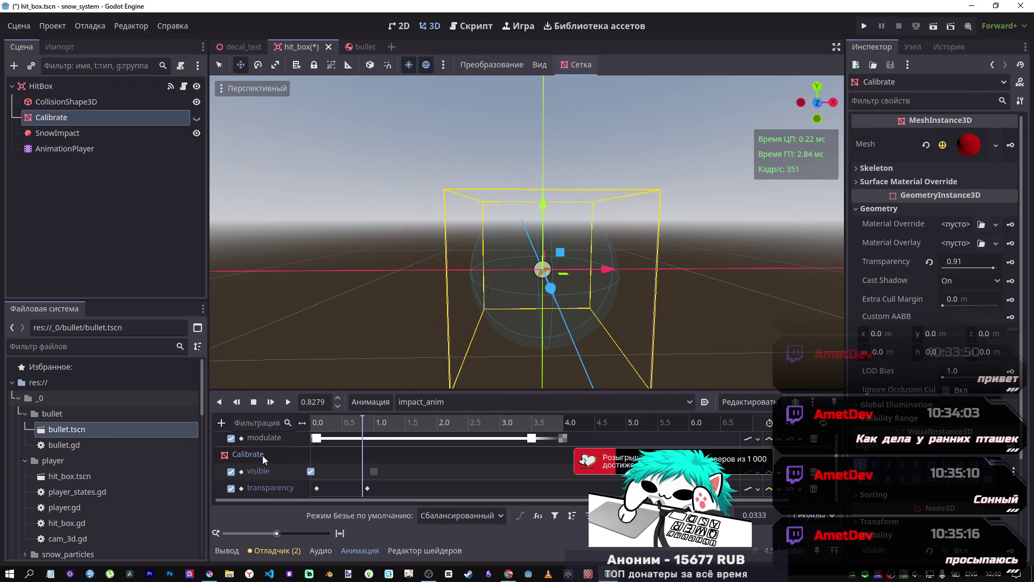
pyautogui.click(363, 403)
pyautogui.click(366, 406)
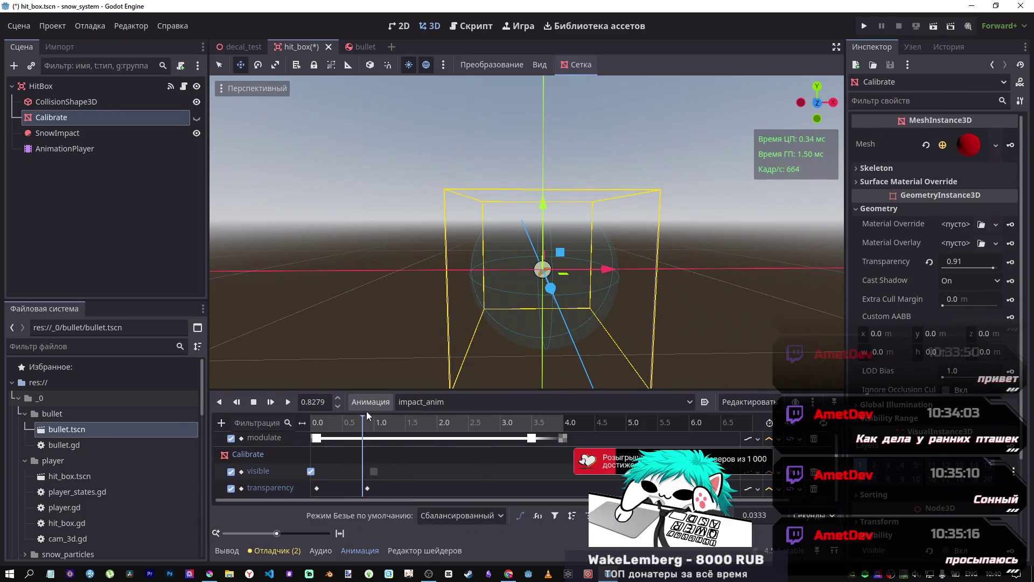
pyautogui.moveTo(365, 421)
pyautogui.mouseDown()
pyautogui.moveTo(321, 422)
pyautogui.moveTo(410, 424)
pyautogui.moveTo(331, 425)
pyautogui.moveTo(378, 426)
pyautogui.moveTo(396, 441)
pyautogui.mouseUp()
pyautogui.hotkey('ctrl', 's')
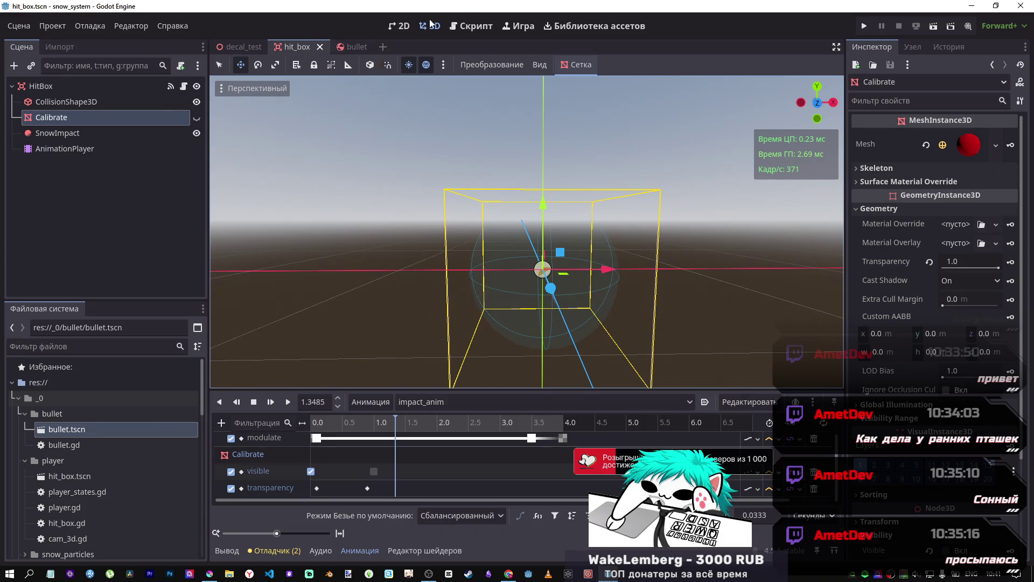
pyautogui.click(471, 26)
# Review hit_box.gd, confirming its body-entered handler calls animation_player.play on impact_anim
pyautogui.click(479, 270)
pyautogui.scroll(-1, 479, 278)
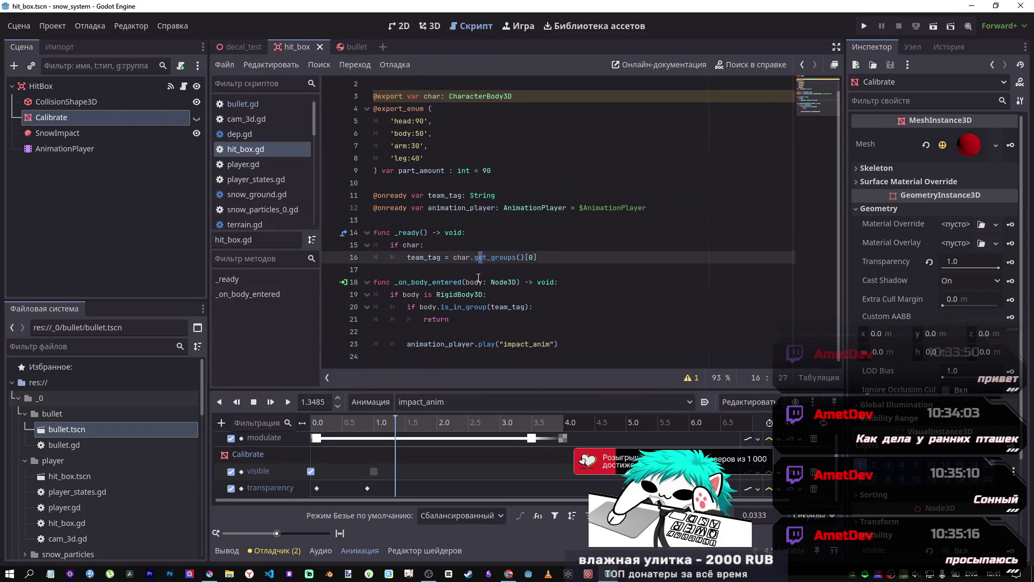
pyautogui.moveTo(481, 350)
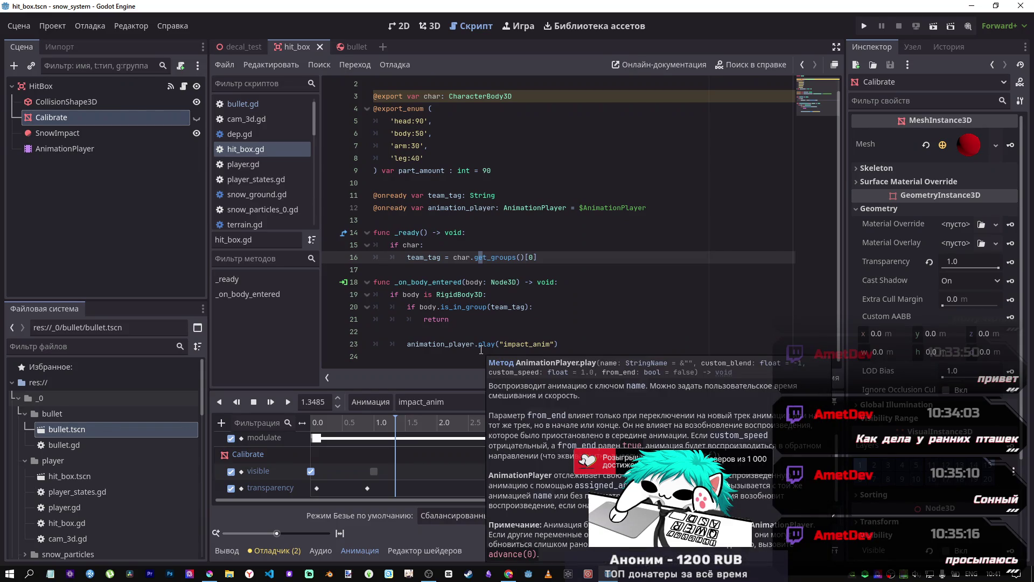
pyautogui.press('Up')
pyautogui.scroll(1, 504, 284)
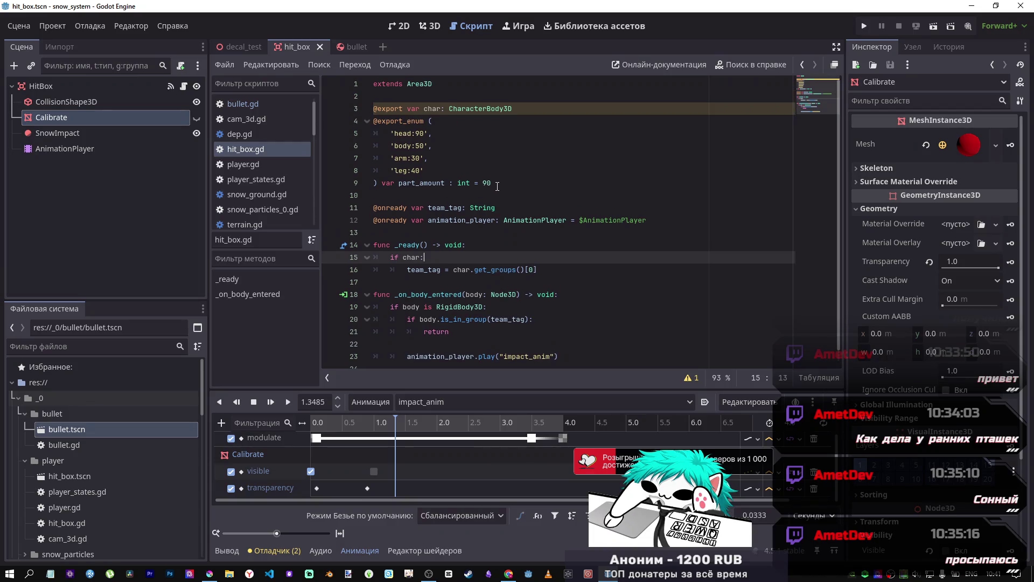
pyautogui.scroll(-1, 498, 186)
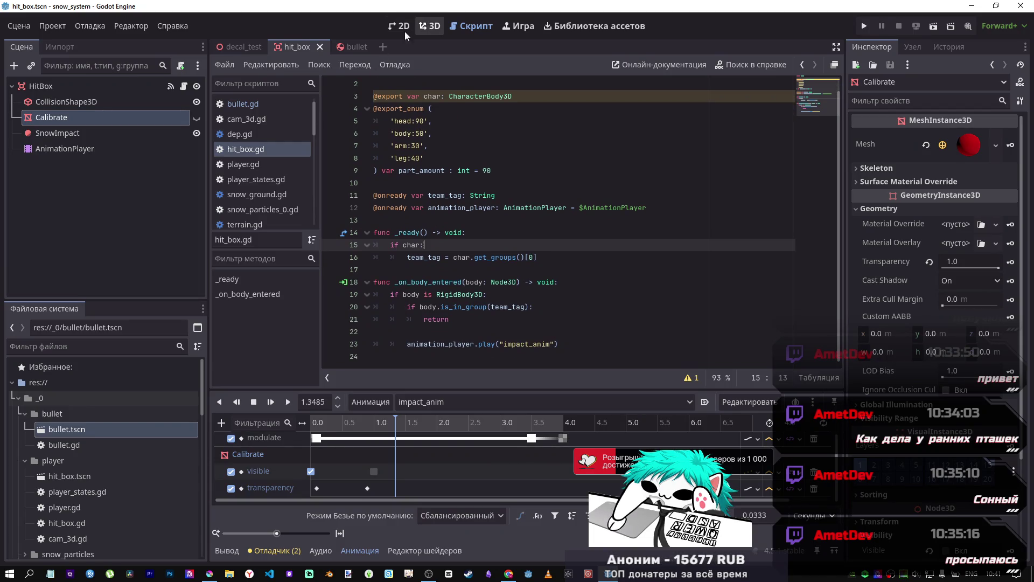
# Preview impact_anim from the start in the 3D view, then return to hit_box.gd
pyautogui.click(435, 30)
pyautogui.click(338, 422)
pyautogui.moveTo(331, 424)
pyautogui.mouseDown()
pyautogui.moveTo(295, 425)
pyautogui.moveTo(351, 439)
pyautogui.moveTo(572, 434)
pyautogui.moveTo(565, 439)
pyautogui.mouseUp()
pyautogui.hotkey('ctrl', 'F3')
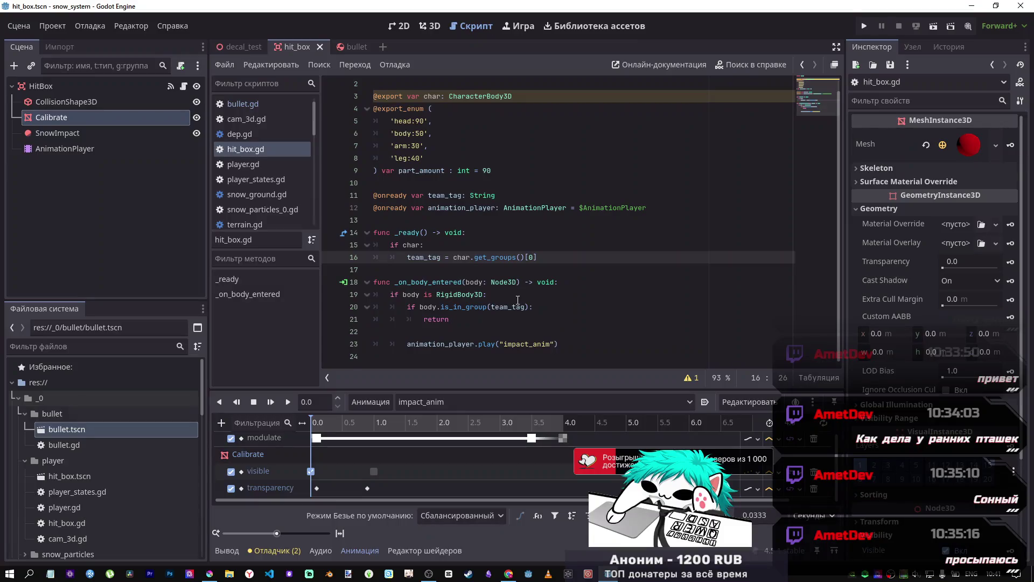
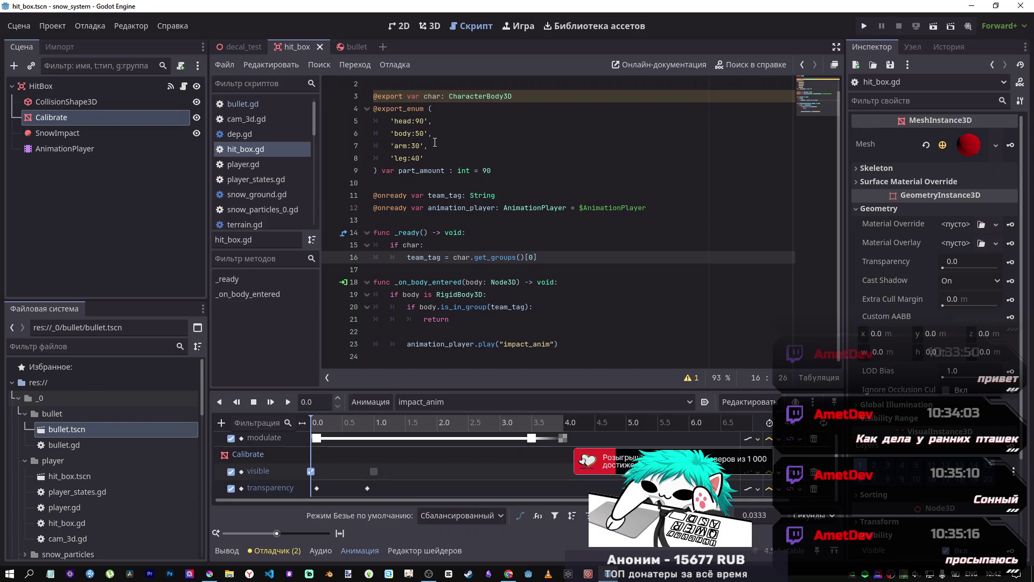
# Glance at the bullet script, then return to hit_box.gd
pyautogui.click(345, 47)
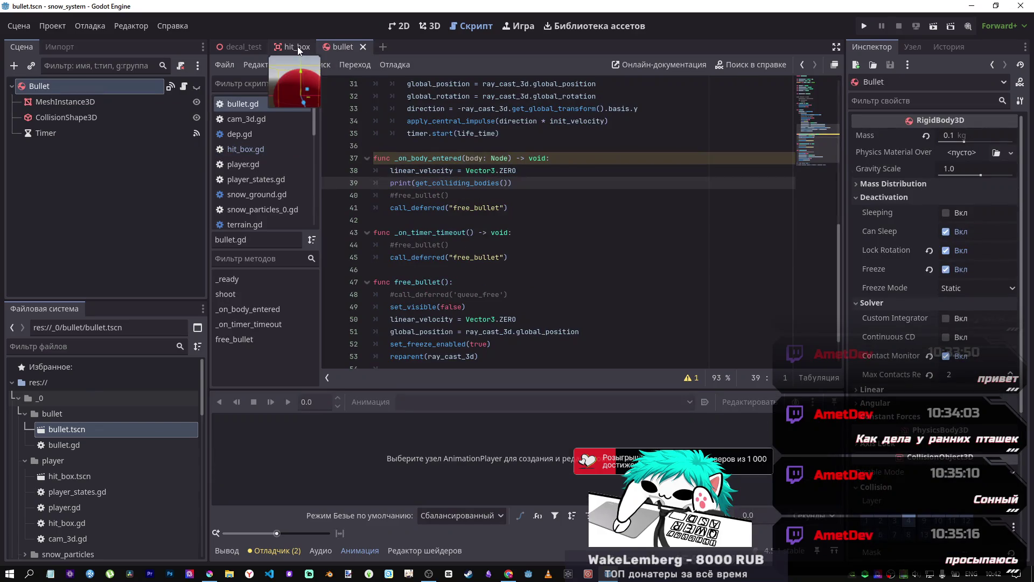
pyautogui.click(297, 46)
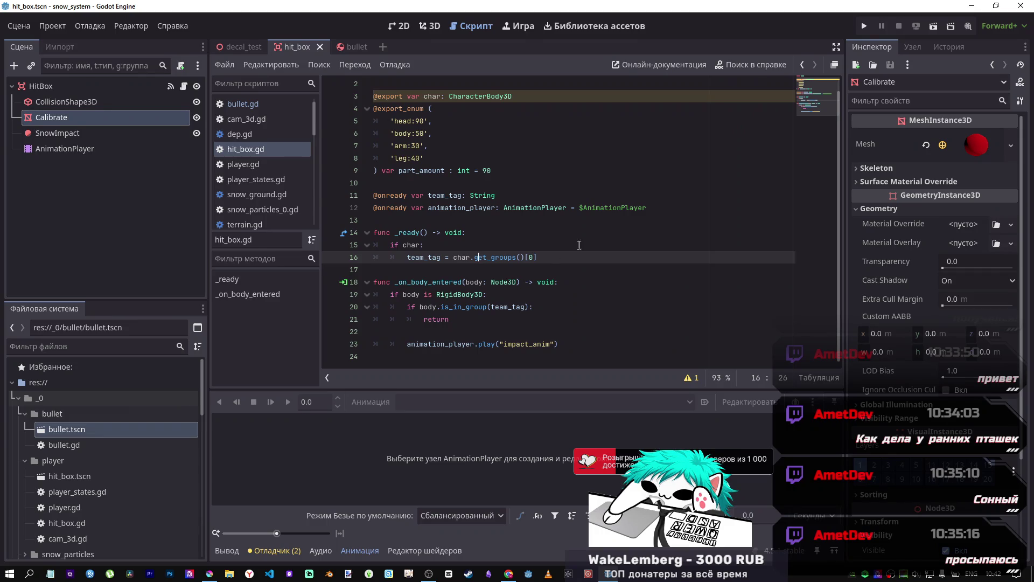
pyautogui.press('Down')
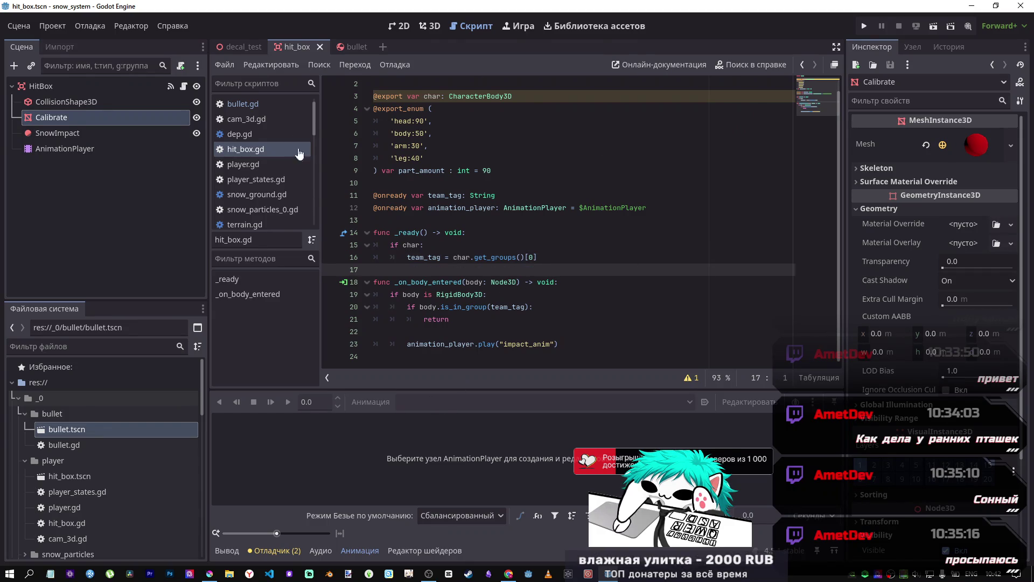
# Show decal_test in 3D with the character's CollisionShape3D branch expanded, then switch to the notes
pyautogui.click(241, 46)
pyautogui.click(431, 26)
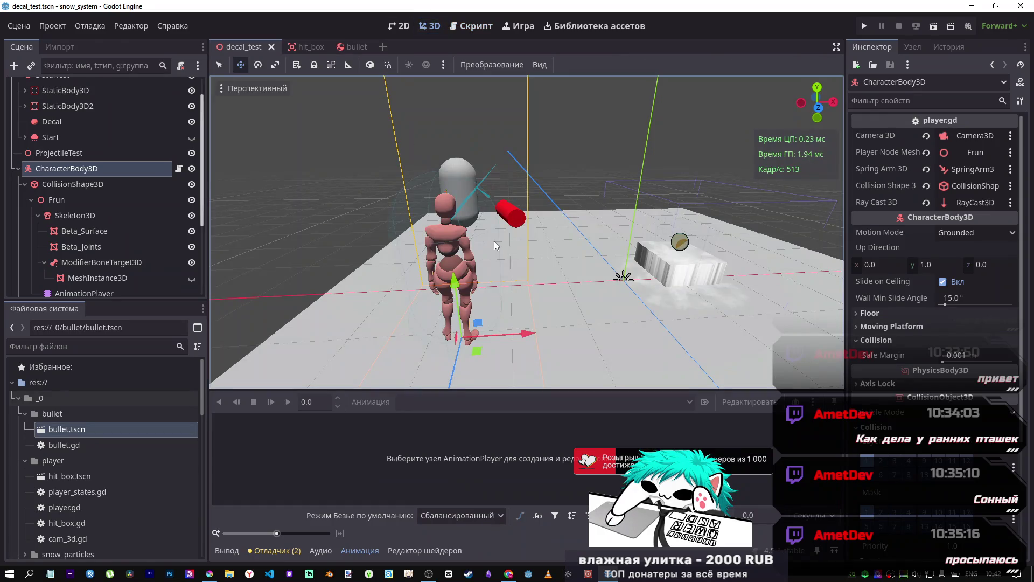
pyautogui.scroll(-3, 108, 210)
pyautogui.click(32, 104)
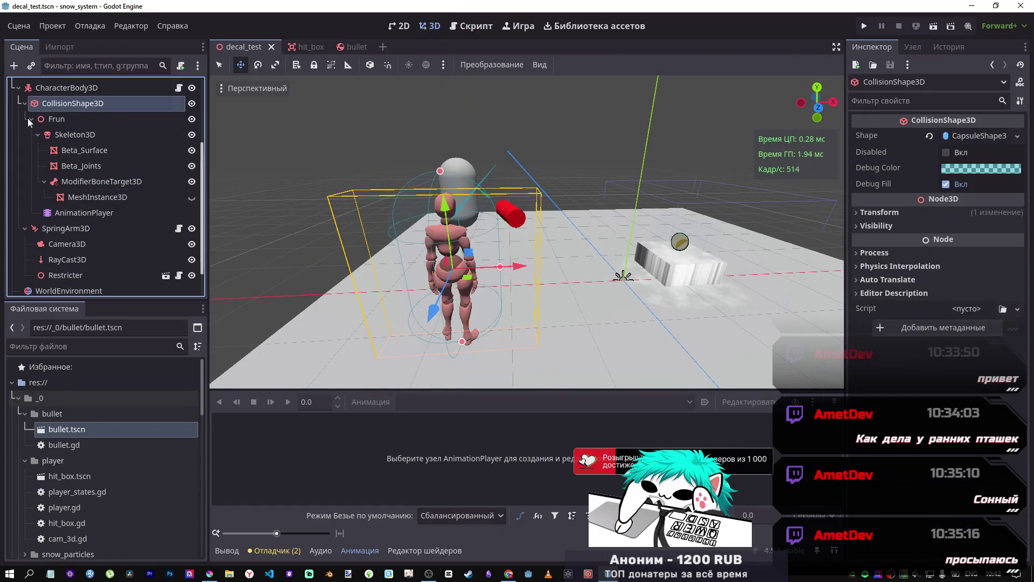
pyautogui.click(23, 107)
pyautogui.click(21, 194)
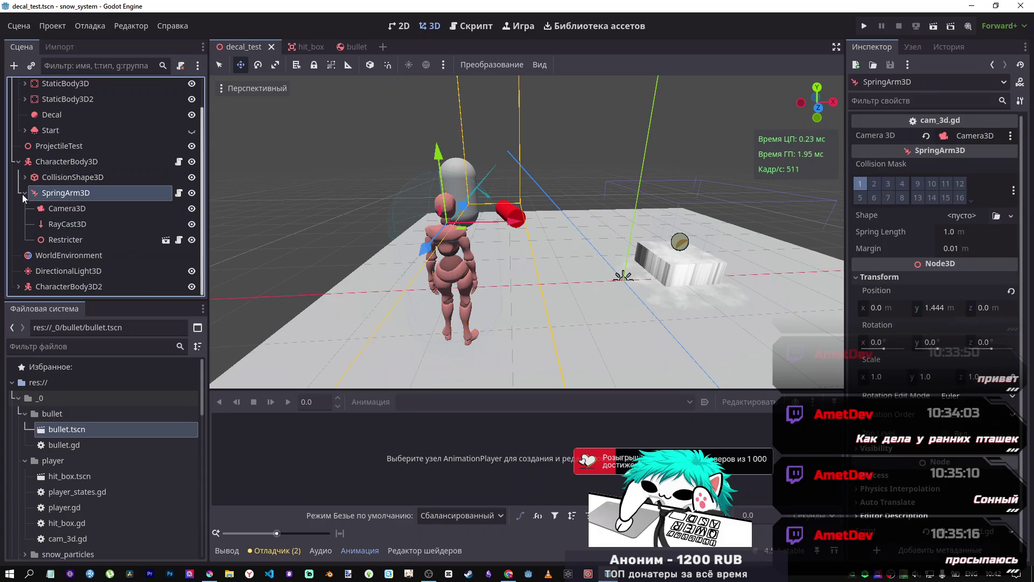
pyautogui.click(24, 193)
pyautogui.click(59, 211)
pyautogui.click(24, 211)
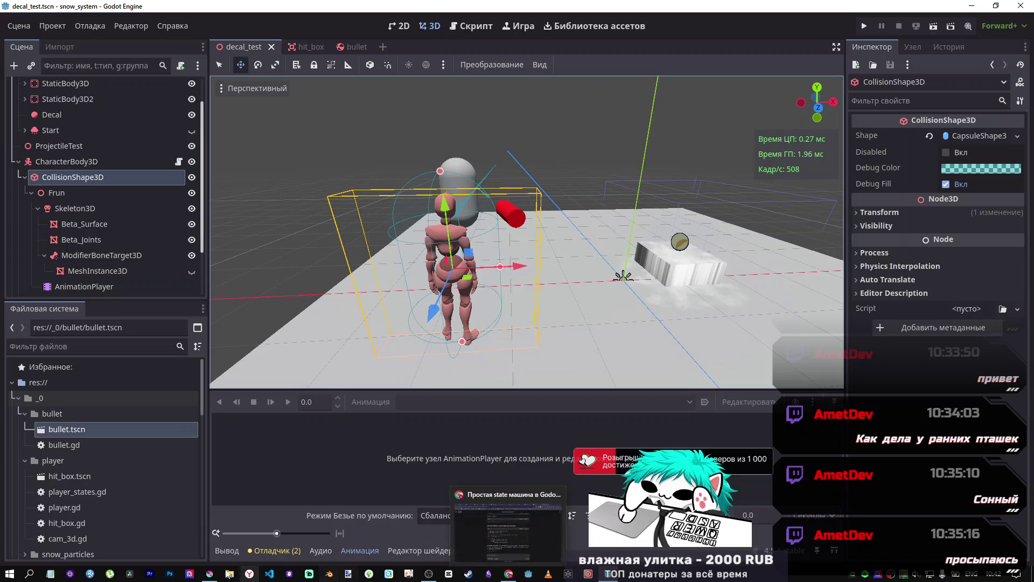
pyautogui.moveTo(346, 575)
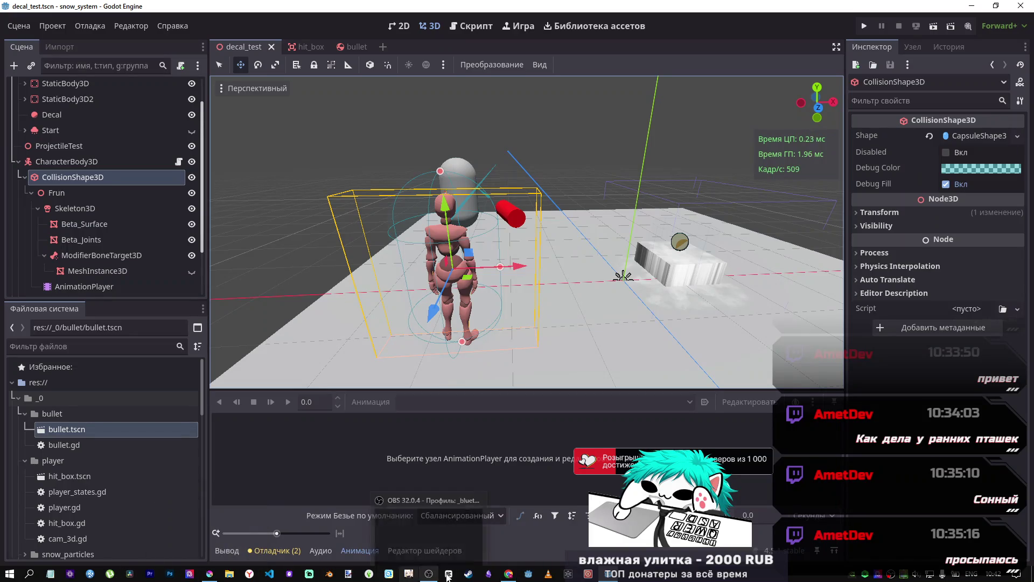
pyautogui.click(488, 573)
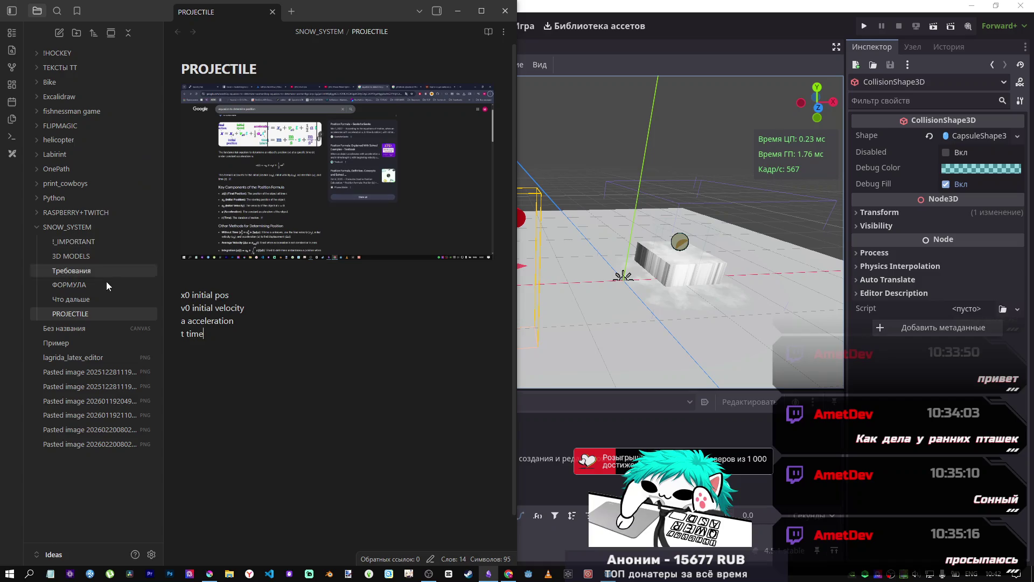
# Create a new note titled CHARACTER in the SNOW_SYSTEM folder
pyautogui.rightClick(76, 228)
pyautogui.click(64, 228)
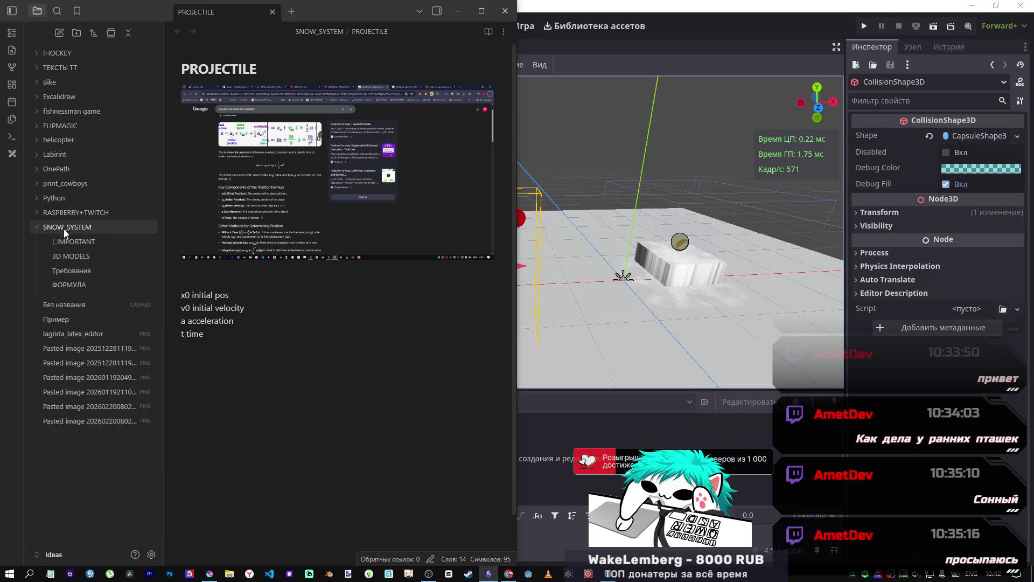
pyautogui.rightClick(69, 228)
pyautogui.click(115, 236)
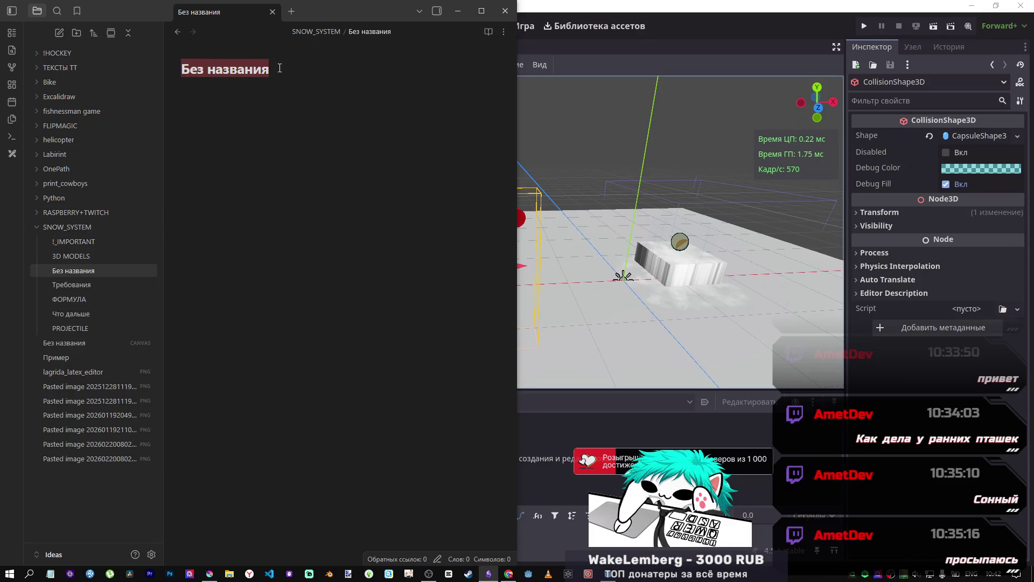
pyautogui.write('САН')
pyautogui.write('HARACTER')
pyautogui.press('Return')
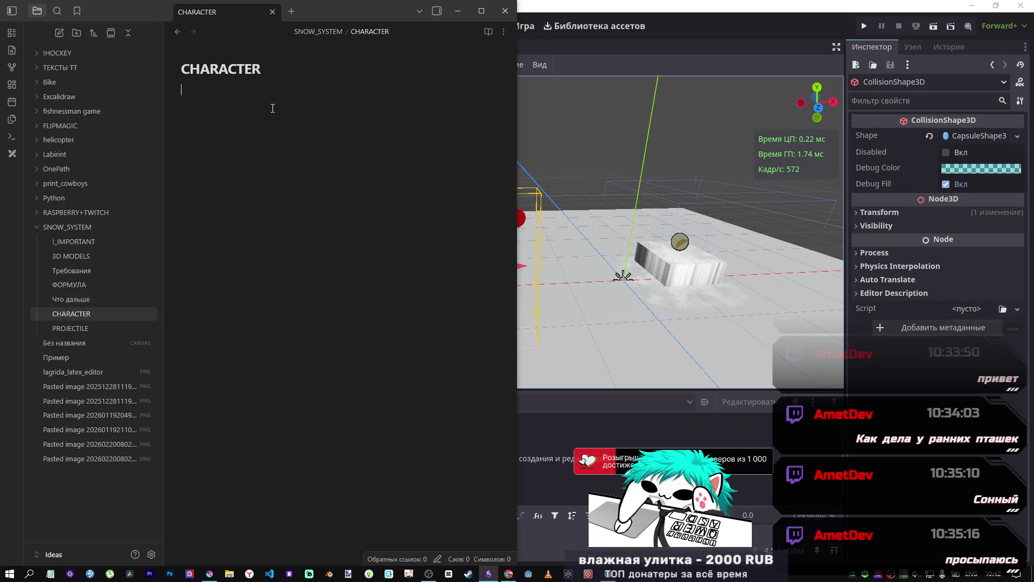
# Copy the 'Падающий снег (партиклы)' task line from the Что дальше note
pyautogui.click(63, 324)
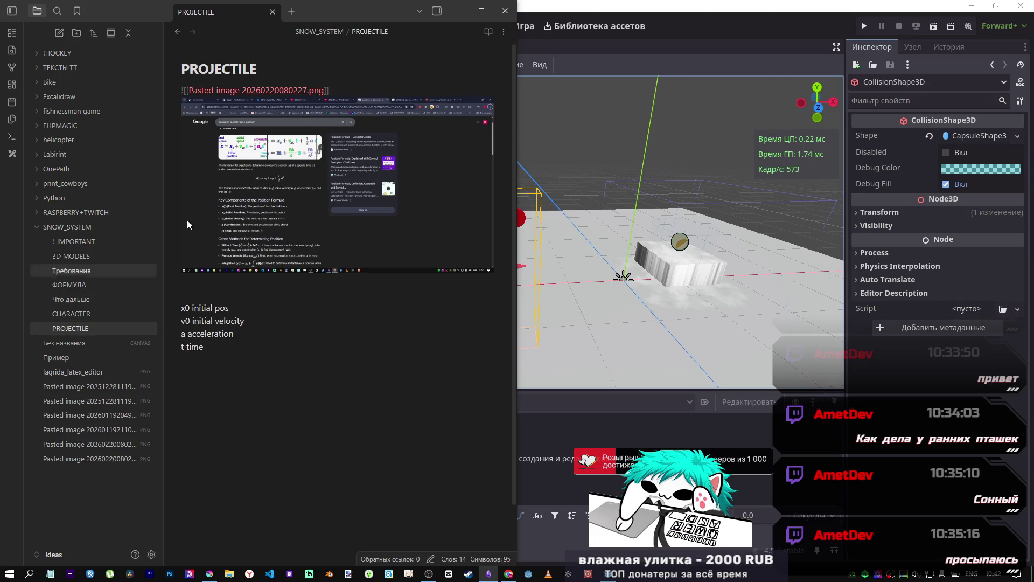
pyautogui.click(63, 299)
pyautogui.click(66, 312)
pyautogui.click(78, 297)
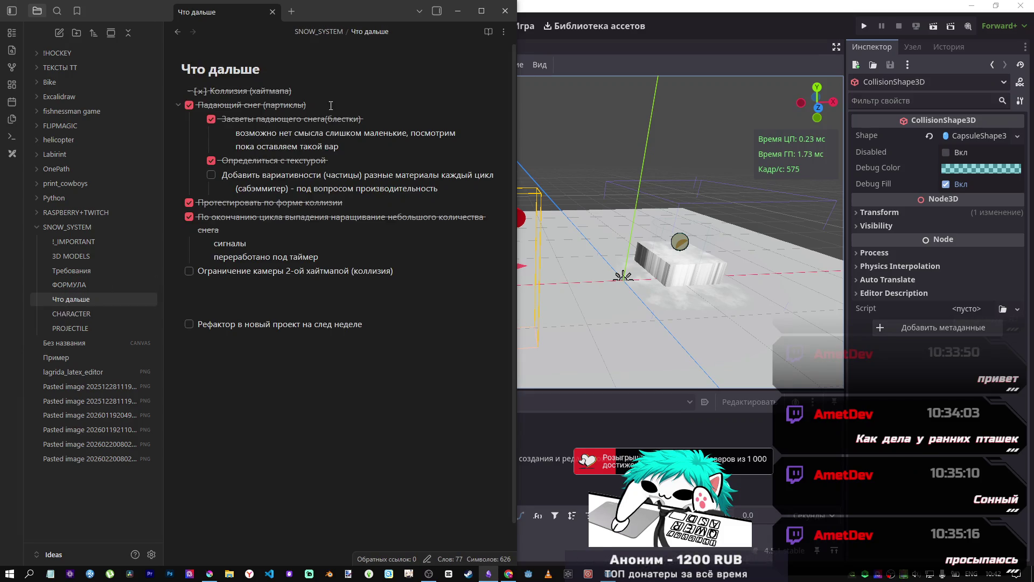
pyautogui.moveTo(331, 105); pyautogui.dragTo(174, 106)
pyautogui.hotkey('ctrl', 'c')
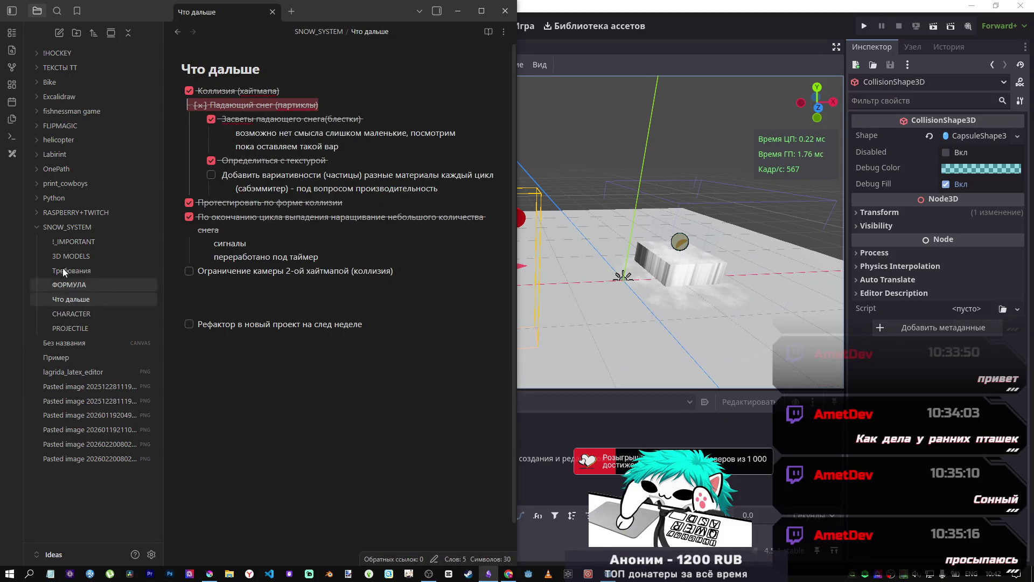
# Paste the task into CHARACTER as two blank checklist items, then return to Godot
pyautogui.click(68, 314)
pyautogui.hotkey('ctrl', 'v')
pyautogui.hotkey('ctrl', 'Return')
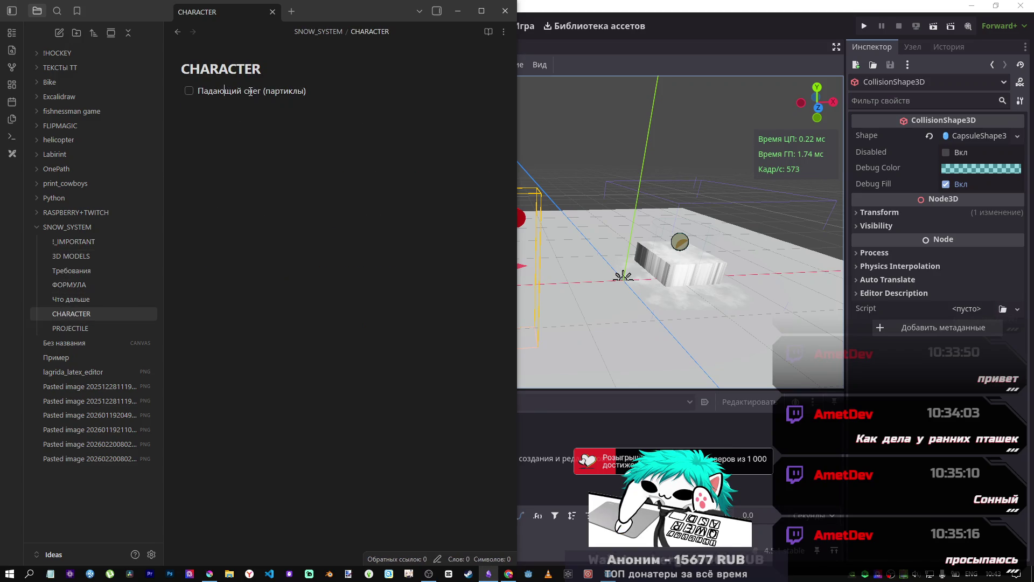
pyautogui.moveTo(319, 91); pyautogui.dragTo(156, 91)
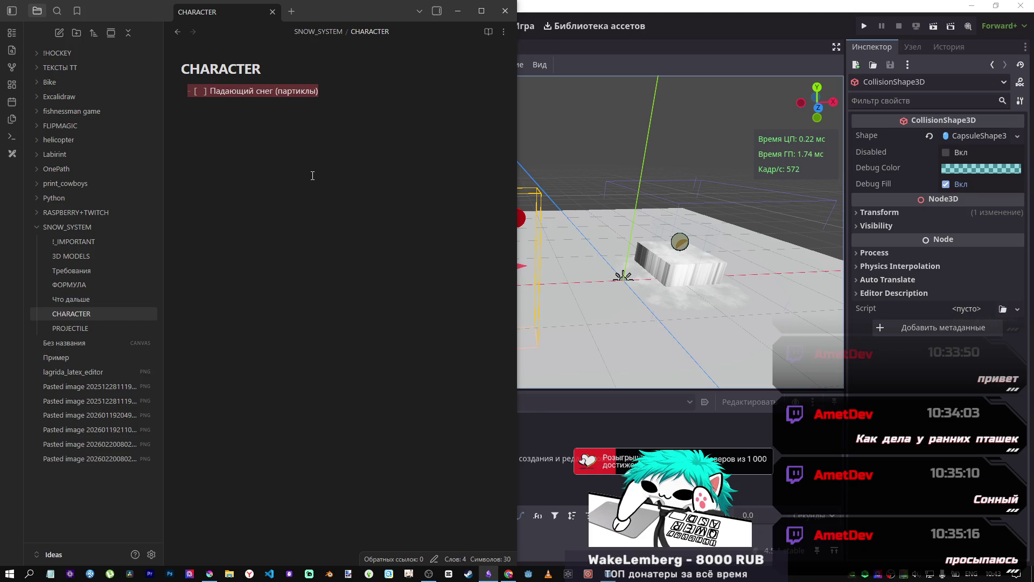
pyautogui.hotkey('ctrl', 'x')
pyautogui.hotkey('ctrl', 'v')
pyautogui.press('Return')
pyautogui.hotkey('ctrl', 'v')
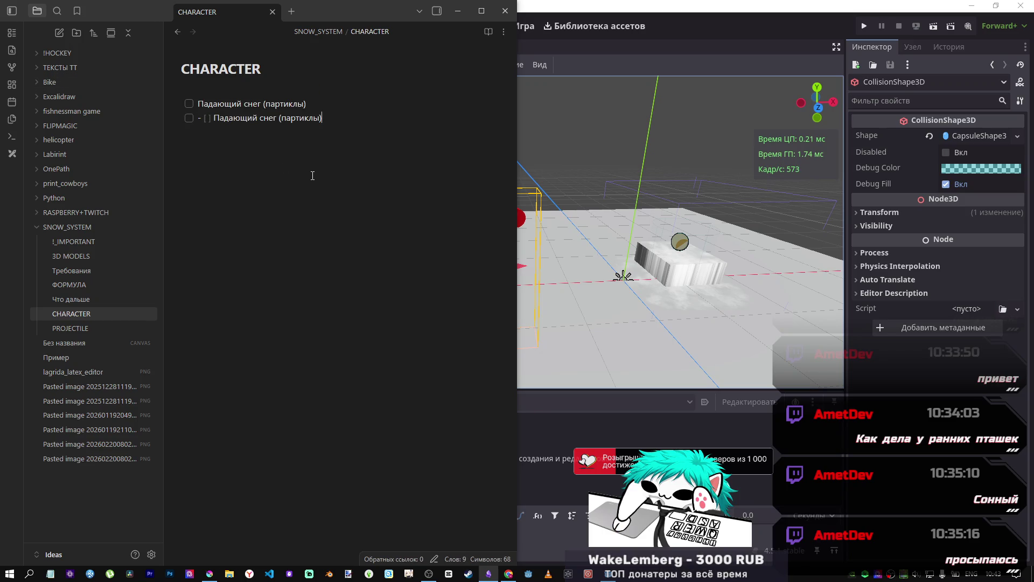
pyautogui.hotkey('ctrl', 'z')
pyautogui.moveTo(306, 103); pyautogui.dragTo(209, 106)
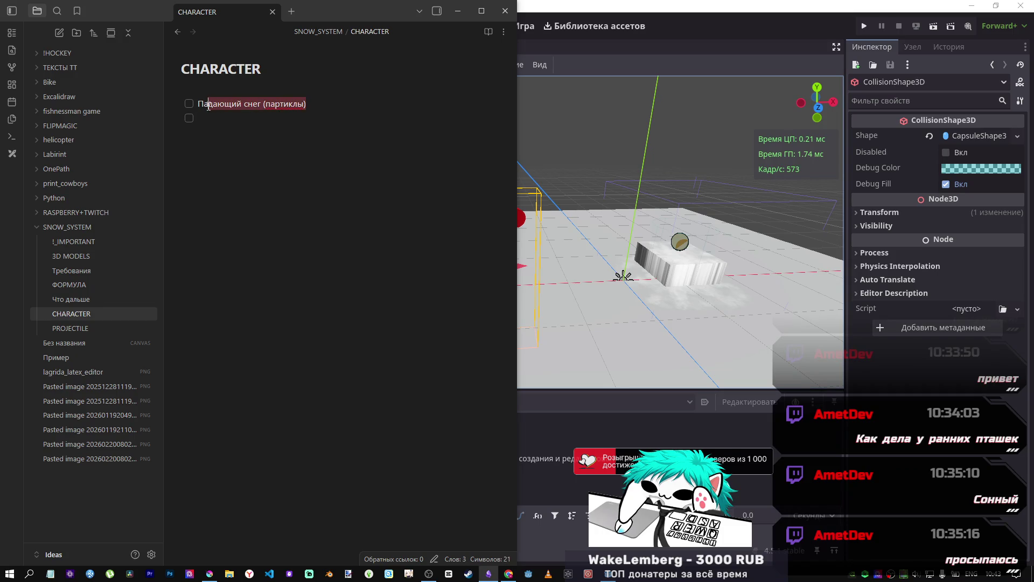
pyautogui.write('G')
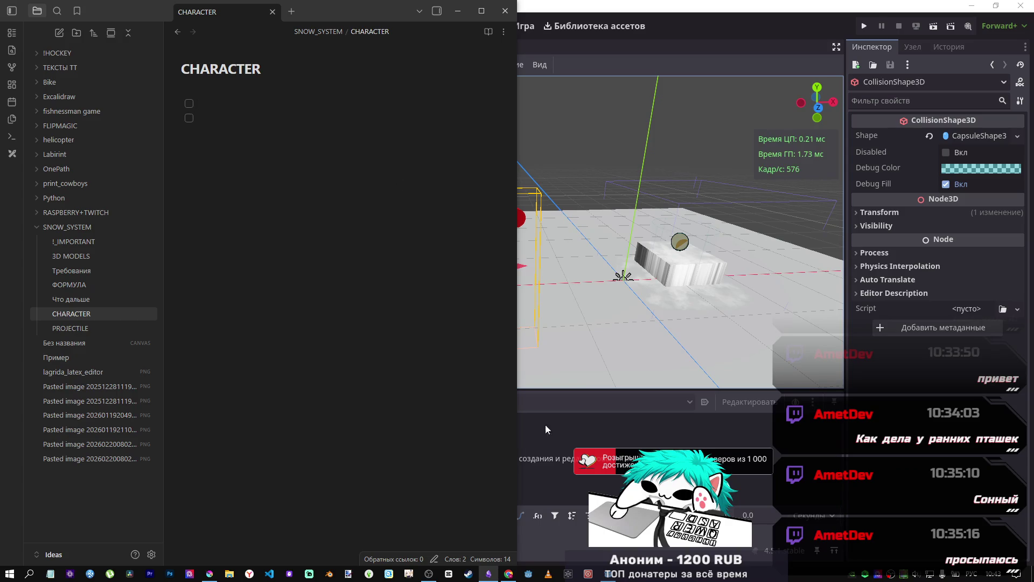
pyautogui.click(571, 504)
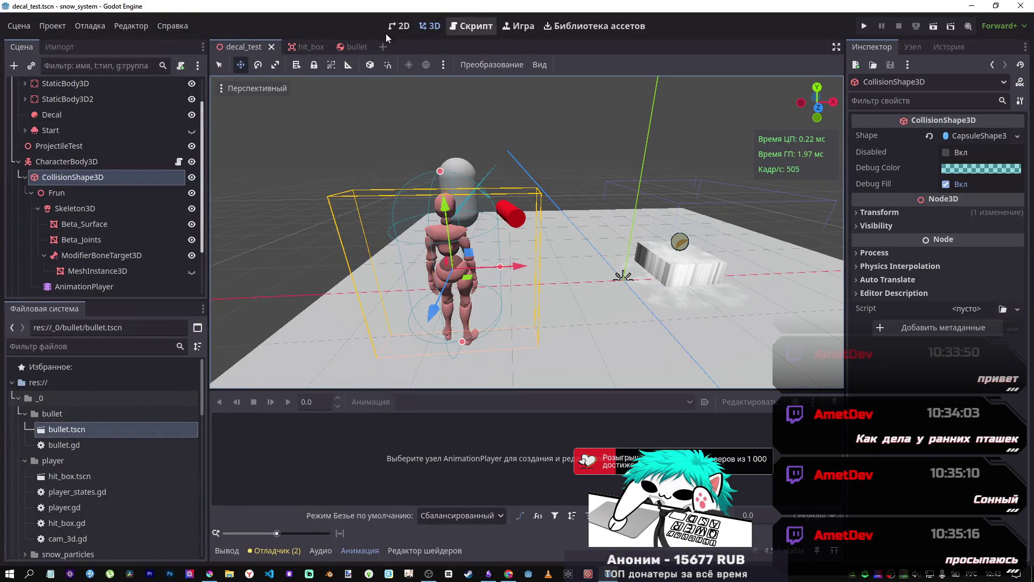
# View the hit_box scene with its red Calibrate sphere, then bring back the CHARACTER note
pyautogui.click(301, 47)
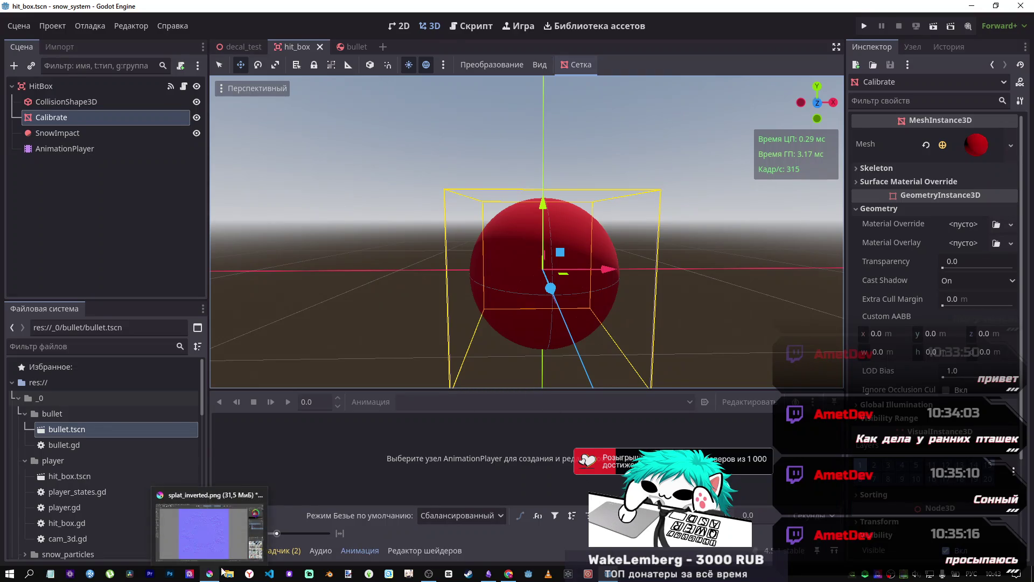
pyautogui.moveTo(489, 575)
pyautogui.click(480, 548)
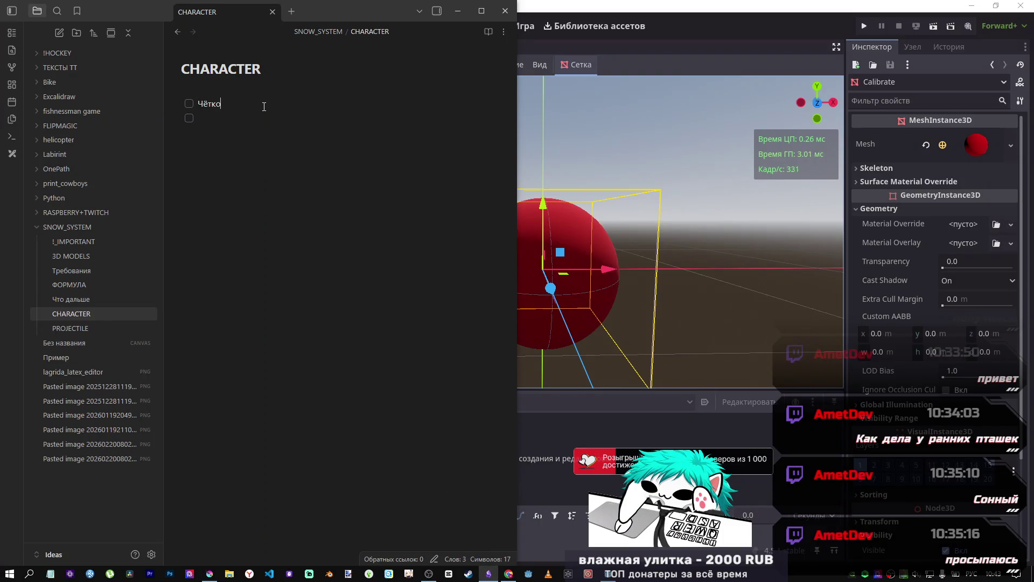
# Write the first item 'Чёткое разделение слоёв на взаимодействие…' with floor and hit interaction, then switch to Godot
pyautogui.press('BackSpace')
pyautogui.write('е разд')
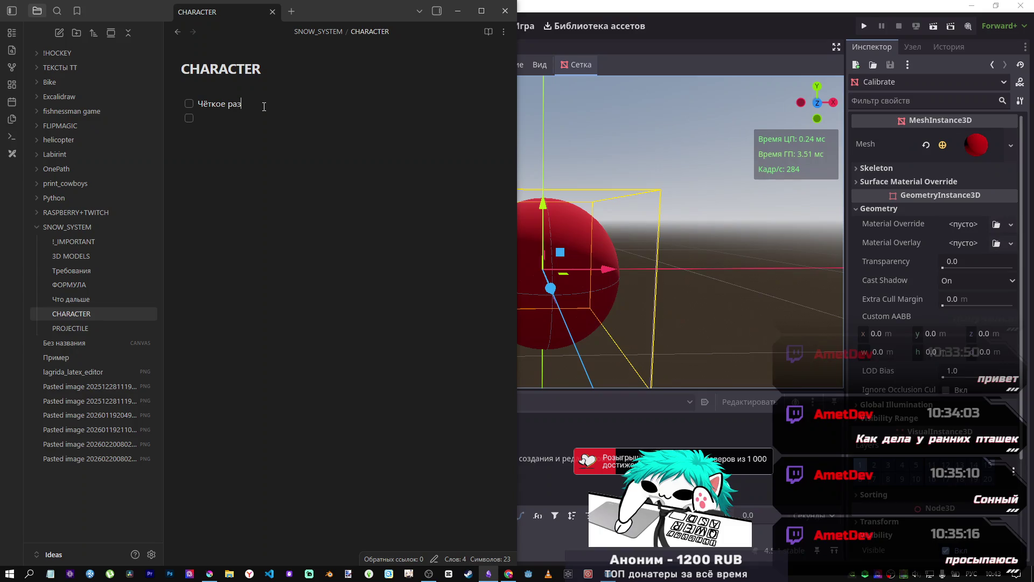
pyautogui.write('еленеи слоёв на вза')
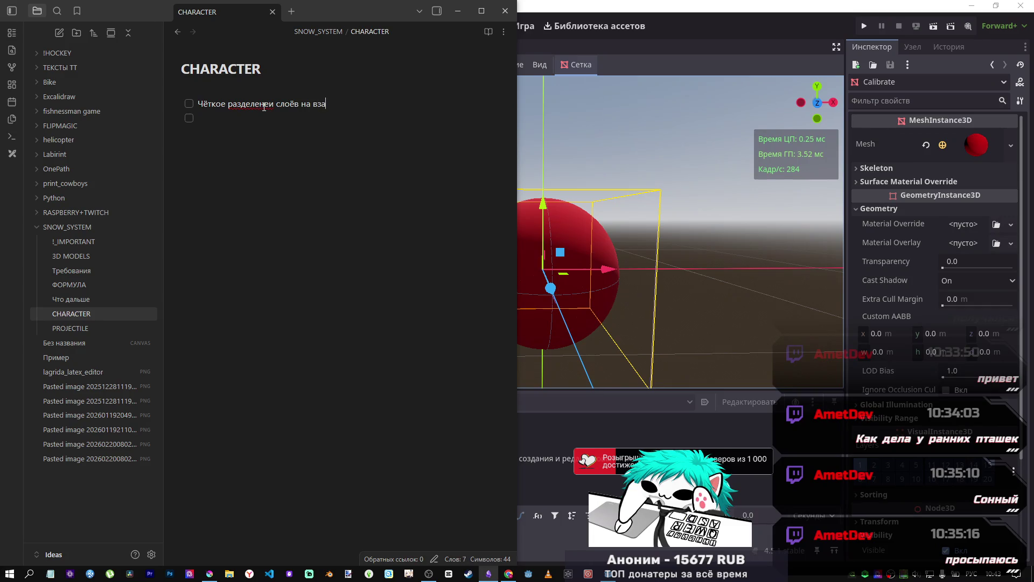
pyautogui.write('имодействие с')
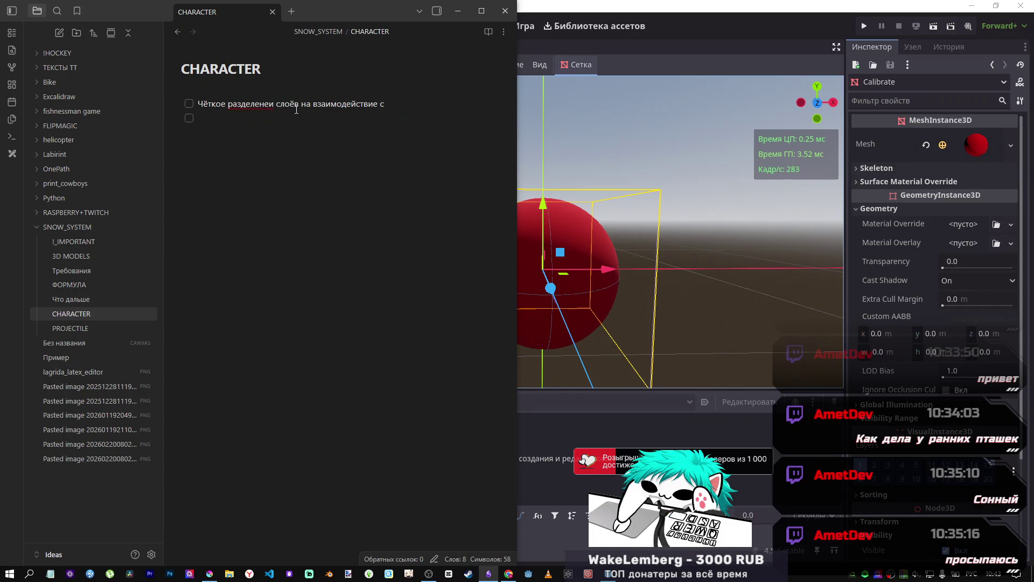
pyautogui.moveTo(264, 108); pyautogui.dragTo(269, 107)
pyautogui.press('BackSpace')
pyautogui.write('е с о')
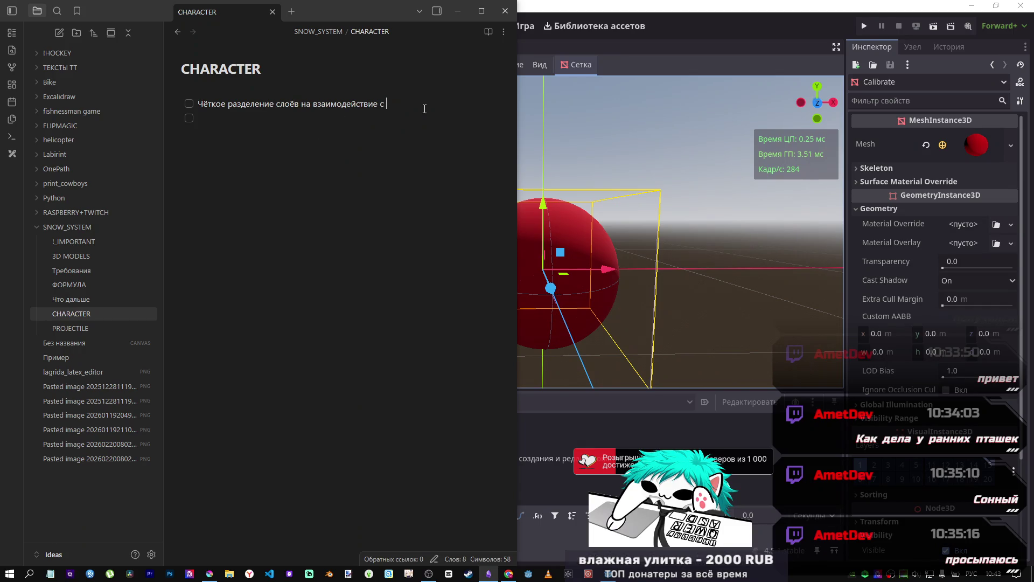
pyautogui.write('кружающи')
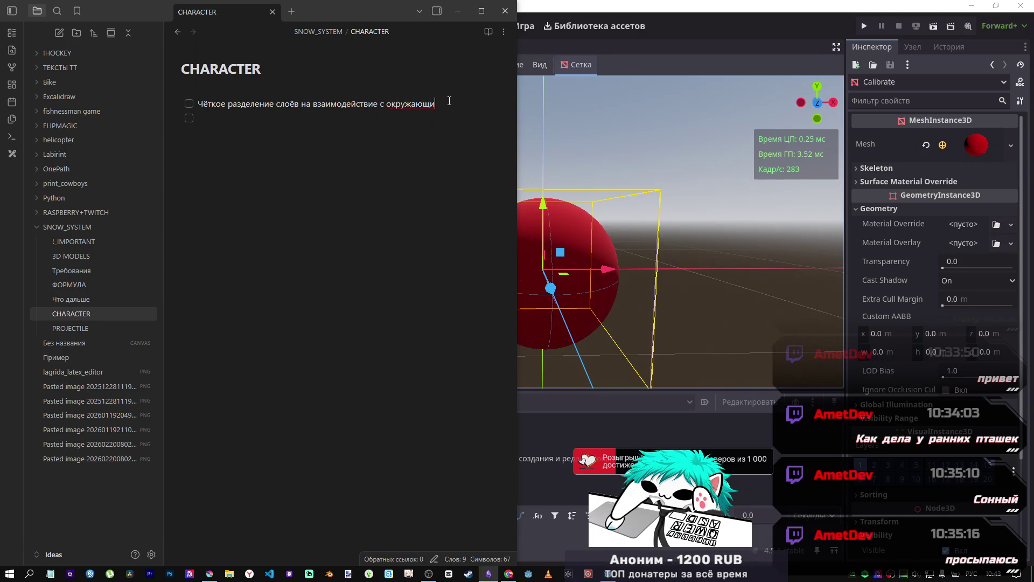
pyautogui.moveTo(435, 104); pyautogui.dragTo(384, 101)
pyautogui.write('полом')
pyautogui.click(385, 103)
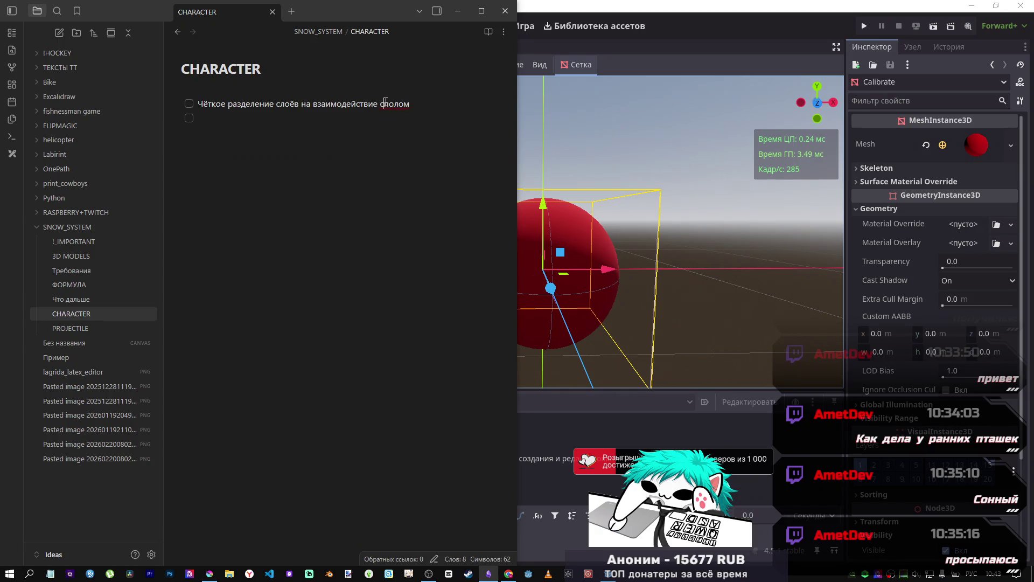
pyautogui.press('End')
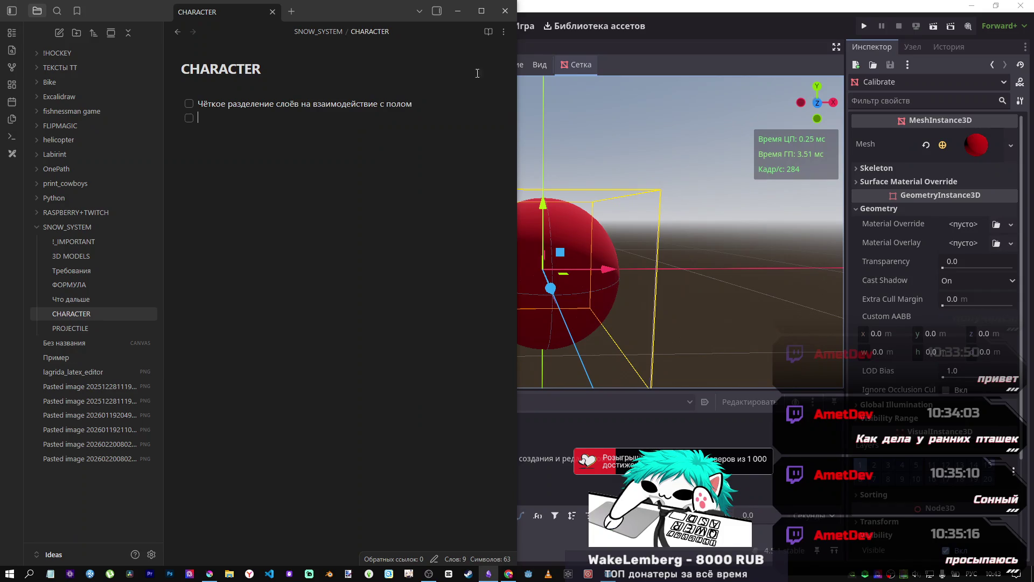
pyautogui.write('и взаимоде')
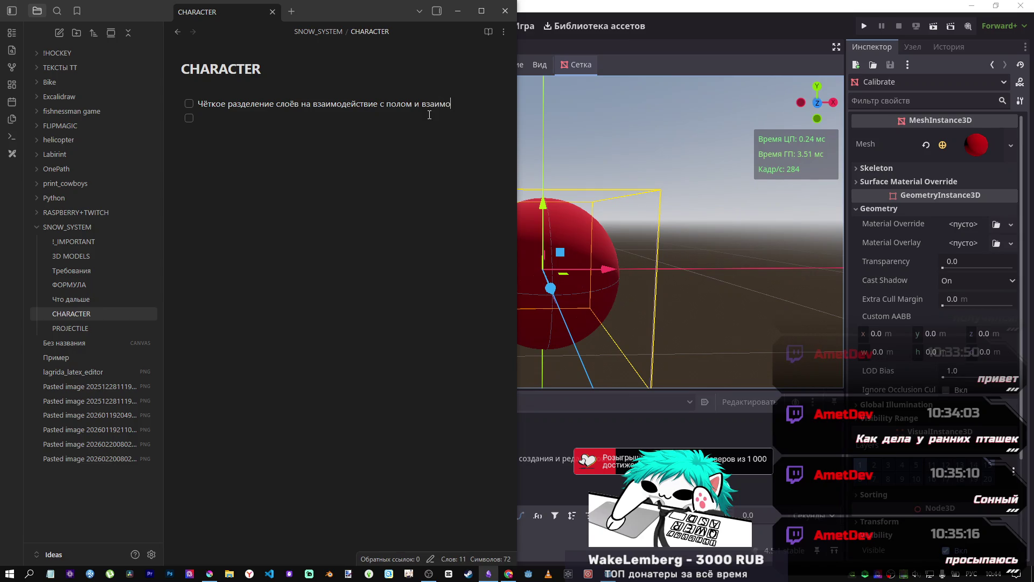
pyautogui.write('йствие хитов')
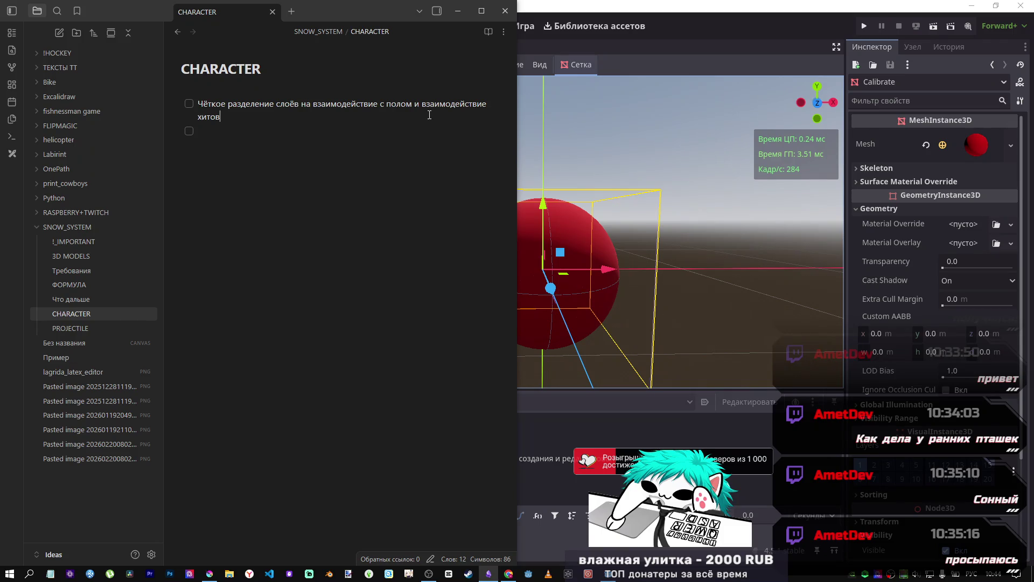
pyautogui.click(667, 46)
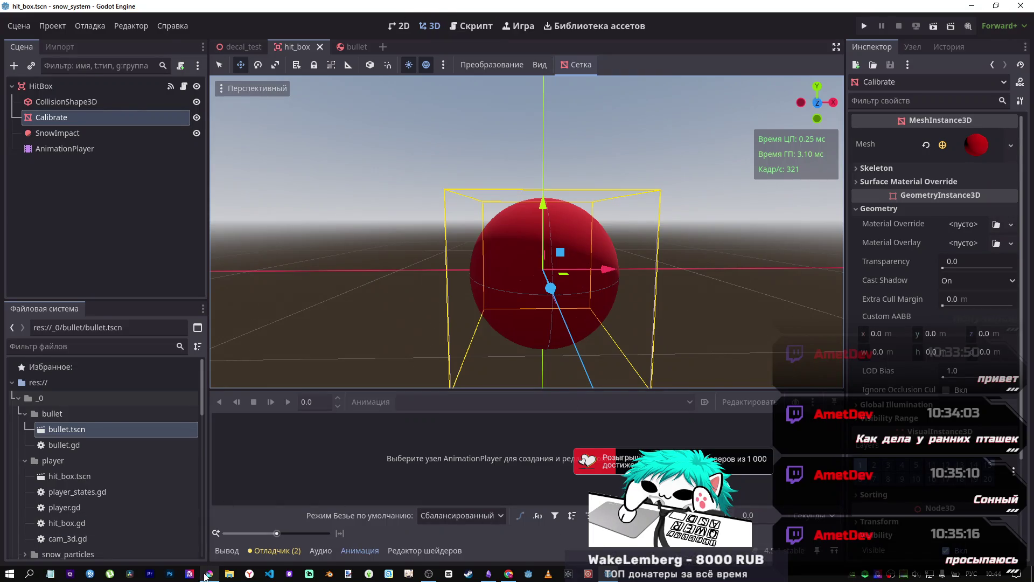
# Bring the CHARACTER note forward and start a second item with 'Сформировать'
pyautogui.moveTo(493, 575)
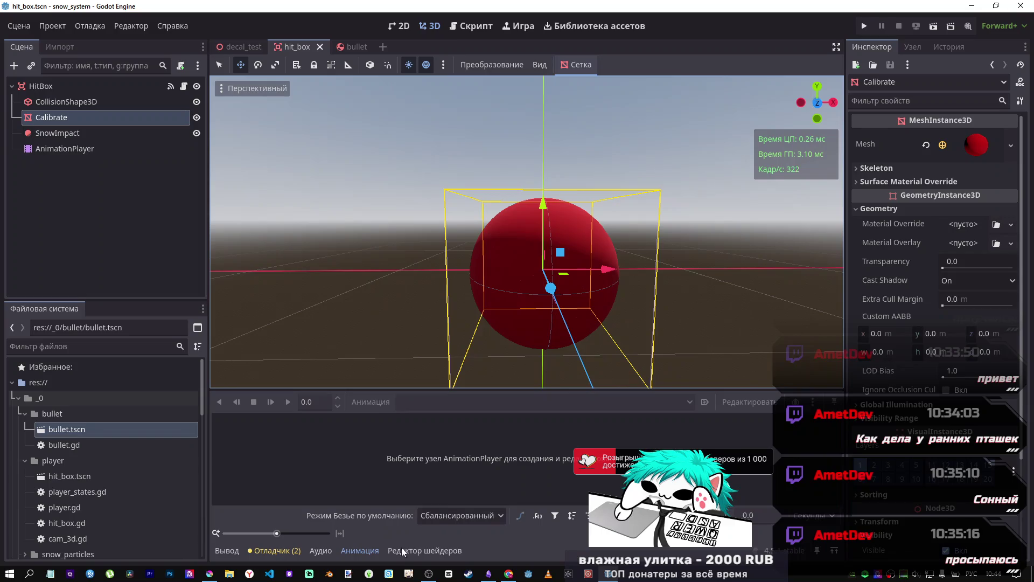
pyautogui.click(488, 574)
pyautogui.write('Сформировать')
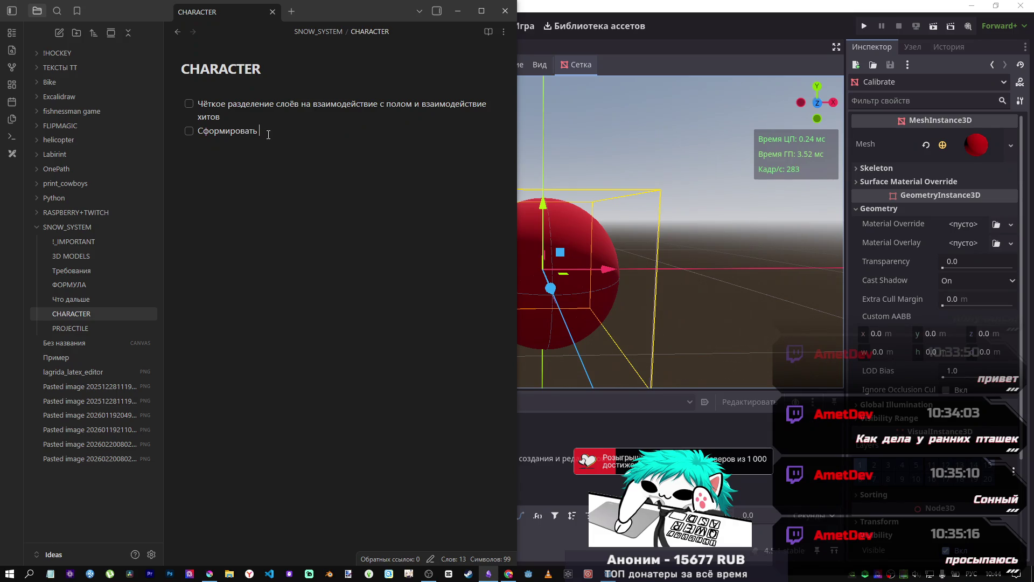
# Complete the second item as 'Сформировать группы для взаимодействия' and switch back to Godot
pyautogui.write('гр')
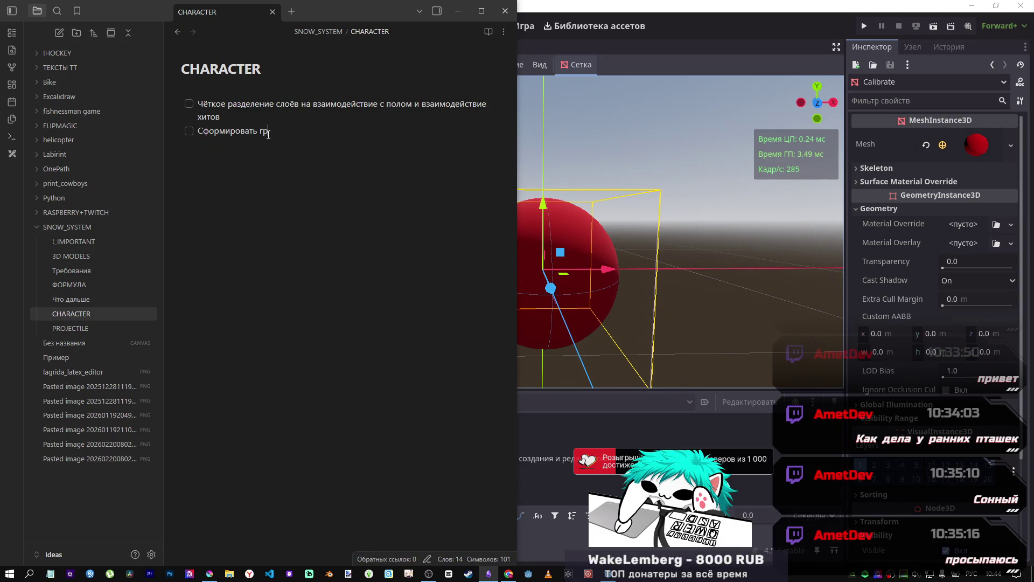
pyautogui.write('уппы для взаимо')
pyautogui.write('действия')
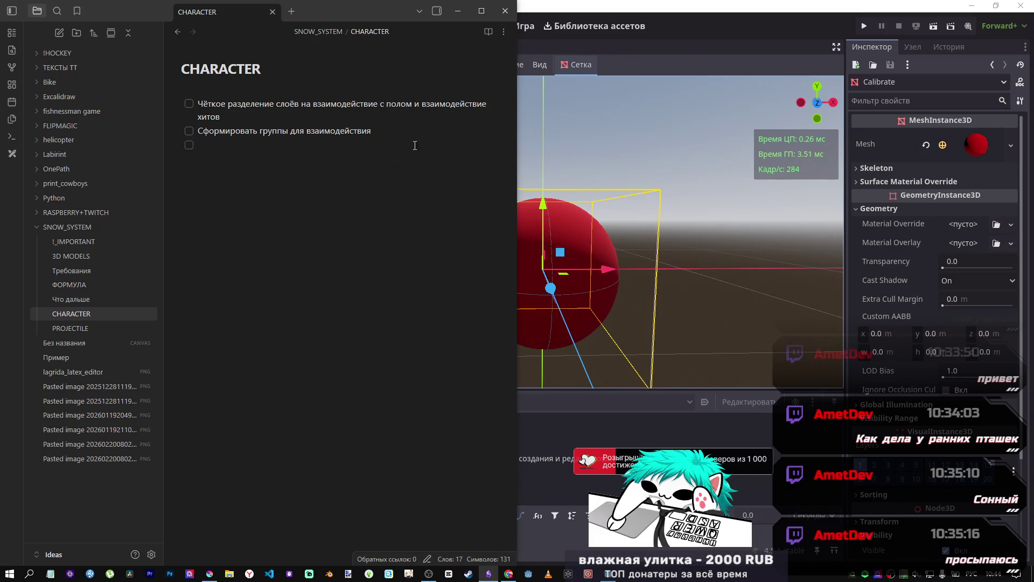
pyautogui.click(697, 41)
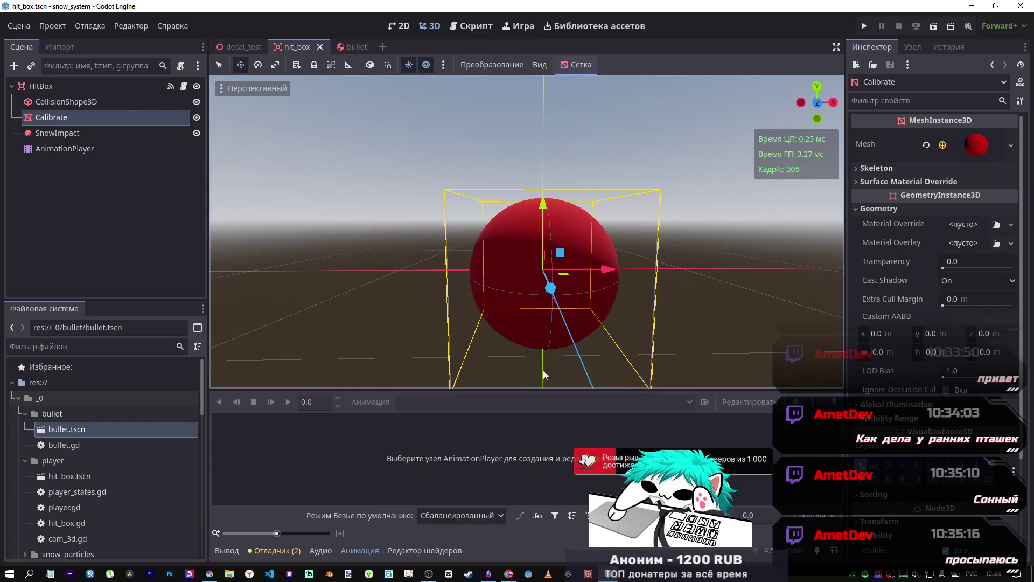
# Open hit_box.gd from the HitBox node and add a char.hit() call ending _on_body_entered
pyautogui.click(153, 86)
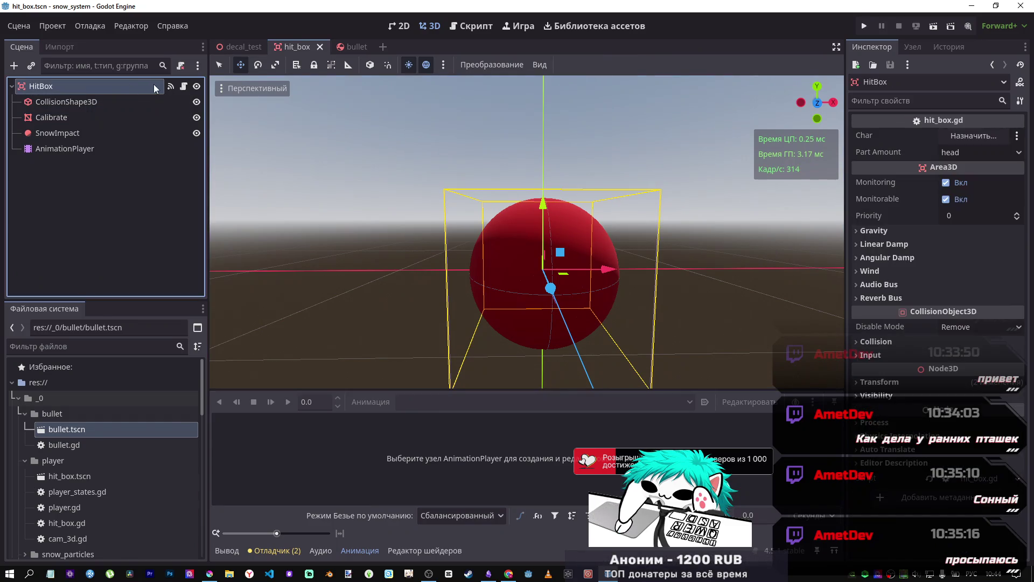
pyautogui.click(185, 87)
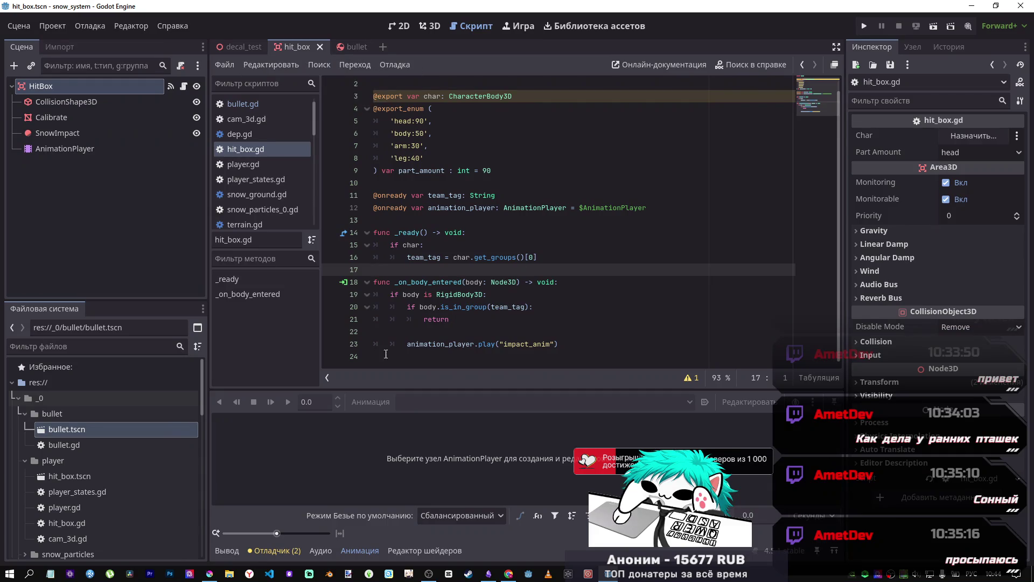
pyautogui.click(541, 358)
pyautogui.press('Return')
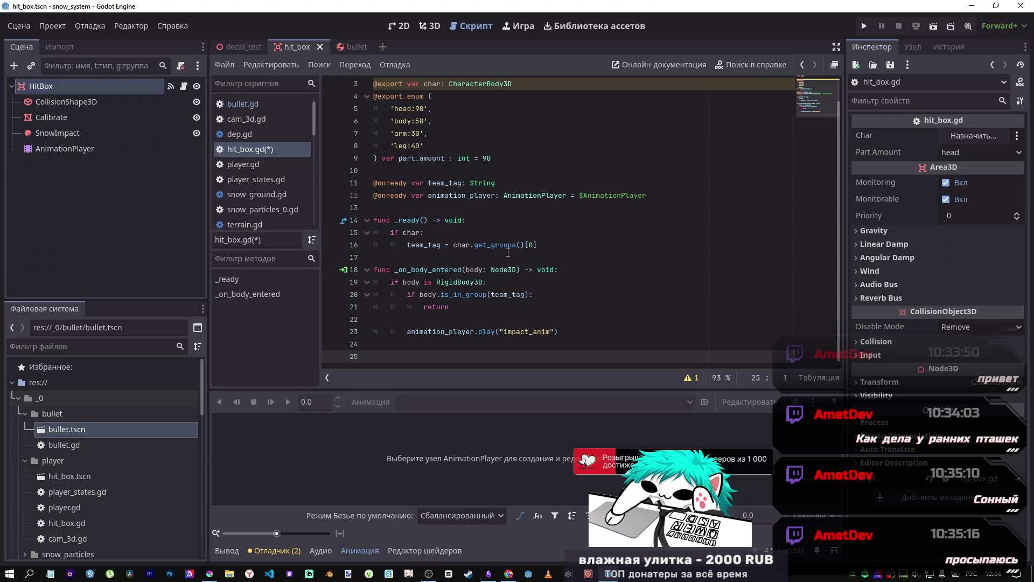
pyautogui.write('агтс')
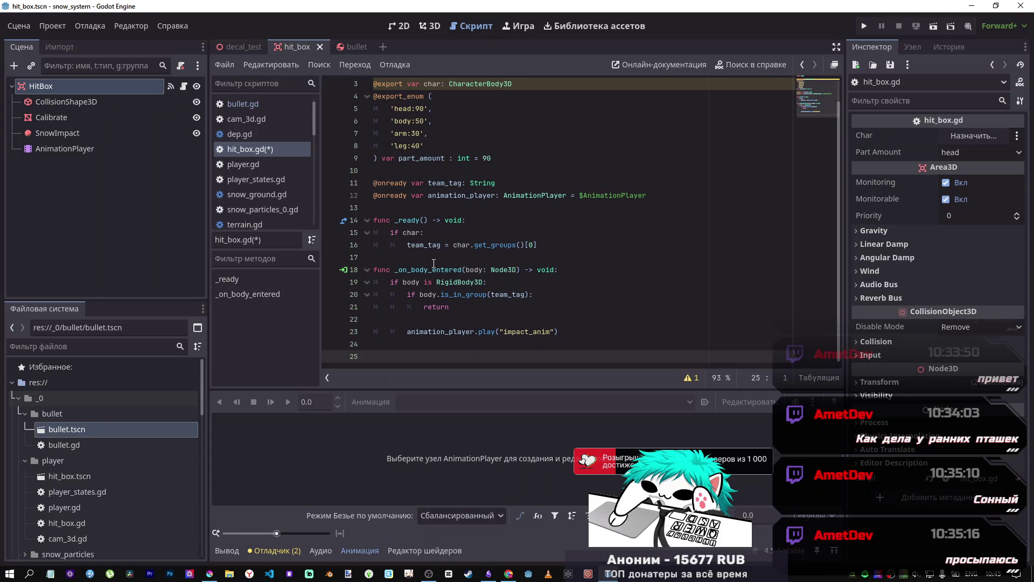
pyautogui.press('BackSpace')
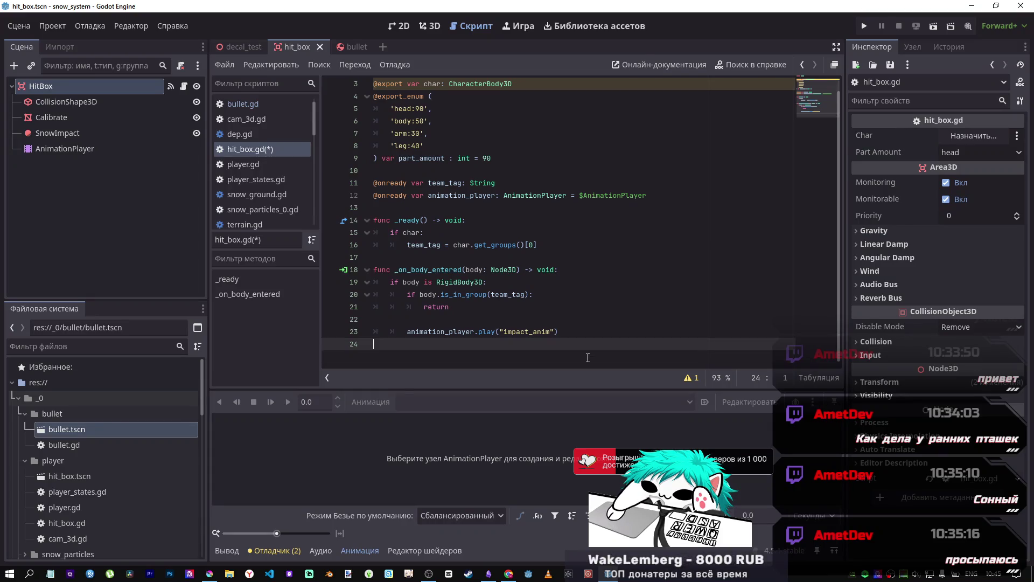
pyautogui.press('Return')
pyautogui.write('char.')
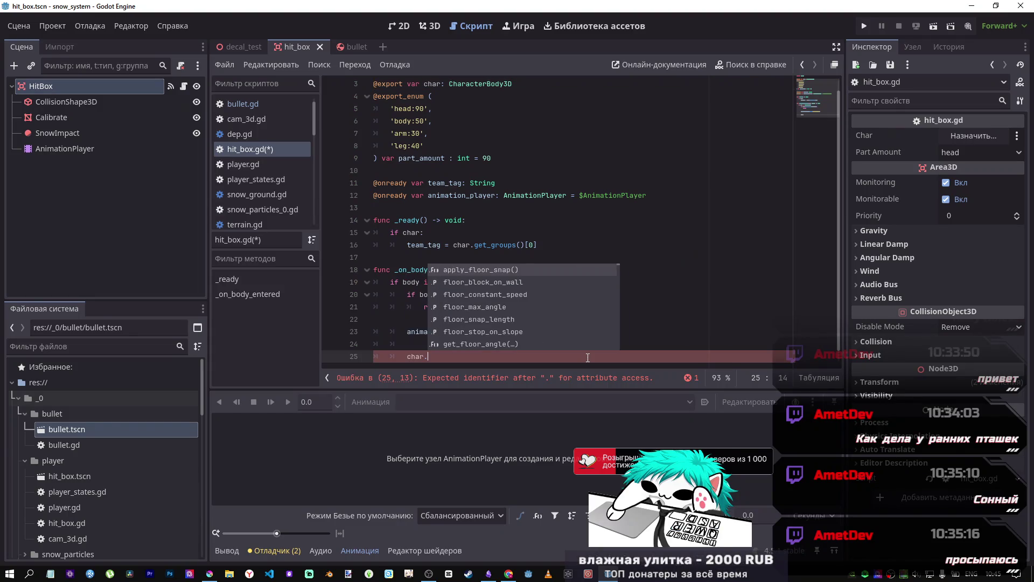
pyautogui.write('hit')
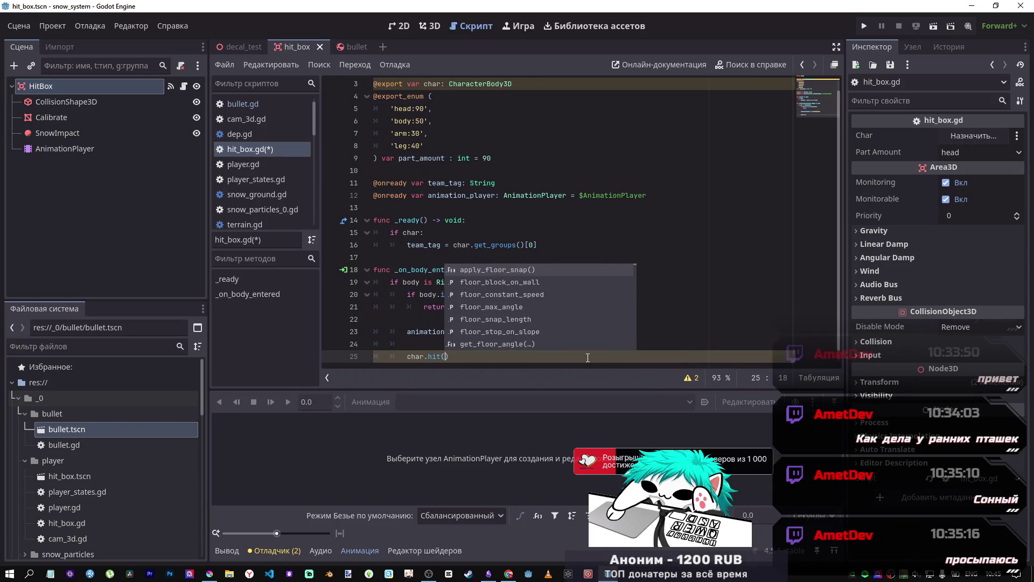
pyautogui.write('()')
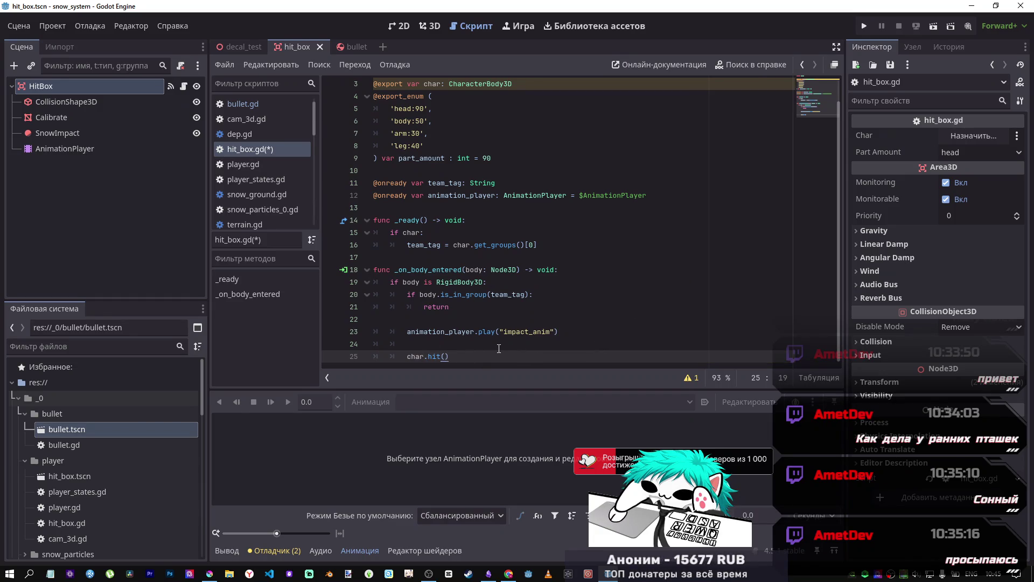
pyautogui.press('Left')
# Pass part_amount into the char.hit() call and save the script
pyautogui.scroll(1, 396, 234)
pyautogui.doubleClick(422, 183)
pyautogui.scroll(-1, 452, 322)
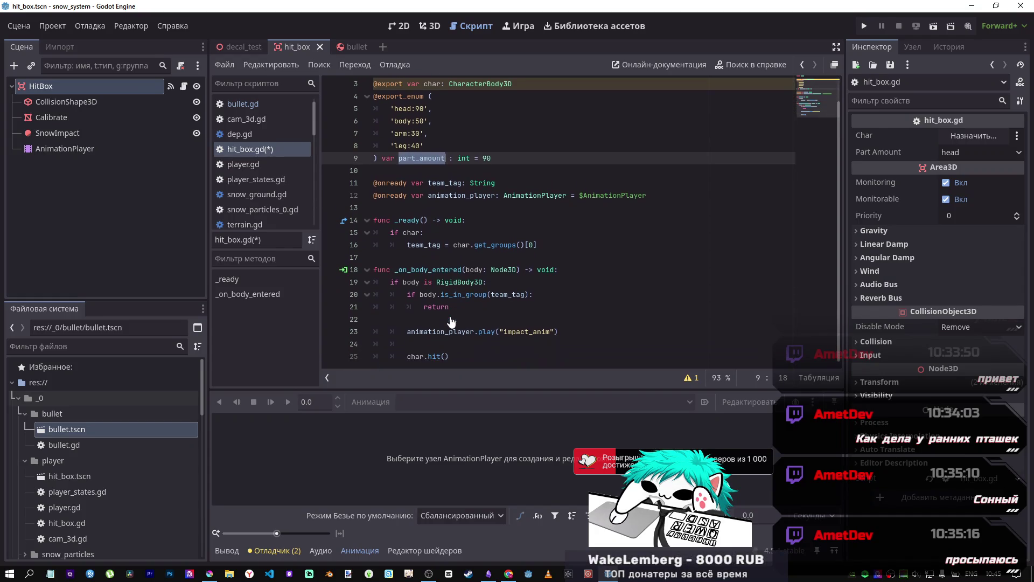
pyautogui.click(447, 355)
pyautogui.hotkey('ctrl', 's')
pyautogui.press('Up')
pyautogui.press('Up')
pyautogui.press('Up')
# Inspect the hit method and RigidBody3D docs, then start editing the body damage value
pyautogui.click(625, 352)
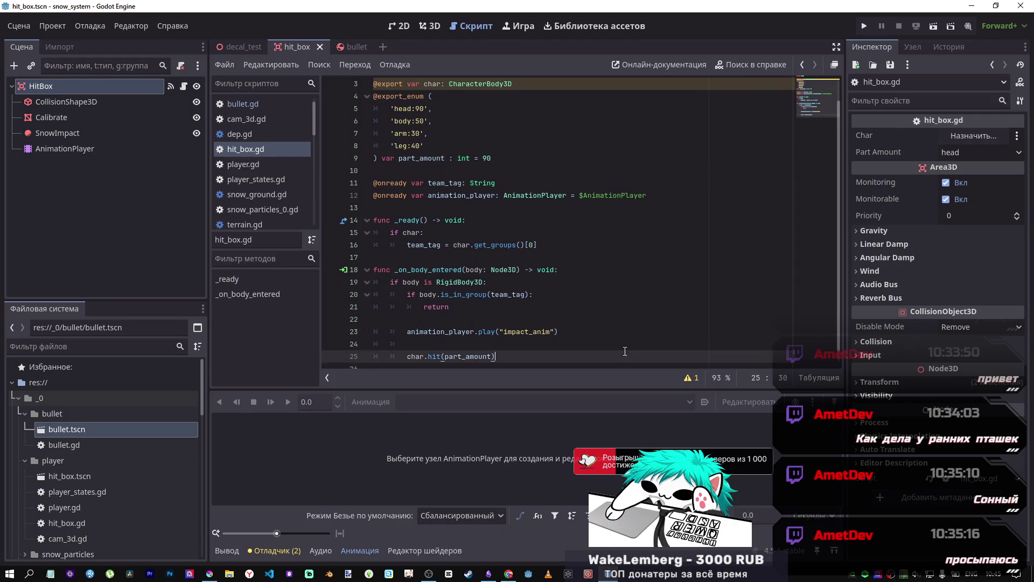
pyautogui.doubleClick(439, 355)
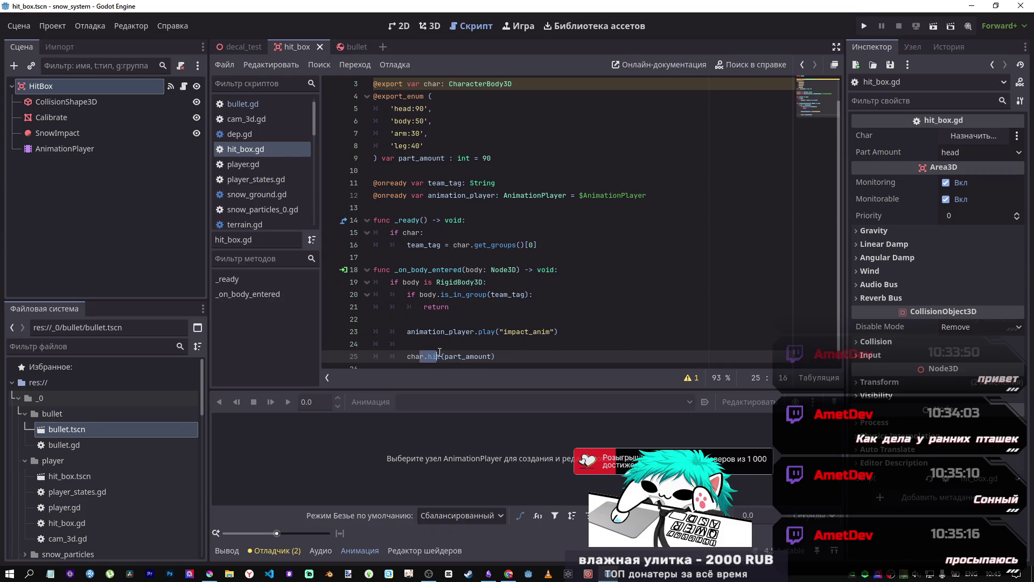
pyautogui.click(452, 245)
pyautogui.scroll(-1, 454, 264)
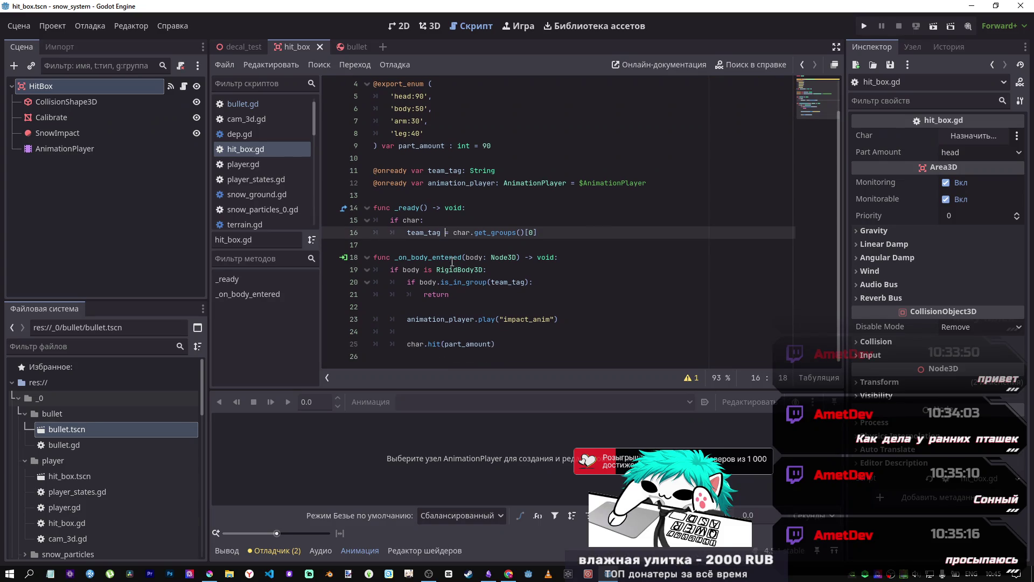
pyautogui.click(440, 345)
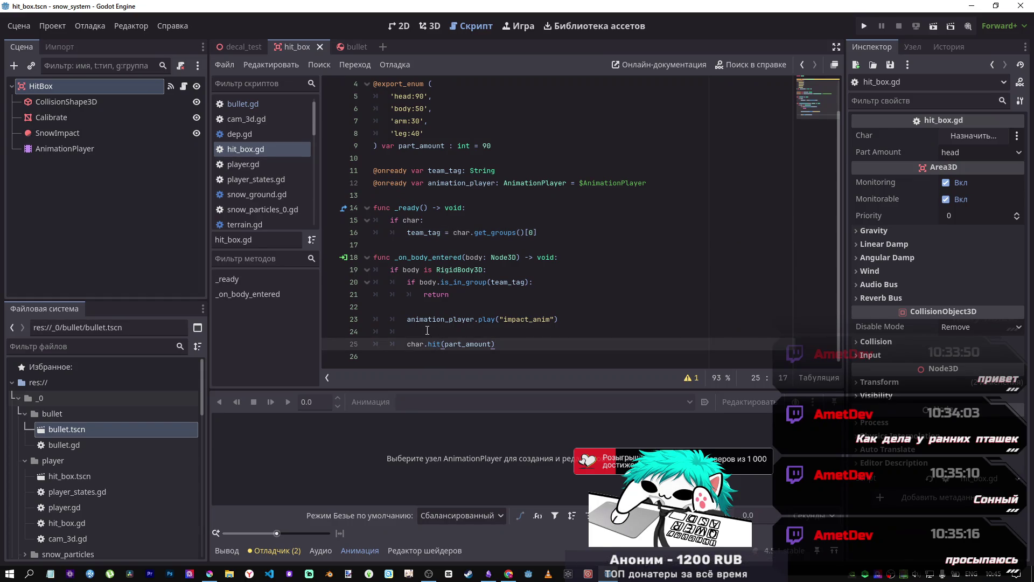
pyautogui.click(478, 274)
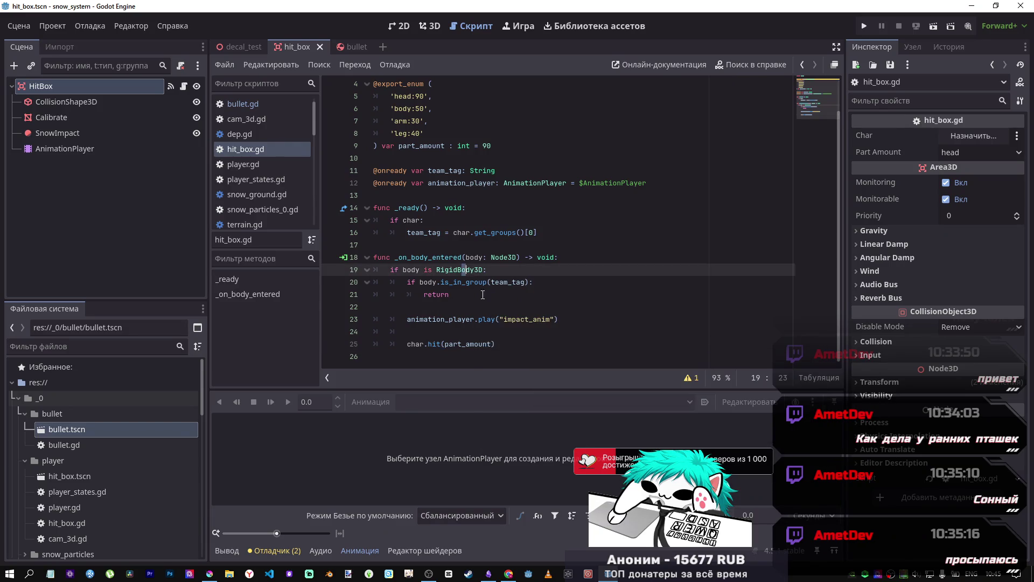
pyautogui.click(528, 334)
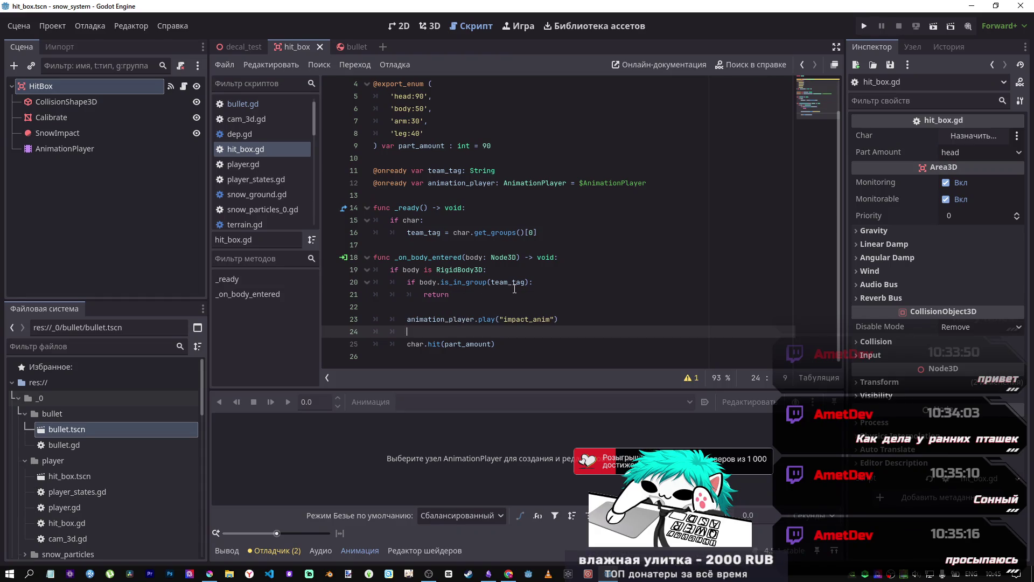
pyautogui.scroll(1, 496, 290)
pyautogui.scroll(-1, 480, 291)
pyautogui.scroll(1, 458, 272)
pyautogui.scroll(-1, 453, 264)
pyautogui.click(419, 109)
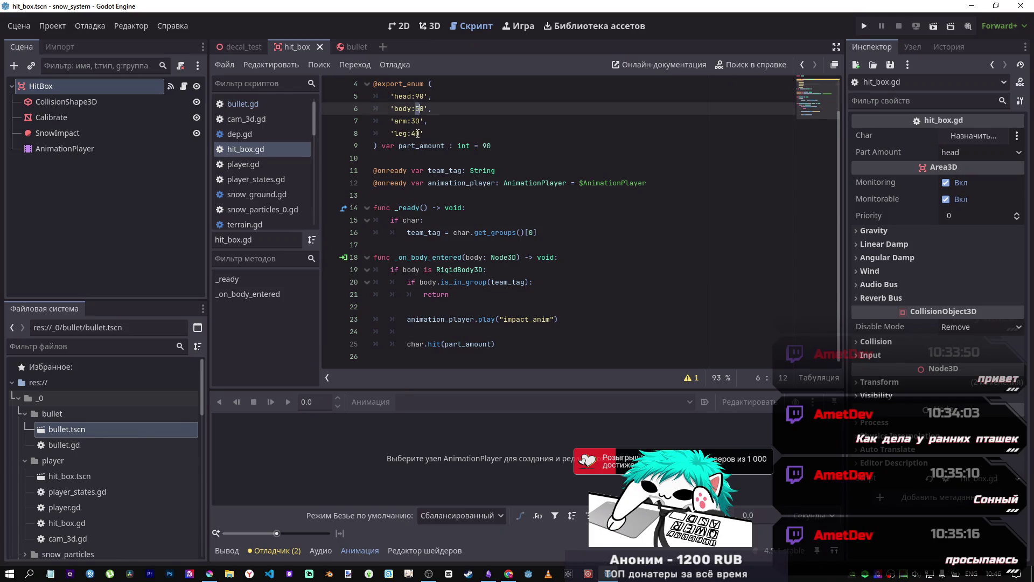
# Lower head damage and default part_amount from 90 to 80, and body damage to 40
pyautogui.click(420, 96)
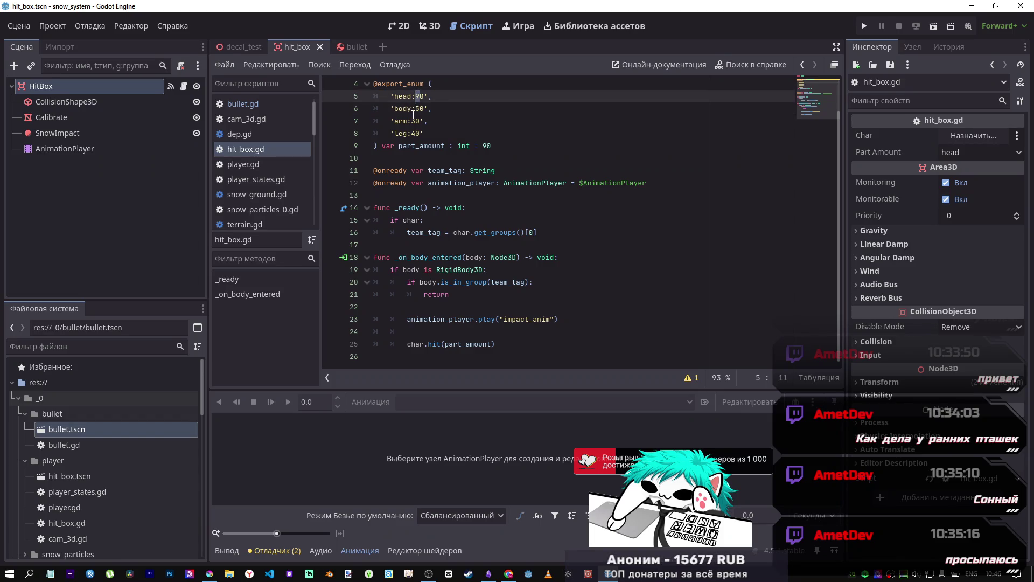
pyautogui.press('Delete')
pyautogui.write('8')
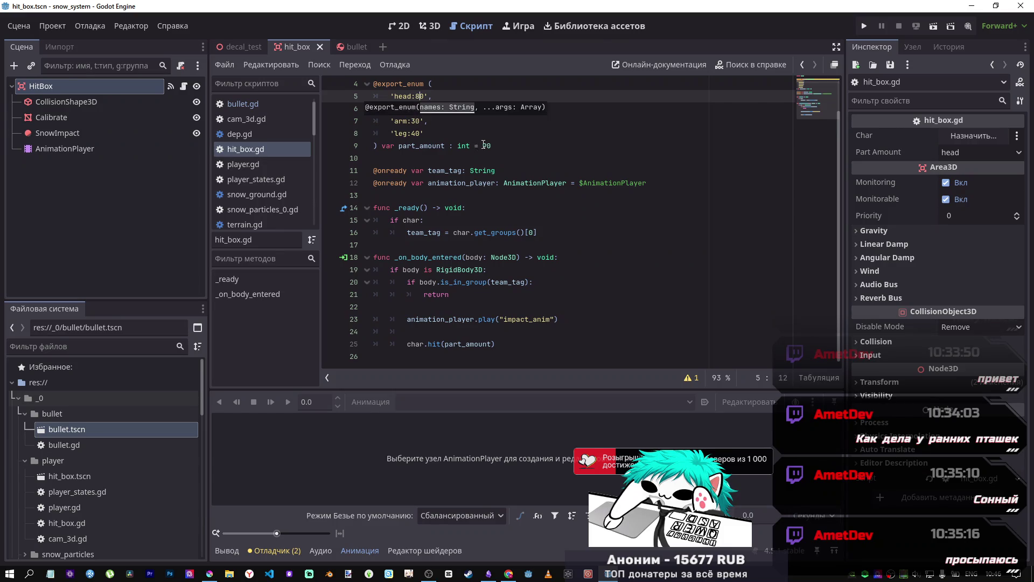
pyautogui.click(486, 146)
pyautogui.press('BackSpace')
pyautogui.write('8')
pyautogui.click(419, 108)
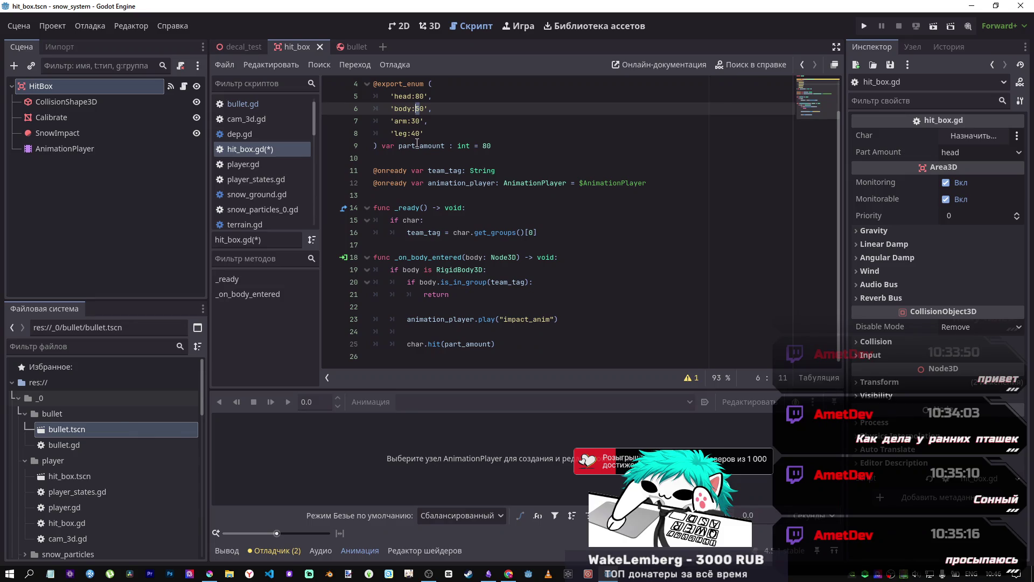
pyautogui.press('Delete')
pyautogui.write('40')
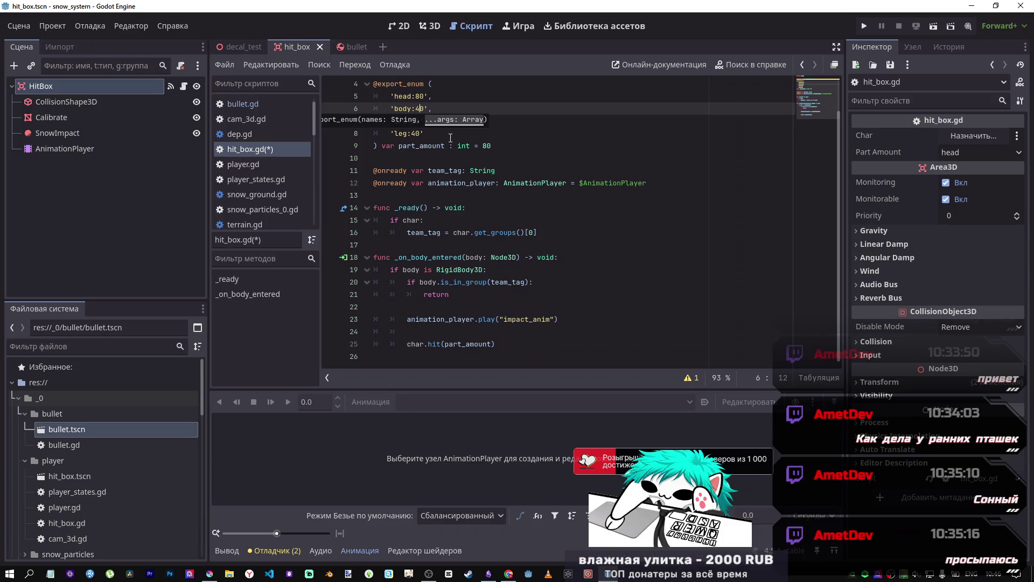
pyautogui.press('BackSpace')
# Set leg damage to 20 and arm damage to 15, then save hit_box.gd
pyautogui.click(413, 120)
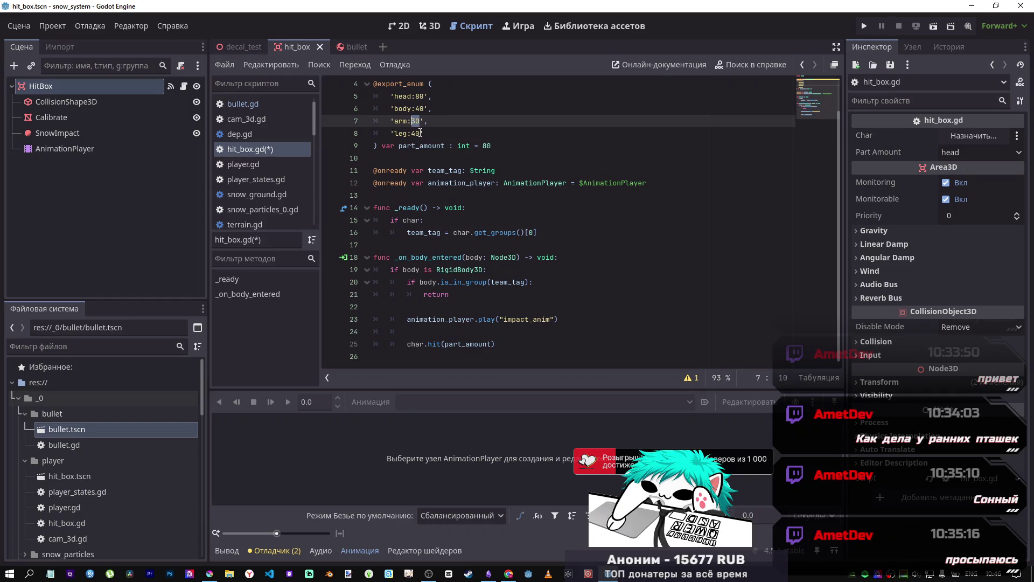
pyautogui.doubleClick(421, 133)
pyautogui.write('20')
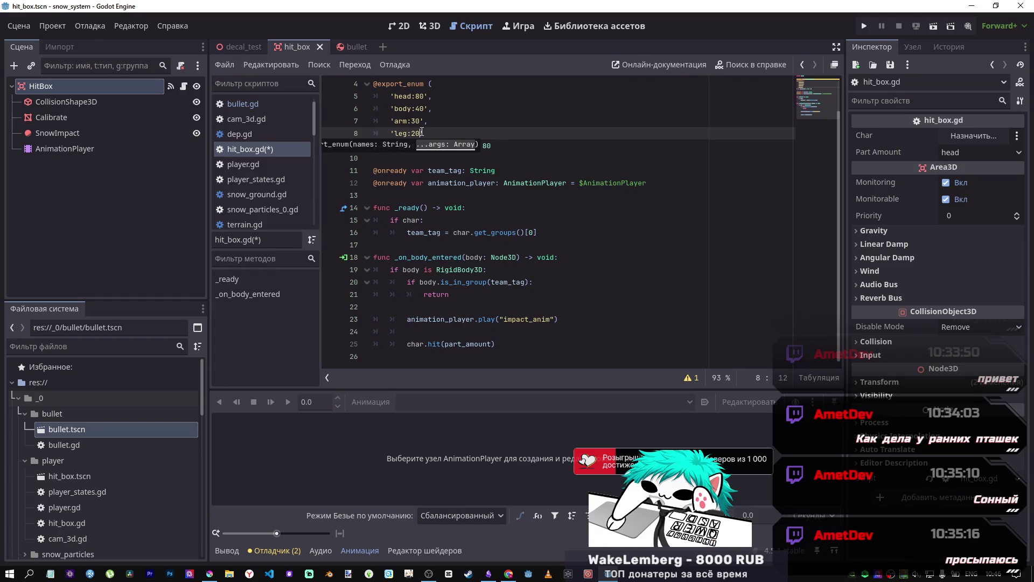
pyautogui.doubleClick(415, 121)
pyautogui.write('15')
pyautogui.hotkey('ctrl', 's')
# Review the char.hit(part_amount) line and line 13, then switch to the decal_test scene
pyautogui.click(449, 195)
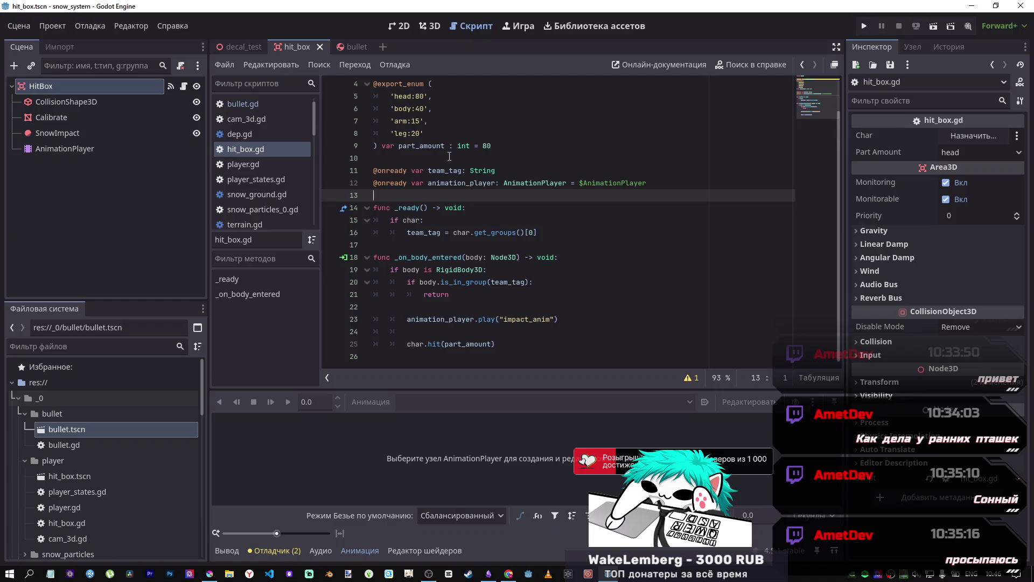
pyautogui.scroll(1, 442, 152)
pyautogui.scroll(-1, 427, 155)
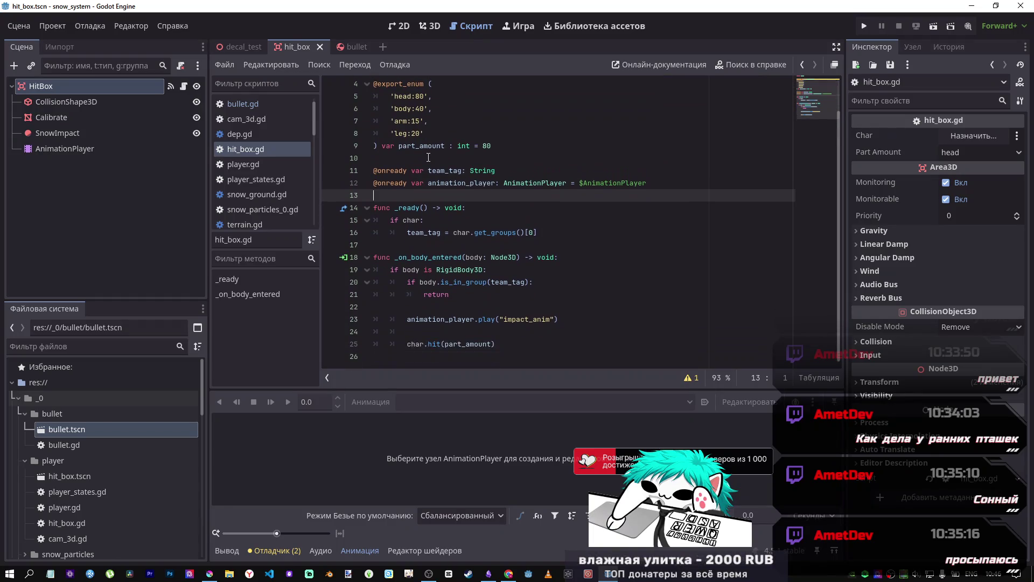
pyautogui.click(482, 343)
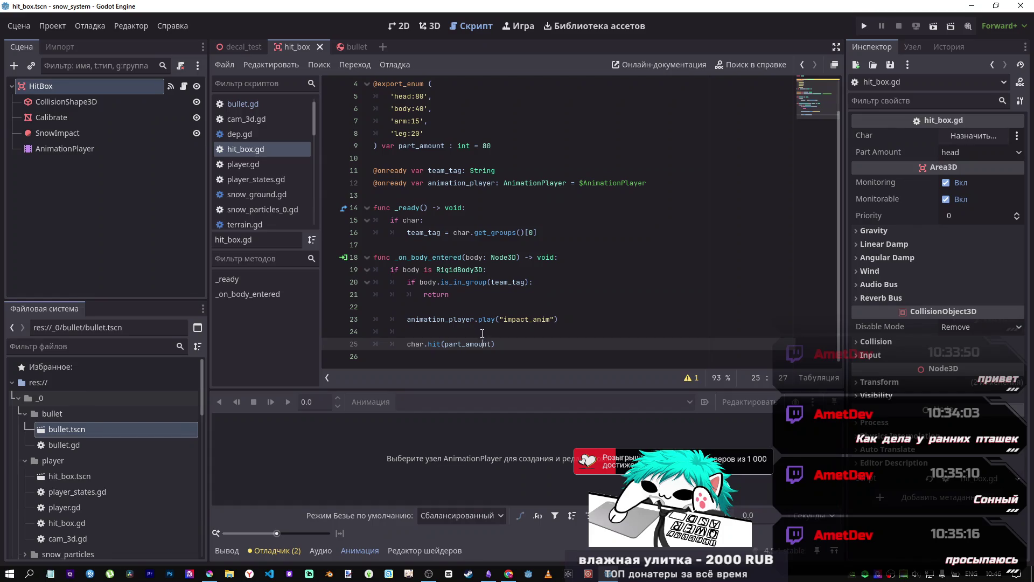
pyautogui.click(452, 195)
pyautogui.moveTo(455, 235)
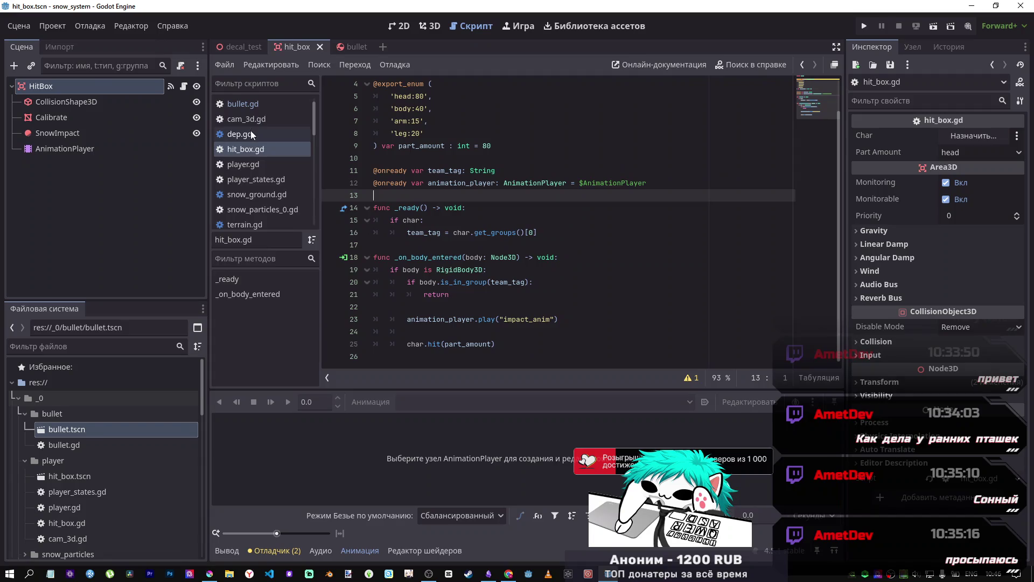
pyautogui.scroll(1, 251, 134)
pyautogui.click(237, 48)
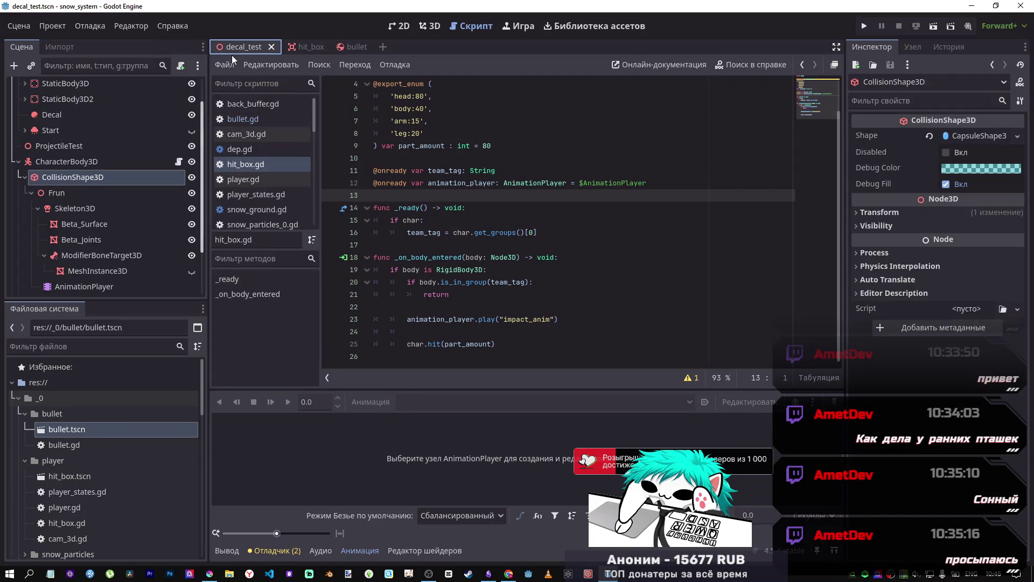
# Browse CharacterBody3D's children and actions menu in the 3D view, then return to hit_box
pyautogui.click(18, 195)
pyautogui.rightClick(62, 194)
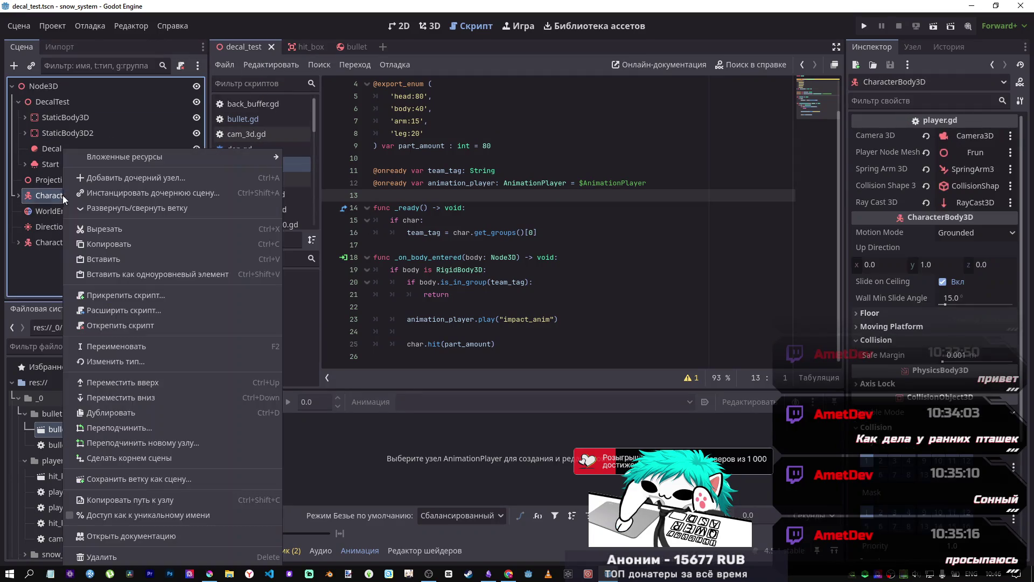
pyautogui.click(58, 188)
pyautogui.click(430, 26)
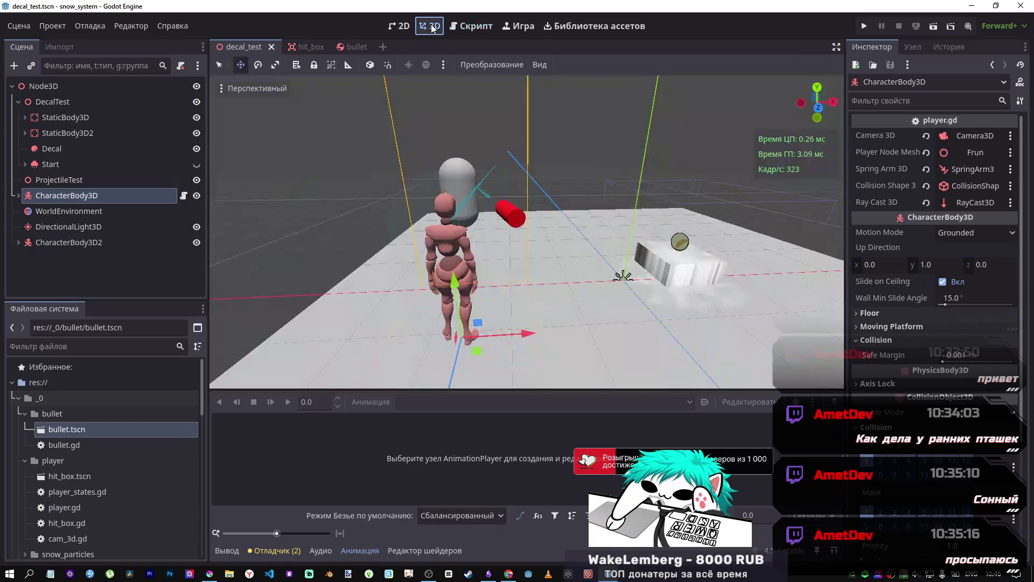
pyautogui.click(18, 195)
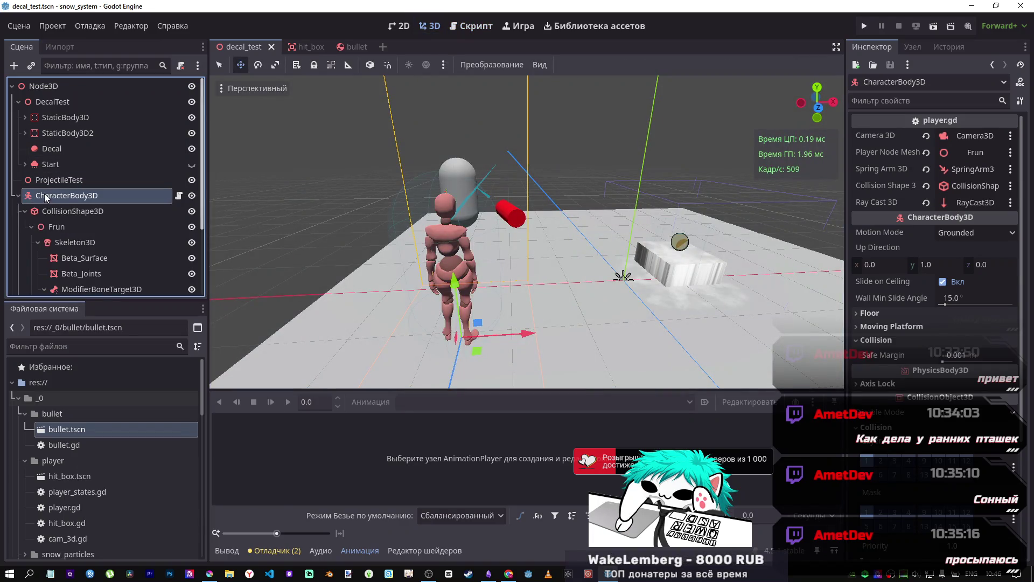
pyautogui.click(29, 211)
pyautogui.rightClick(47, 195)
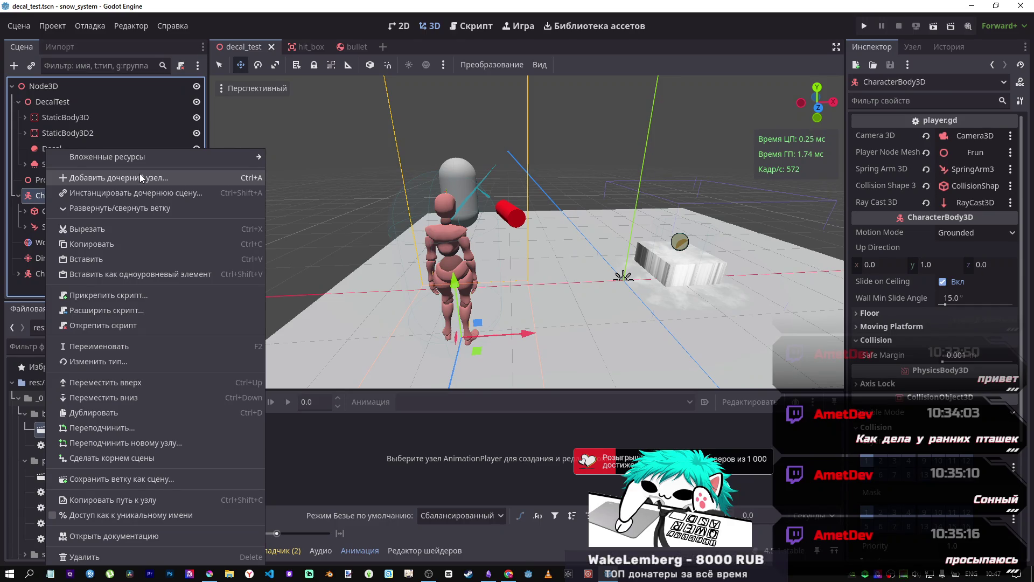
pyautogui.press('Escape')
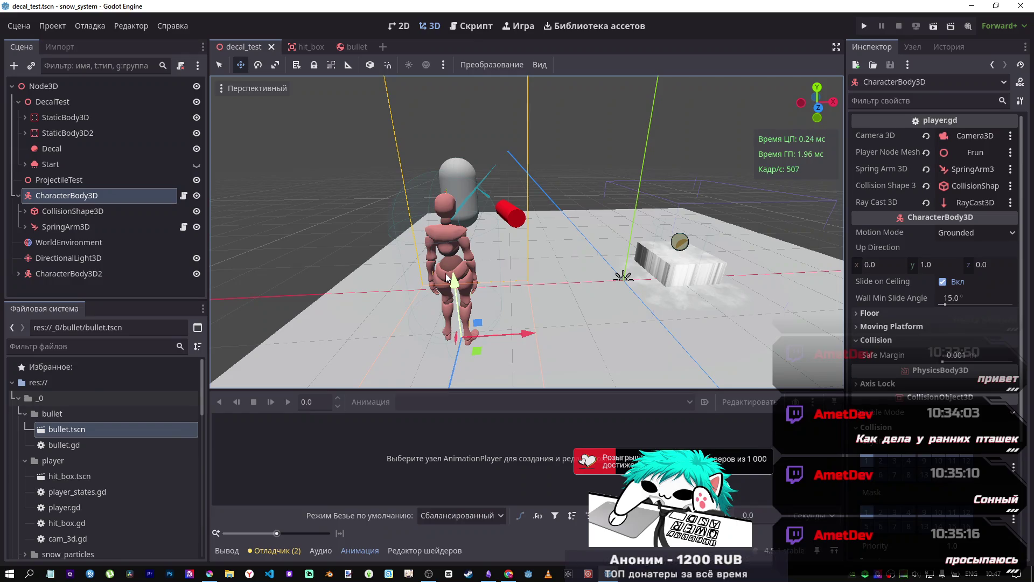
pyautogui.click(307, 47)
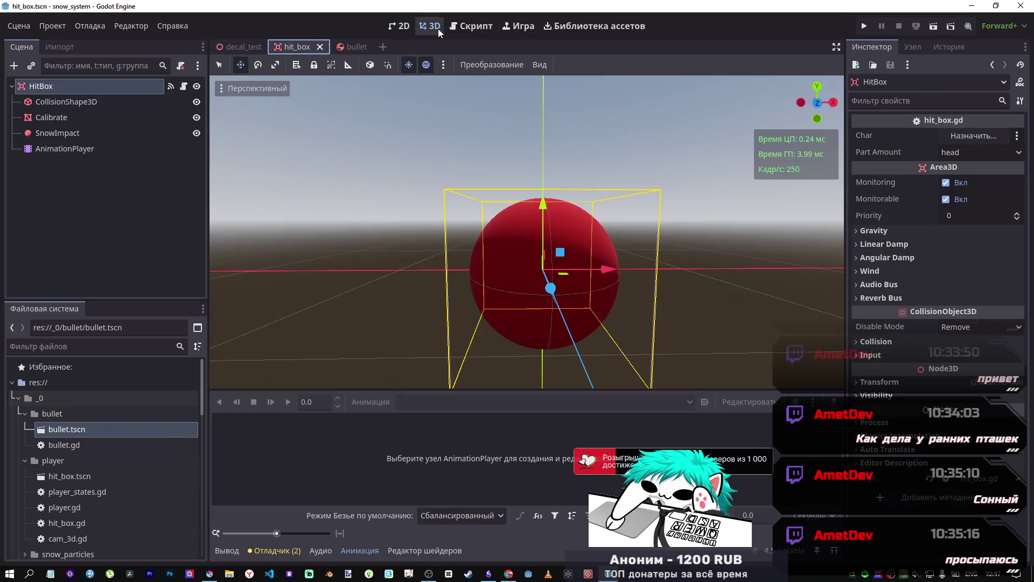
# Check the AnimationPlayer, cancel adding a child to HitBox, then switch to the DeepSeek chat
pyautogui.click(81, 148)
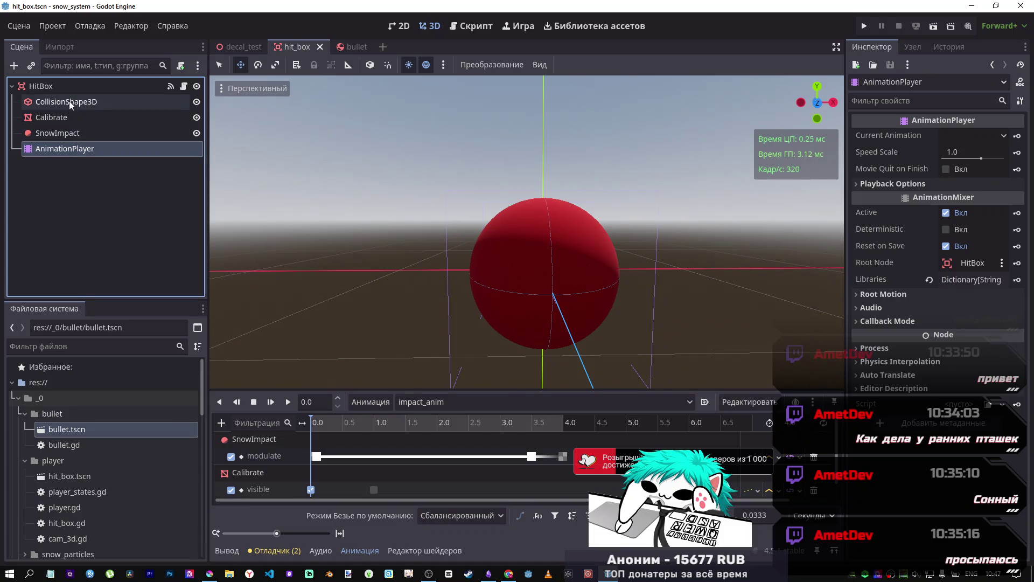
pyautogui.click(50, 86)
pyautogui.rightClick(50, 87)
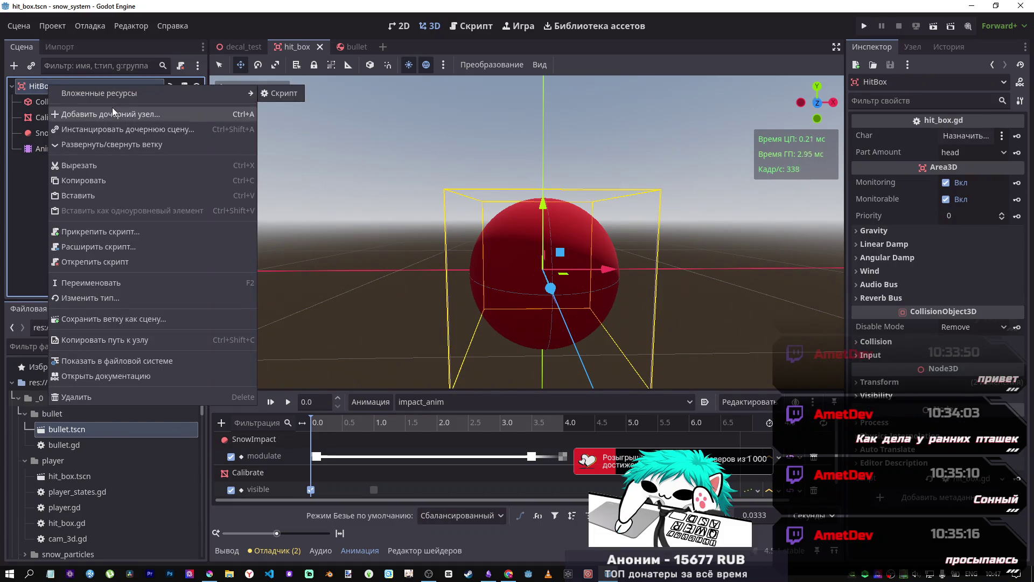
pyautogui.click(112, 108)
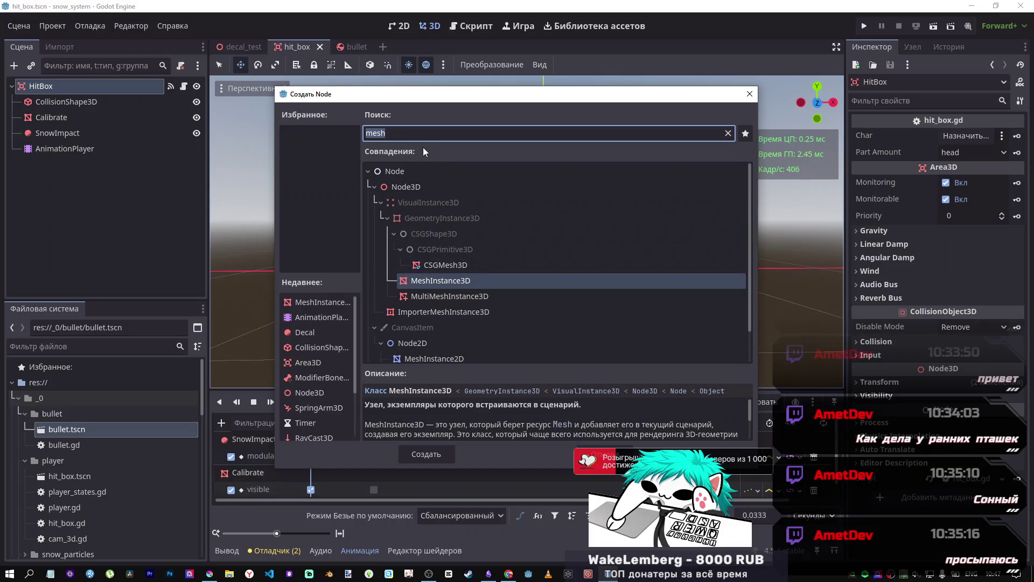
pyautogui.scroll(-1, 430, 293)
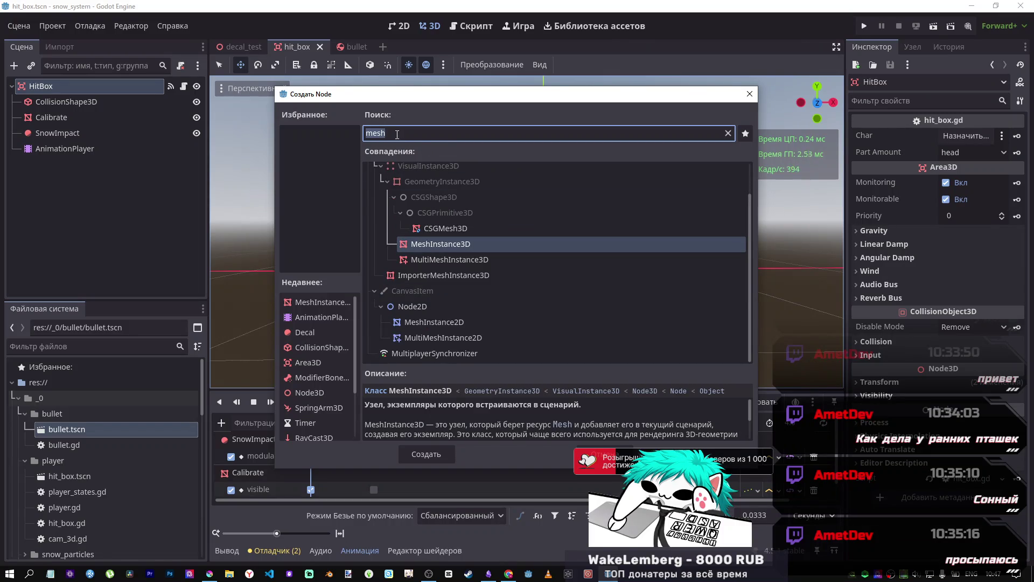
pyautogui.click(749, 95)
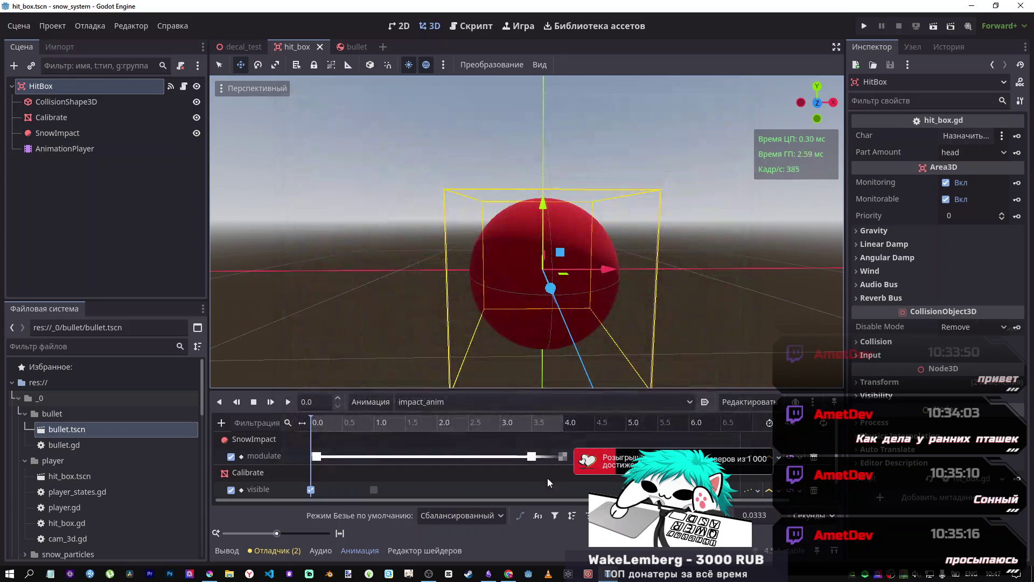
pyautogui.moveTo(512, 575)
pyautogui.click(510, 525)
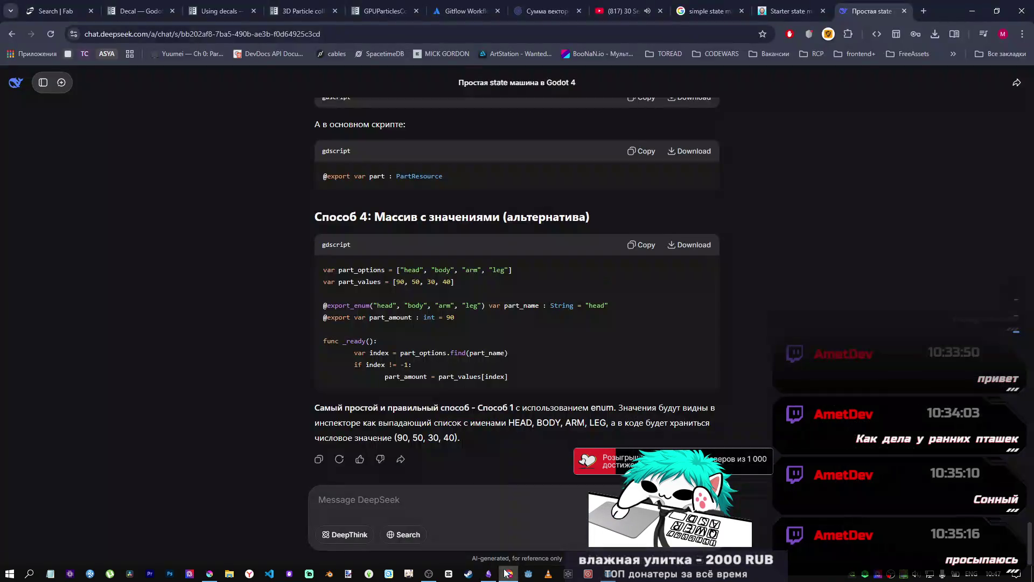
# Leave the DeepSeek chat and open a new tab on the Google start page
pyautogui.click(519, 510)
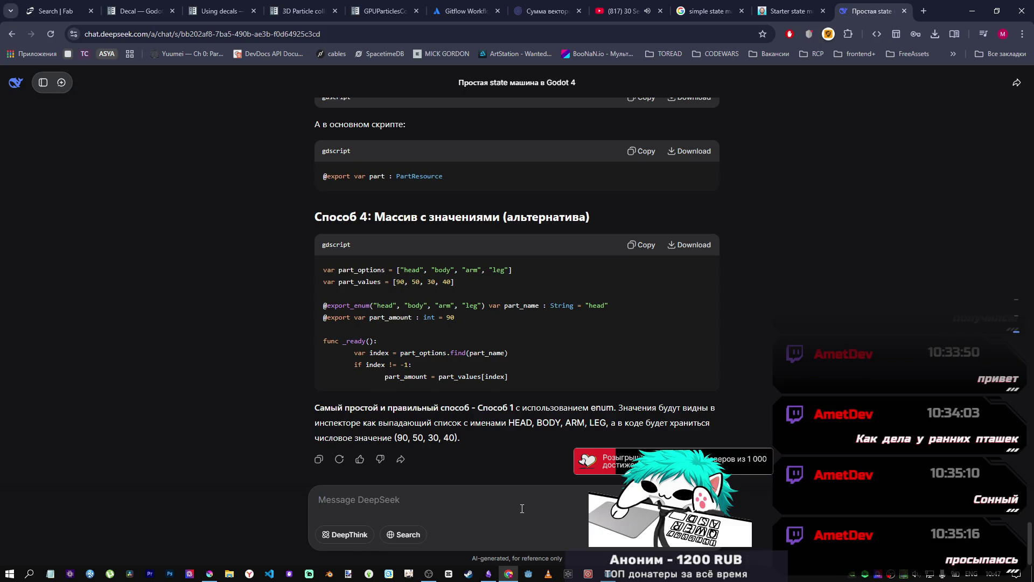
pyautogui.hotkey('alt', 'shift')
pyautogui.hotkey('ctrl', 't')
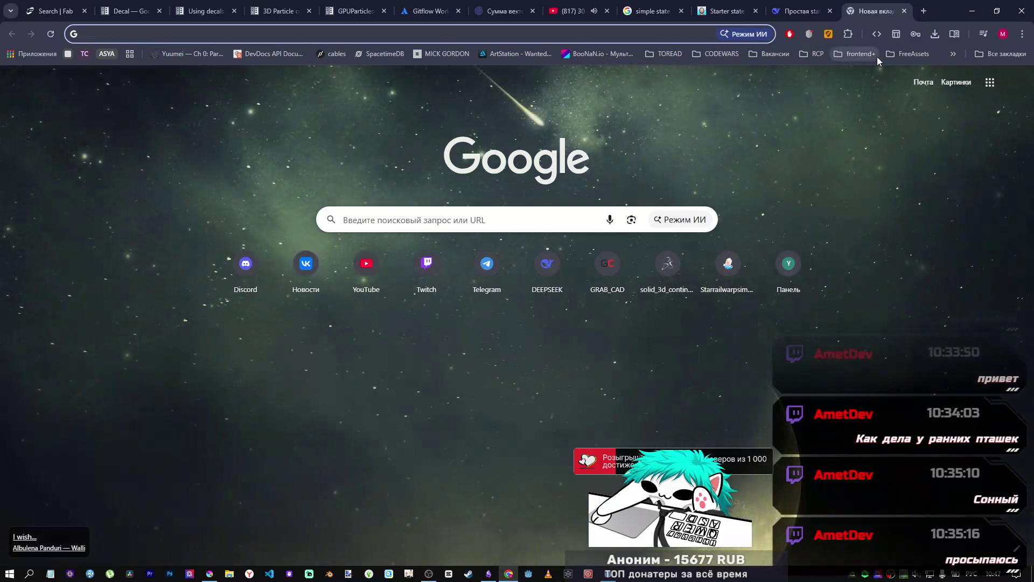
# Search Google for 'text on hit godot'
pyautogui.hotkey('alt', 'shift')
pyautogui.write('text on hit godot')
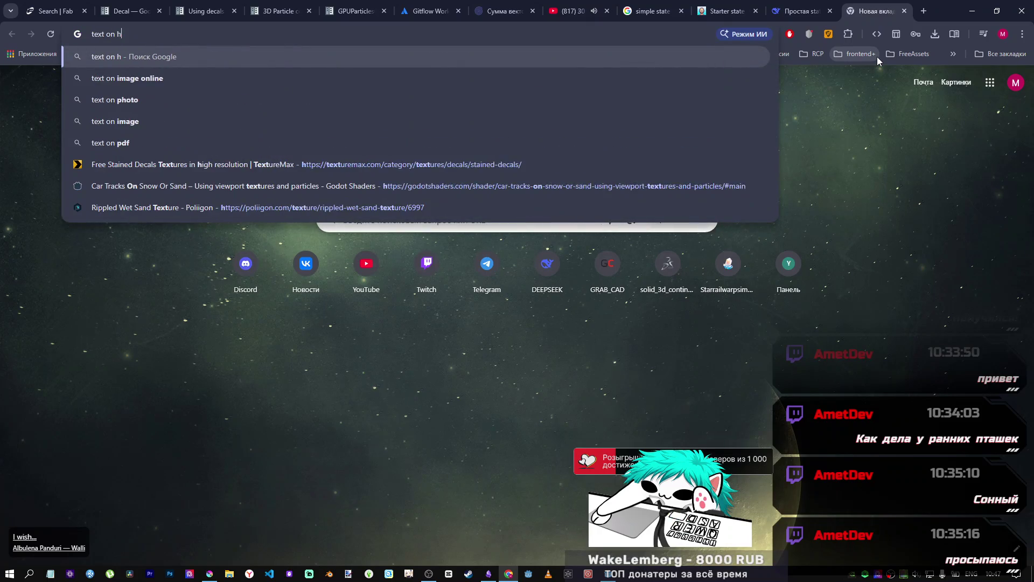
pyautogui.press('Return')
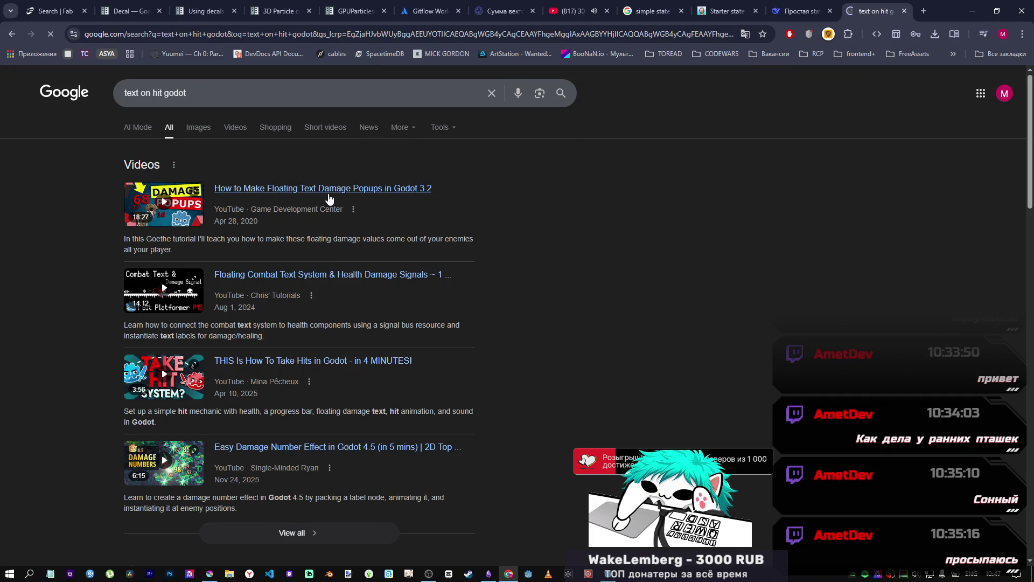
# Read the Reddit thread 'Animated floating text 2D help', then return to Godot
pyautogui.scroll(-5, 218, 277)
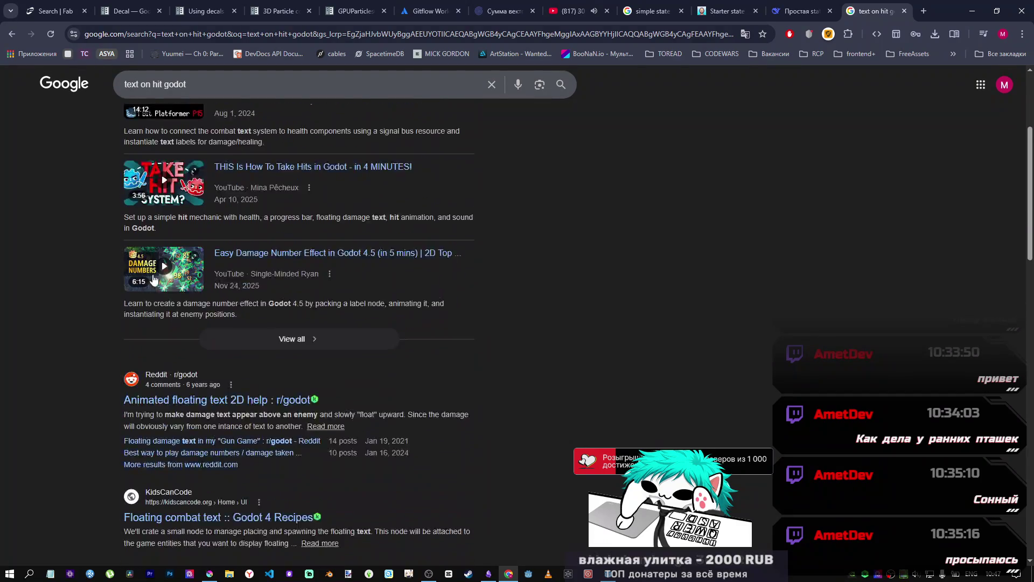
pyautogui.middleClick(209, 328)
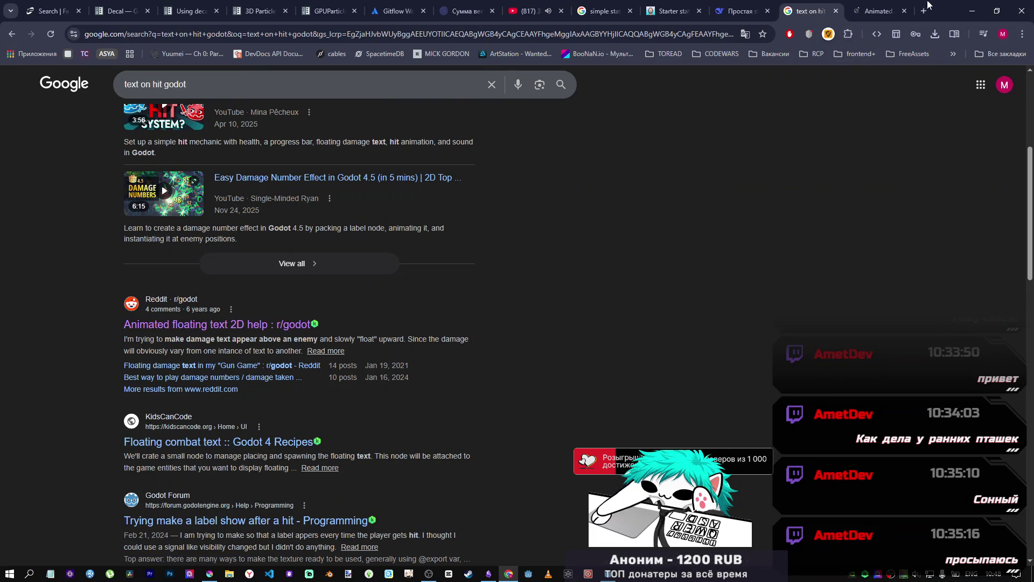
pyautogui.hotkey('ctrl', 'Tab')
pyautogui.scroll(-5, 431, 269)
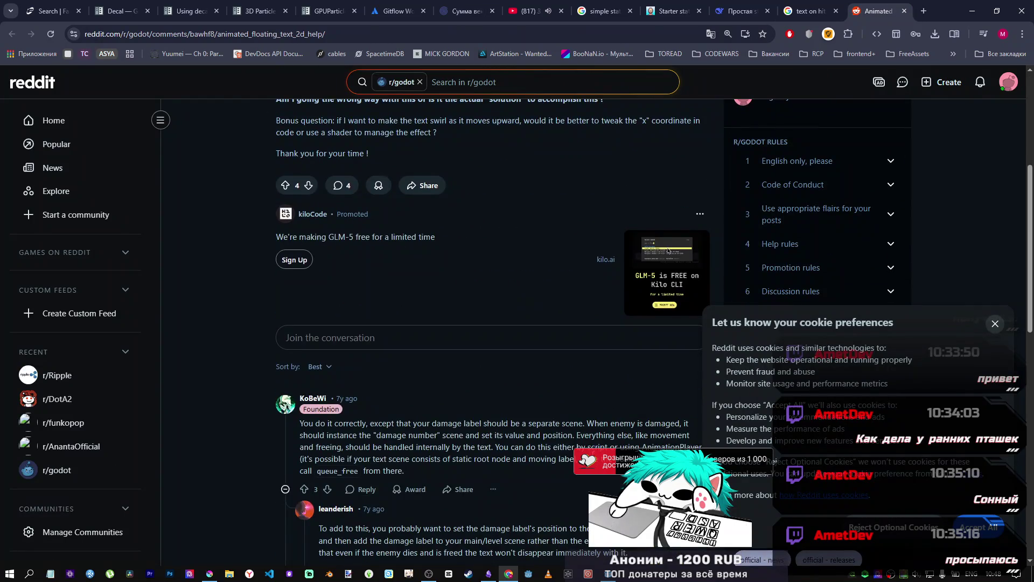
pyautogui.scroll(-6, 514, 454)
pyautogui.scroll(4, 387, 368)
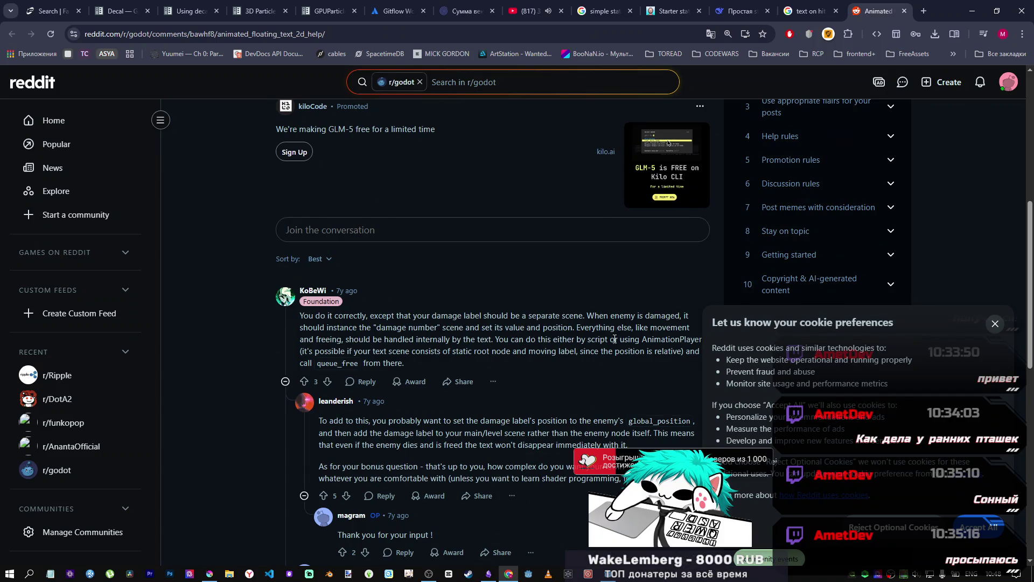
pyautogui.scroll(7, 615, 339)
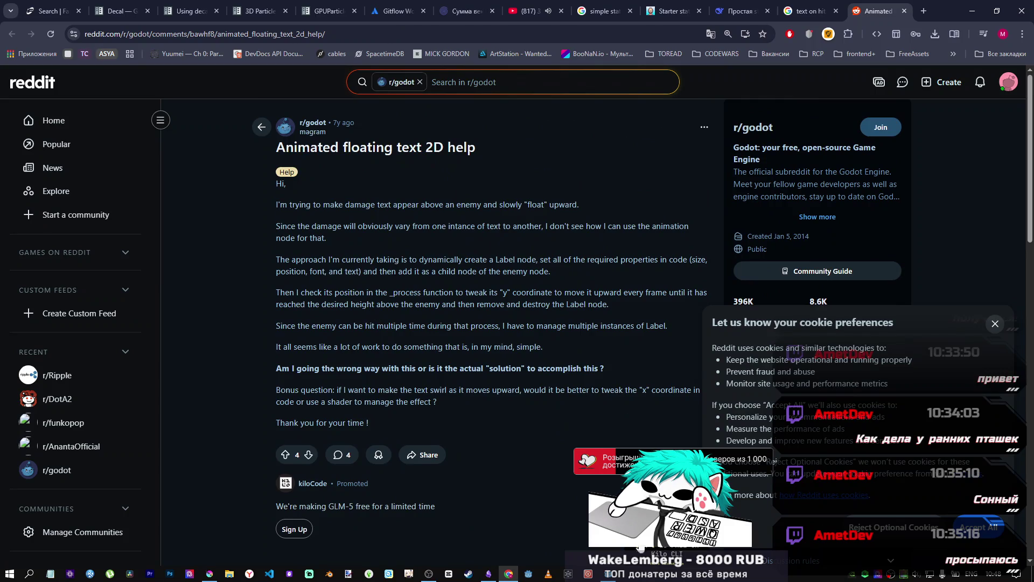
pyautogui.scroll(-6, 501, 385)
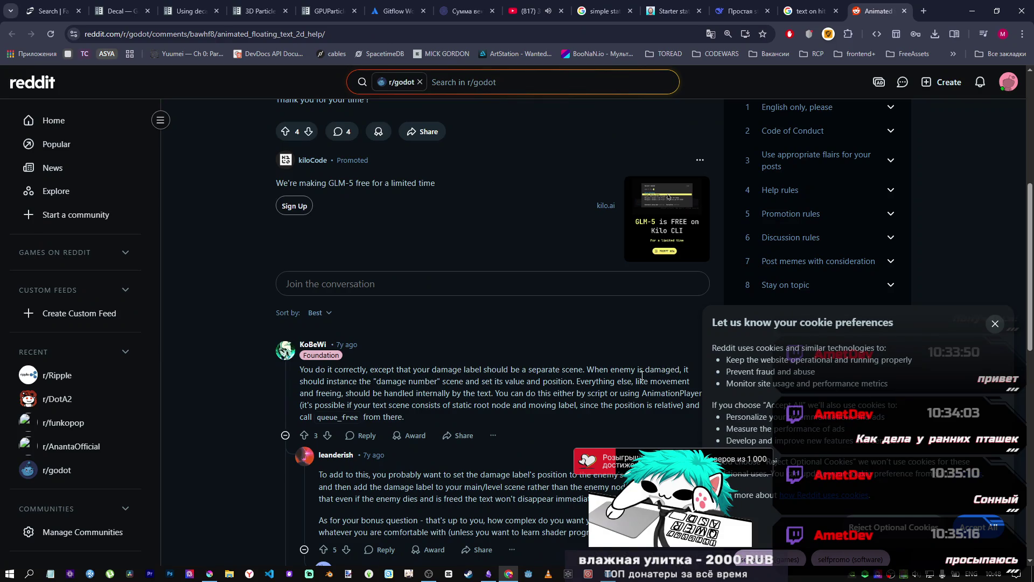
pyautogui.hotkey('alt', 'Tab')
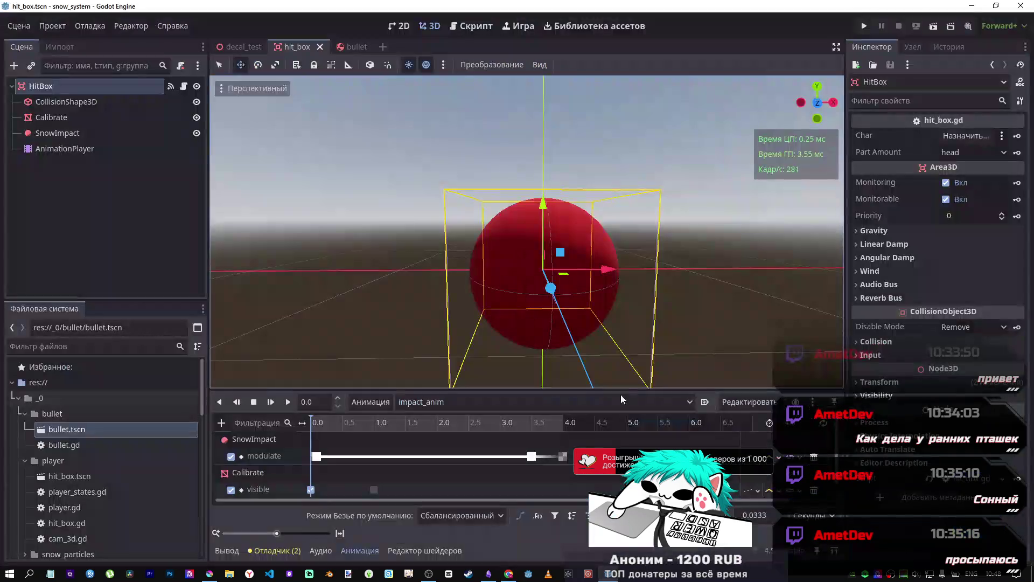
# Add a Label3D child node under the HitBox root
pyautogui.click(92, 148)
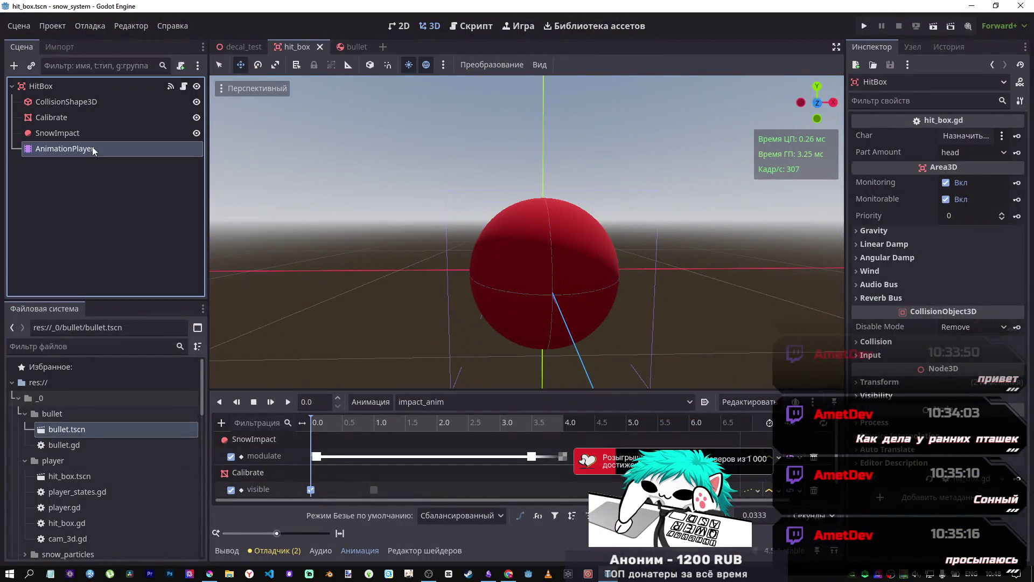
pyautogui.click(67, 90)
pyautogui.rightClick(69, 89)
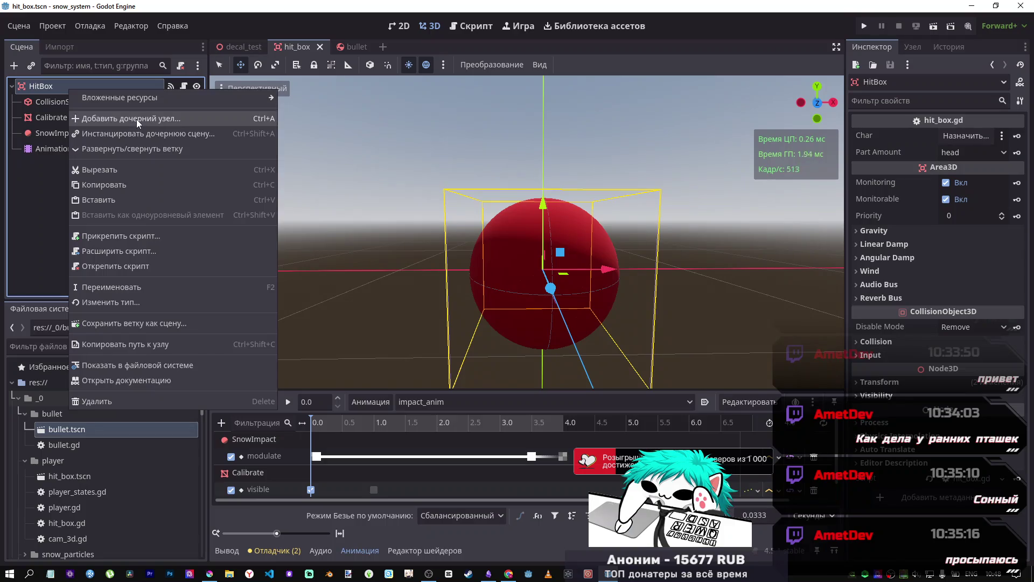
pyautogui.click(137, 119)
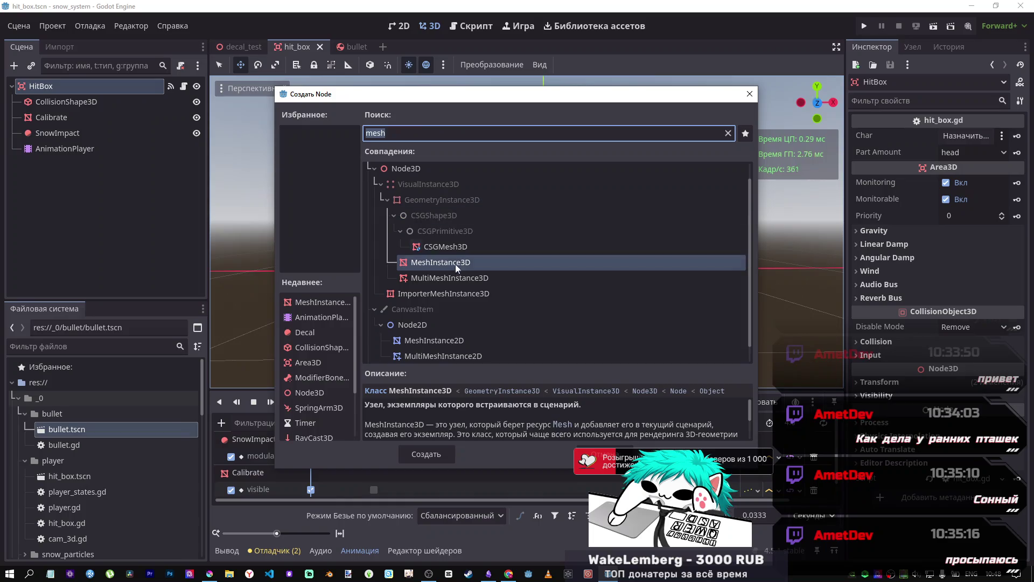
pyautogui.write('text')
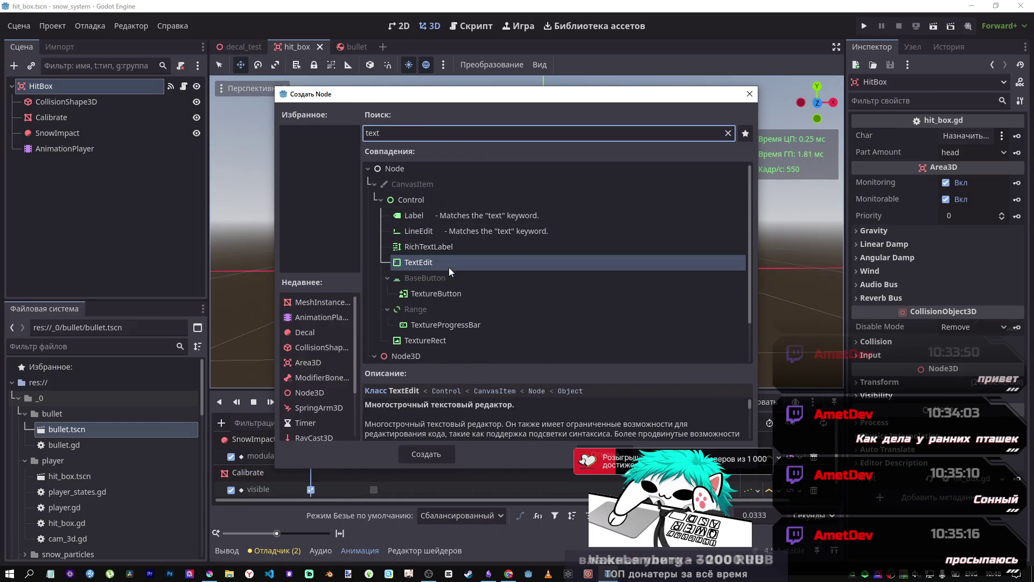
pyautogui.scroll(-2, 449, 267)
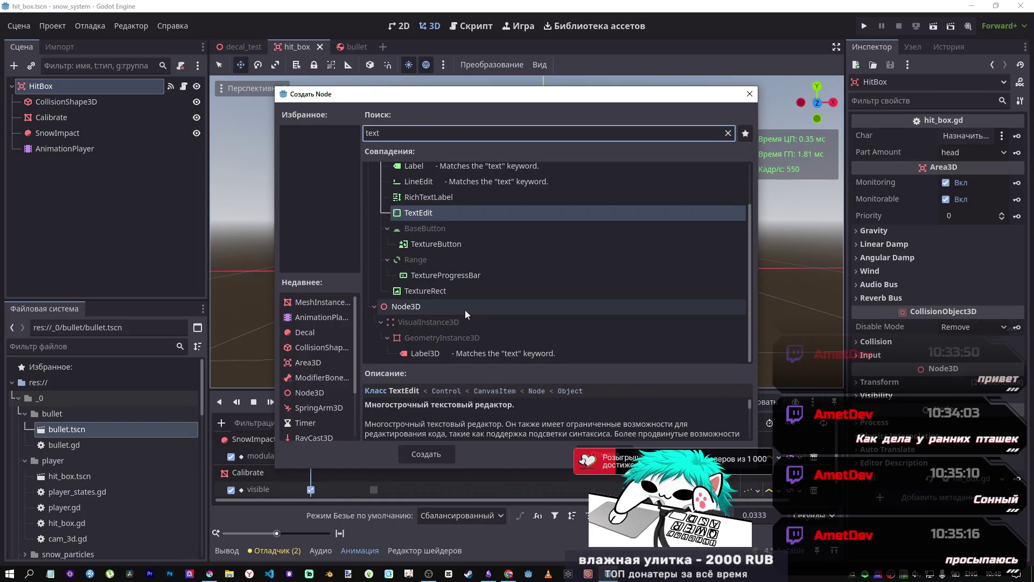
pyautogui.click(423, 353)
pyautogui.click(404, 454)
# Rename the new Label3D node to 'Damage'
pyautogui.click(98, 170)
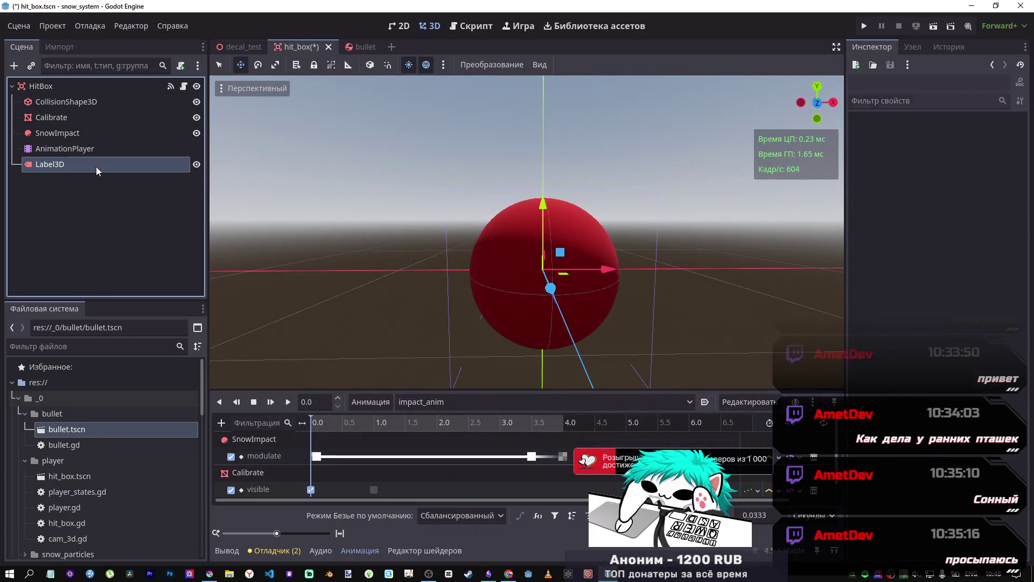
pyautogui.click(887, 186)
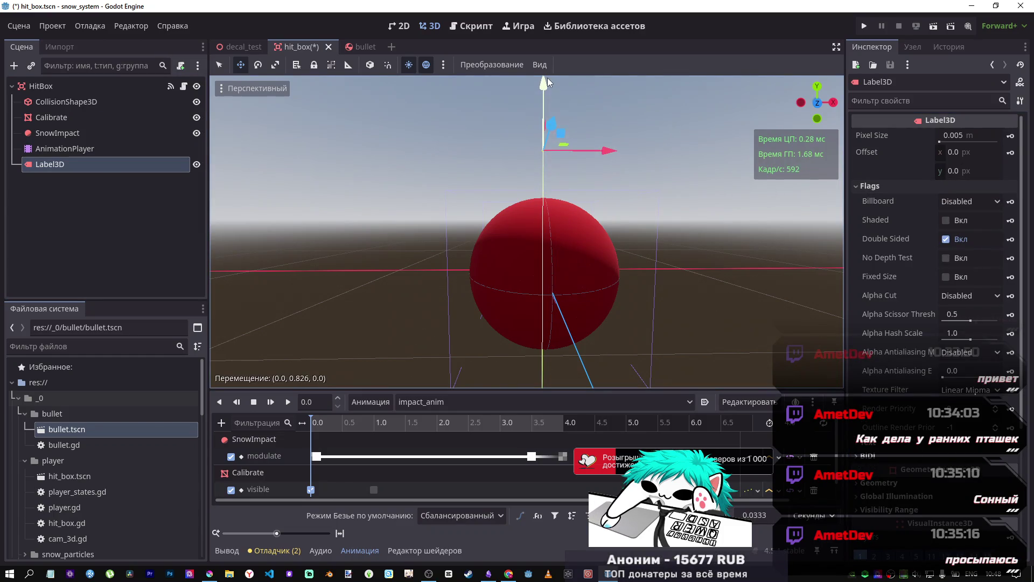
pyautogui.click(73, 165)
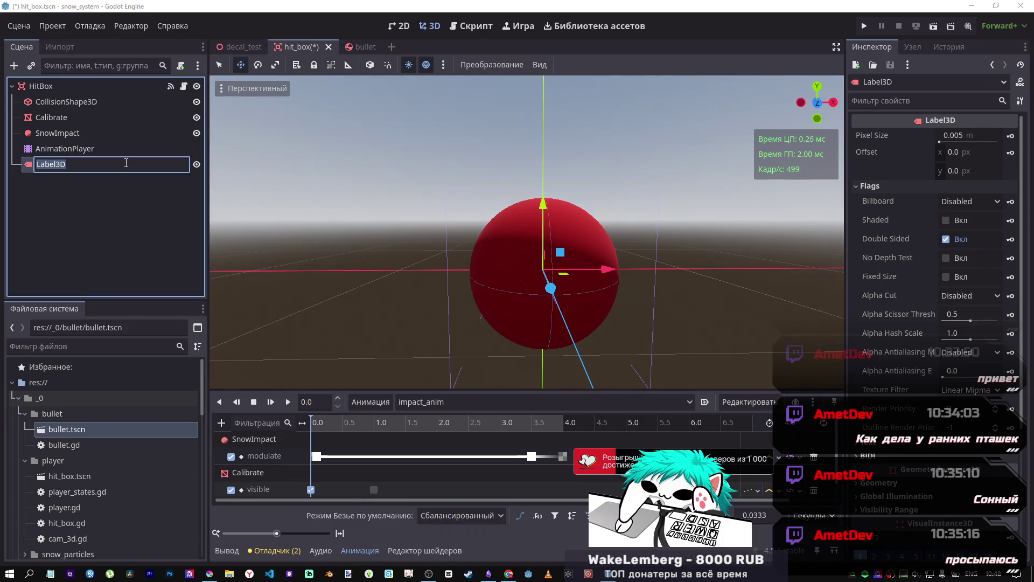
pyautogui.write('Damge')
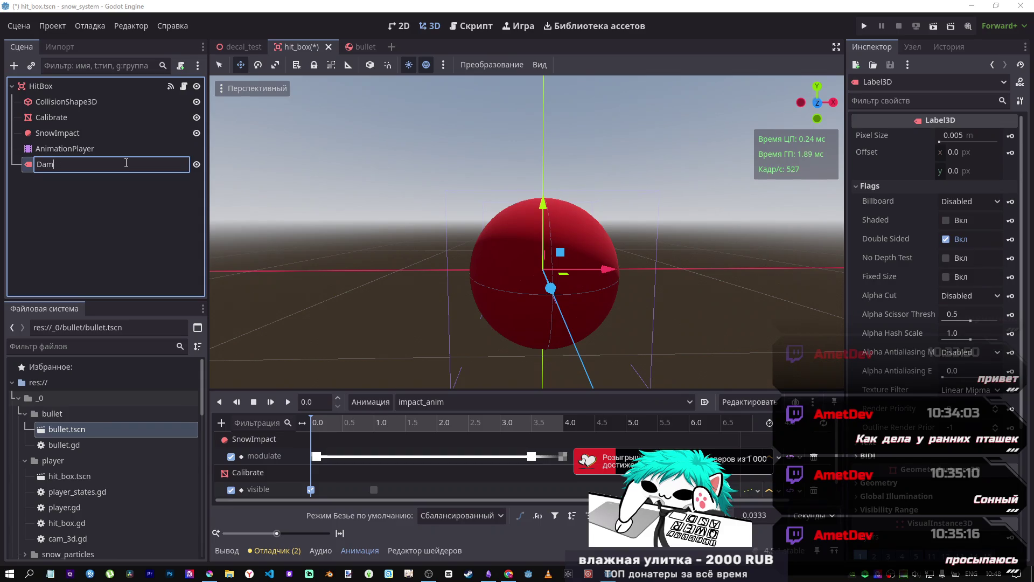
pyautogui.write('ge')
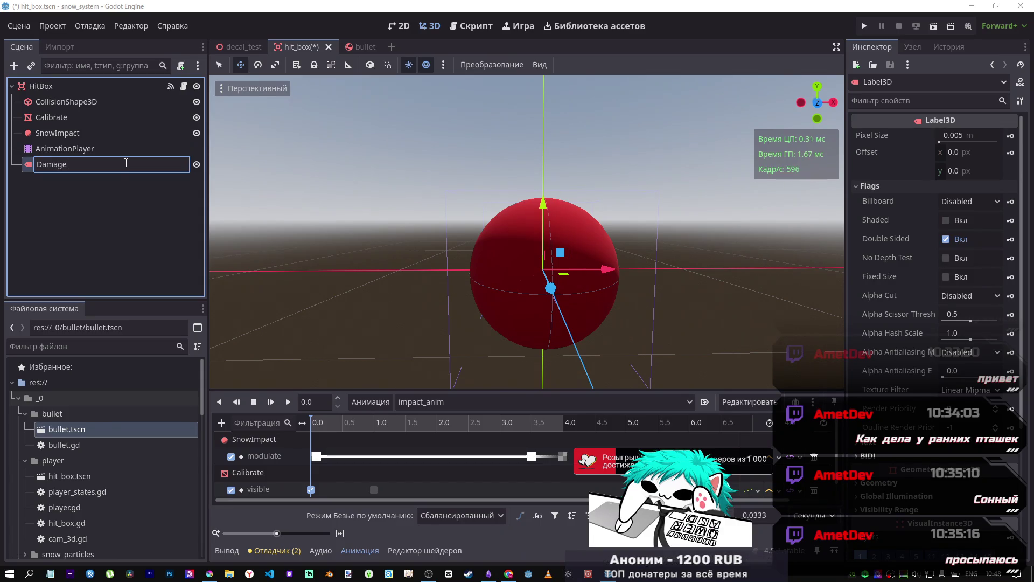
pyautogui.press('Return')
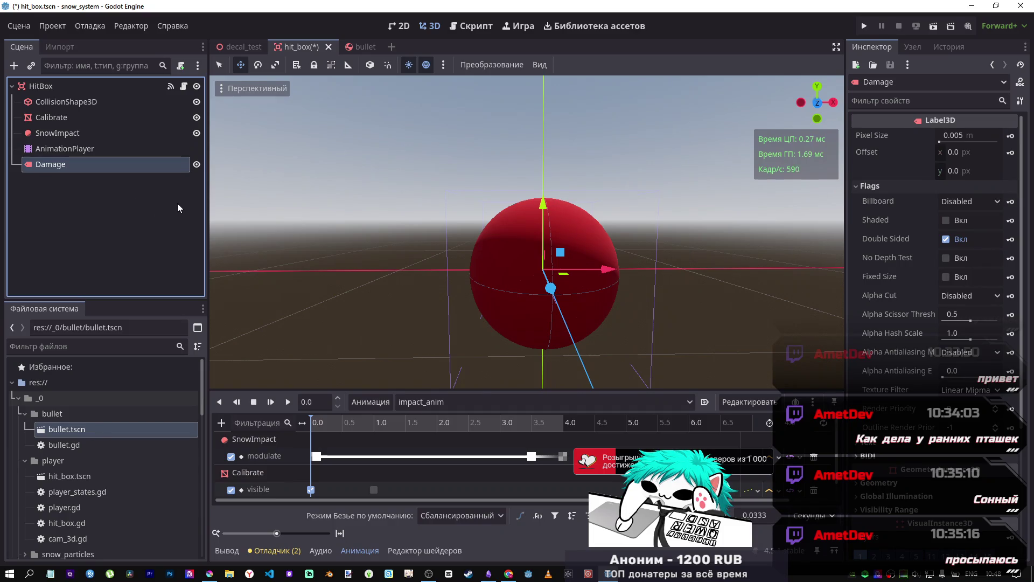
# Extend the node name to 'DamageAmount' and save the hit_box scene
pyautogui.click(147, 197)
pyautogui.click(67, 163)
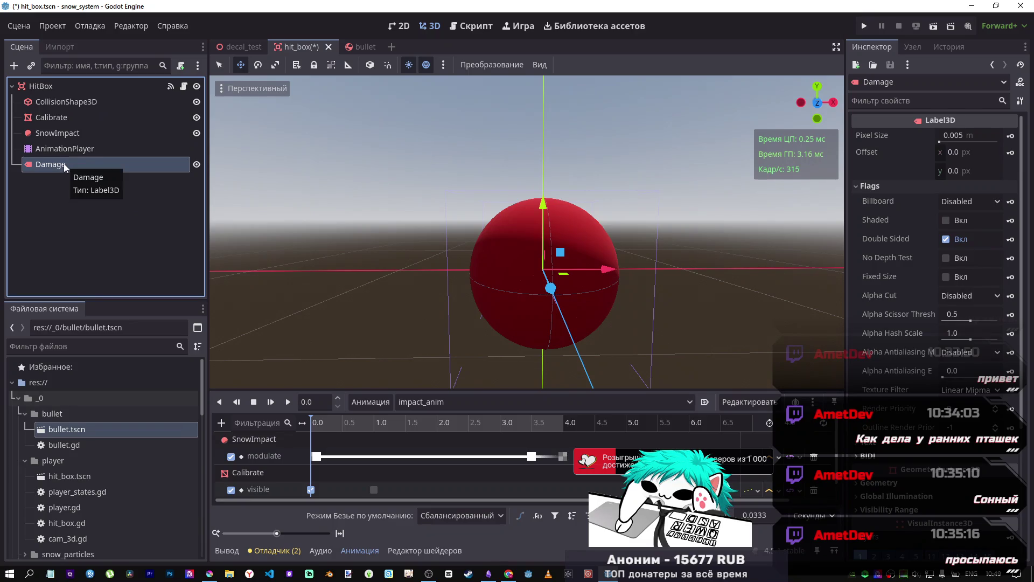
pyautogui.rightClick(60, 164)
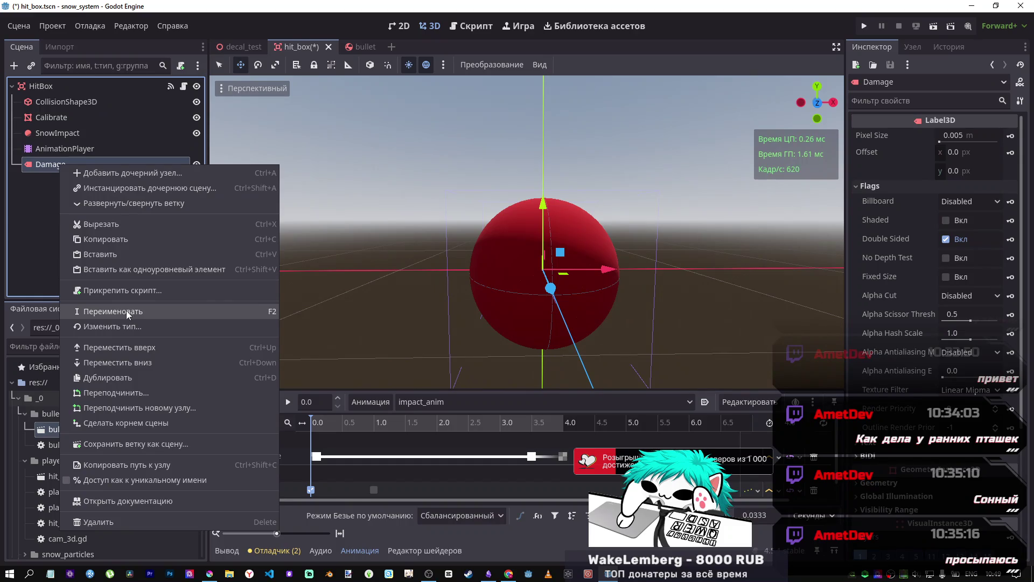
pyautogui.click(128, 310)
pyautogui.click(79, 170)
pyautogui.write('Amount')
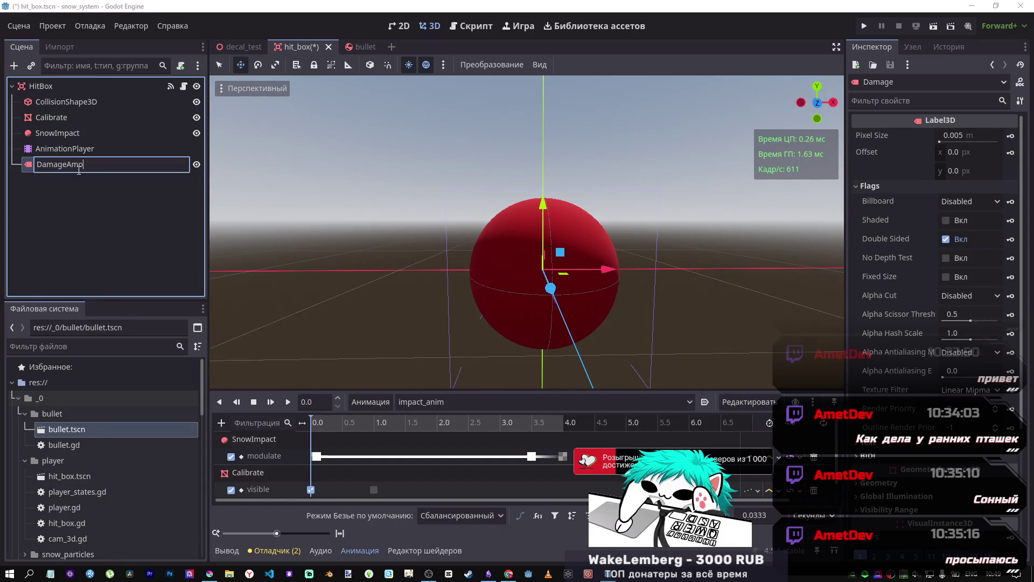
pyautogui.press('Return')
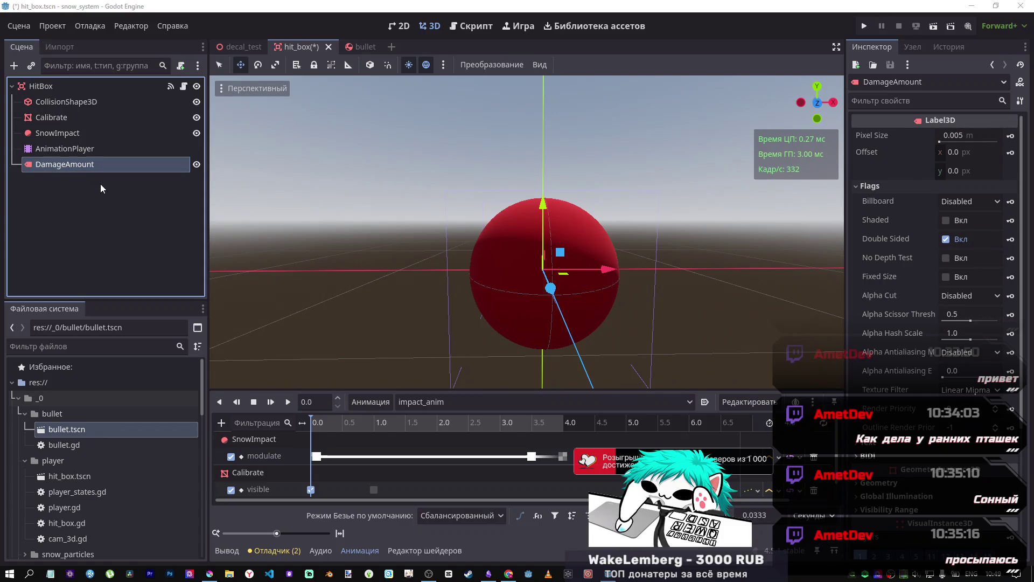
pyautogui.hotkey('ctrl', 's')
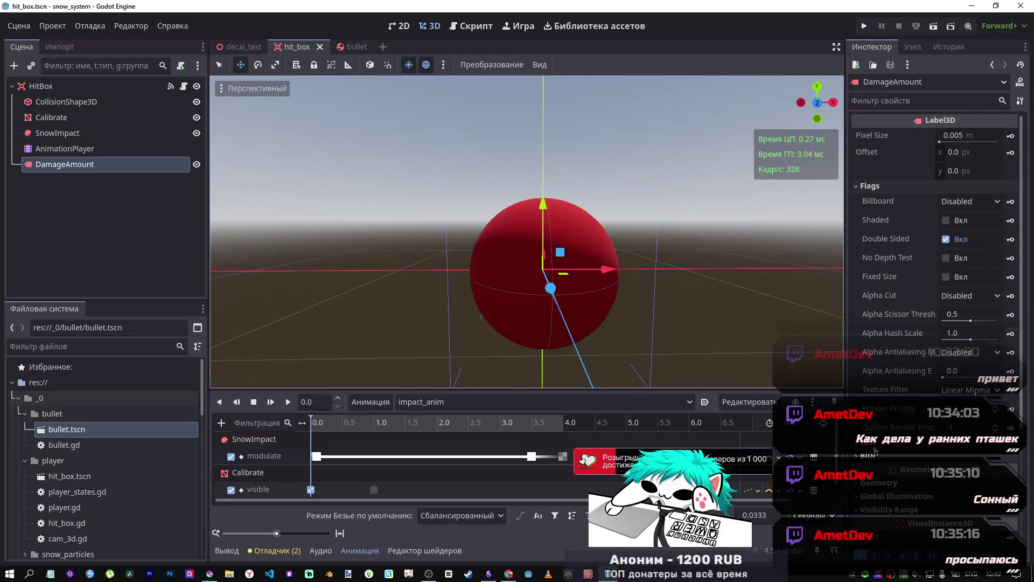
# Set the DamageAmount label's Modulate colour to red ff0000
pyautogui.click(876, 442)
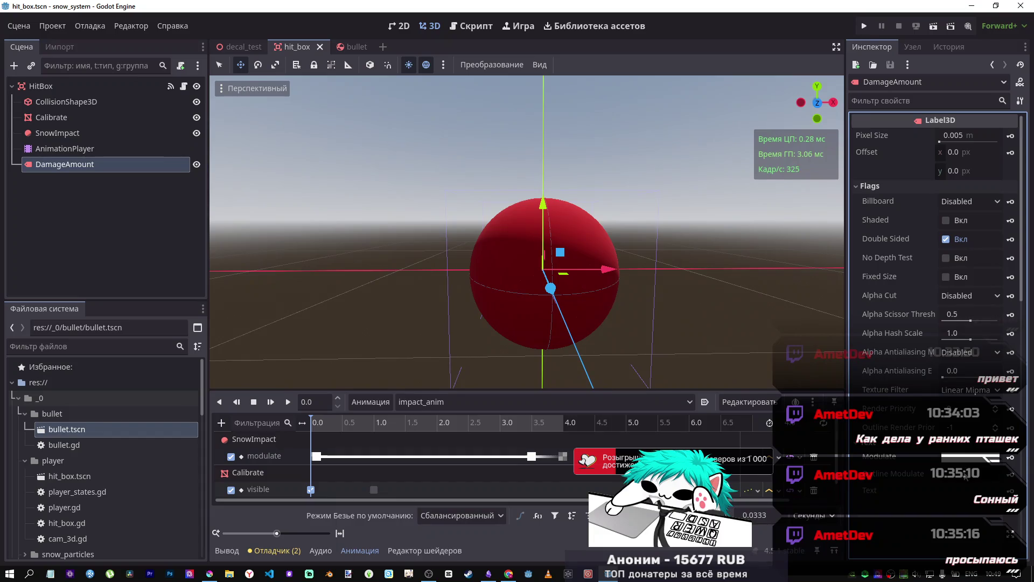
pyautogui.scroll(-5, 915, 469)
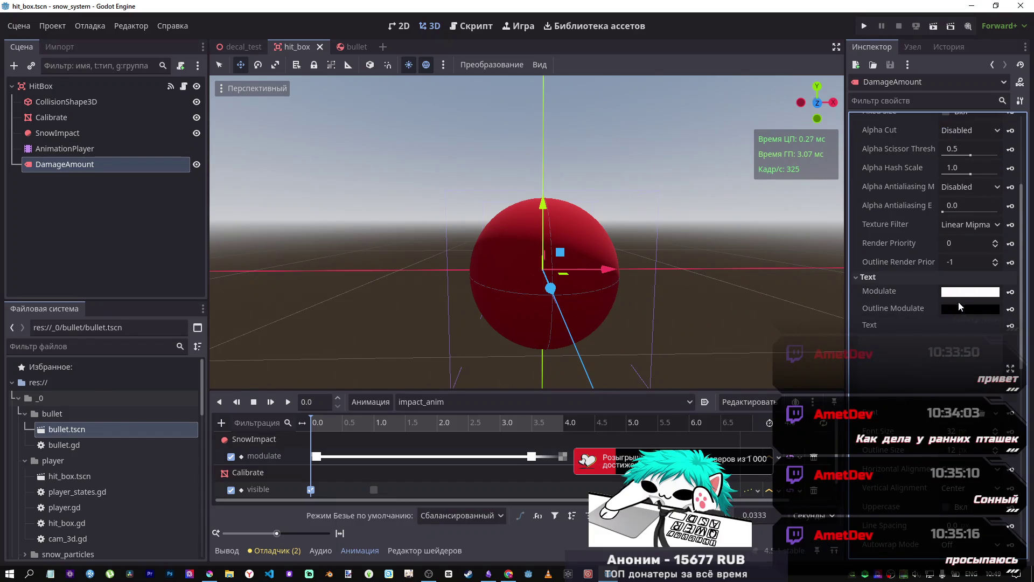
pyautogui.click(960, 293)
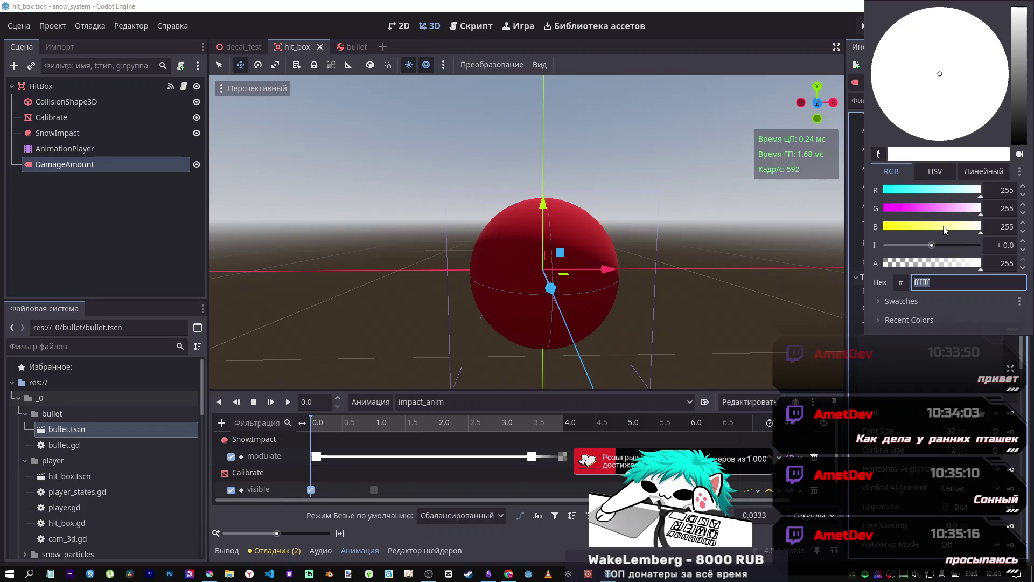
pyautogui.write('ff0000')
pyautogui.press('Return')
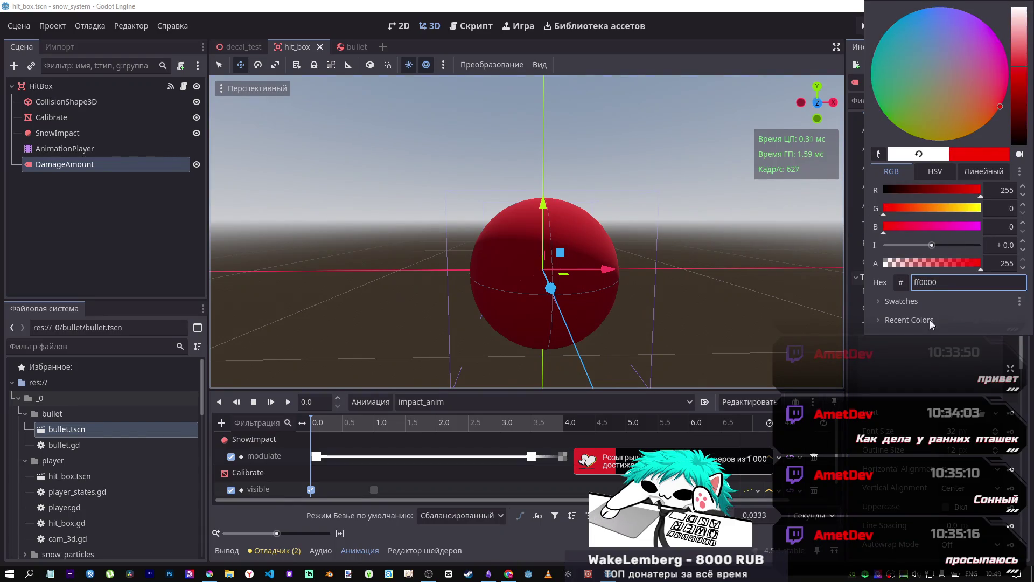
pyautogui.click(753, 226)
# Raise the label above the sphere along Y and set its text to 'RED'
pyautogui.moveTo(543, 207); pyautogui.dragTo(557, 94)
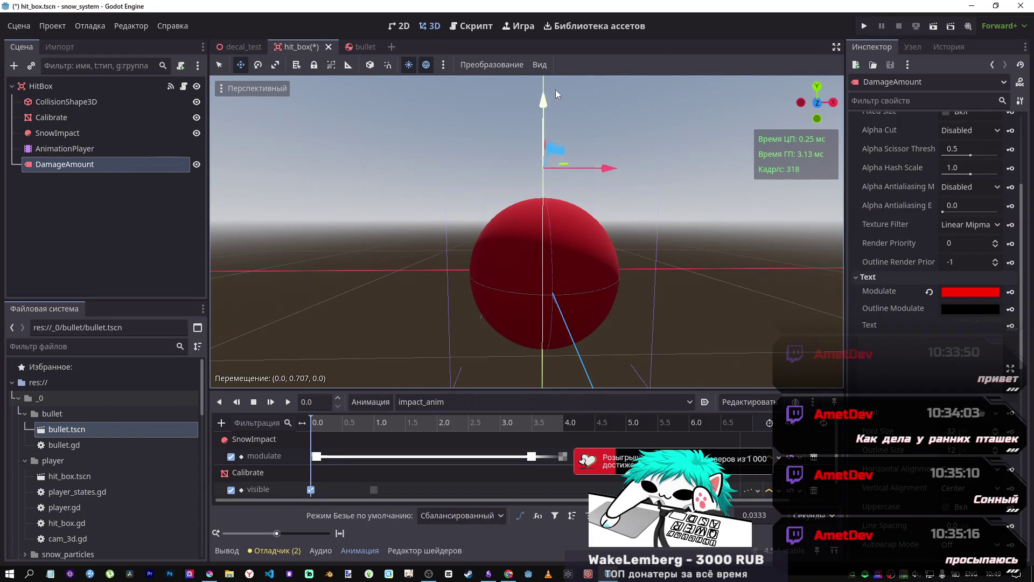
pyautogui.scroll(-1, 917, 288)
pyautogui.click(917, 288)
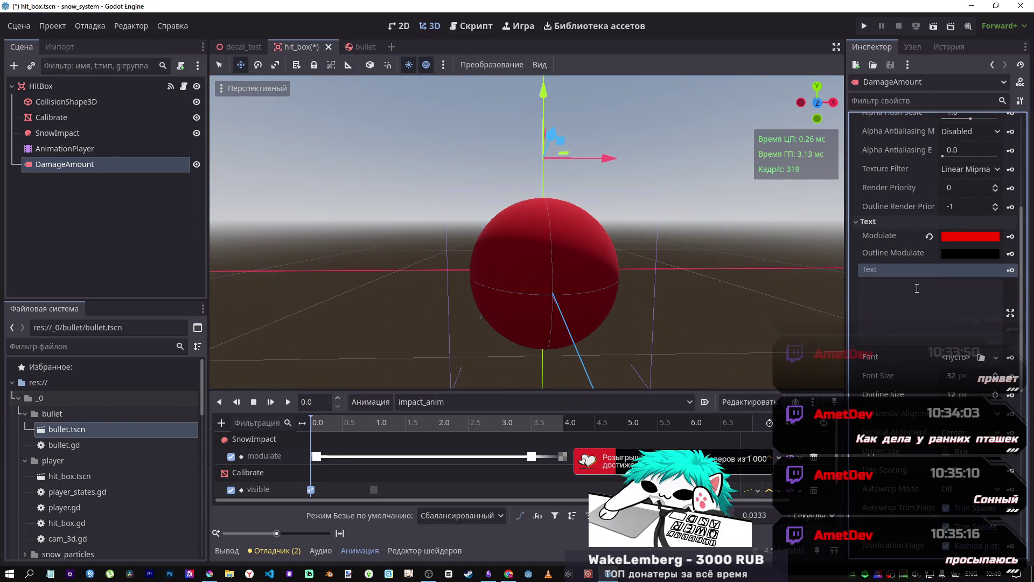
pyautogui.click(918, 291)
pyautogui.write('RED')
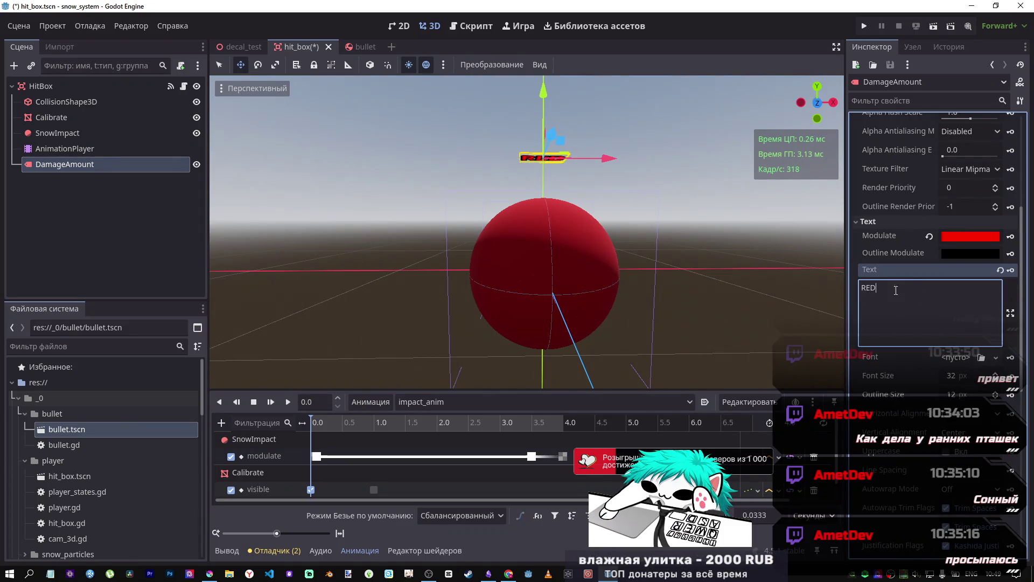
# Set the label's Billboard flag to Enabled
pyautogui.scroll(4, 922, 312)
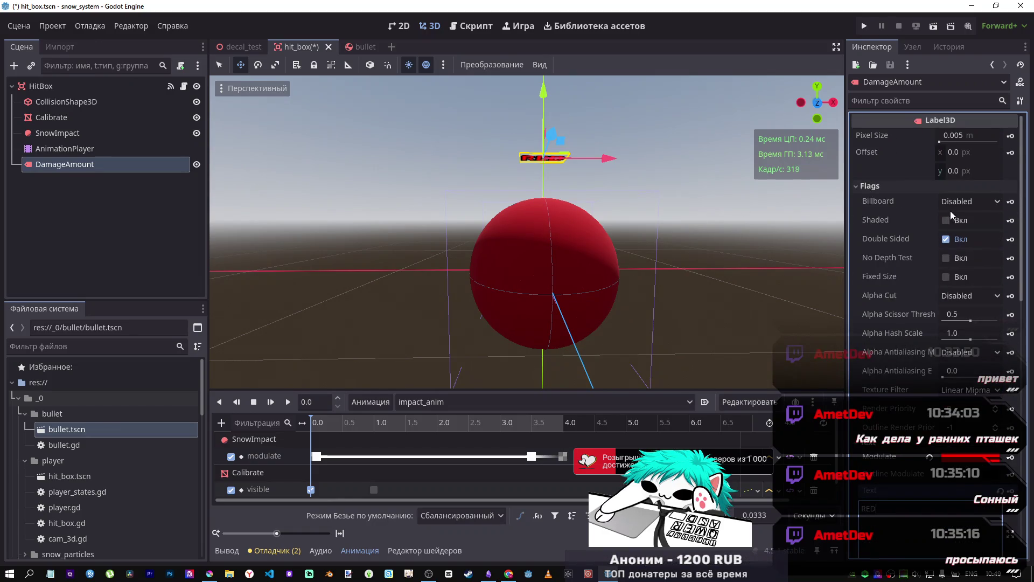
pyautogui.click(967, 201)
pyautogui.click(960, 233)
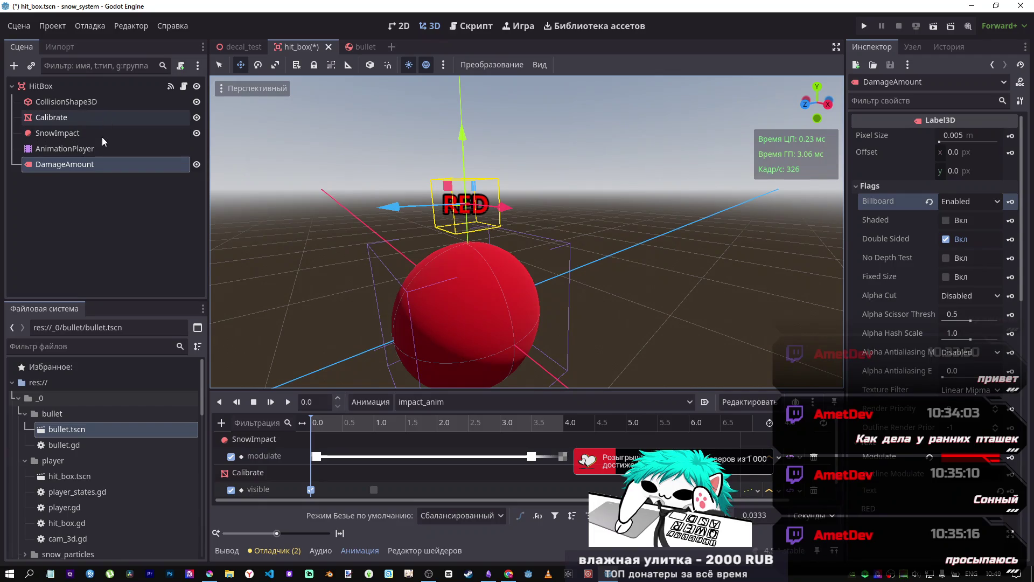
pyautogui.click(102, 188)
# Try the label text 10, then 20, then clear the Text field
pyautogui.click(99, 165)
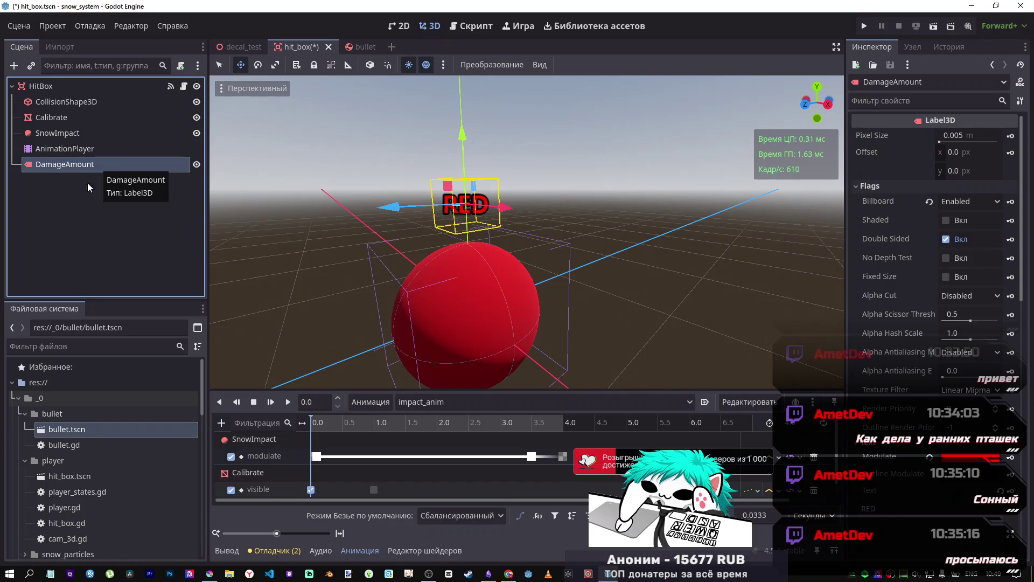
pyautogui.scroll(-3, 527, 231)
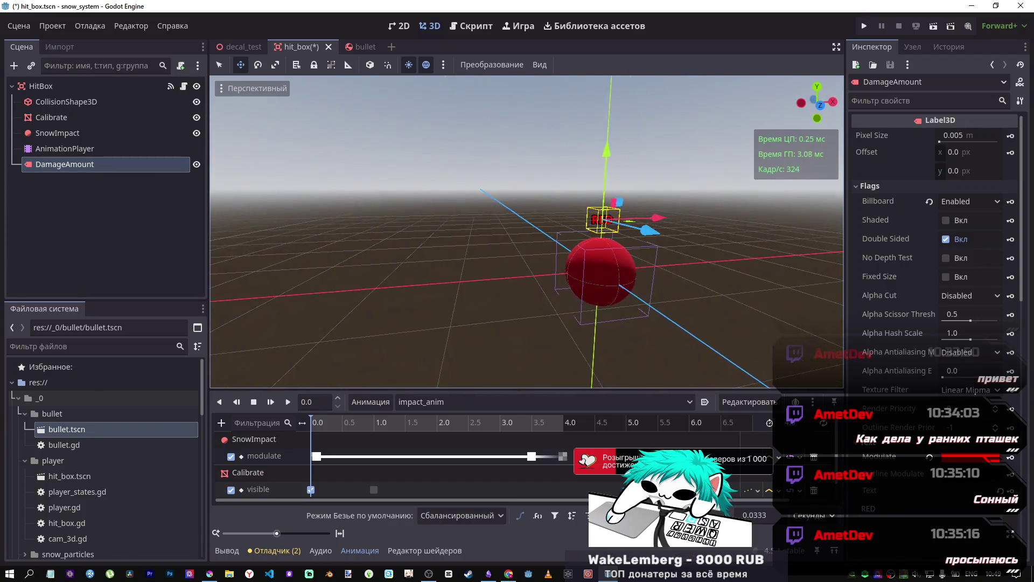
pyautogui.scroll(-3, 527, 232)
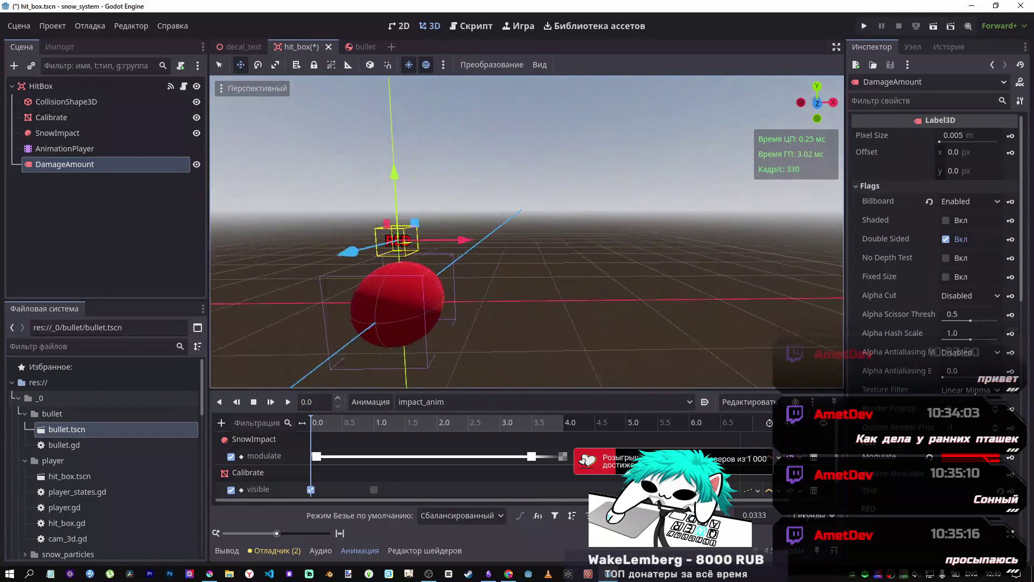
pyautogui.scroll(-2, 516, 284)
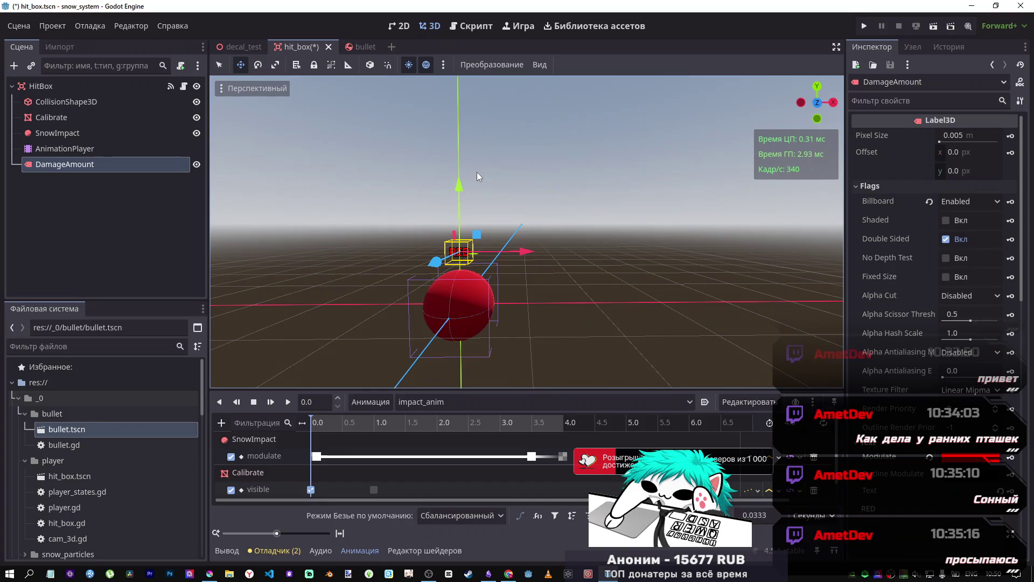
pyautogui.scroll(-1, 926, 512)
pyautogui.doubleClick(867, 501)
pyautogui.write('10')
pyautogui.doubleClick(868, 507)
pyautogui.write('20')
pyautogui.press('BackSpace')
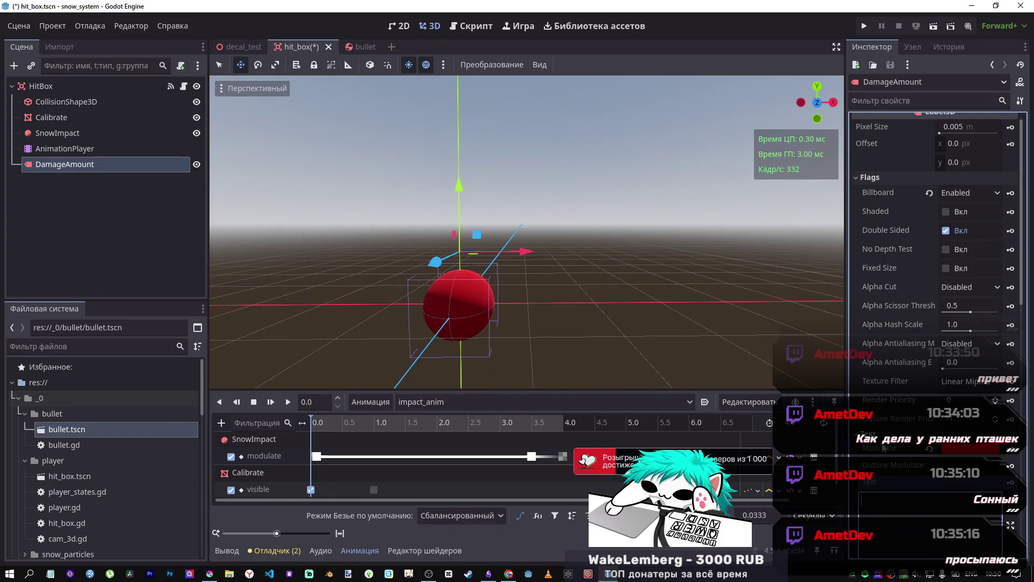
# Preview impact_anim by scrubbing the AnimationPlayer timeline to about 1 second
pyautogui.click(97, 179)
pyautogui.click(88, 163)
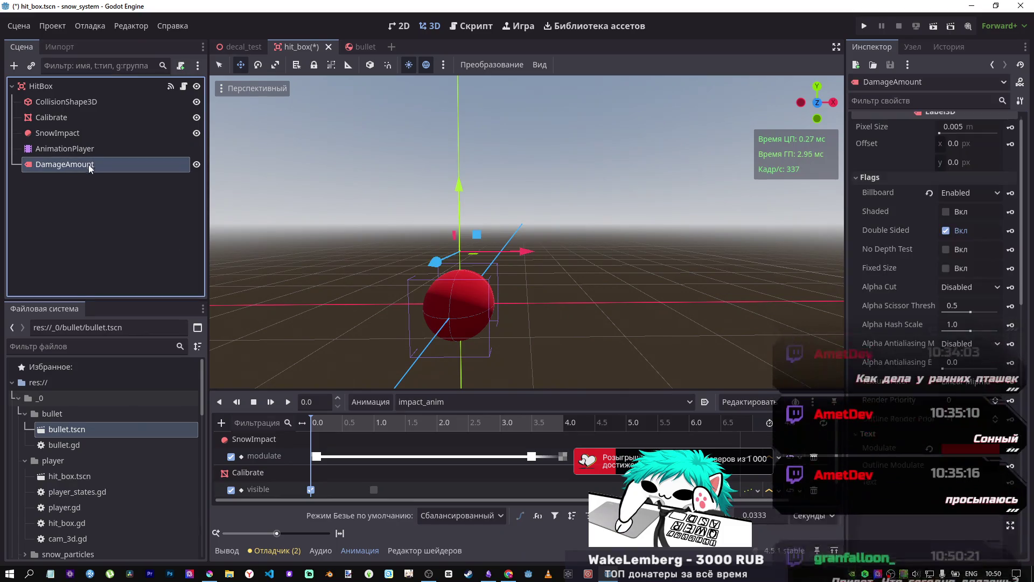
pyautogui.click(90, 150)
pyautogui.click(91, 165)
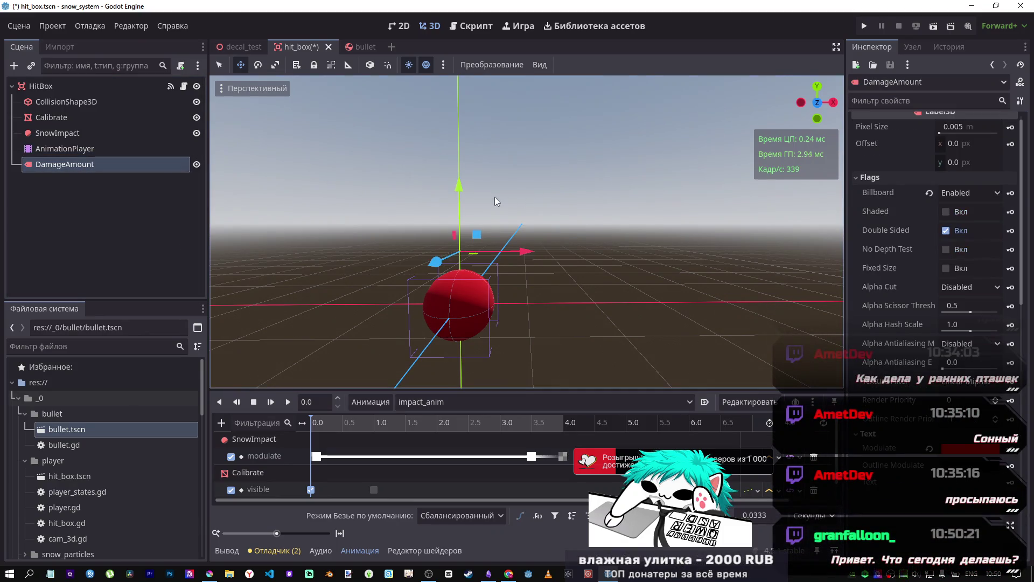
pyautogui.scroll(-1, 465, 448)
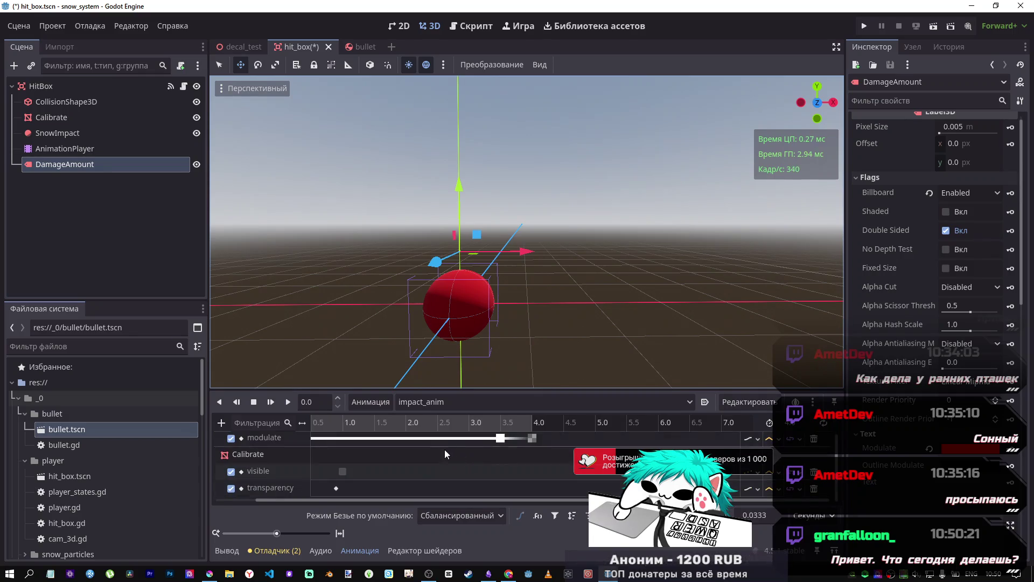
pyautogui.moveTo(309, 423)
pyautogui.mouseDown()
pyautogui.moveTo(353, 427)
pyautogui.moveTo(309, 424)
pyautogui.mouseUp()
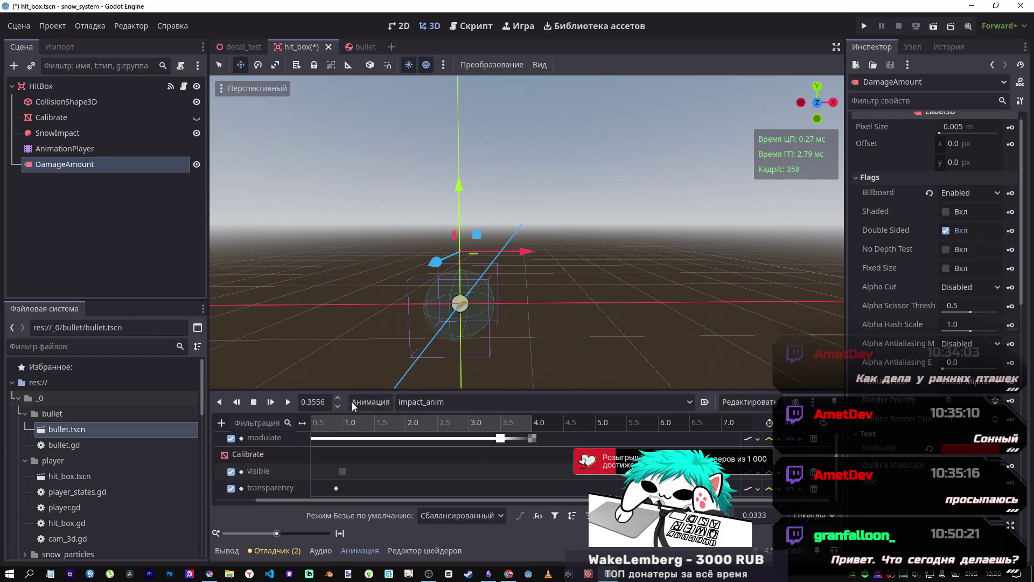
pyautogui.click(370, 403)
# Create a 'damage' animation in the global library alongside RESET and impact_anim, then save
pyautogui.click(403, 438)
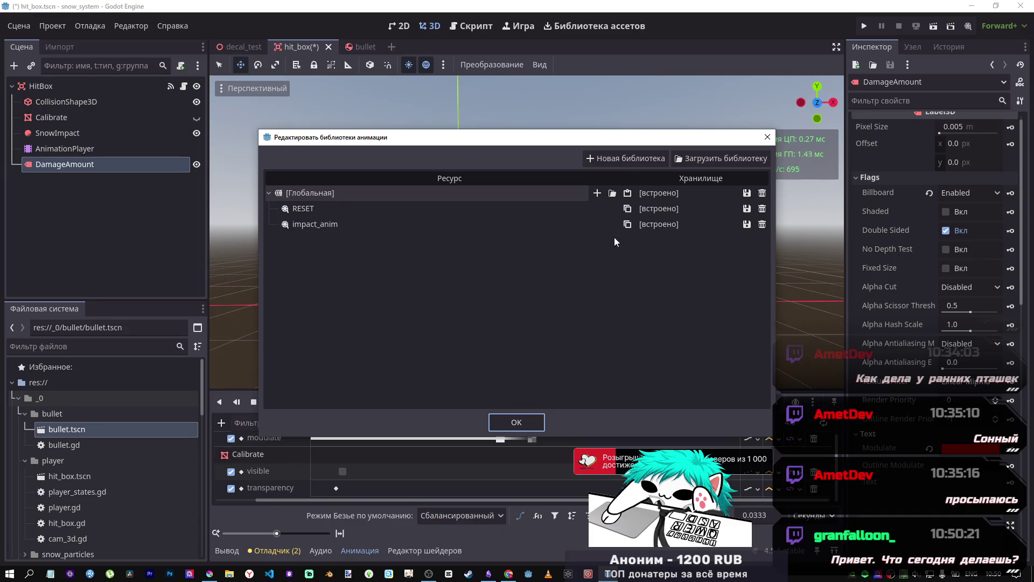
pyautogui.click(597, 193)
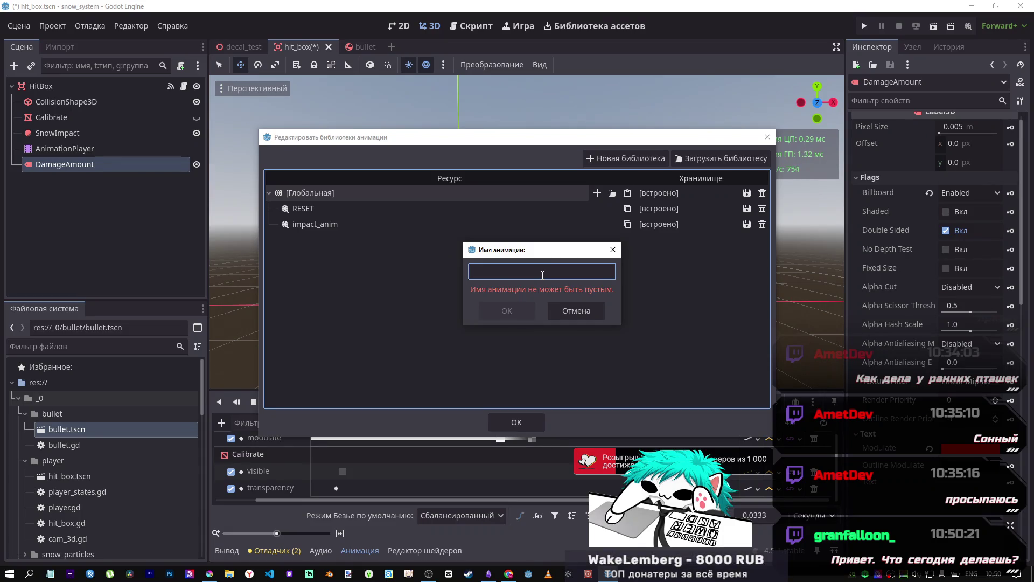
pyautogui.write('damage')
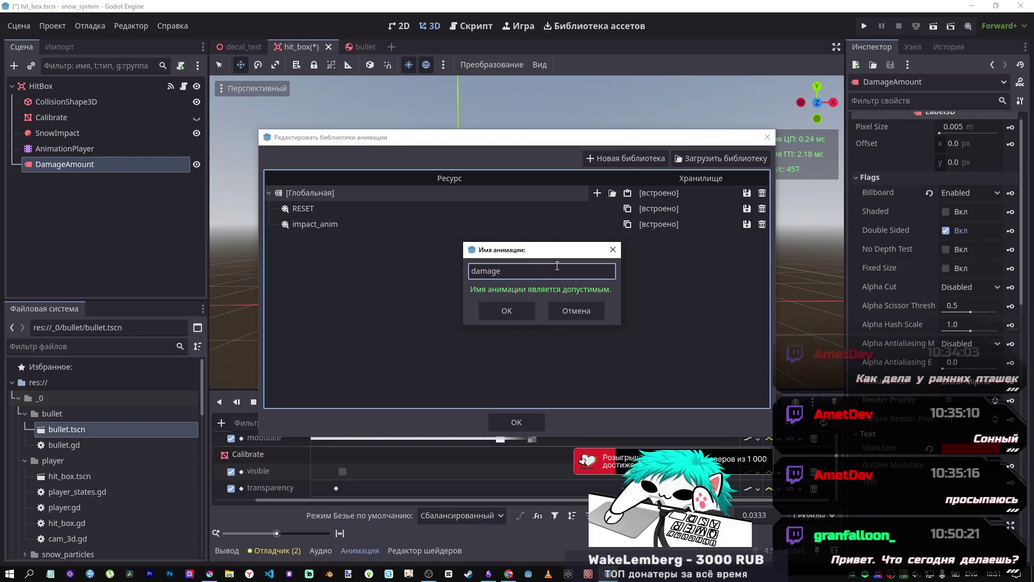
pyautogui.click(512, 310)
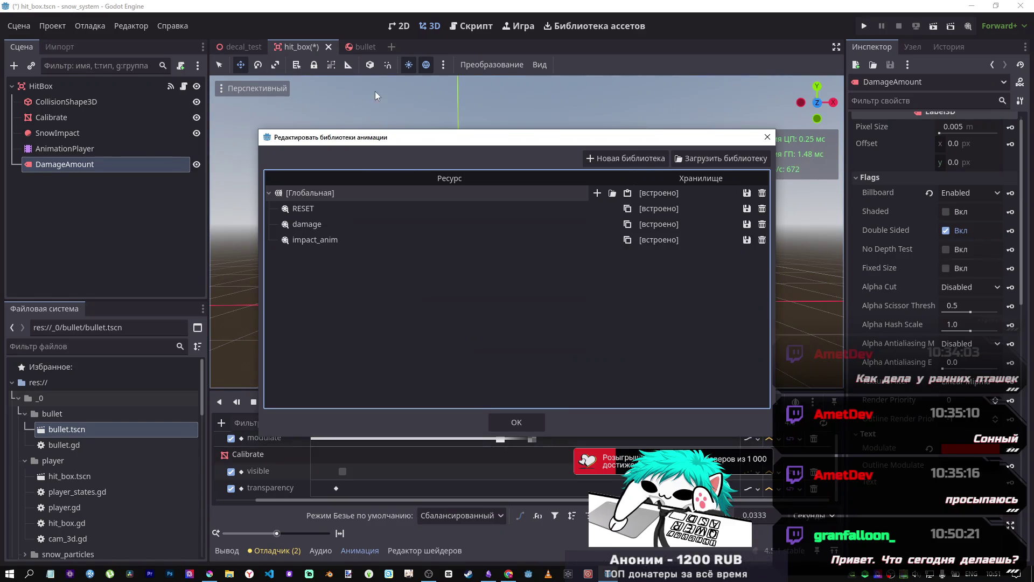
pyautogui.doubleClick(327, 224)
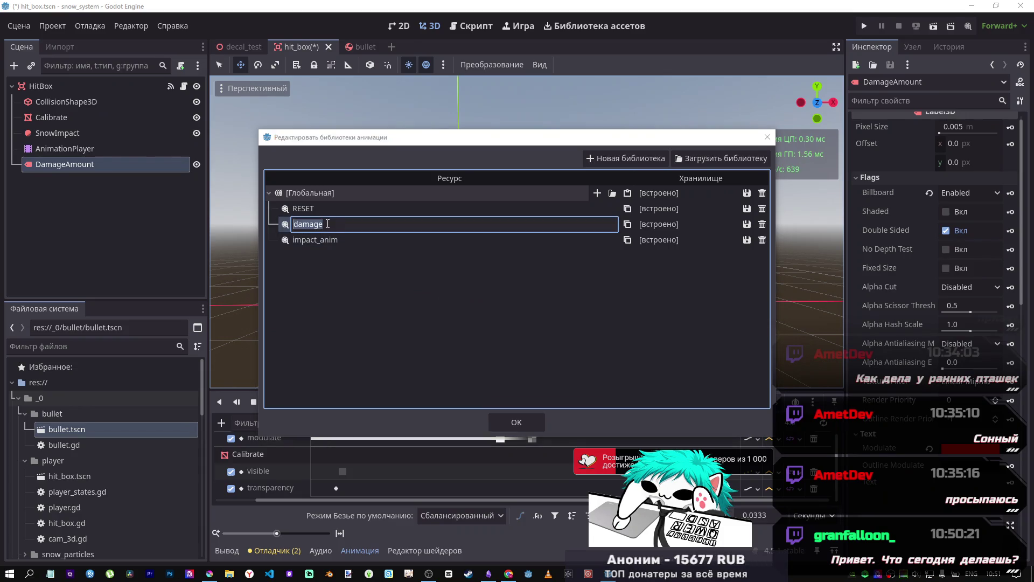
pyautogui.click(382, 288)
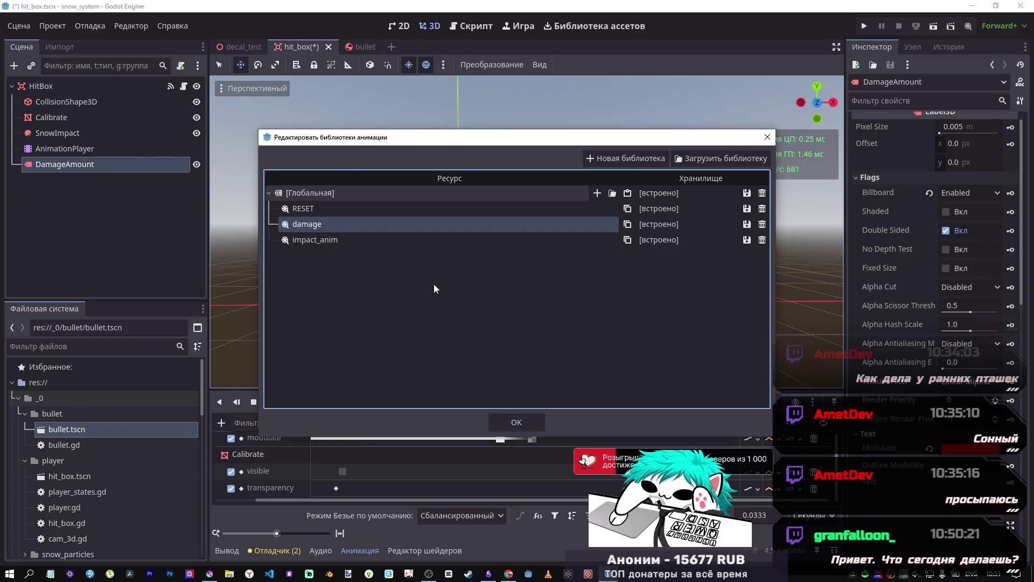
pyautogui.click(516, 422)
pyautogui.hotkey('ctrl', 's')
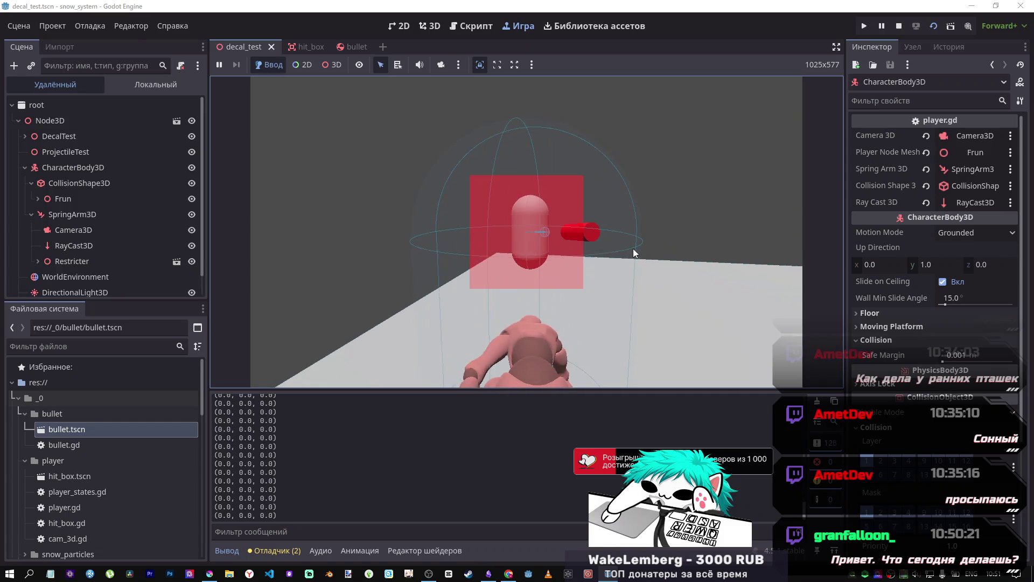
# Run the character forward with W, attack with a click, then stop the game
pyautogui.press('w')
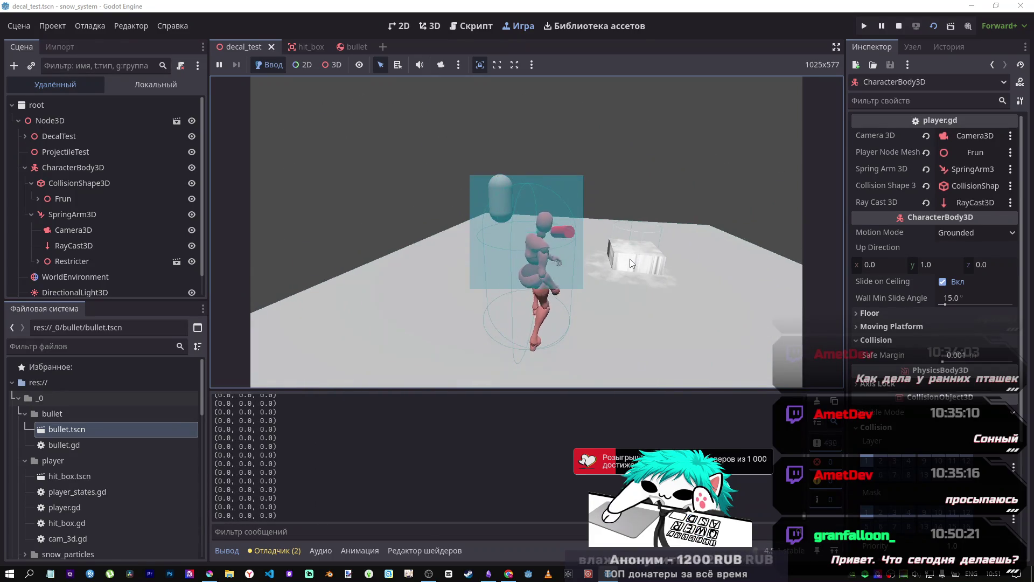
pyautogui.click(633, 238)
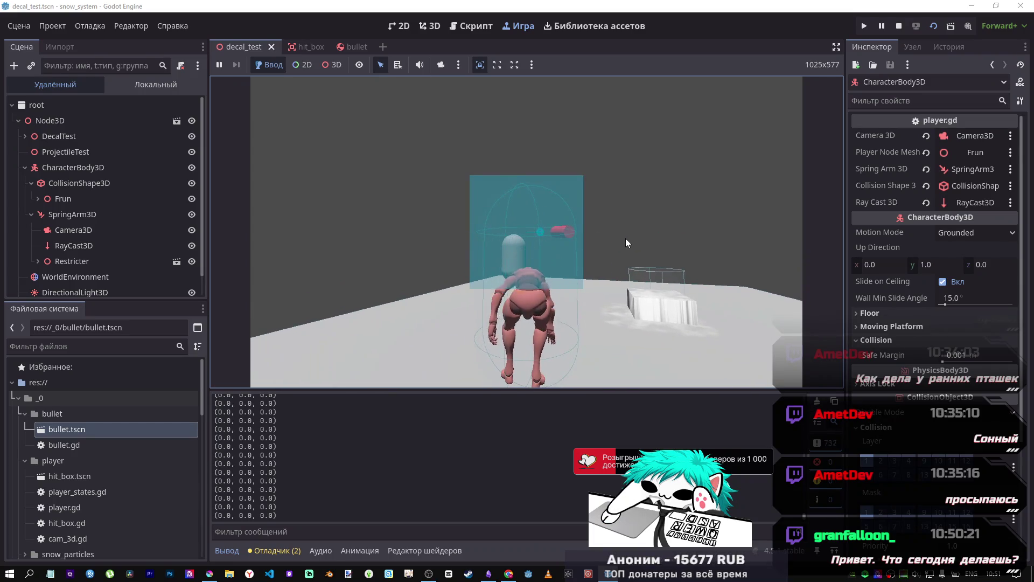
pyautogui.press('w')
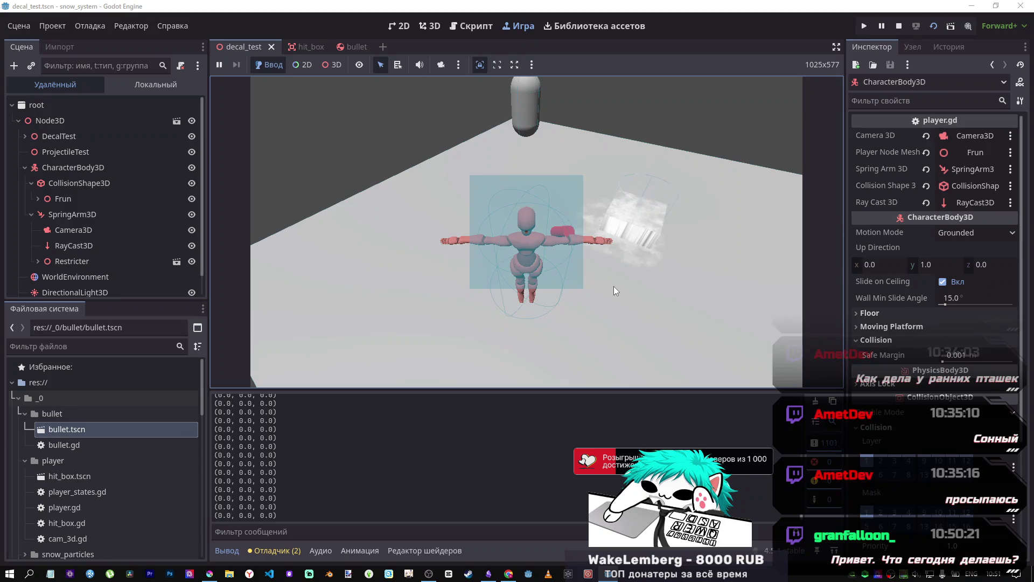
pyautogui.click(899, 25)
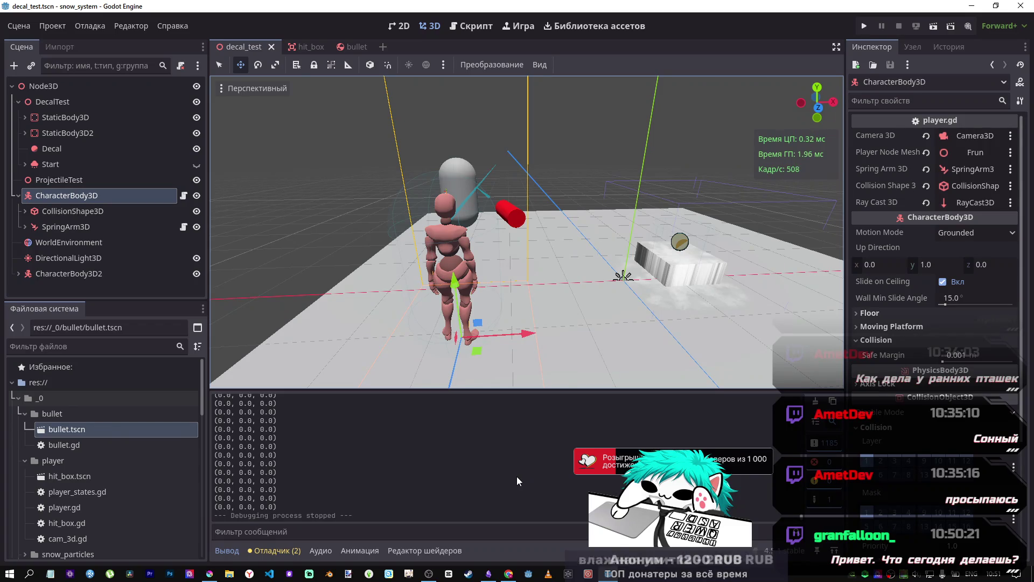
# Switch to the hit_box scene and open hit_box.gd in the Script workspace
pyautogui.click(302, 50)
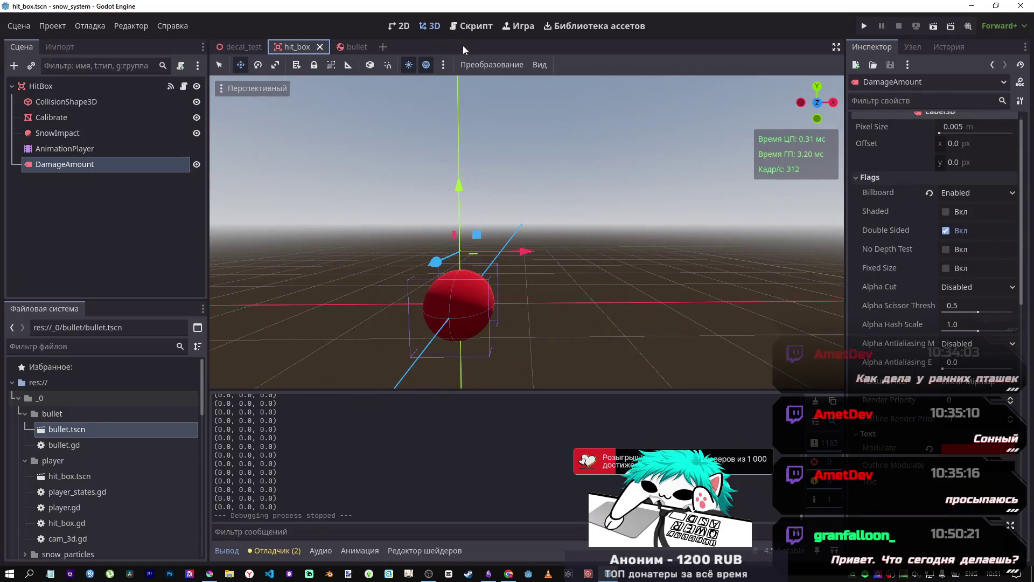
pyautogui.click(469, 32)
pyautogui.click(474, 232)
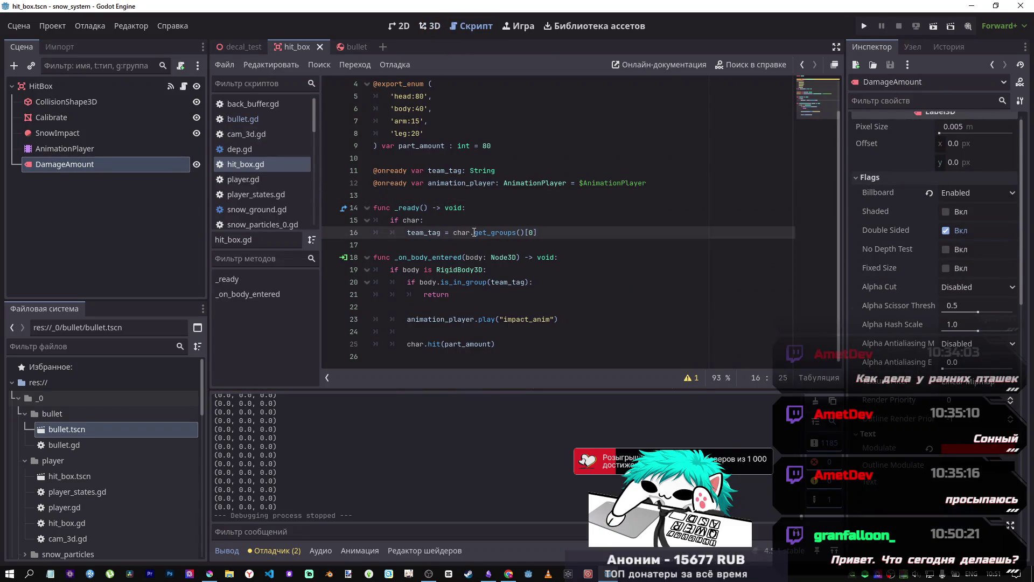
pyautogui.click(441, 250)
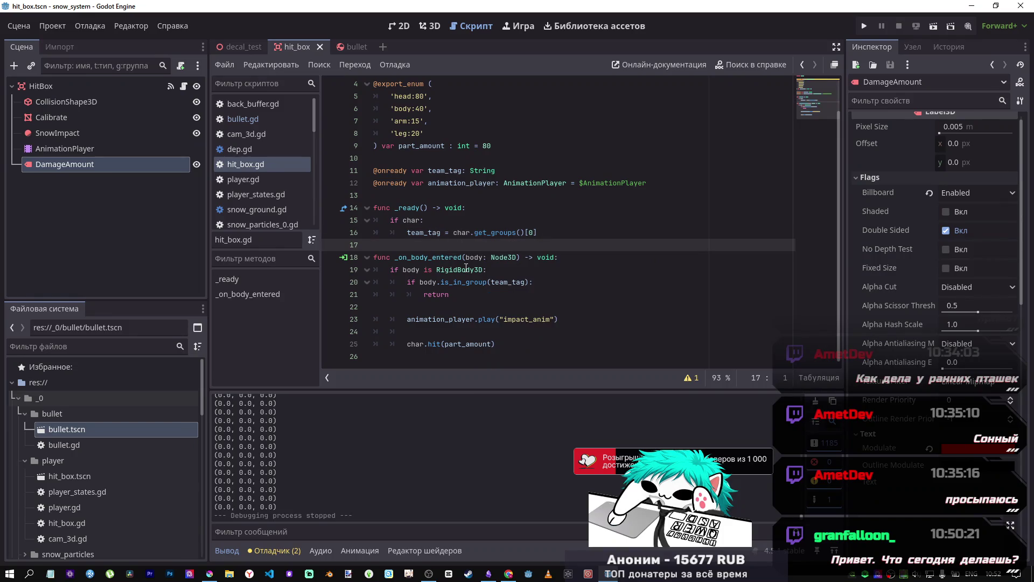
# Remove empty line 24, save, and add a new line after the impact_anim play call
pyautogui.moveTo(466, 268)
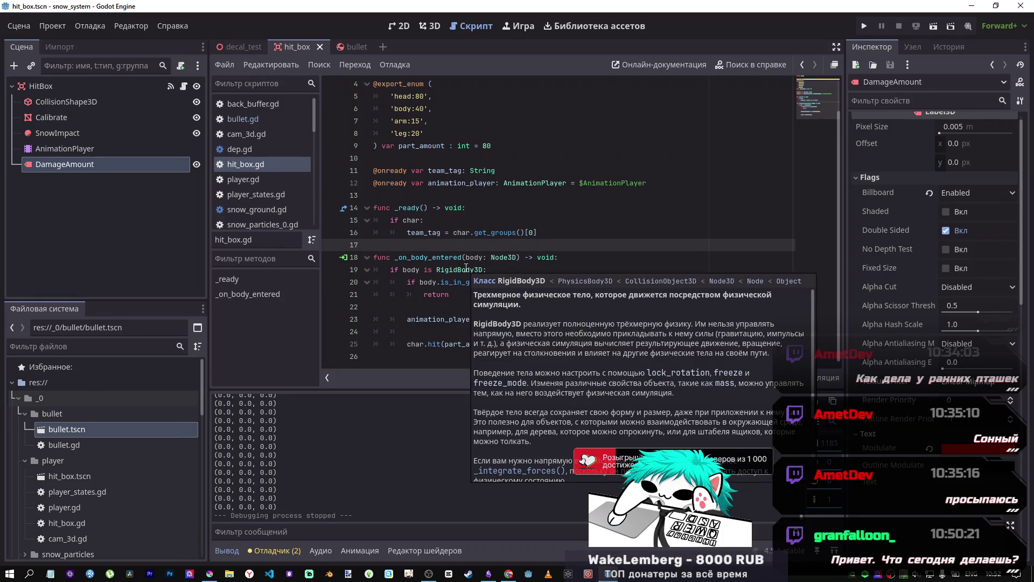
pyautogui.click(422, 311)
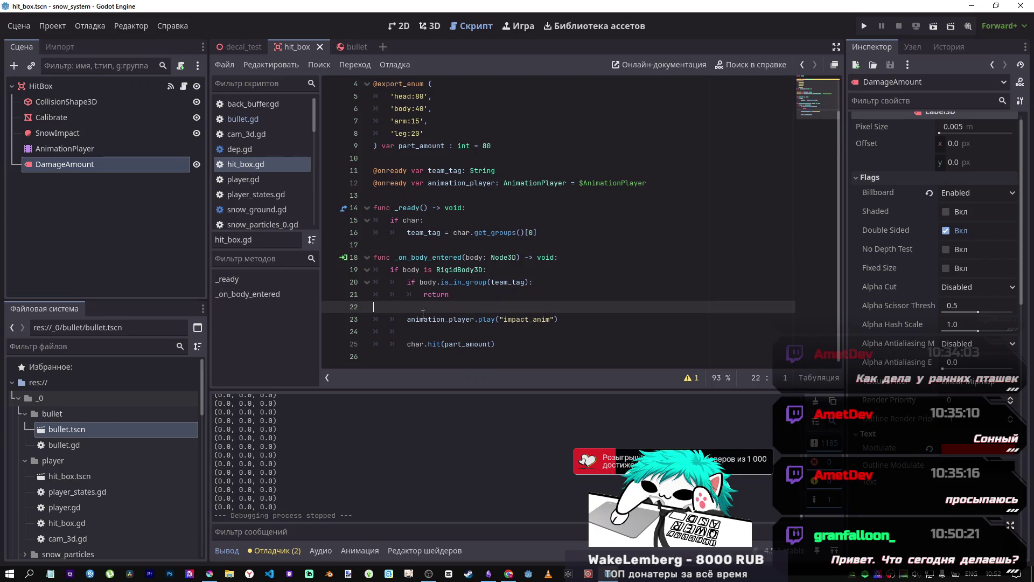
pyautogui.press('Down')
pyautogui.press('Down')
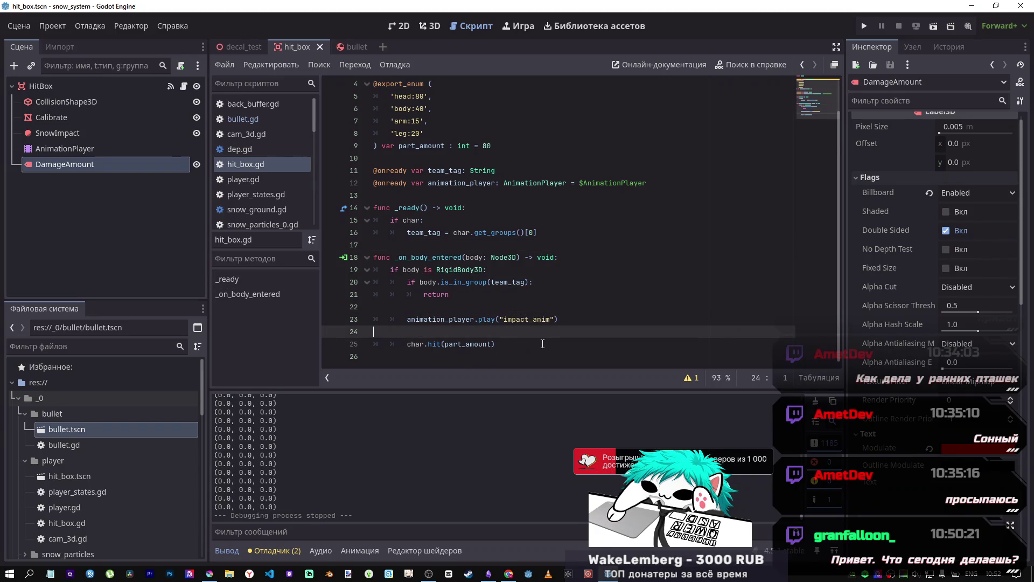
pyautogui.press('BackSpace')
pyautogui.hotkey('ctrl', 's')
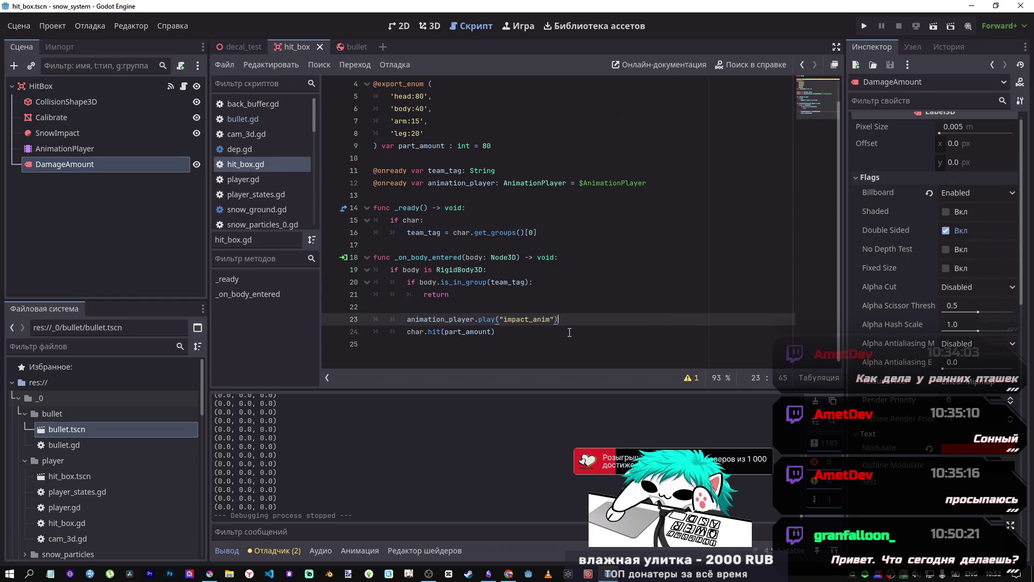
pyautogui.click(541, 335)
pyautogui.press('Return')
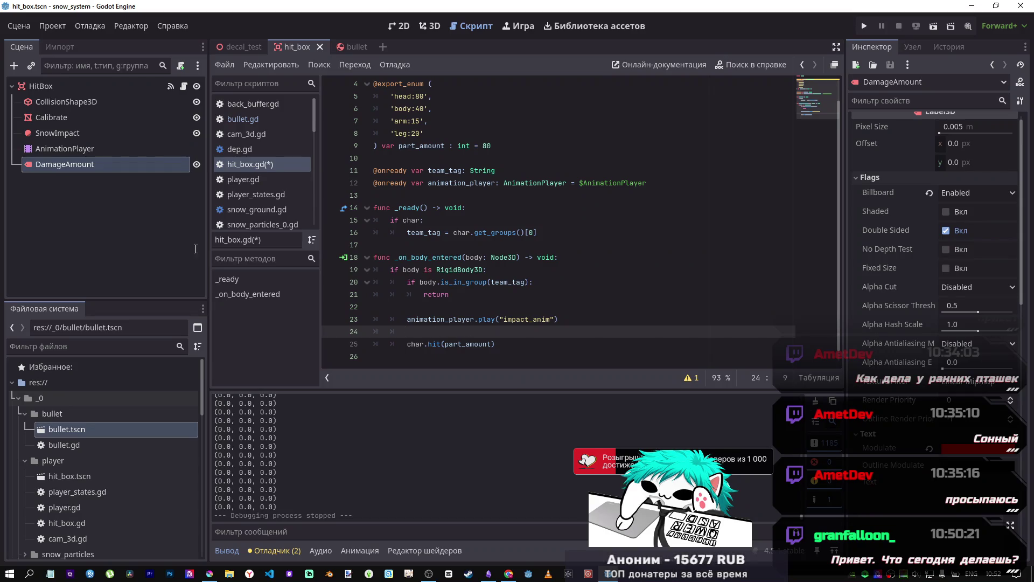
# Rename DamageAmount to HitAmount by replacing 'Damage' with 'Hit'
pyautogui.rightClick(67, 168)
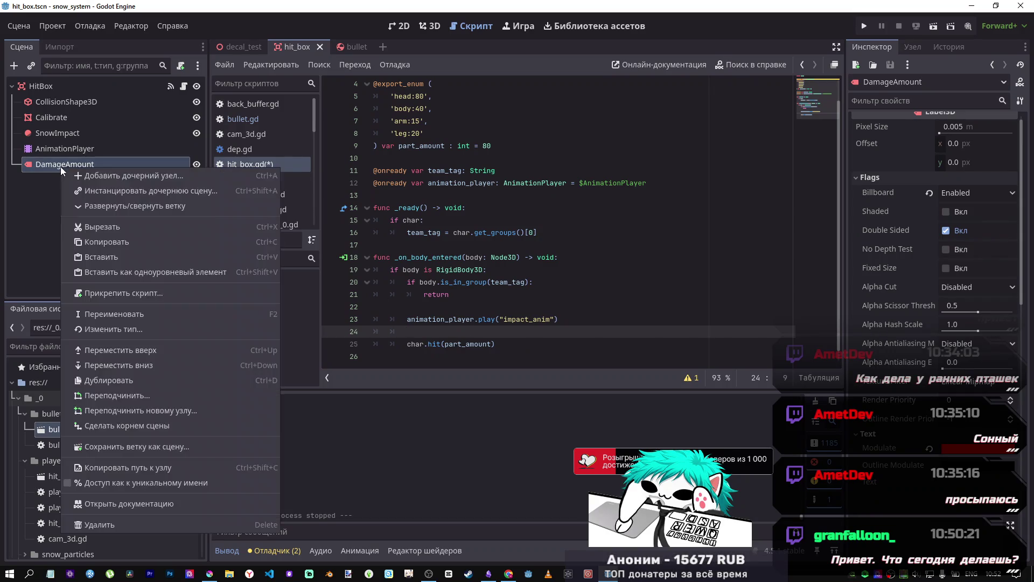
pyautogui.click(122, 313)
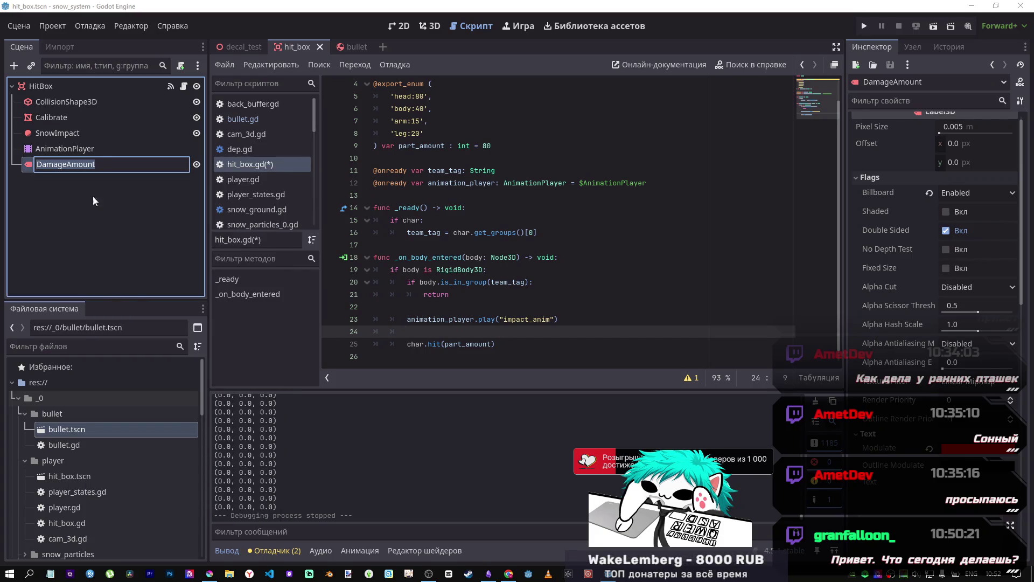
pyautogui.click(69, 167)
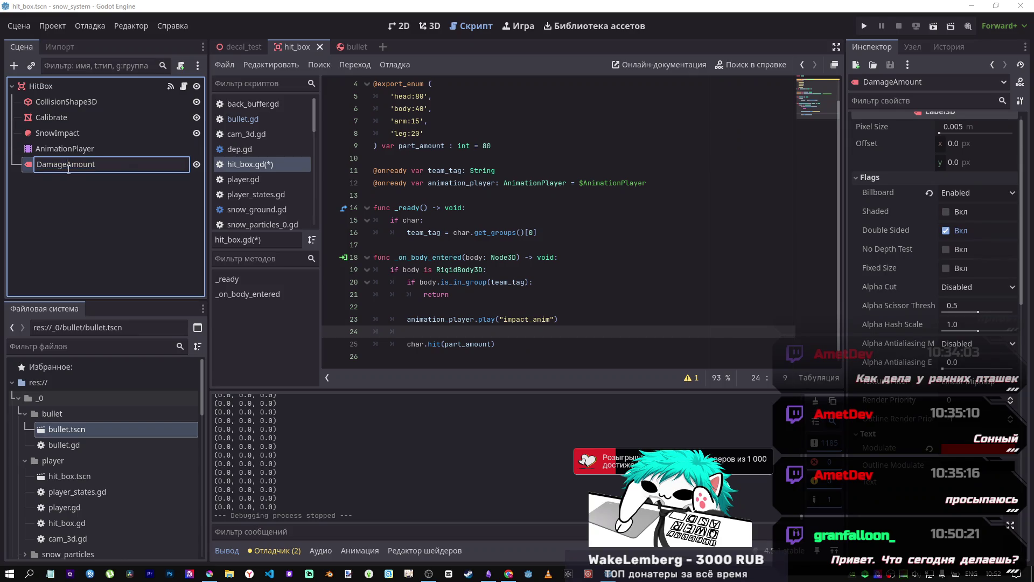
pyautogui.hotkey('shift', 'Home')
pyautogui.write('Hit')
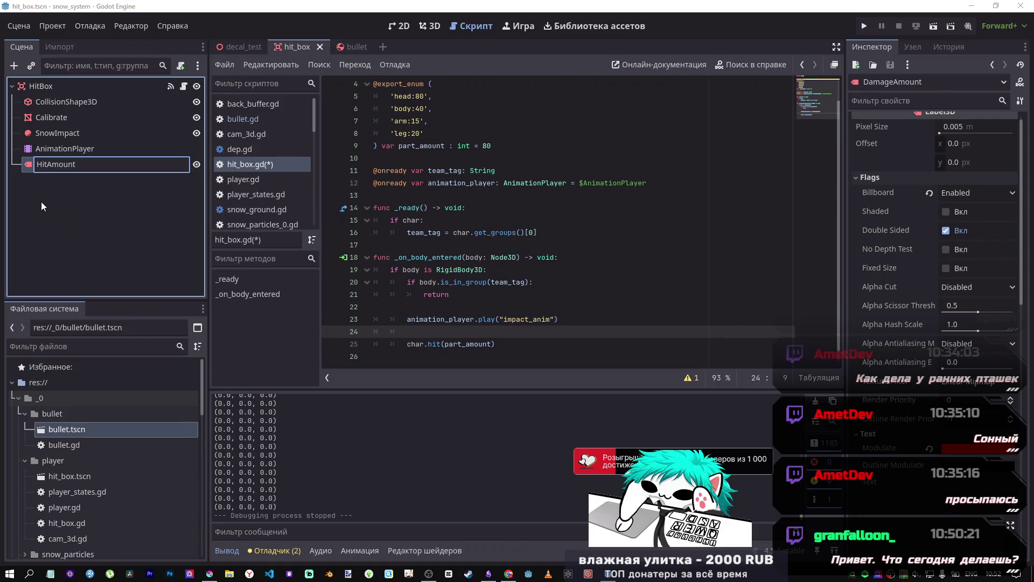
pyautogui.press('Return')
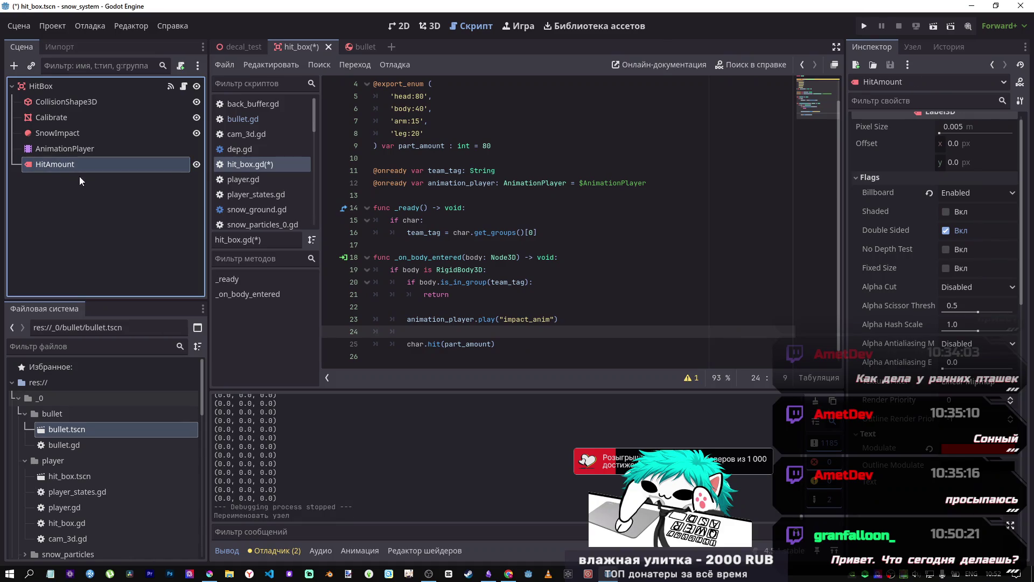
pyautogui.doubleClick(74, 163)
pyautogui.scroll(1, 485, 215)
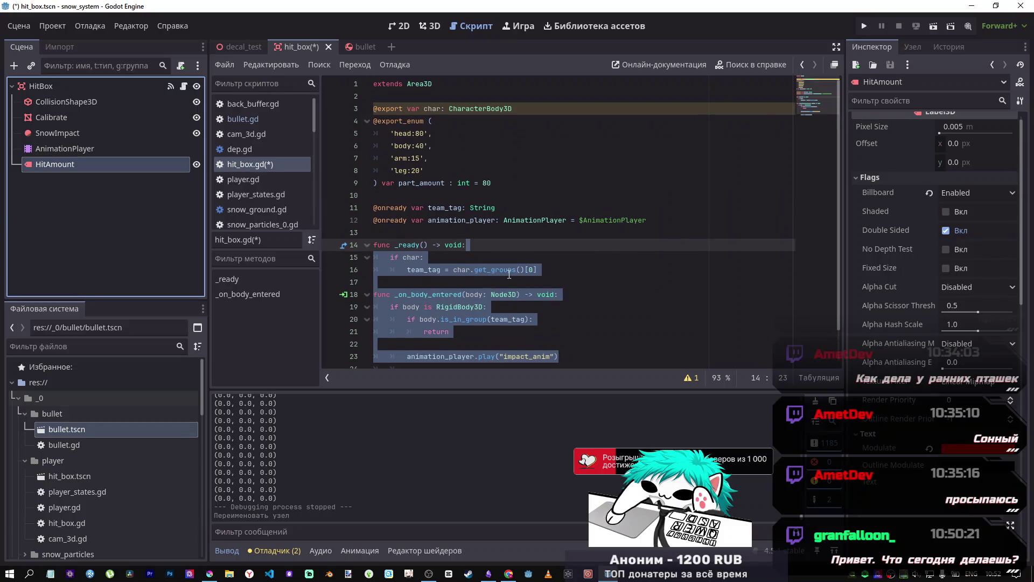
# Drag the HitAmount node into hit_box.gd to insert a $HitAmount reference
pyautogui.click(401, 120)
pyautogui.click(429, 102)
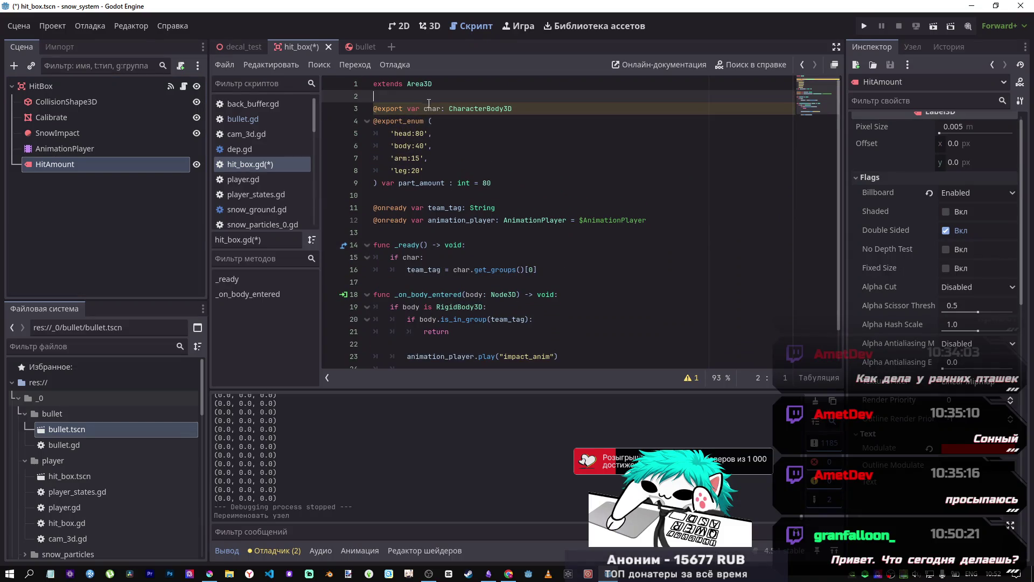
pyautogui.click(452, 196)
pyautogui.press('Return')
pyautogui.moveTo(54, 164)
pyautogui.mouseDown()
pyautogui.moveTo(400, 205)
pyautogui.moveTo(398, 243)
pyautogui.mouseUp()
pyautogui.click(395, 197)
pyautogui.press('BackSpace')
pyautogui.click(684, 223)
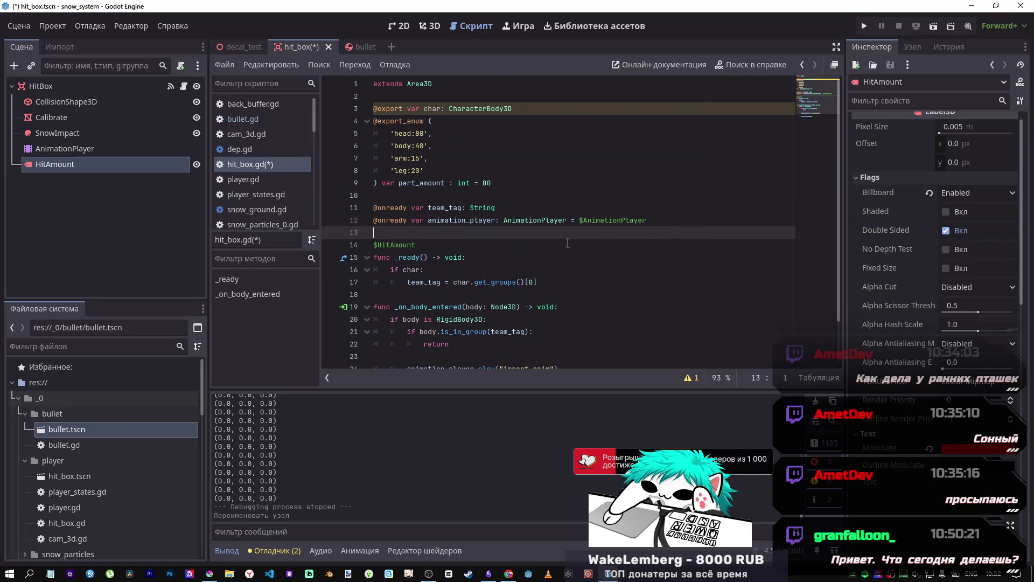
pyautogui.press('Return')
pyautogui.click(362, 244)
pyautogui.hotkey('shift', 'End')
pyautogui.press('BackSpace')
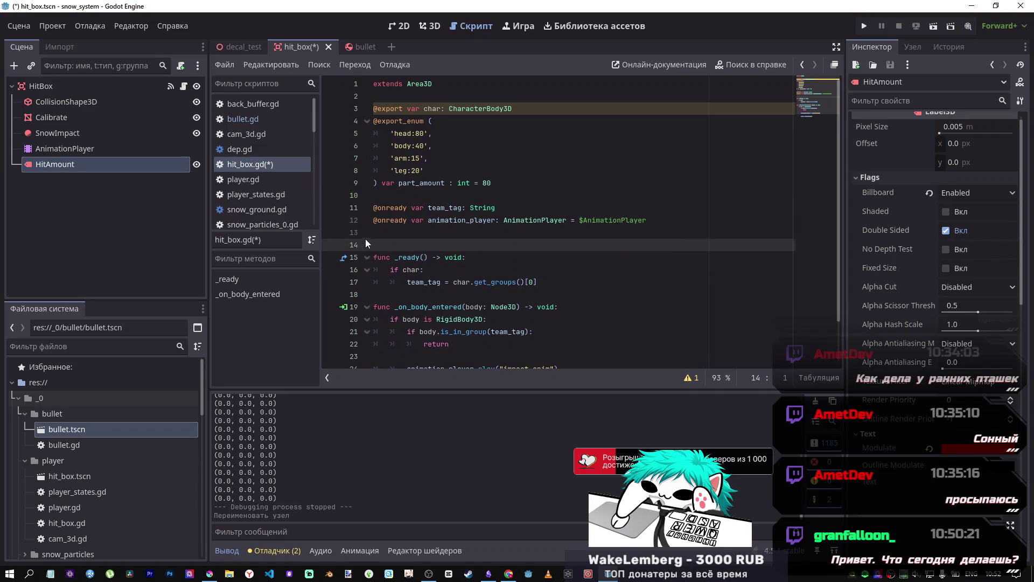
pyautogui.press('Return')
pyautogui.click(376, 246)
pyautogui.moveTo(54, 165); pyautogui.dragTo(377, 245)
pyautogui.click(482, 246)
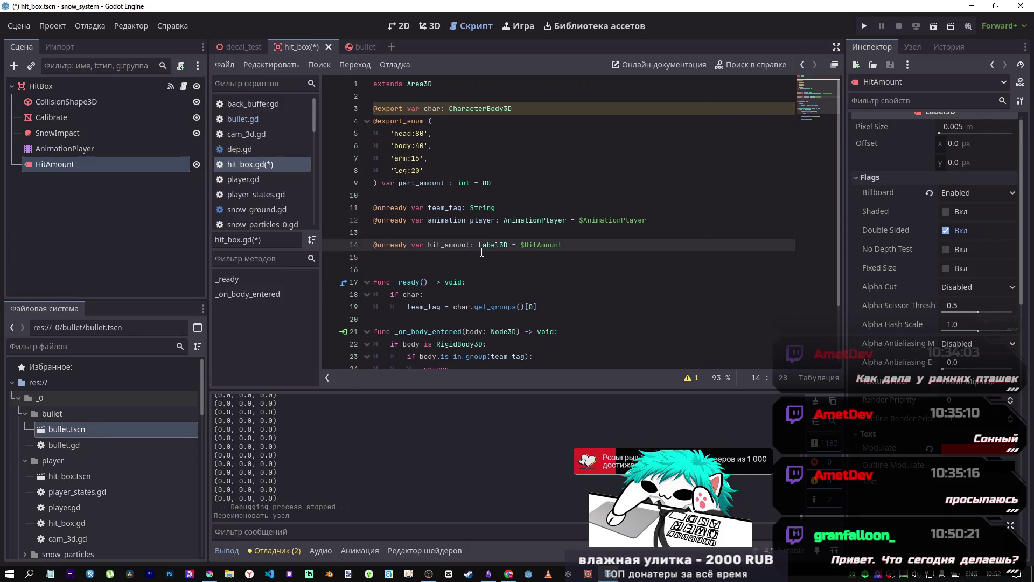
# Duplicate the impact_anim play call onto line 27, undo it, and view the play() docs
pyautogui.scroll(-2, 482, 252)
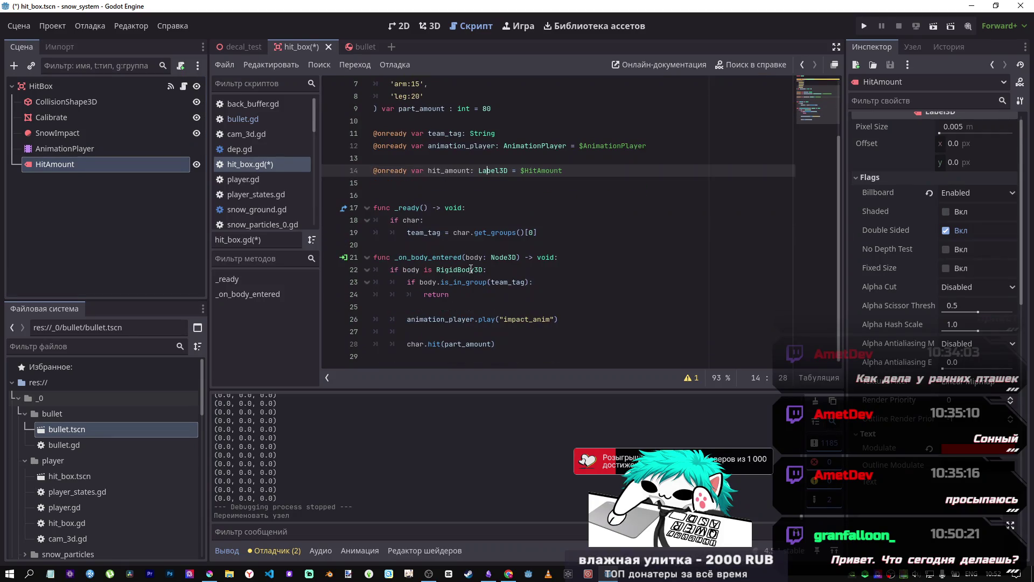
pyautogui.click(506, 352)
pyautogui.click(491, 341)
pyautogui.press('Up')
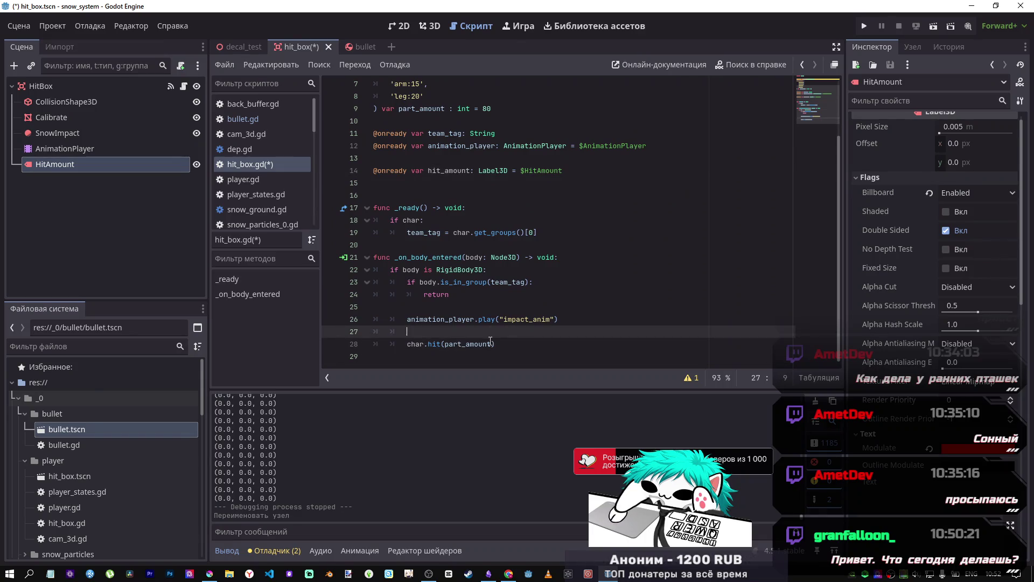
pyautogui.click(493, 322)
pyautogui.click(413, 321)
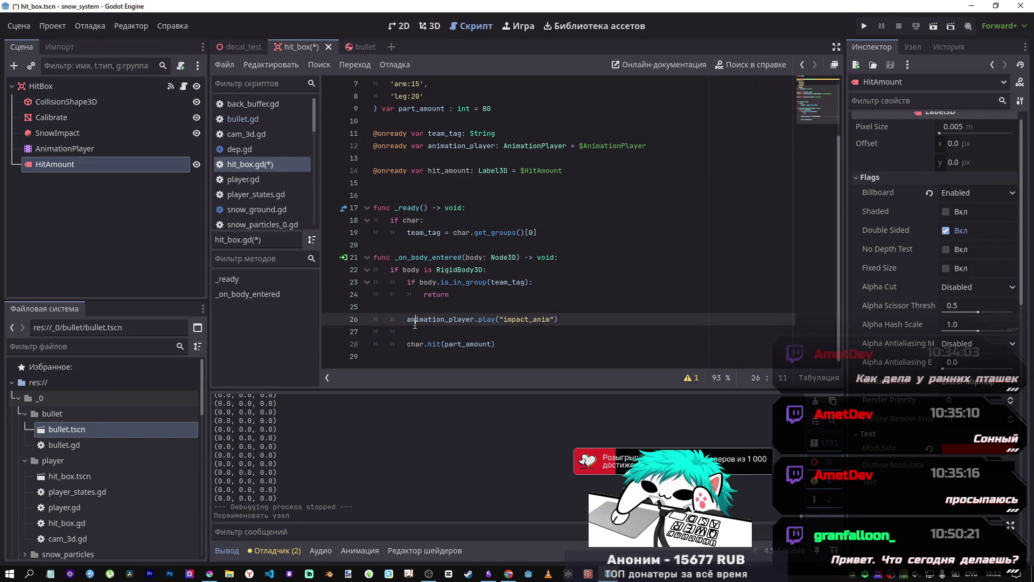
pyautogui.keyDown('shift'); pyautogui.click(492, 322); pyautogui.keyUp('shift')
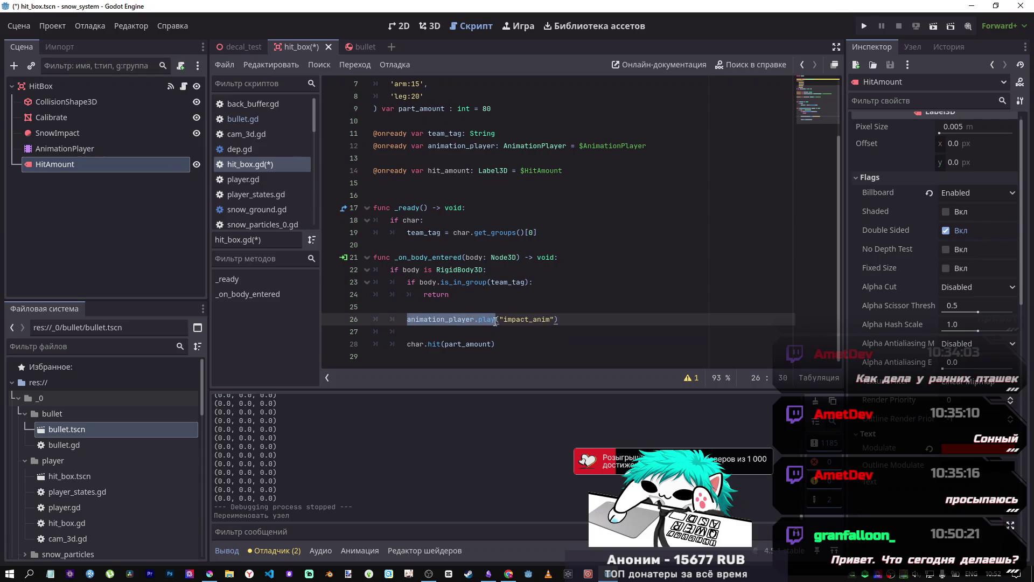
pyautogui.hotkey('shift', 'End')
pyautogui.hotkey('ctrl', 'c')
pyautogui.press('Down')
pyautogui.hotkey('ctrl', 'v')
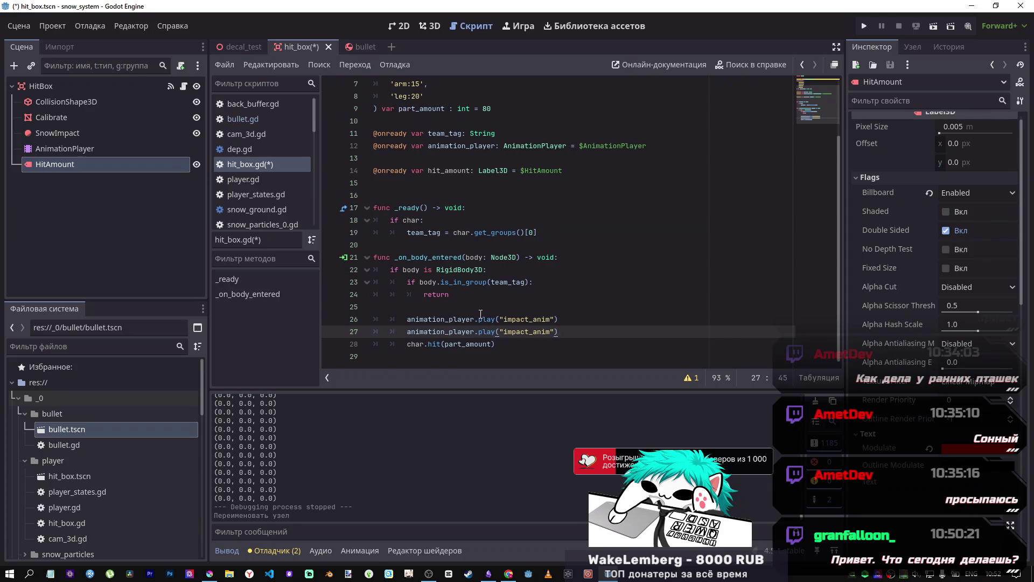
pyautogui.hotkey('ctrl', 'z')
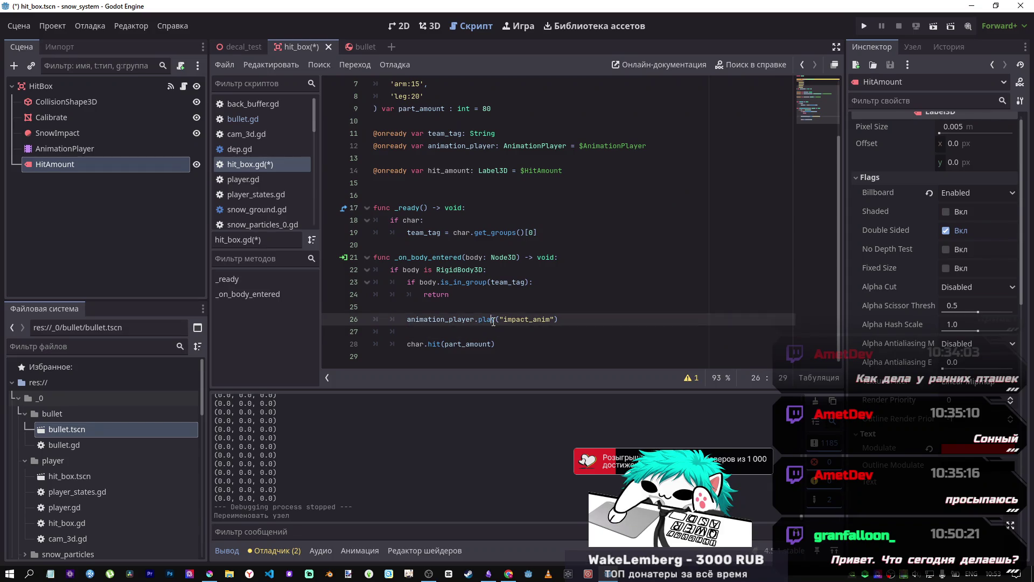
pyautogui.keyDown('ctrl'); pyautogui.click(490, 320); pyautogui.keyUp('ctrl')
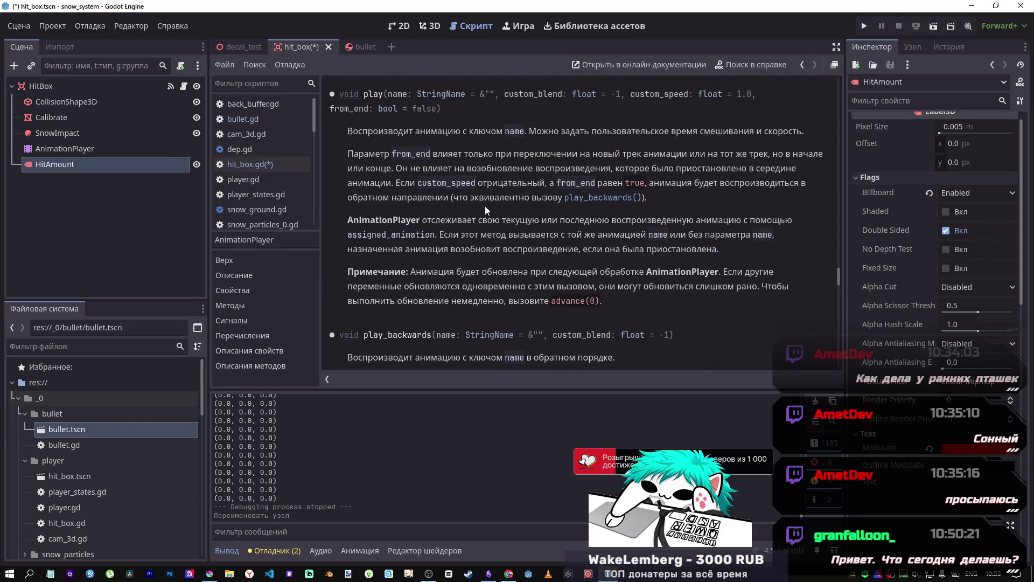
# Scroll through the AnimationPlayer class reference to read its play methods
pyautogui.scroll(-5, 480, 188)
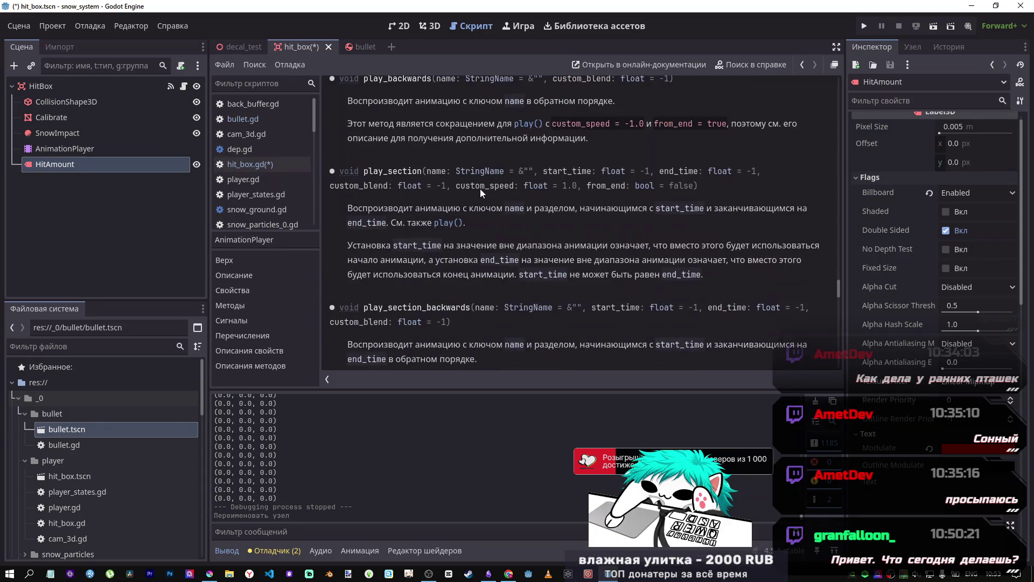
pyautogui.scroll(-5, 480, 188)
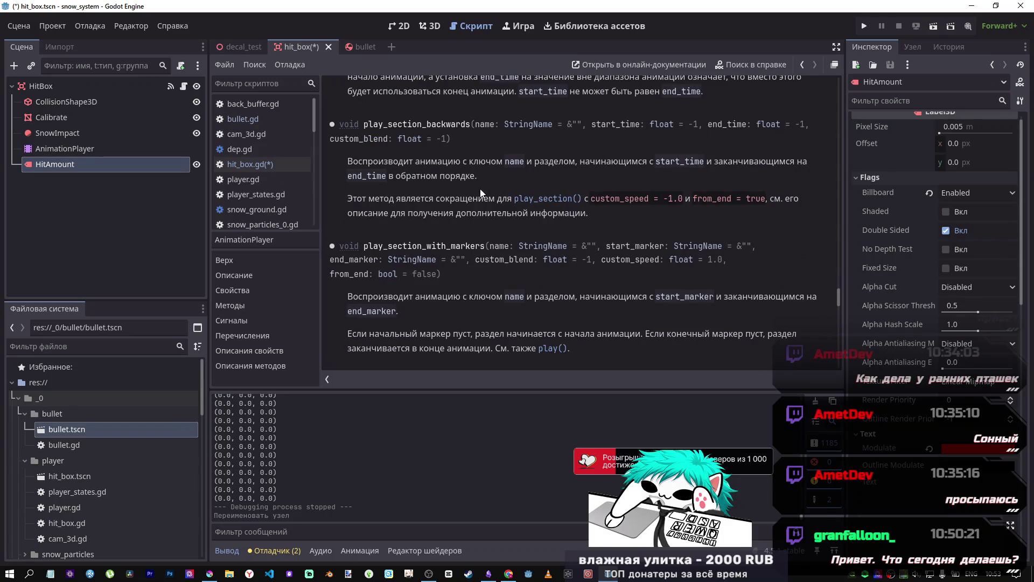
pyautogui.scroll(-5, 480, 187)
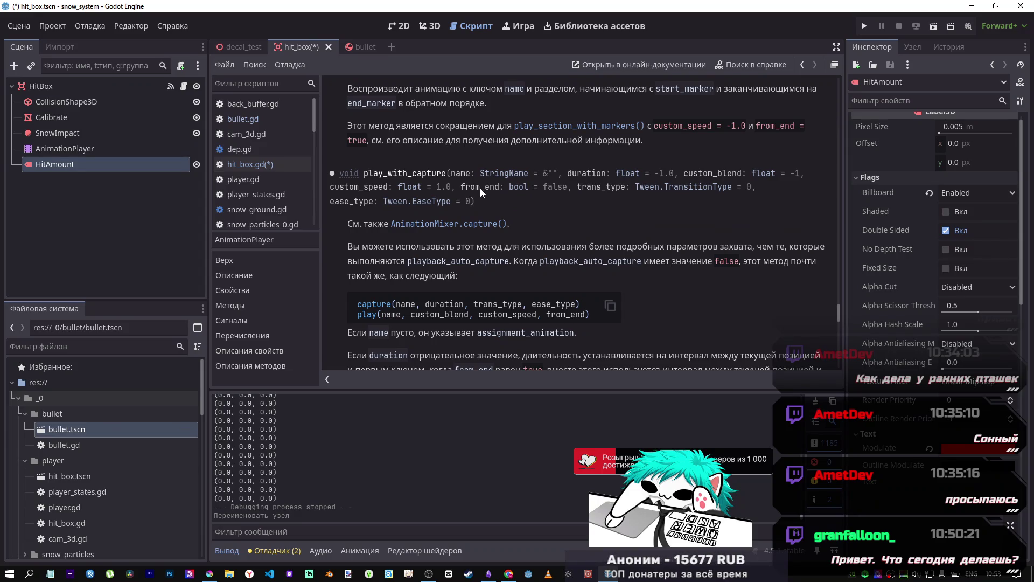
pyautogui.scroll(-5, 480, 189)
pyautogui.scroll(6, 480, 193)
pyautogui.scroll(-8, 480, 192)
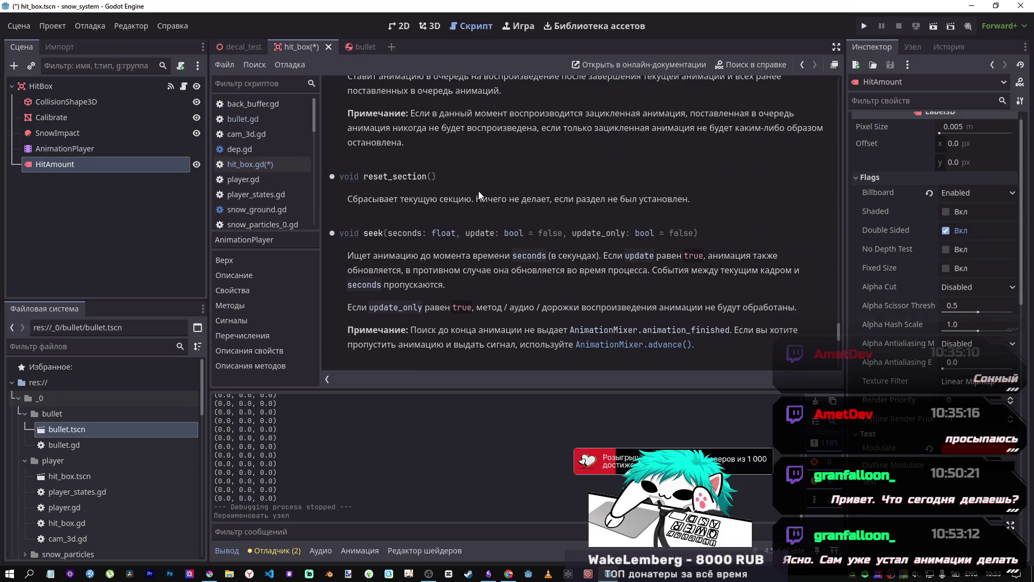
# Toggle the 2D/3D views, open the decal_test scene, then bring up the CHARACTER notes
pyautogui.click(426, 27)
pyautogui.click(400, 26)
pyautogui.click(430, 26)
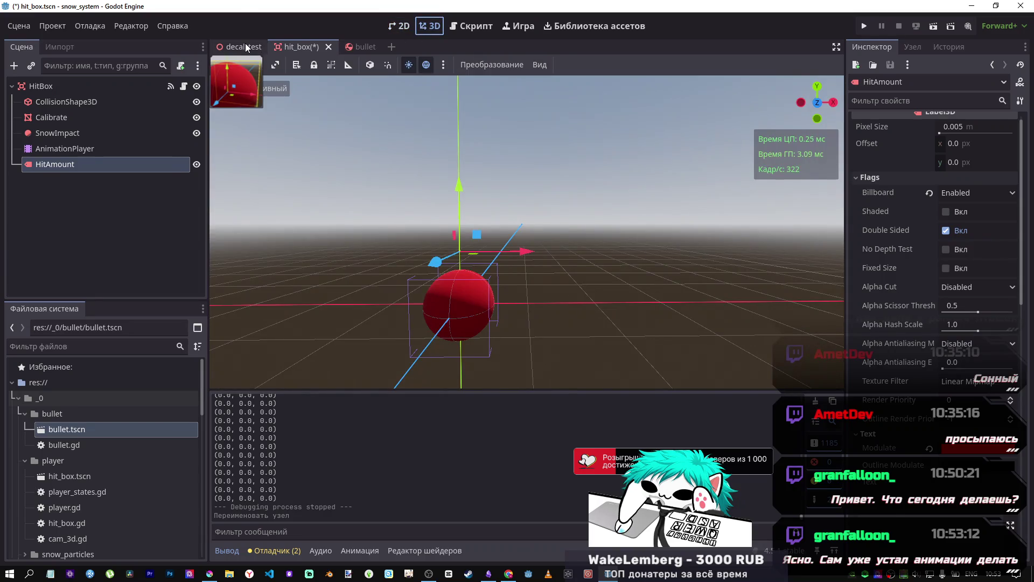
pyautogui.click(245, 48)
pyautogui.click(459, 30)
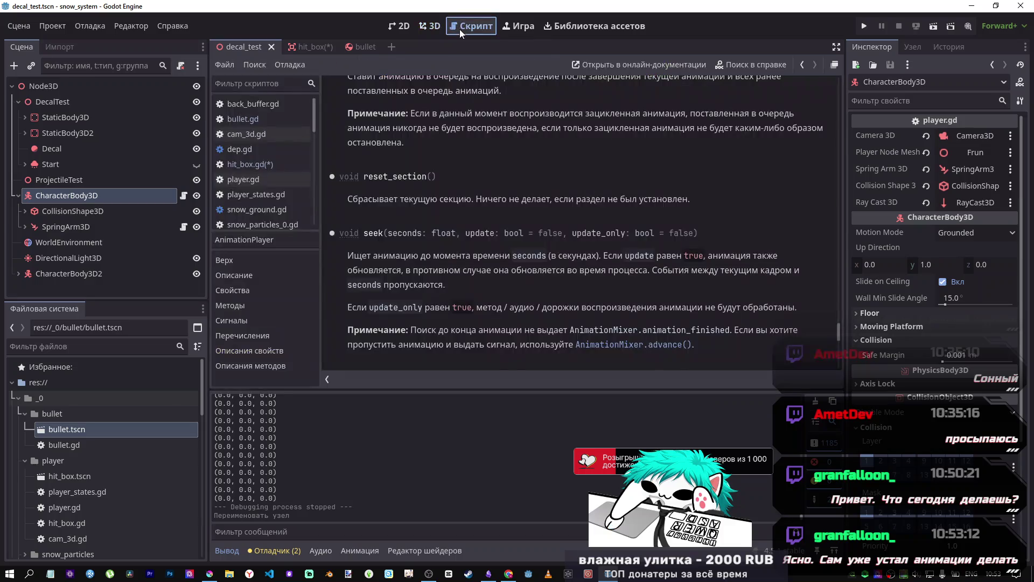
pyautogui.scroll(-6, 480, 232)
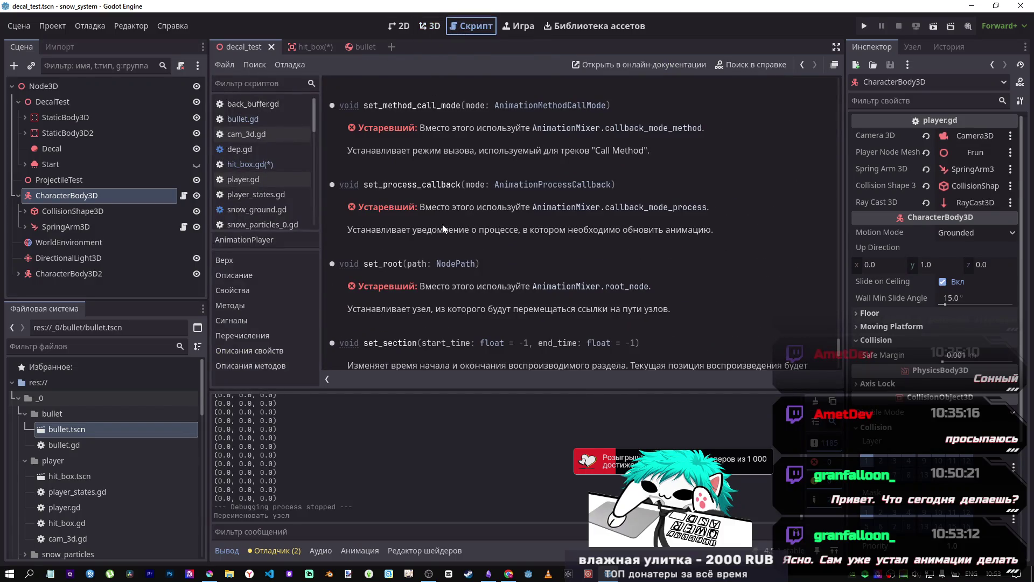
pyautogui.click(488, 574)
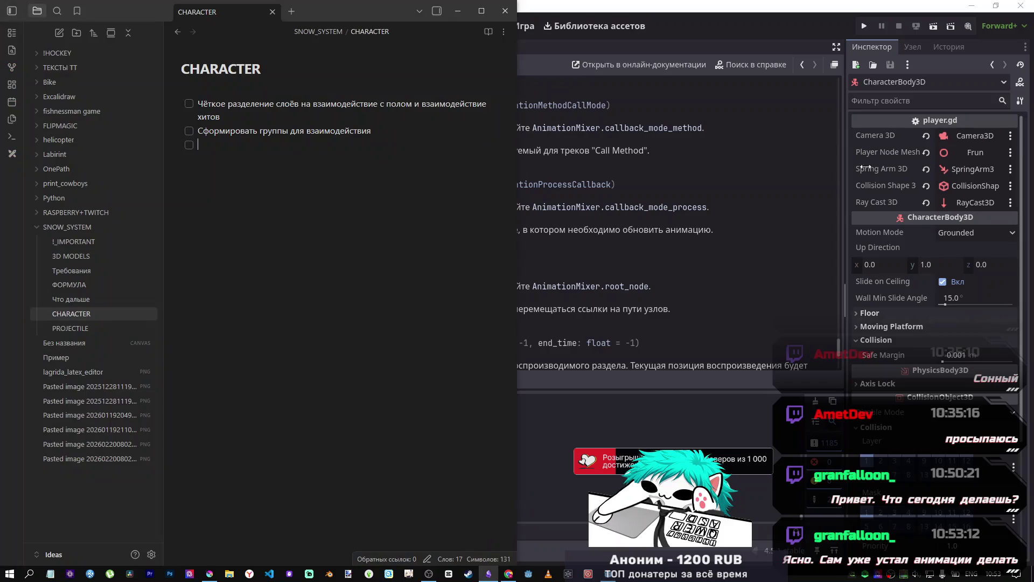
# Check the Reddit thread, reopen hit_box.gd in Godot, then return to the browser
pyautogui.click(508, 574)
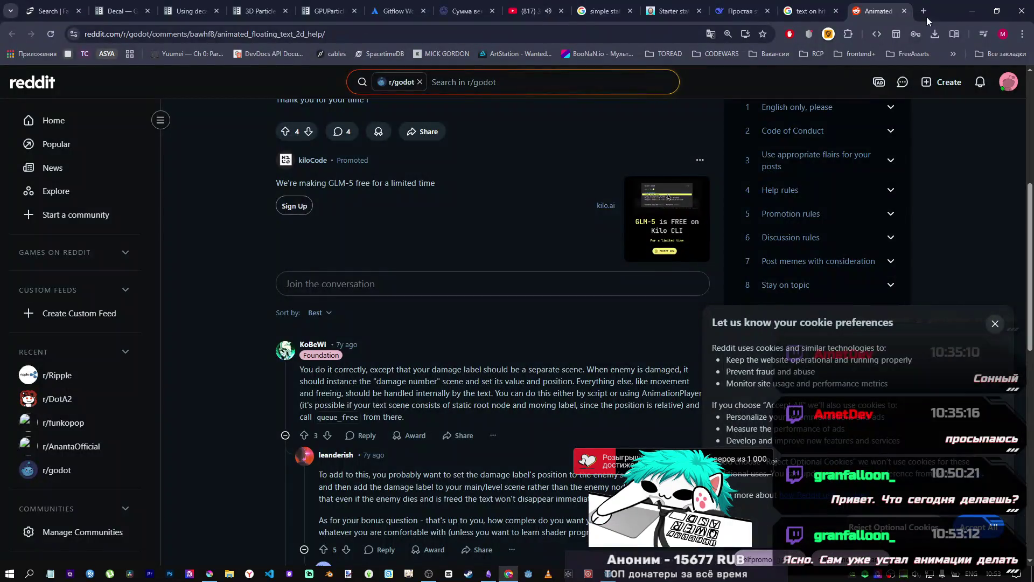
pyautogui.click(529, 574)
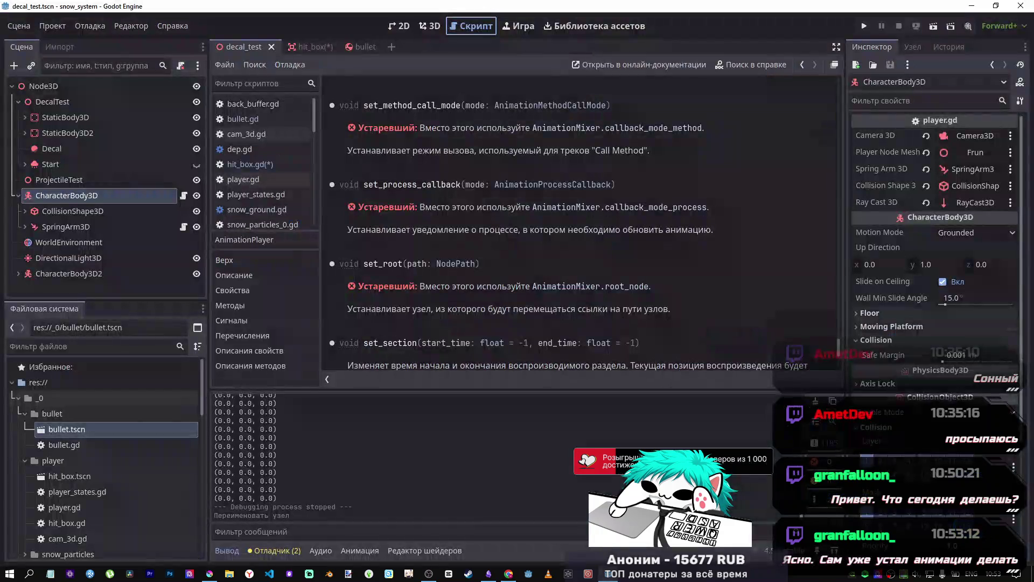
pyautogui.click(250, 165)
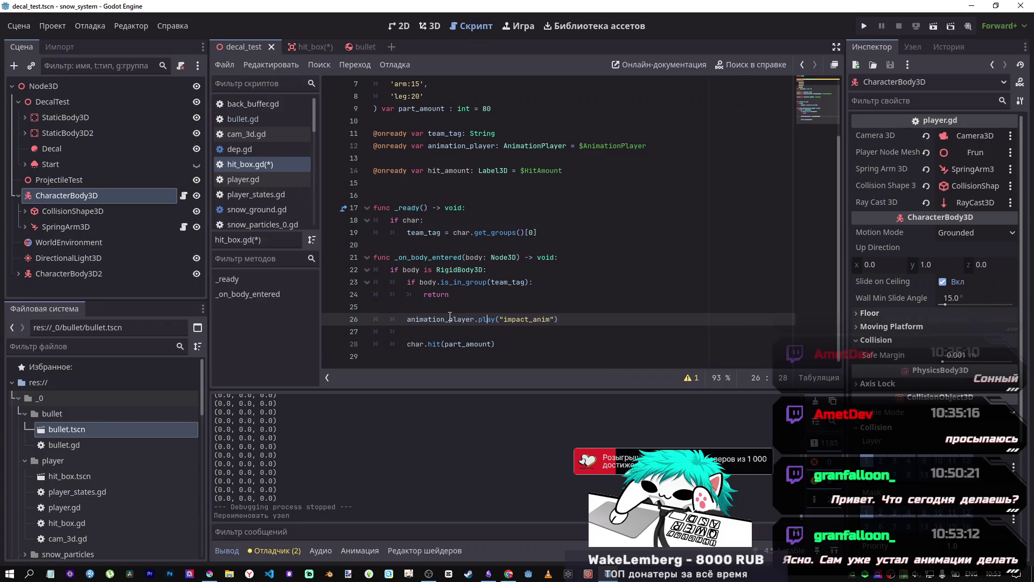
pyautogui.click(508, 573)
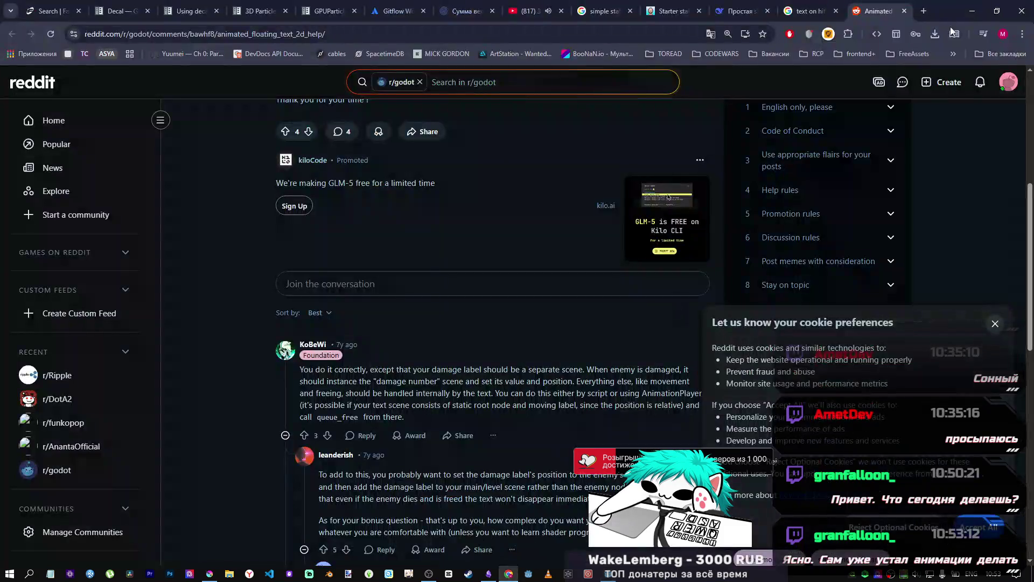
# Open a new Chrome tab and clear stray text and autocomplete from the address bar
pyautogui.click(924, 10)
pyautogui.write('2')
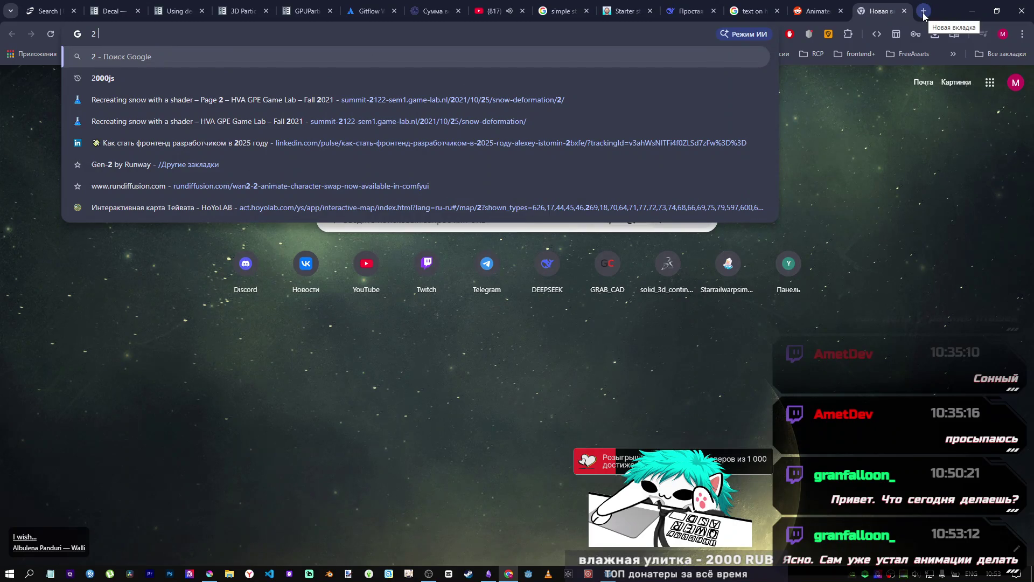
pyautogui.press('BackSpace')
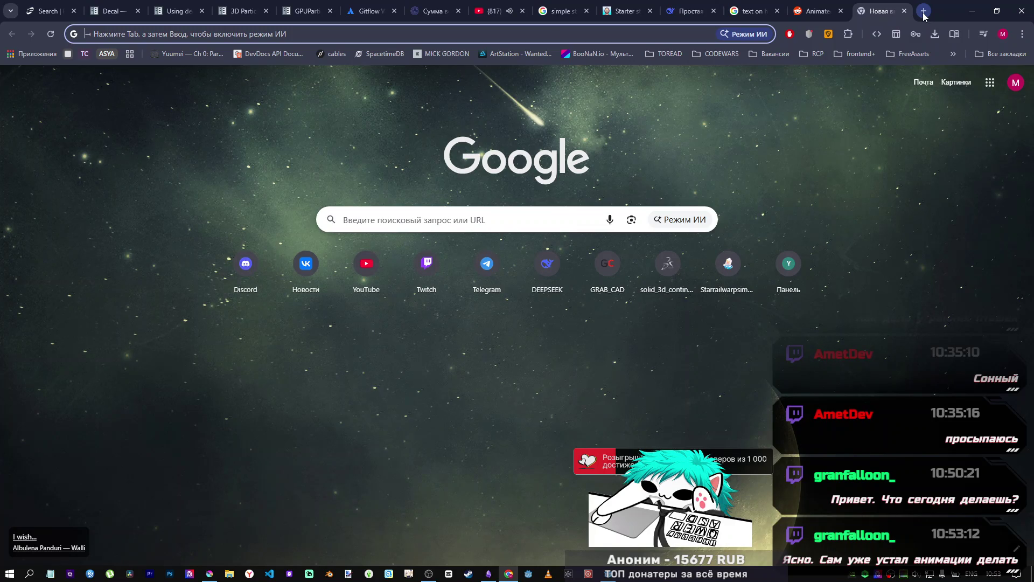
pyautogui.press('Down')
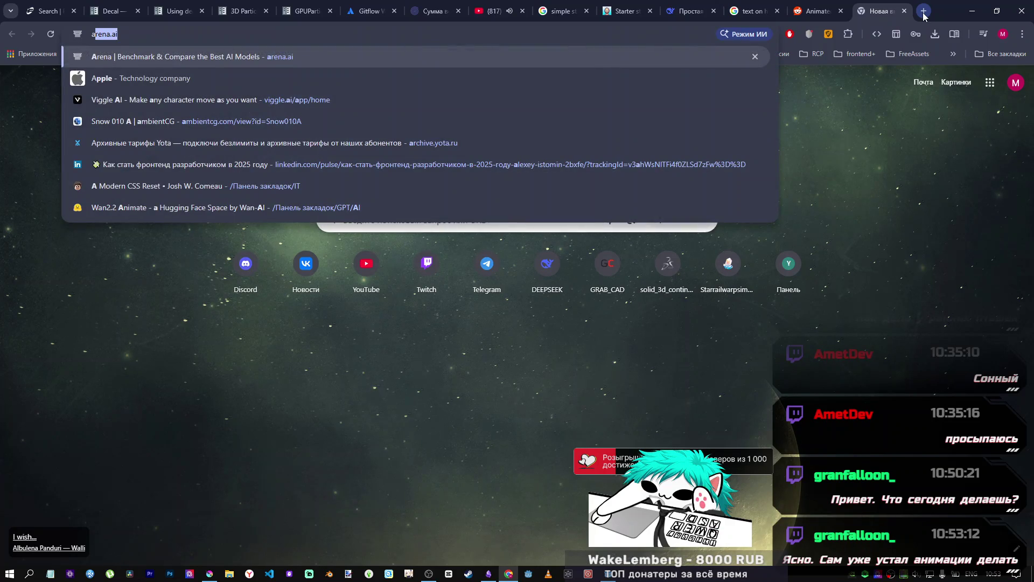
pyautogui.press('Escape')
pyautogui.write('a')
pyautogui.press('Escape')
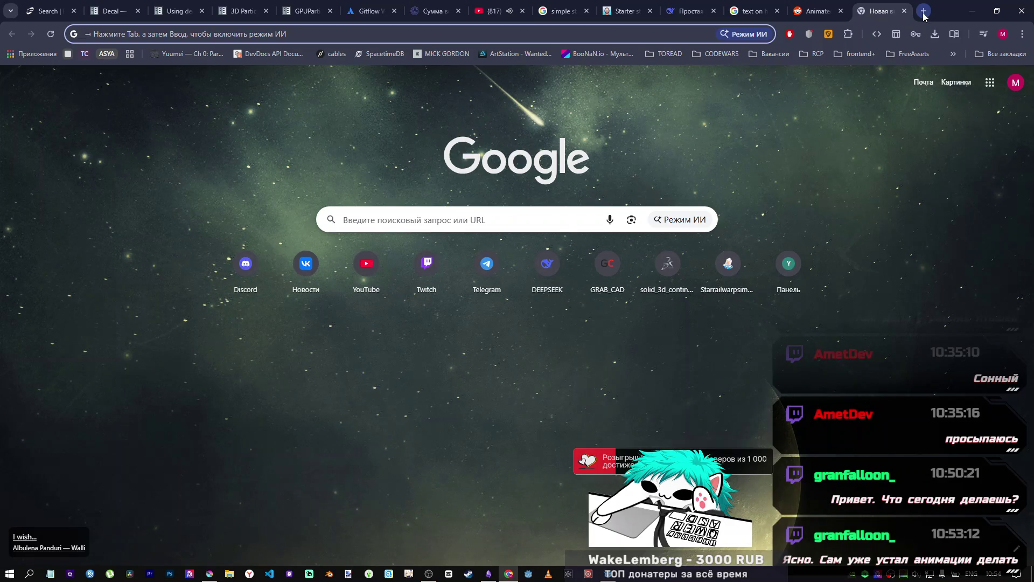
# Enter the search '2 animation at the same time godot' in the new tab's address bar
pyautogui.click(817, 11)
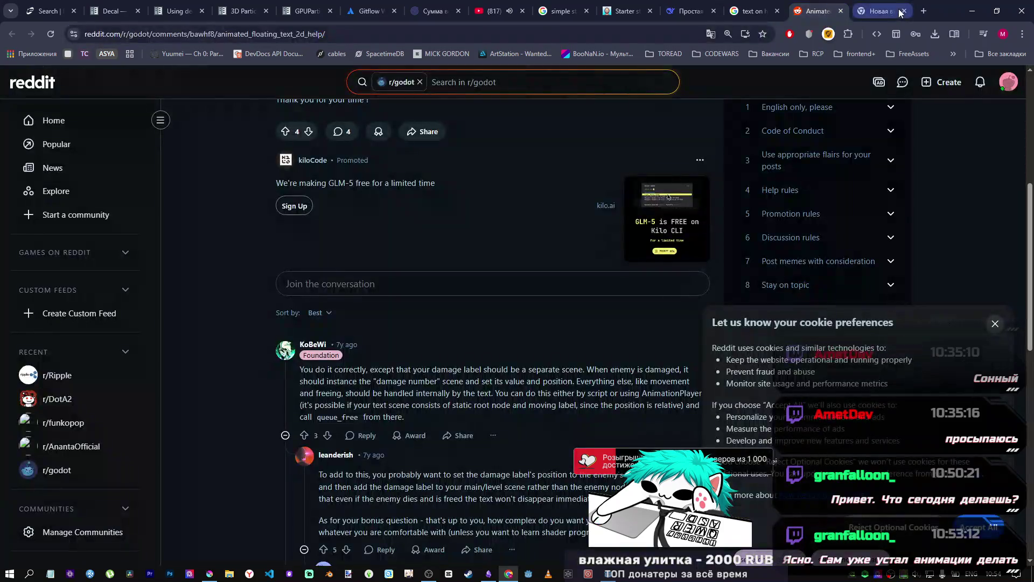
pyautogui.click(878, 10)
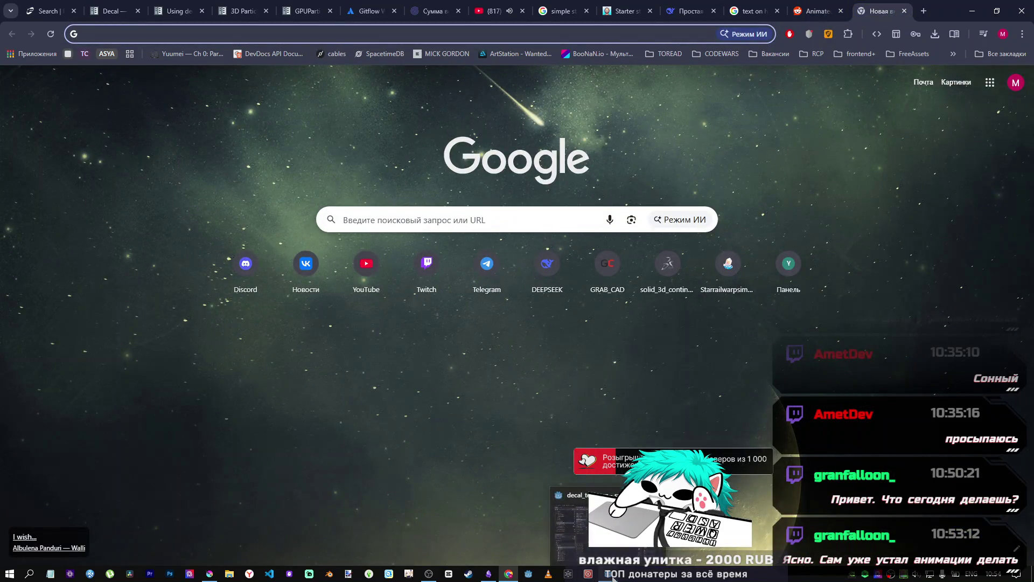
pyautogui.hotkey('alt', 'Tab')
pyautogui.hotkey('alt', 'Tab')
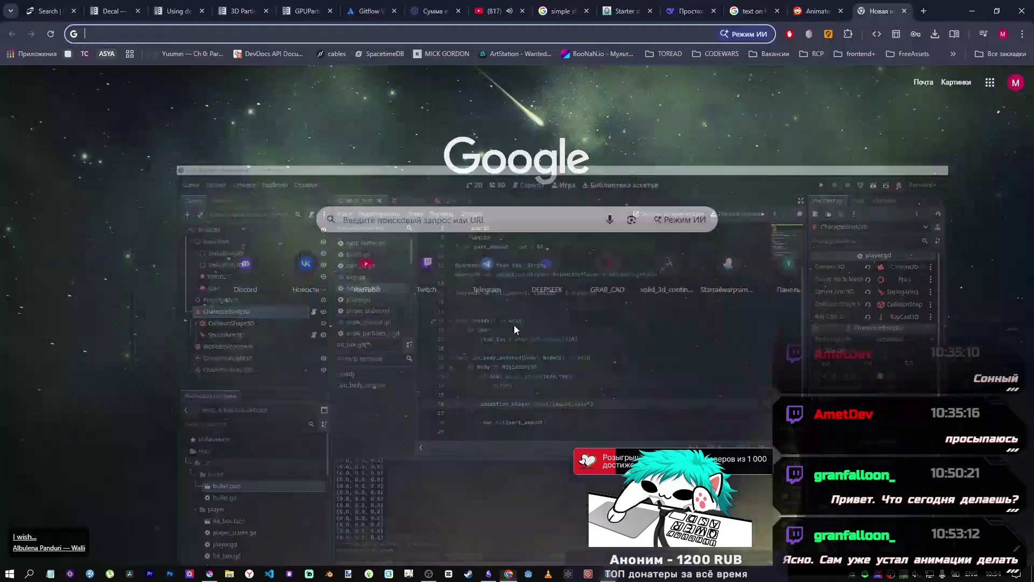
pyautogui.click(138, 34)
pyautogui.write('2 animatio')
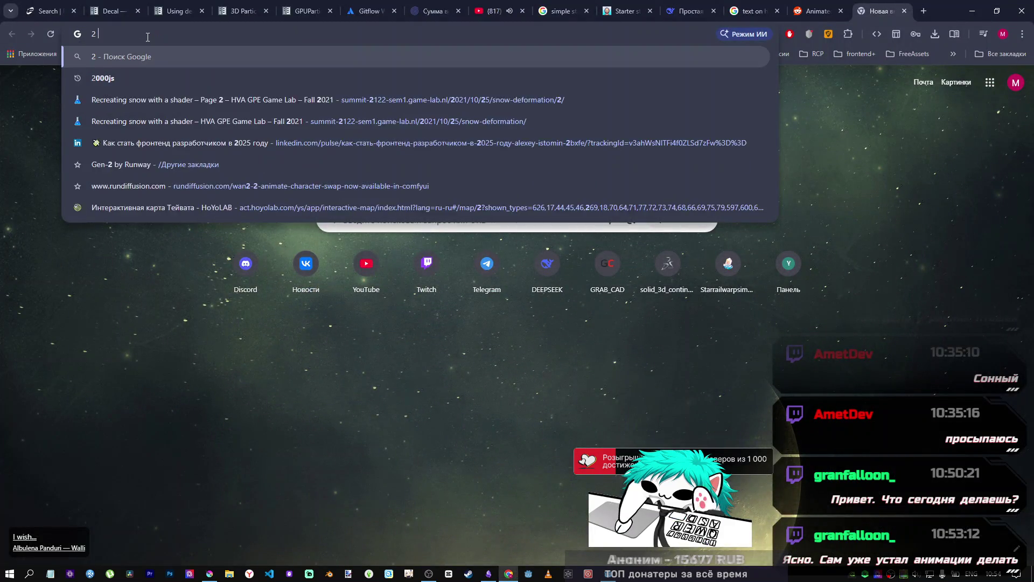
pyautogui.write('n at the same ')
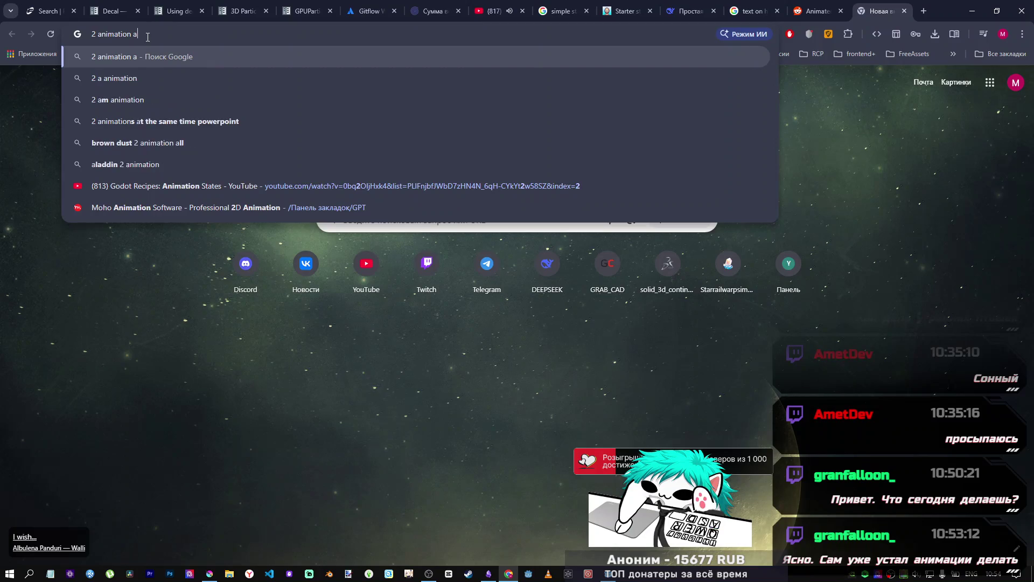
pyautogui.write('time ')
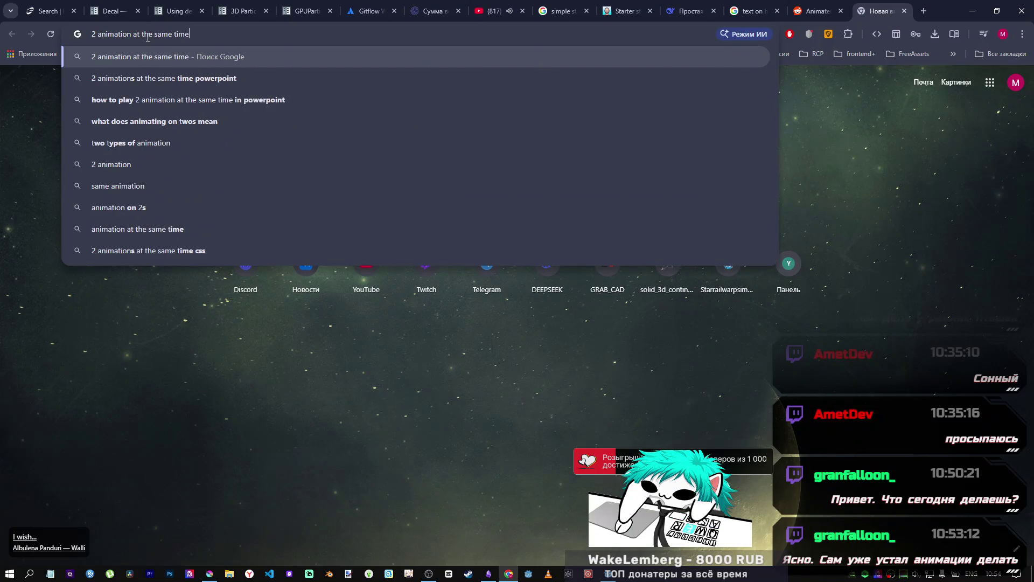
pyautogui.write('godot')
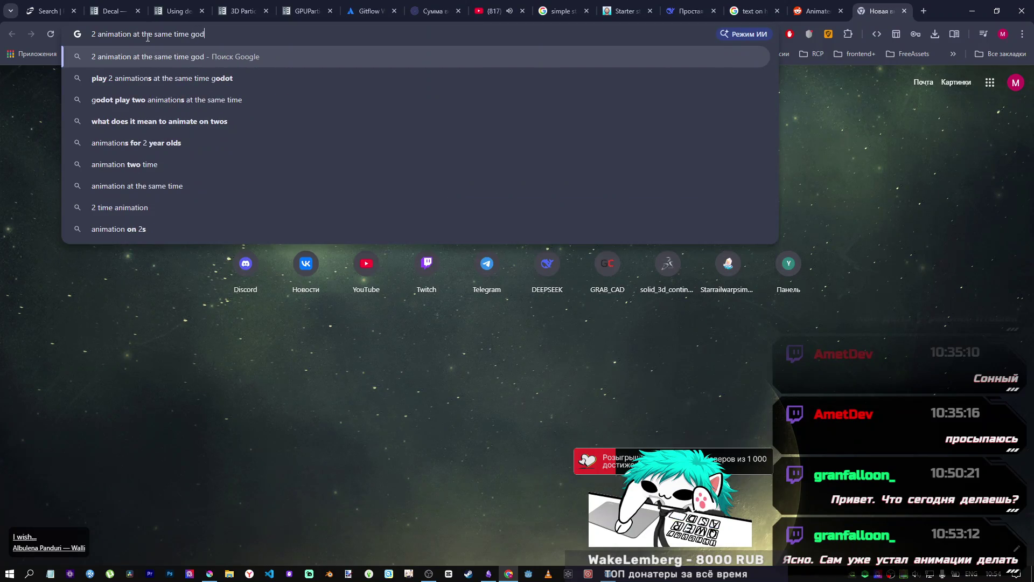
# Run the search, open the r/godot post, and select the author's solution comment
pyautogui.press('Return')
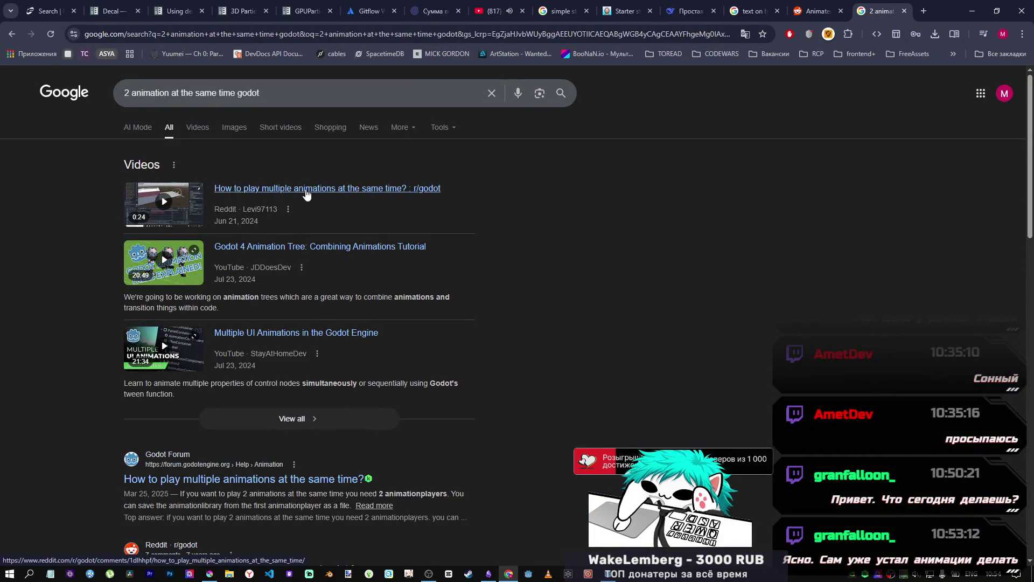
pyautogui.click(306, 190)
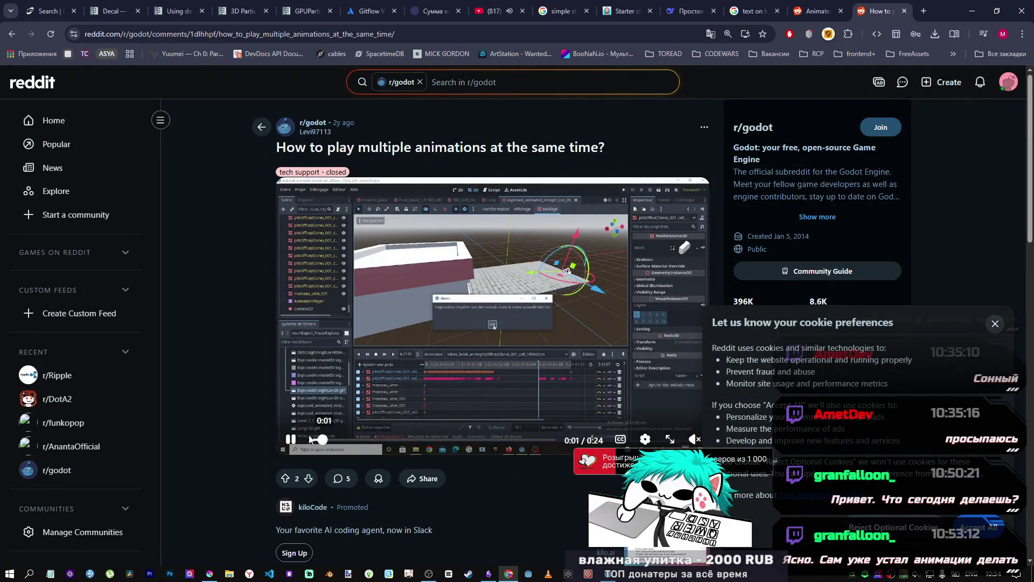
pyautogui.scroll(-10, 484, 397)
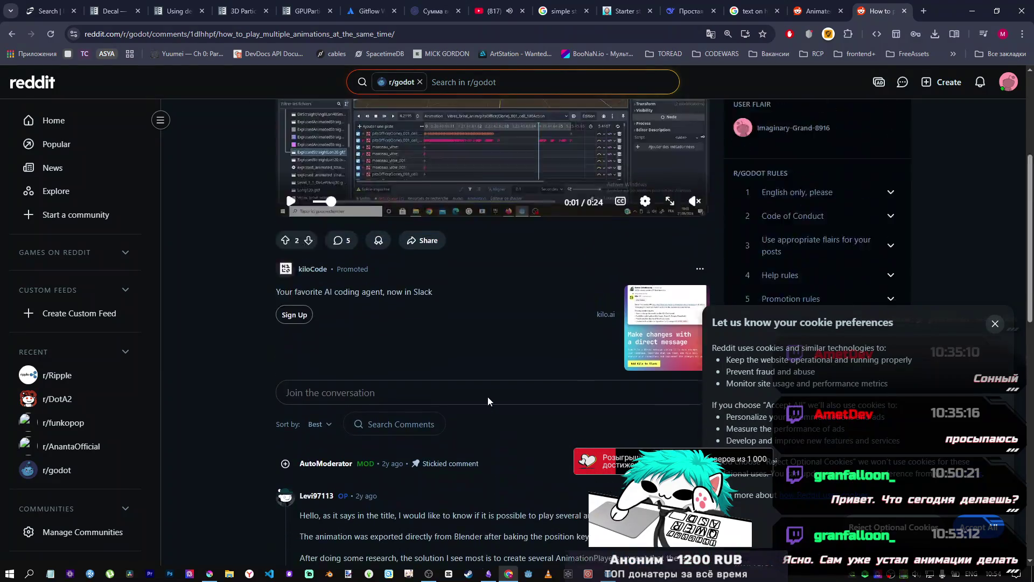
pyautogui.scroll(-2, 484, 397)
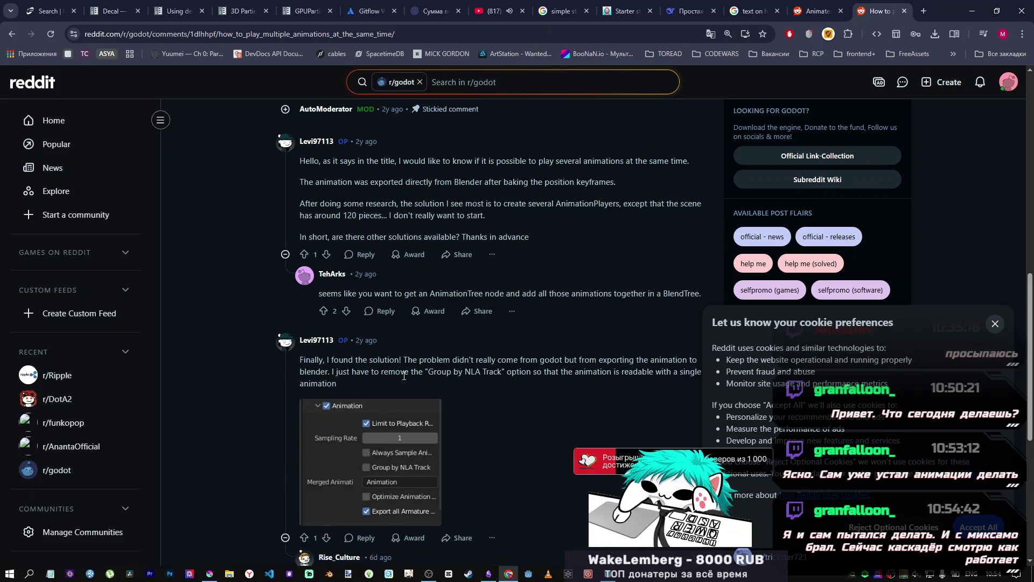
pyautogui.moveTo(438, 363)
pyautogui.mouseDown()
pyautogui.moveTo(600, 366)
pyautogui.moveTo(409, 370)
pyautogui.mouseUp()
pyautogui.scroll(-1, 410, 369)
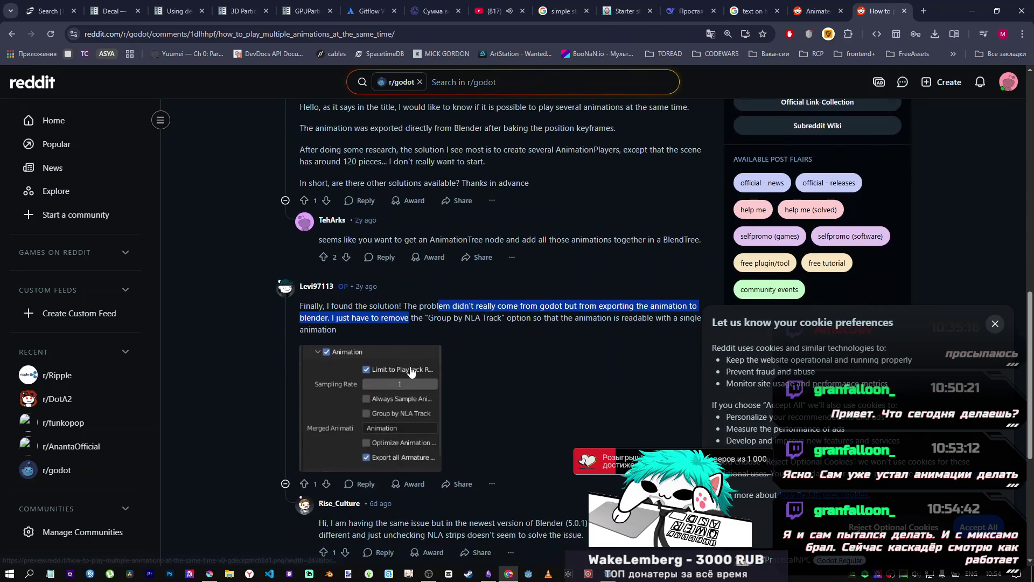
pyautogui.click(613, 572)
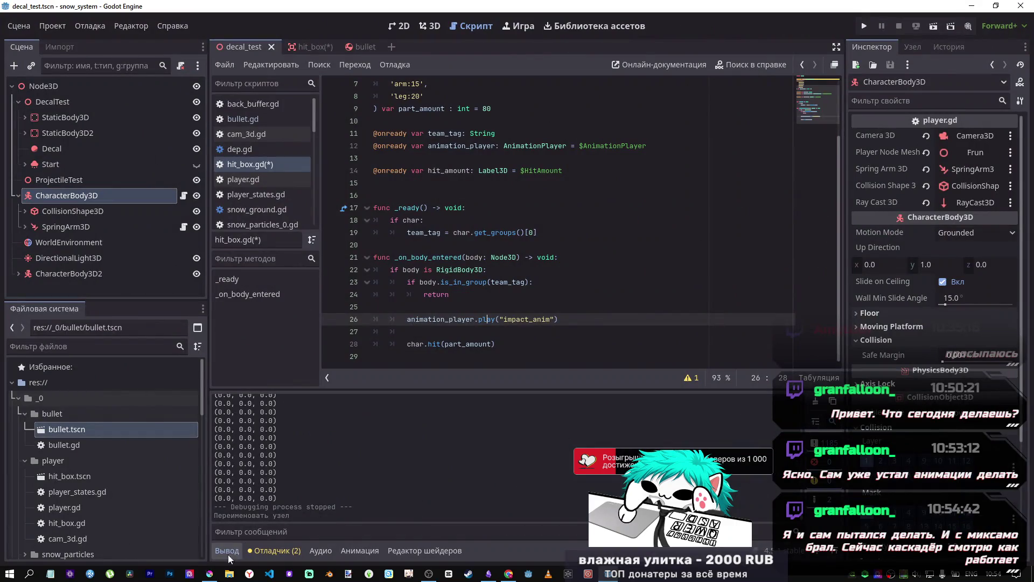
# Close Krita, saving the normal map over splat.krz in Krita Archival format
pyautogui.click(209, 574)
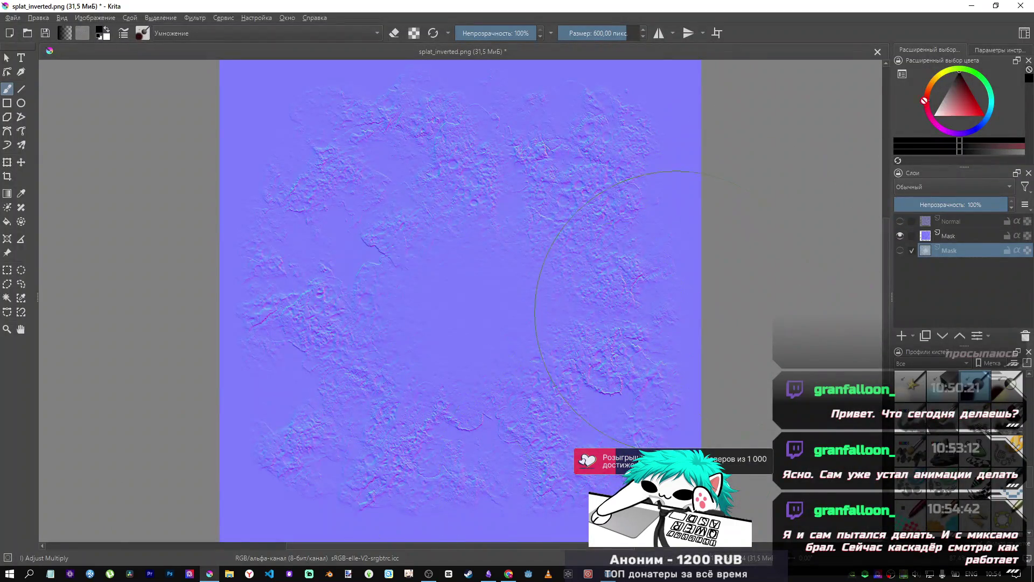
pyautogui.click(1029, 6)
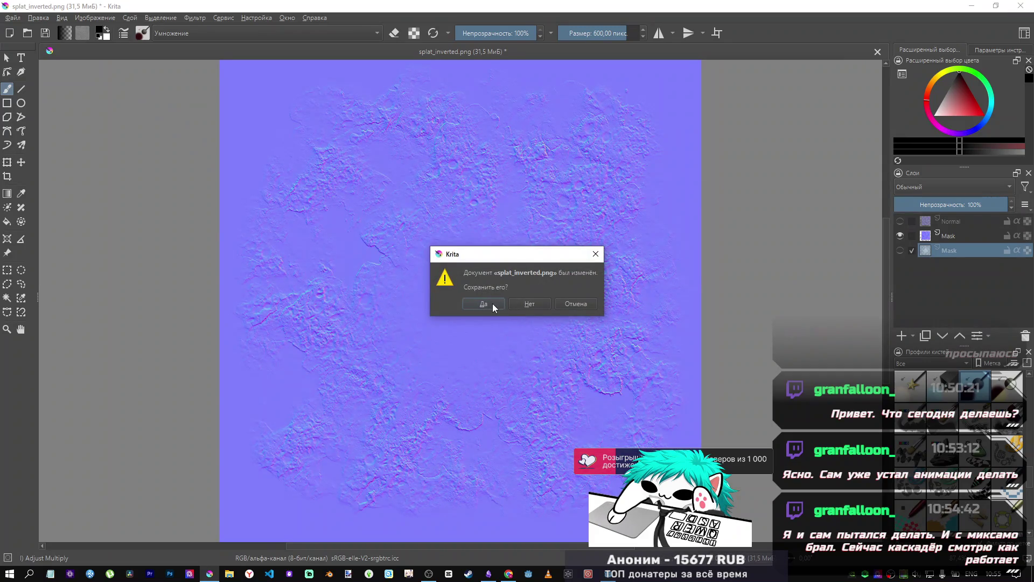
pyautogui.click(493, 304)
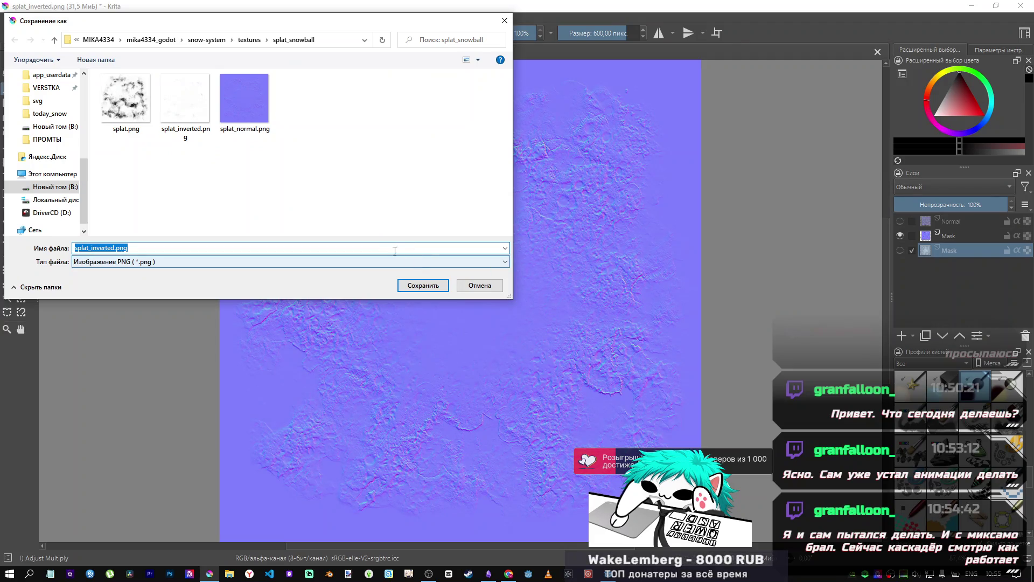
pyautogui.click(215, 262)
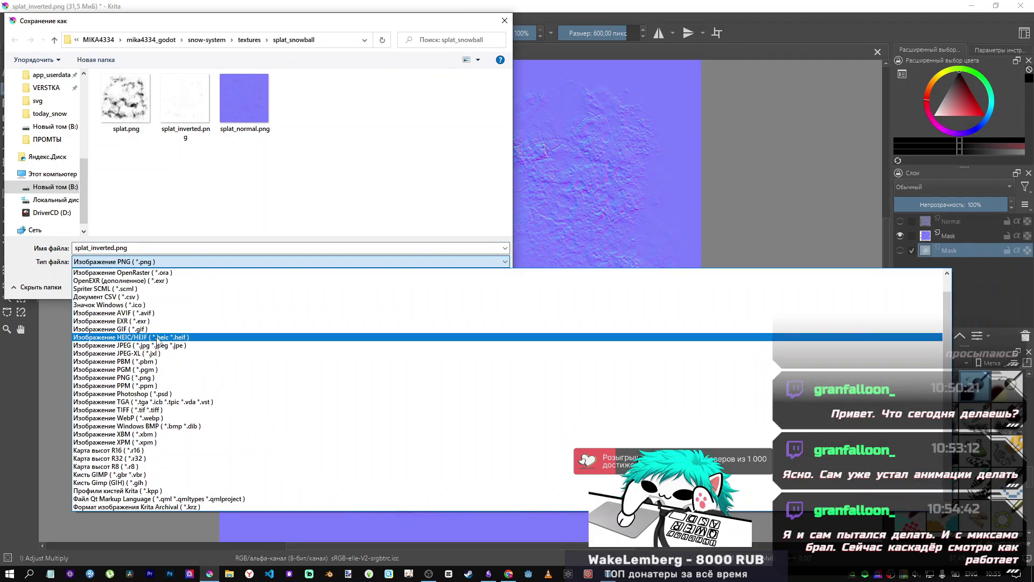
pyautogui.click(154, 491)
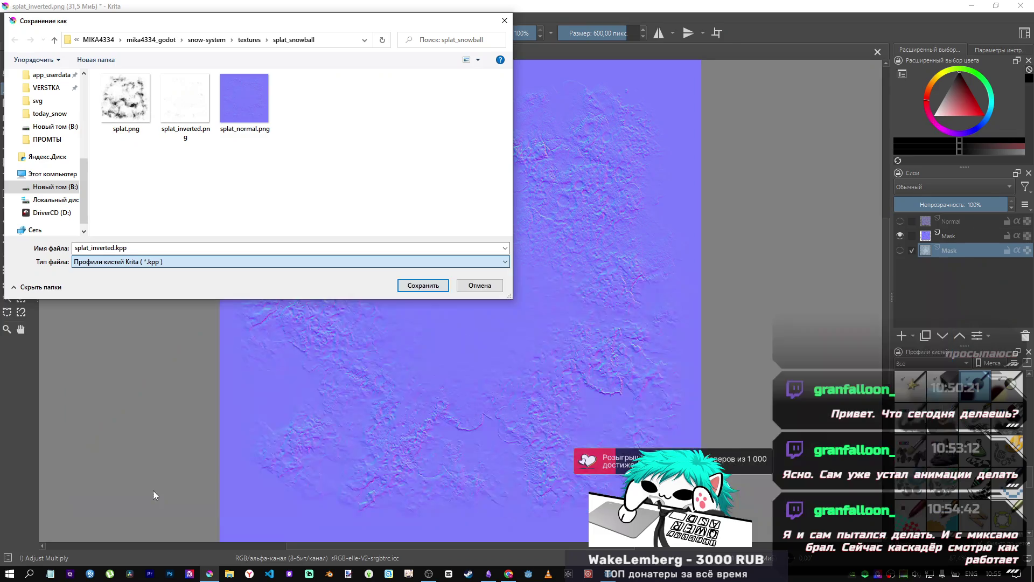
pyautogui.click(156, 262)
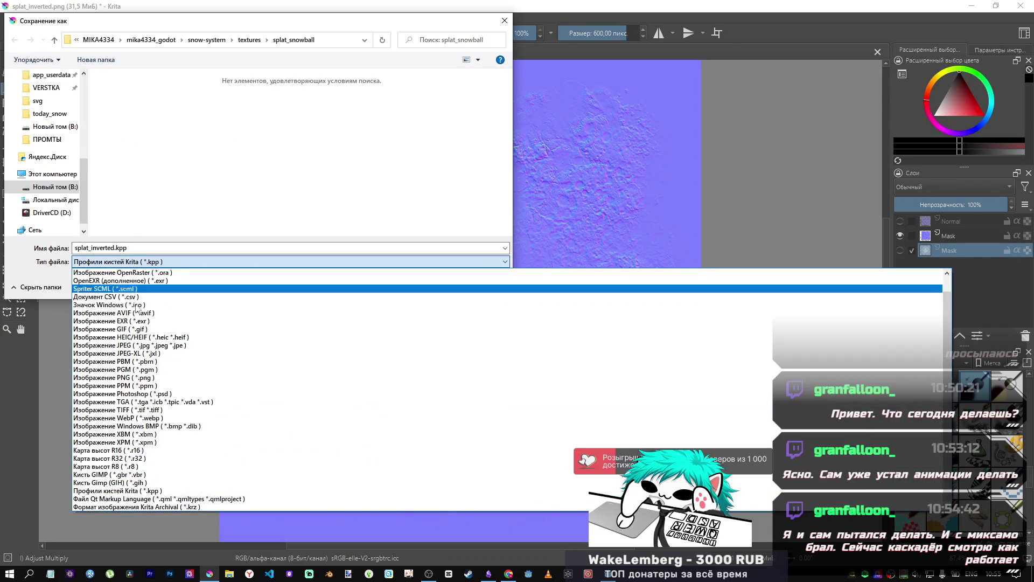
pyautogui.click(159, 507)
pyautogui.click(133, 117)
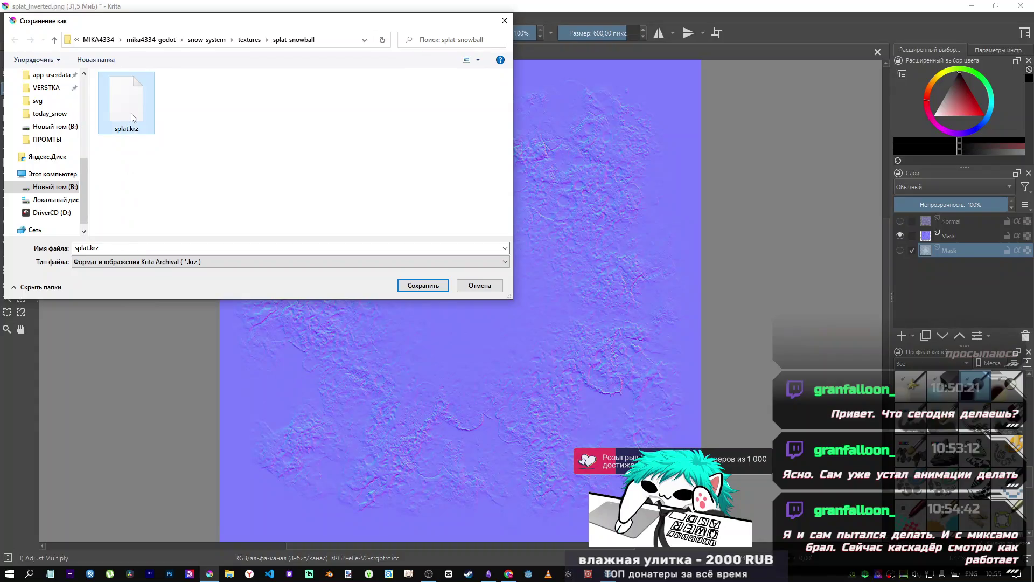
pyautogui.click(423, 285)
pyautogui.click(523, 287)
pyautogui.hotkey('alt', 'Tab')
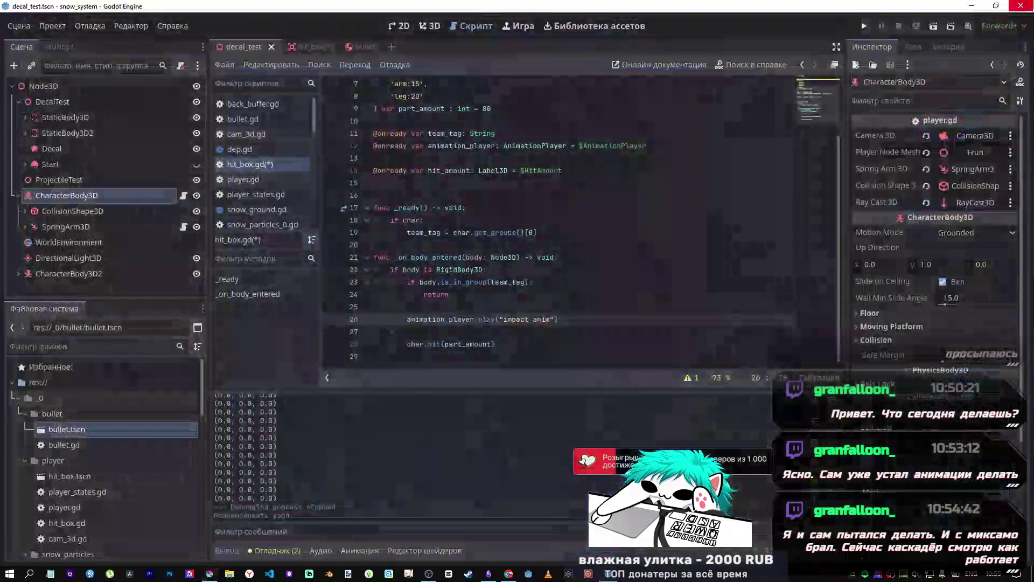
pyautogui.click(552, 220)
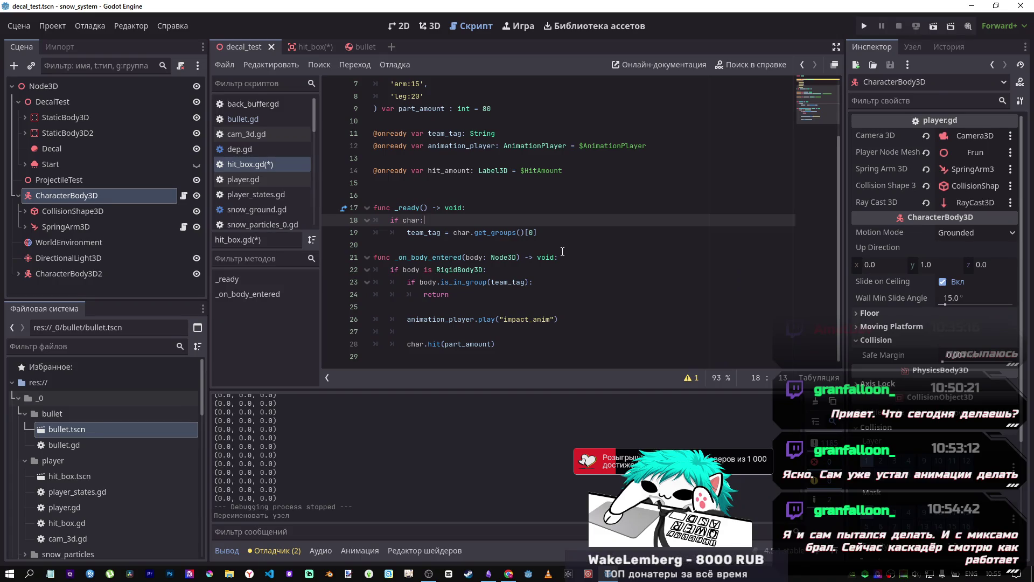
# Save hit_box.gd and select the animation_player.play("impact_anim") line
pyautogui.click(563, 252)
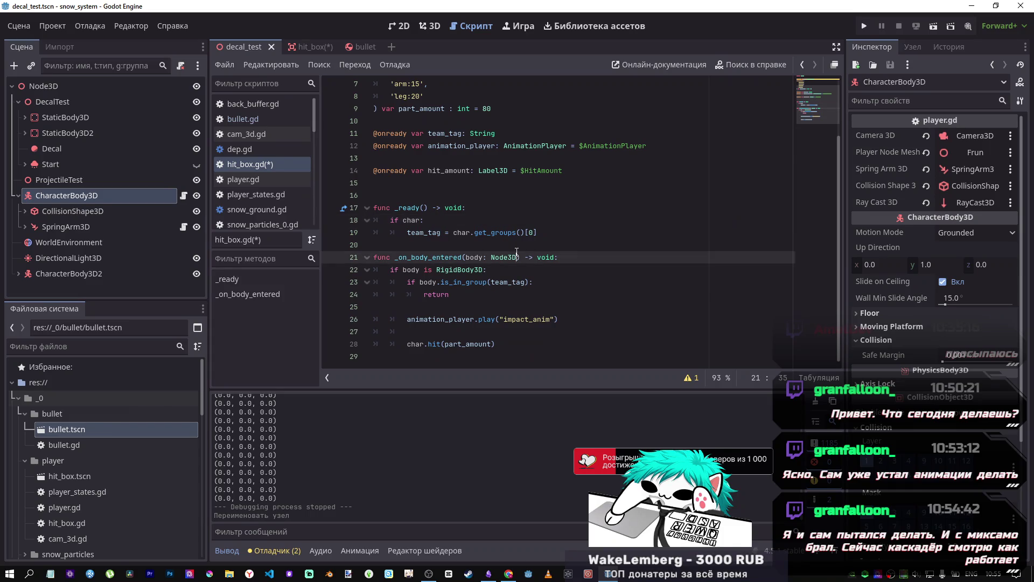
pyautogui.click(536, 233)
pyautogui.hotkey('ctrl', 's')
pyautogui.click(484, 334)
pyautogui.moveTo(559, 320); pyautogui.dragTo(408, 320)
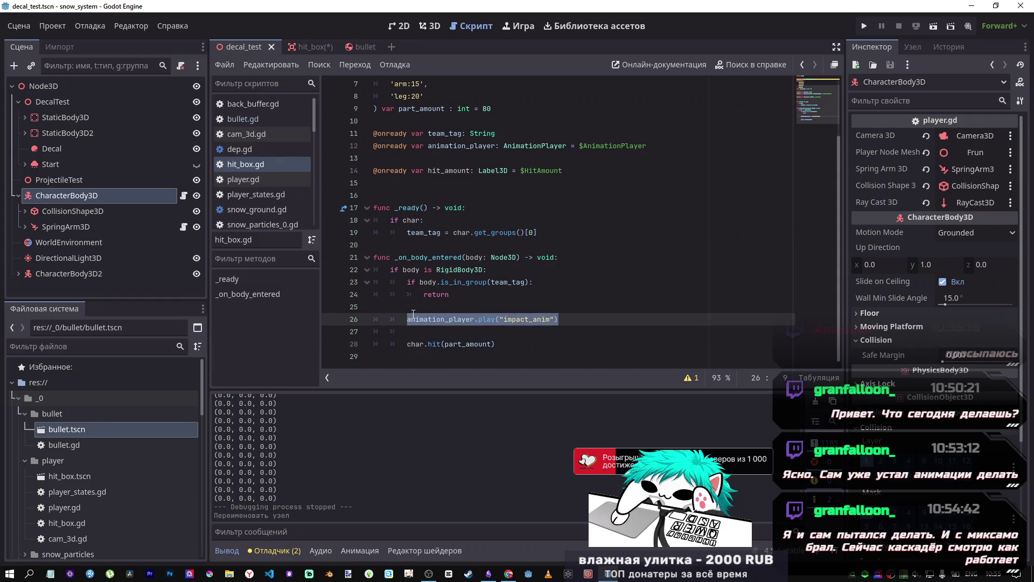
# In the hit_box scene, delete the stray indentation on line 27 and save the script
pyautogui.click(305, 48)
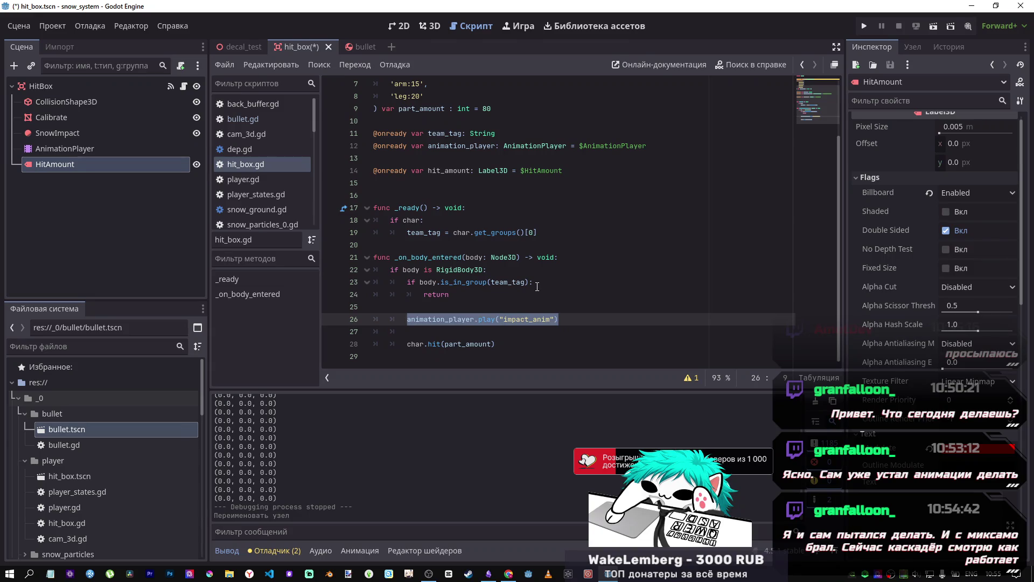
pyautogui.click(463, 295)
pyautogui.click(434, 307)
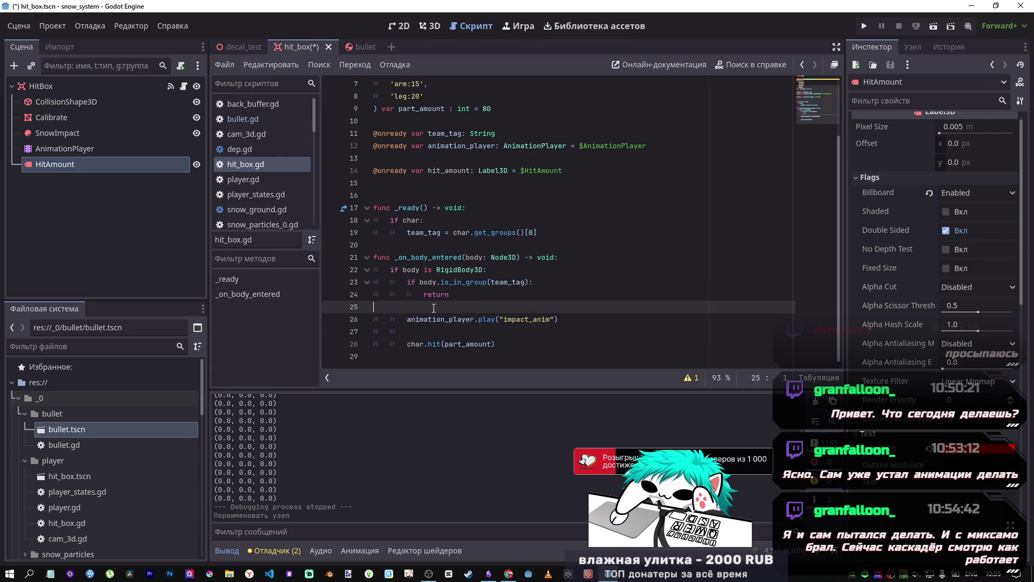
pyautogui.click(521, 332)
pyautogui.hotkey('shift', 'Home')
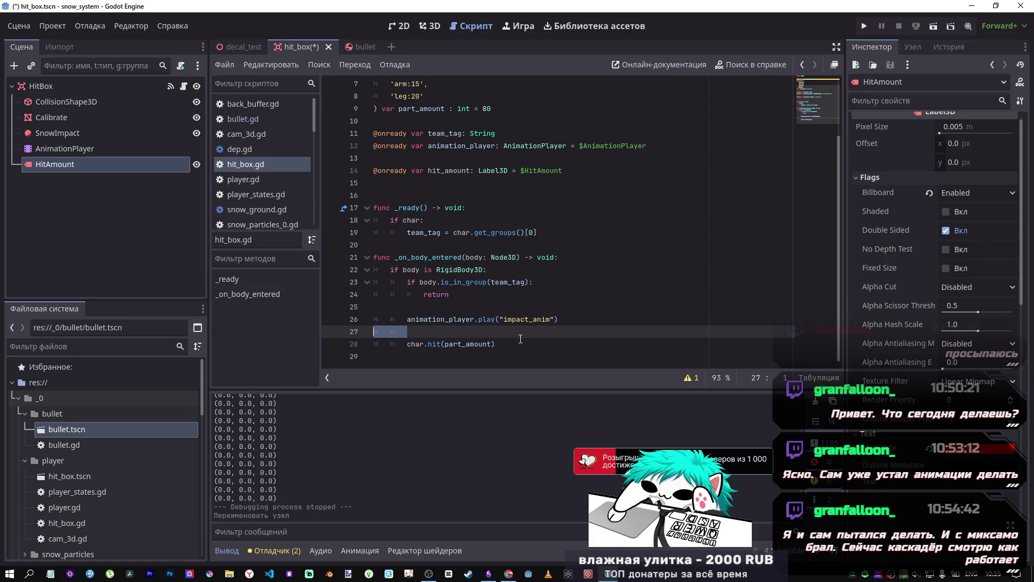
pyautogui.press('BackSpace')
pyautogui.click(509, 344)
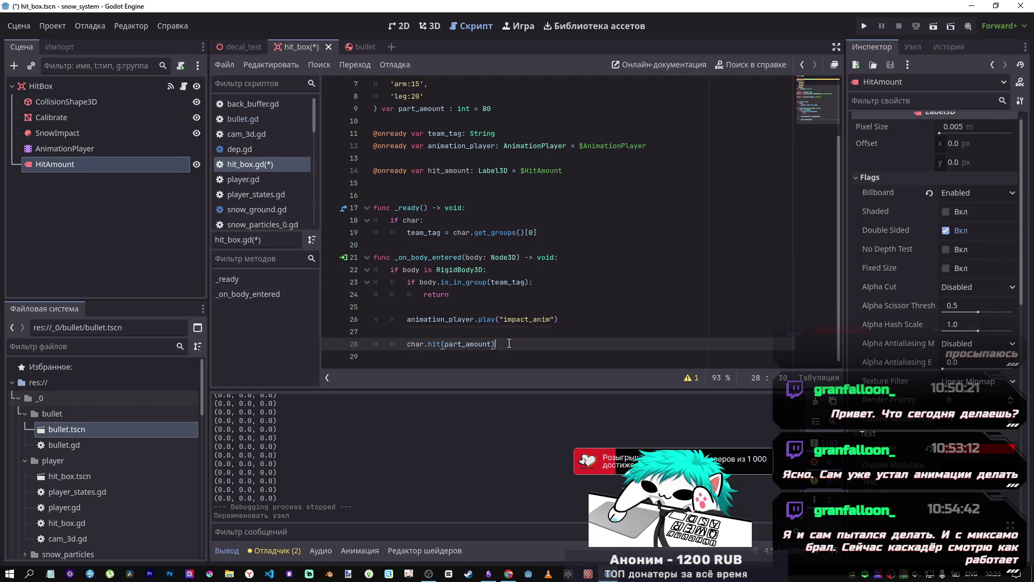
pyautogui.hotkey('ctrl', 's')
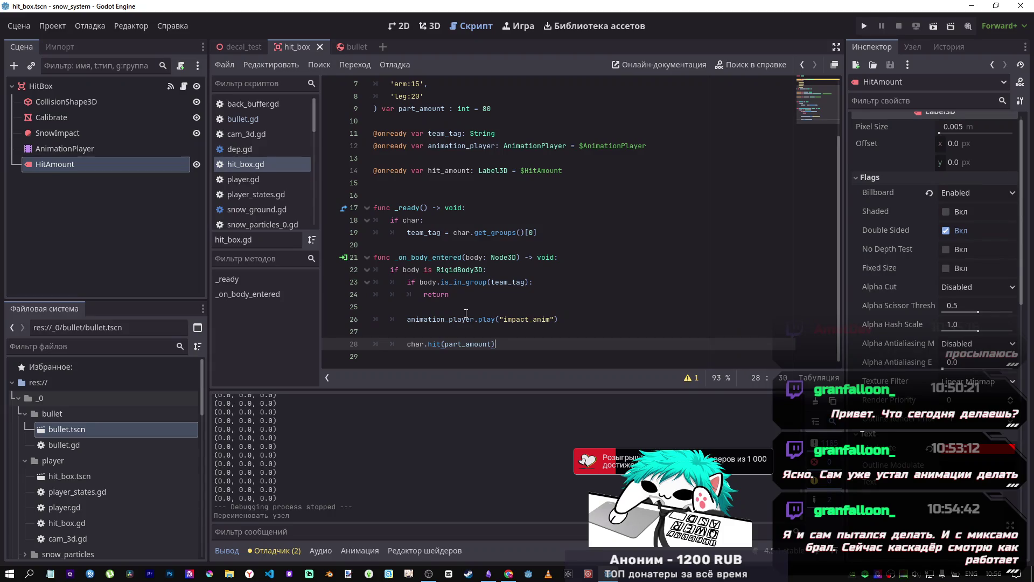
# Flip between decal_test and hit_box scenes and between the 3D and script views
pyautogui.click(235, 46)
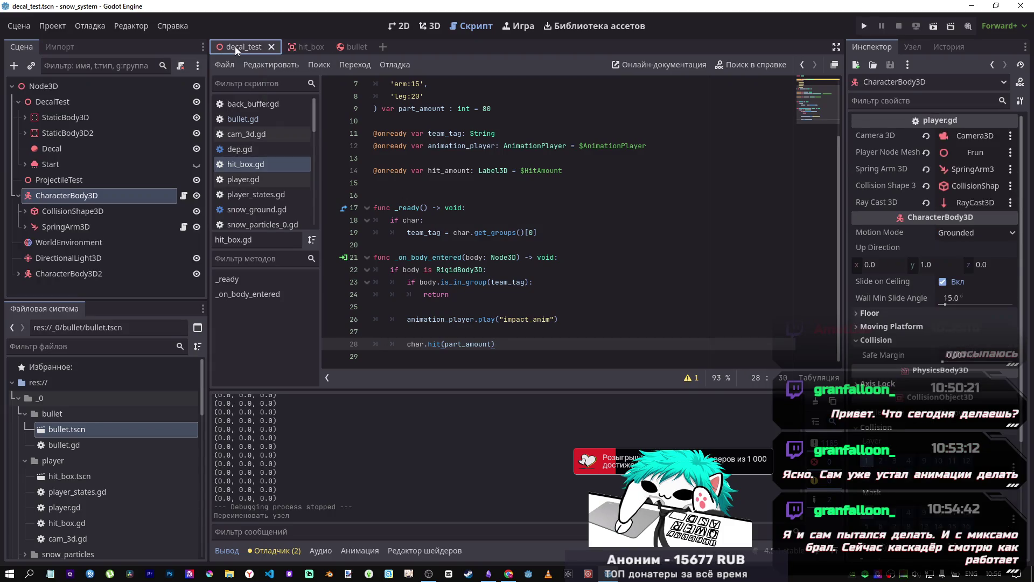
pyautogui.click(302, 49)
pyautogui.click(428, 26)
pyautogui.click(472, 25)
pyautogui.click(427, 26)
pyautogui.click(458, 25)
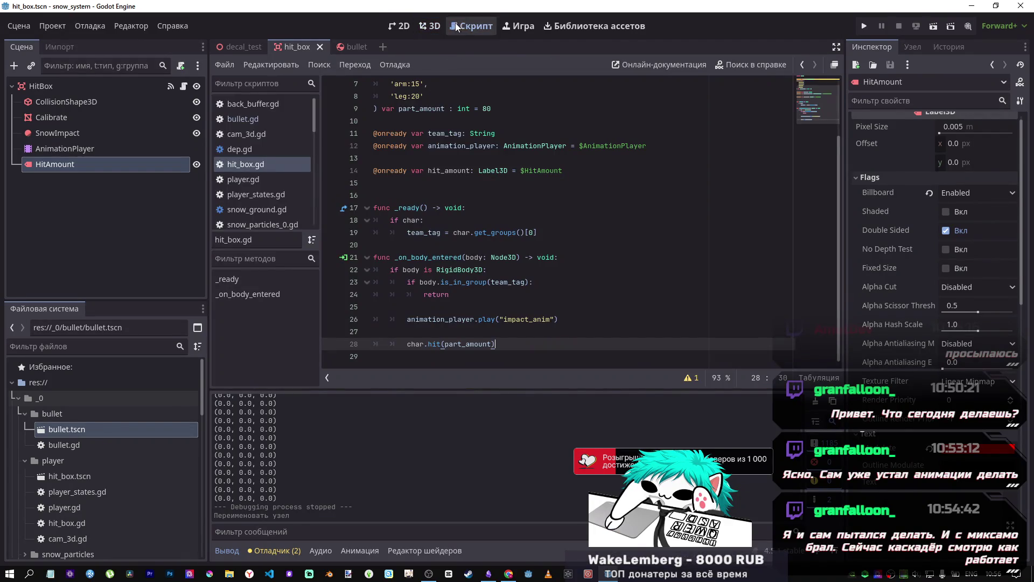
pyautogui.hotkey('ctrl', 'F2')
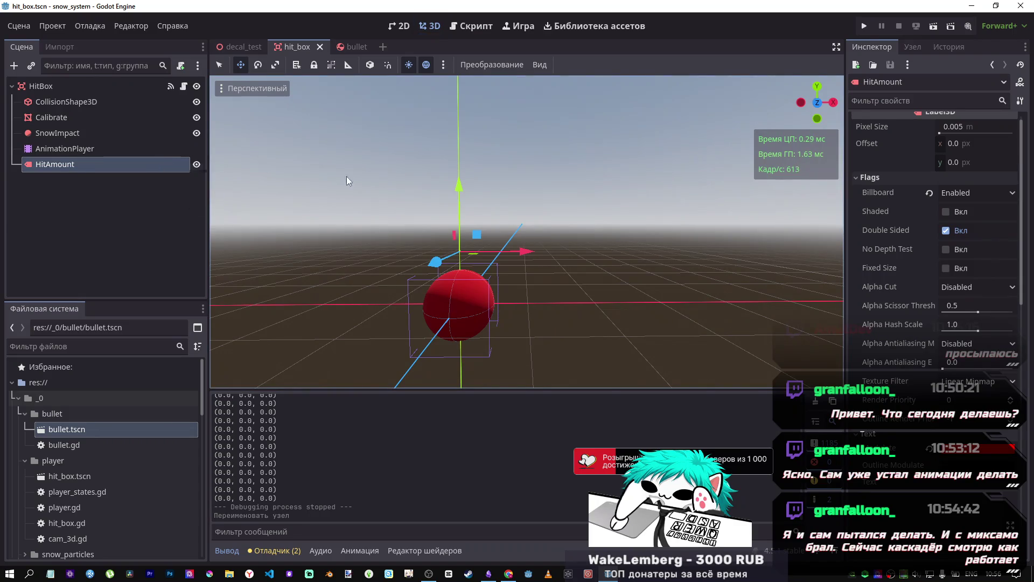
# Scroll the Inspector to HitAmount's Text settings, then bring the Reddit thread forward
pyautogui.scroll(1, 906, 347)
pyautogui.scroll(-5, 905, 342)
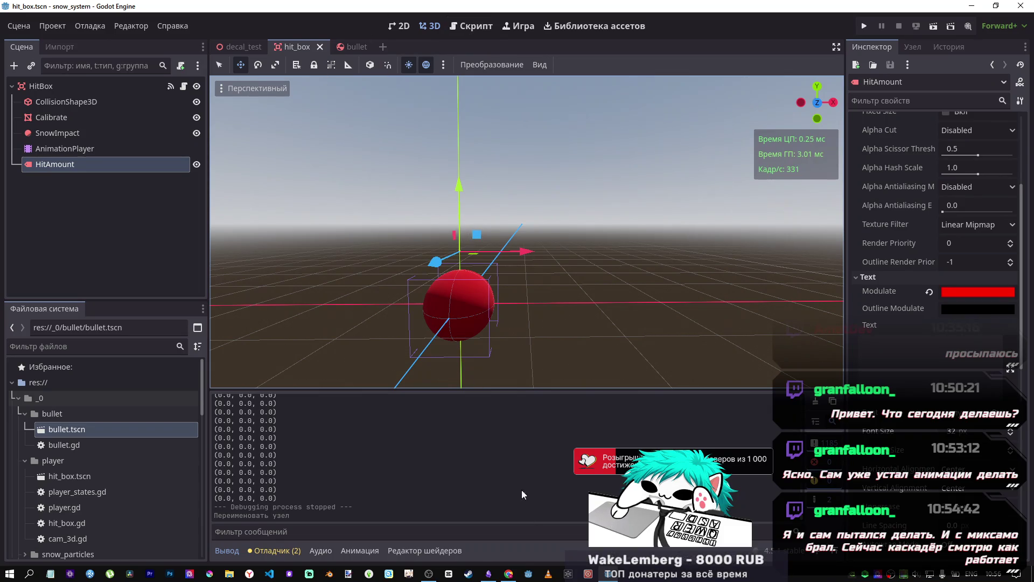
pyautogui.moveTo(429, 574)
pyautogui.moveTo(509, 574)
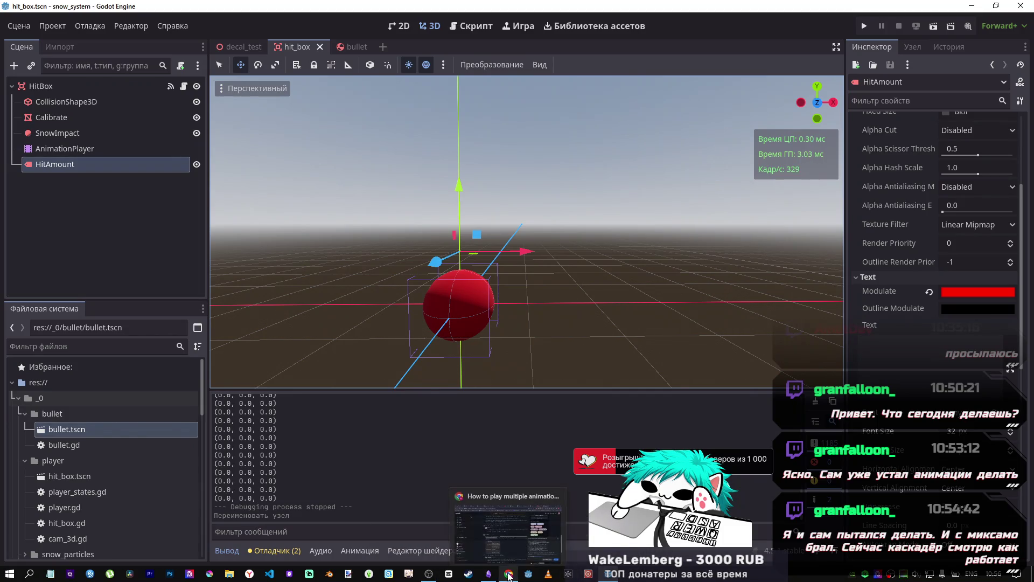
pyautogui.click(515, 544)
pyautogui.scroll(20, 466, 422)
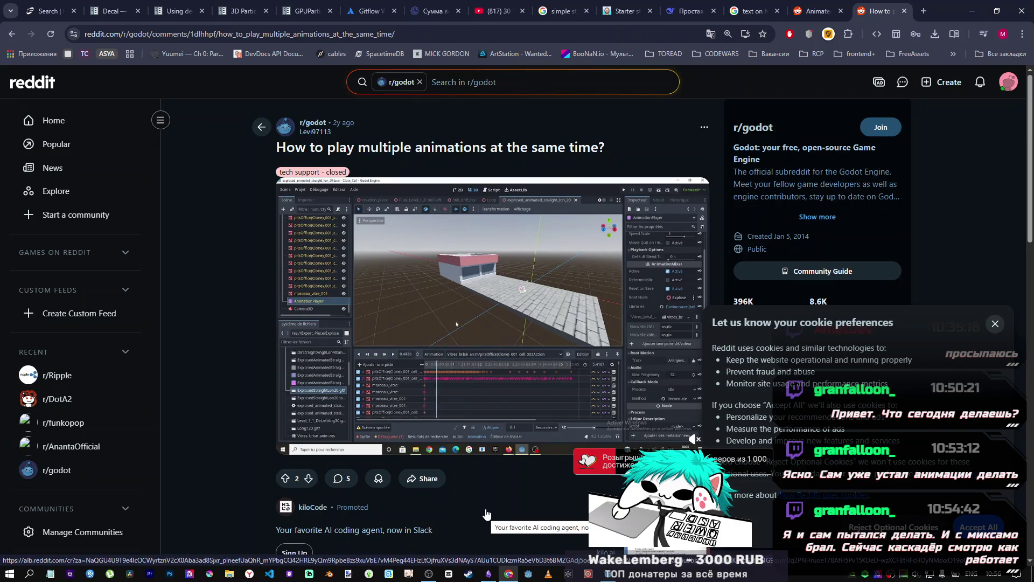
pyautogui.moveTo(483, 355)
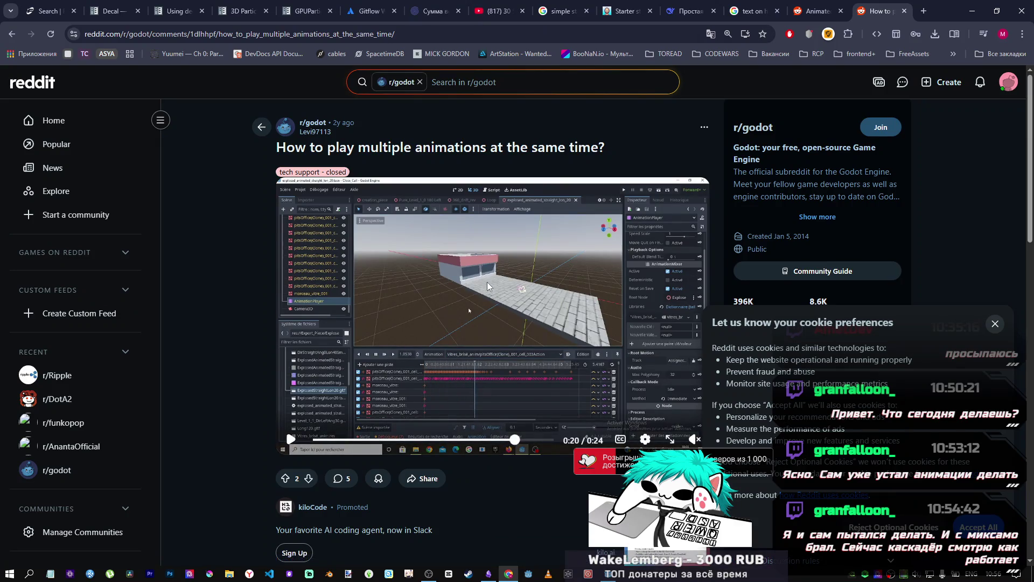
pyautogui.scroll(-3, 487, 308)
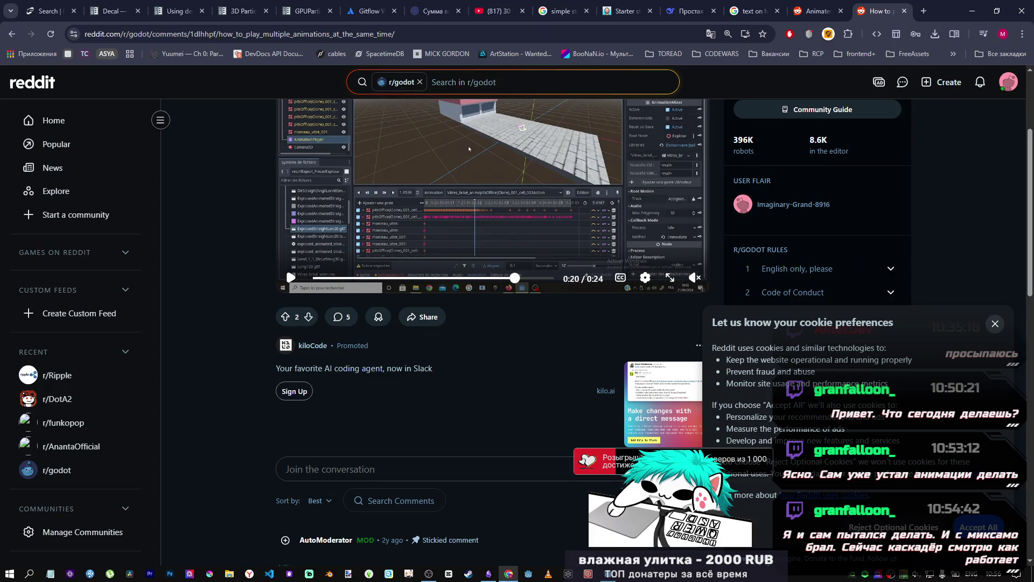